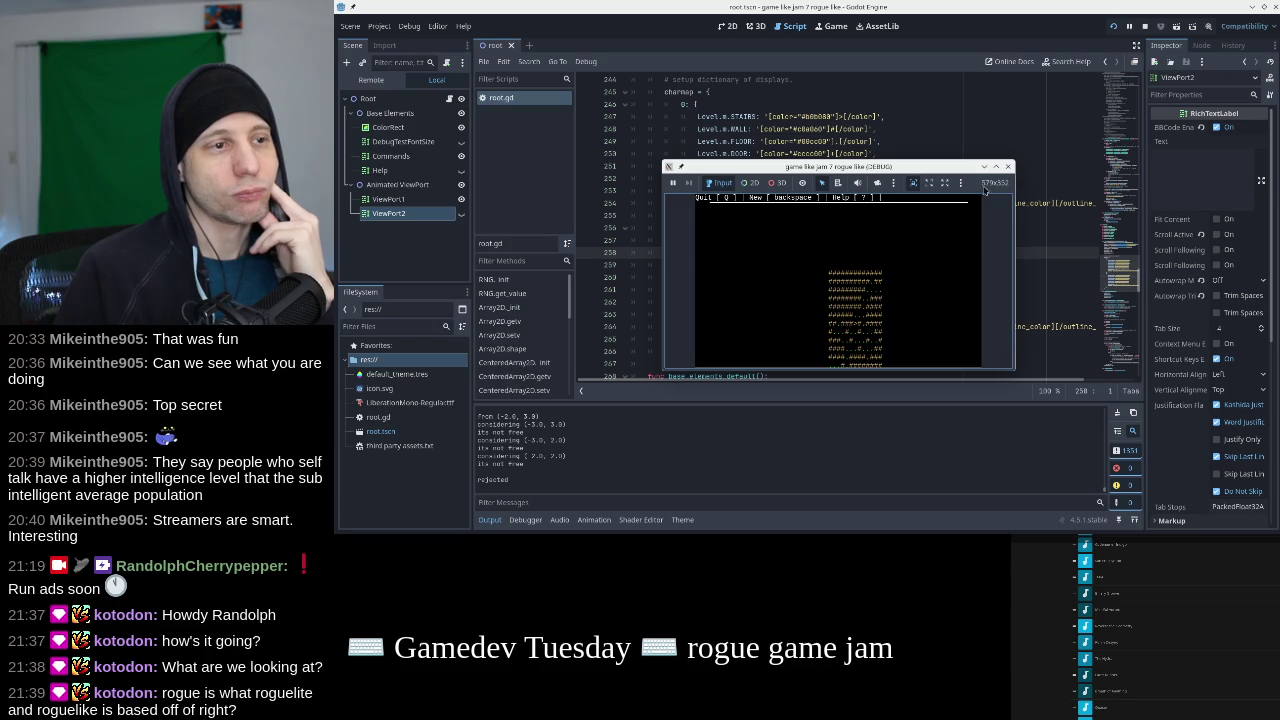
Stop the running game and look over root.gd's diagonal wall check and path-building code.
{"action": "left_click", "coordinate": [1007, 166]}
{"action": "left_click", "coordinate": [1110, 170]}
{"action": "scroll", "coordinate": [1108, 172], "scroll_direction": "up", "scroll_amount": 3}
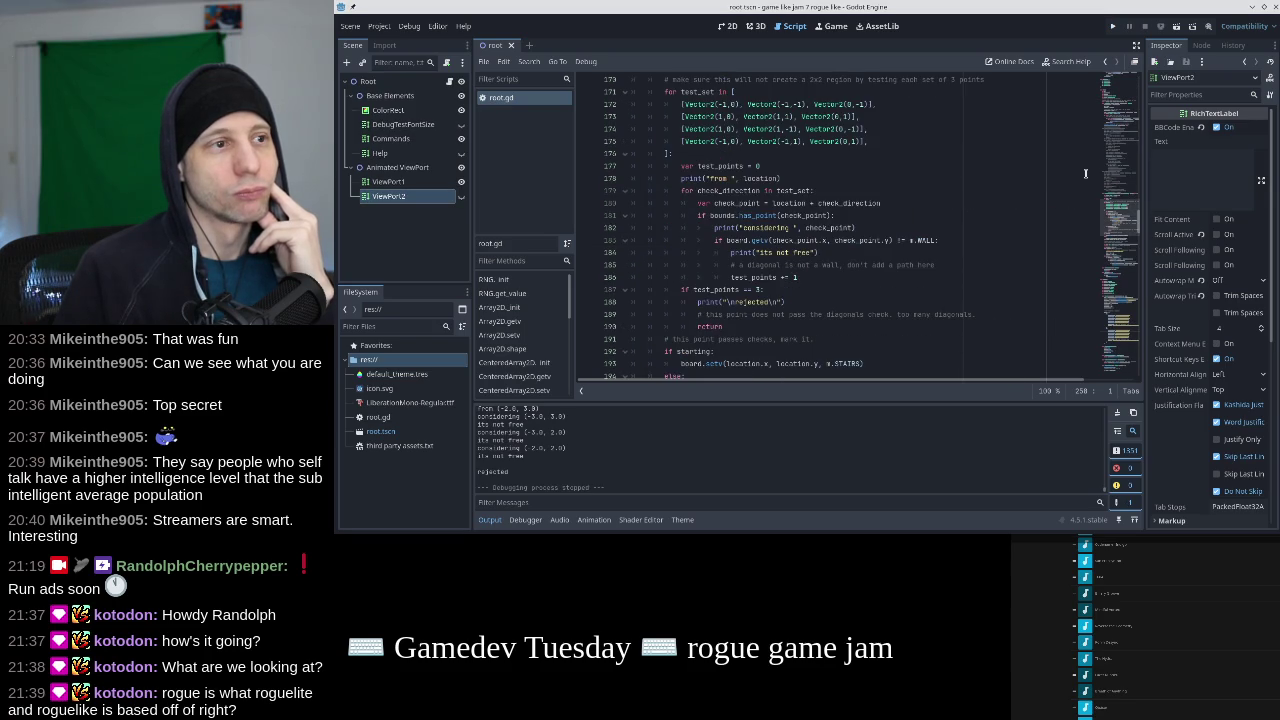
{"action": "scroll", "coordinate": [850, 195], "scroll_direction": "down", "scroll_amount": 5}
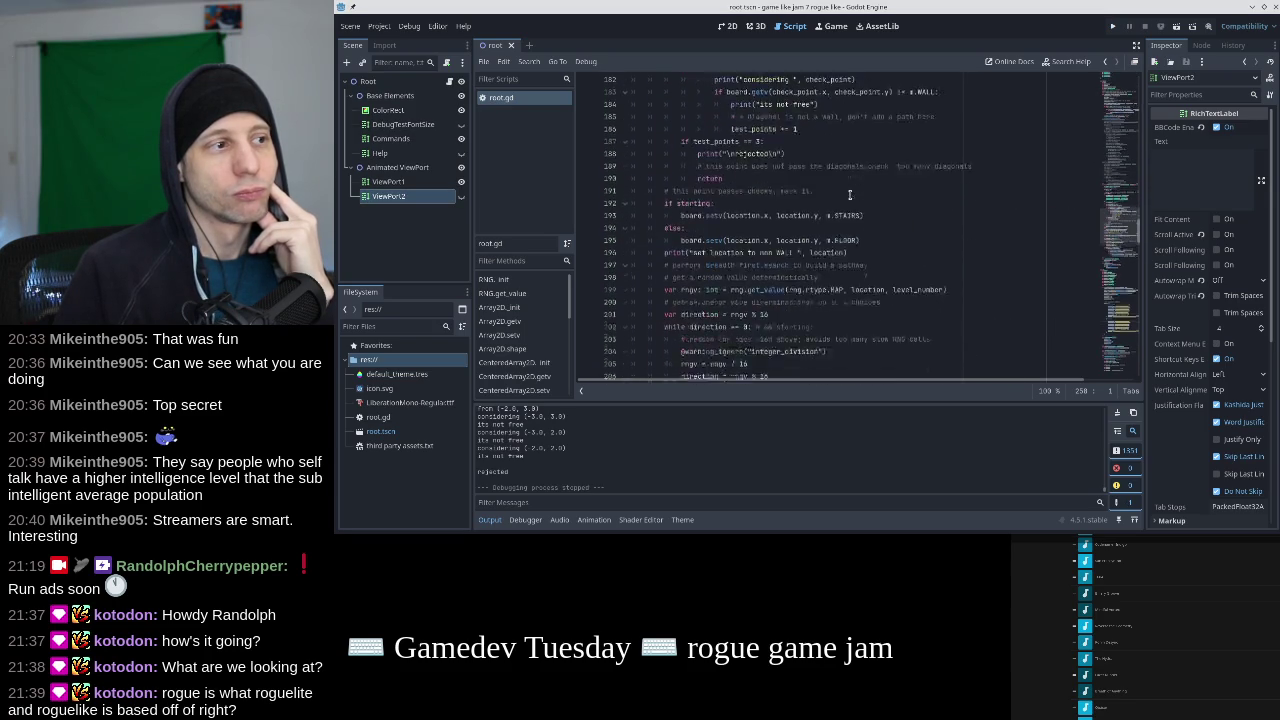
{"action": "scroll", "coordinate": [850, 195], "scroll_direction": "up", "scroll_amount": 7}
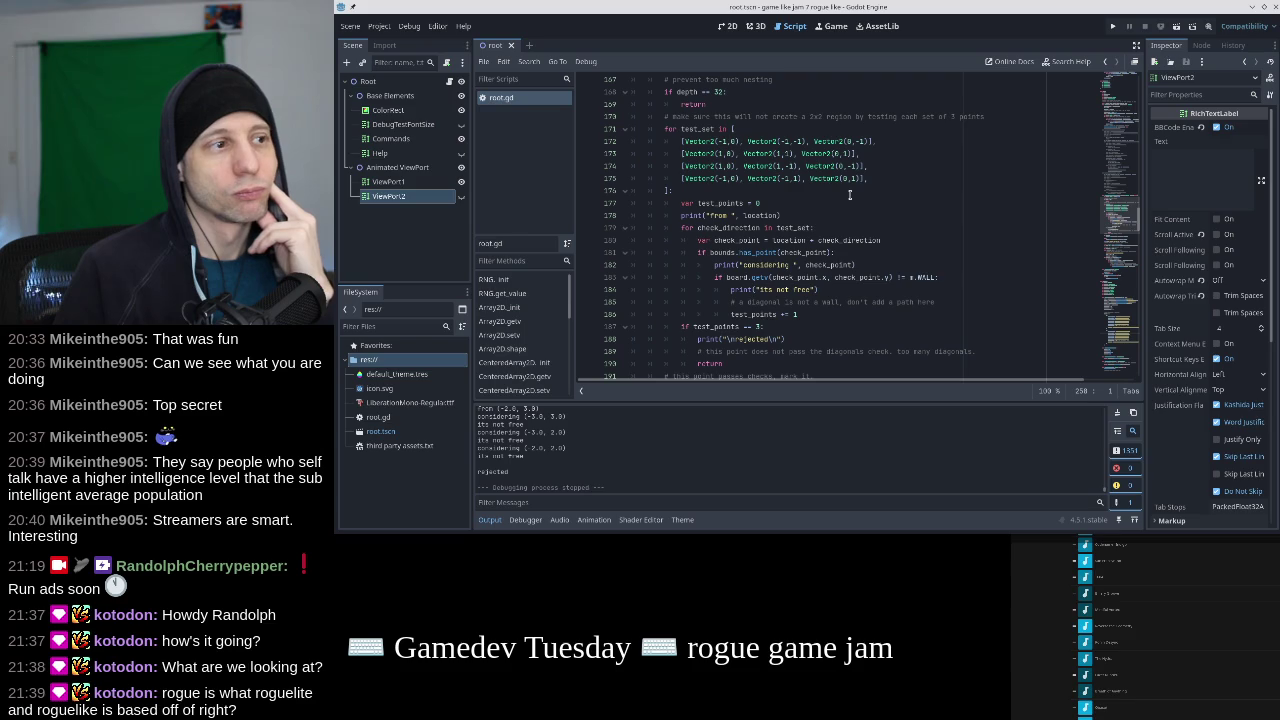
{"action": "scroll", "coordinate": [850, 195], "scroll_direction": "down", "scroll_amount": 10}
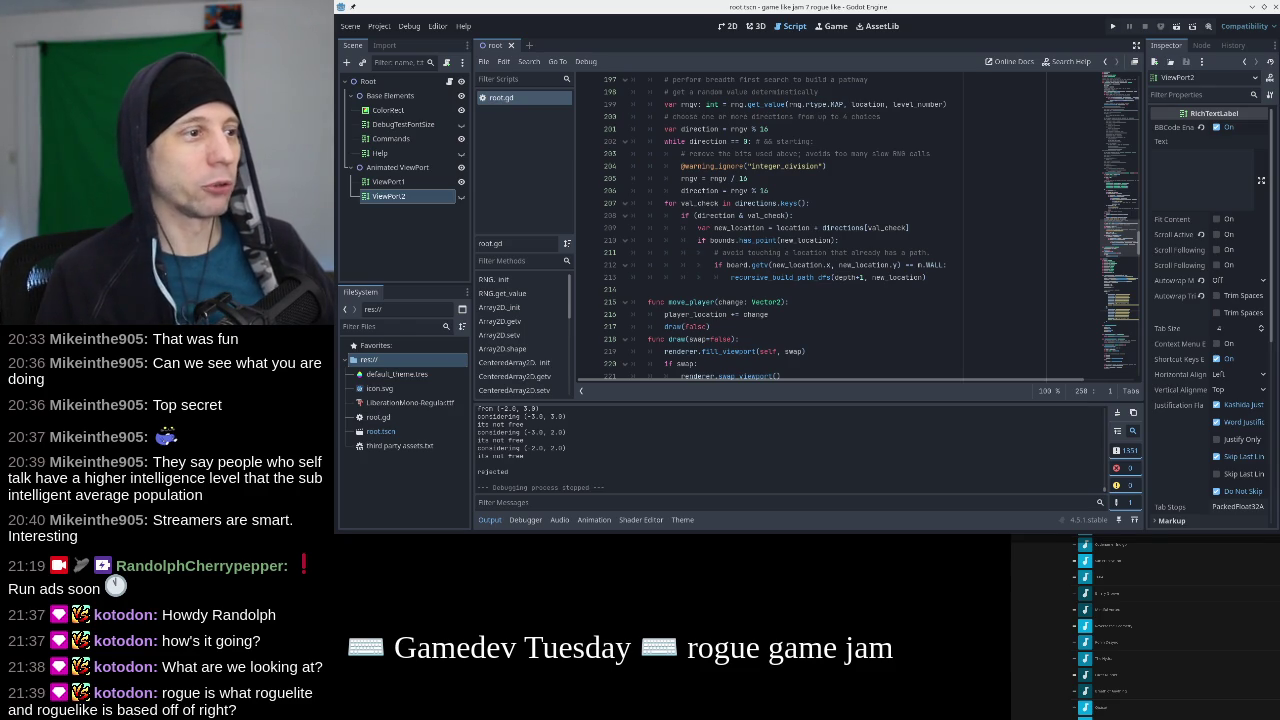
{"action": "scroll", "coordinate": [881, 252], "scroll_direction": "up", "scroll_amount": 3}
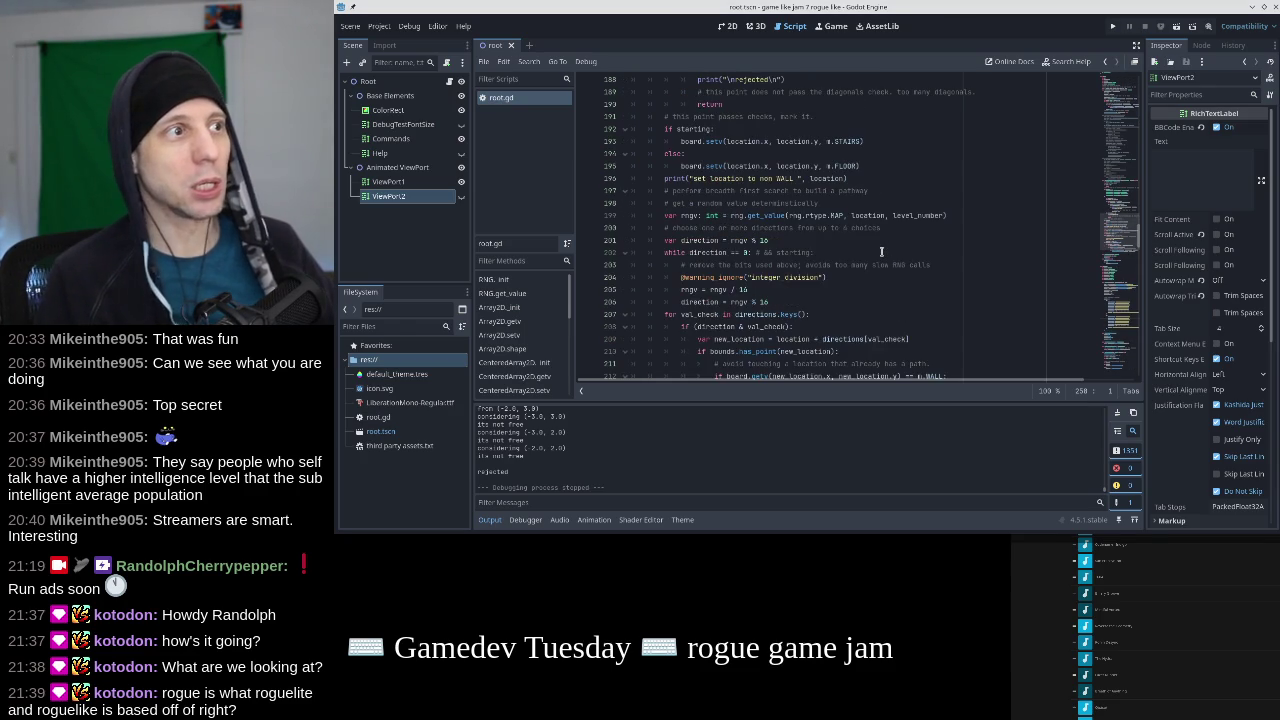
{"action": "scroll", "coordinate": [881, 252], "scroll_direction": "up", "scroll_amount": 5}
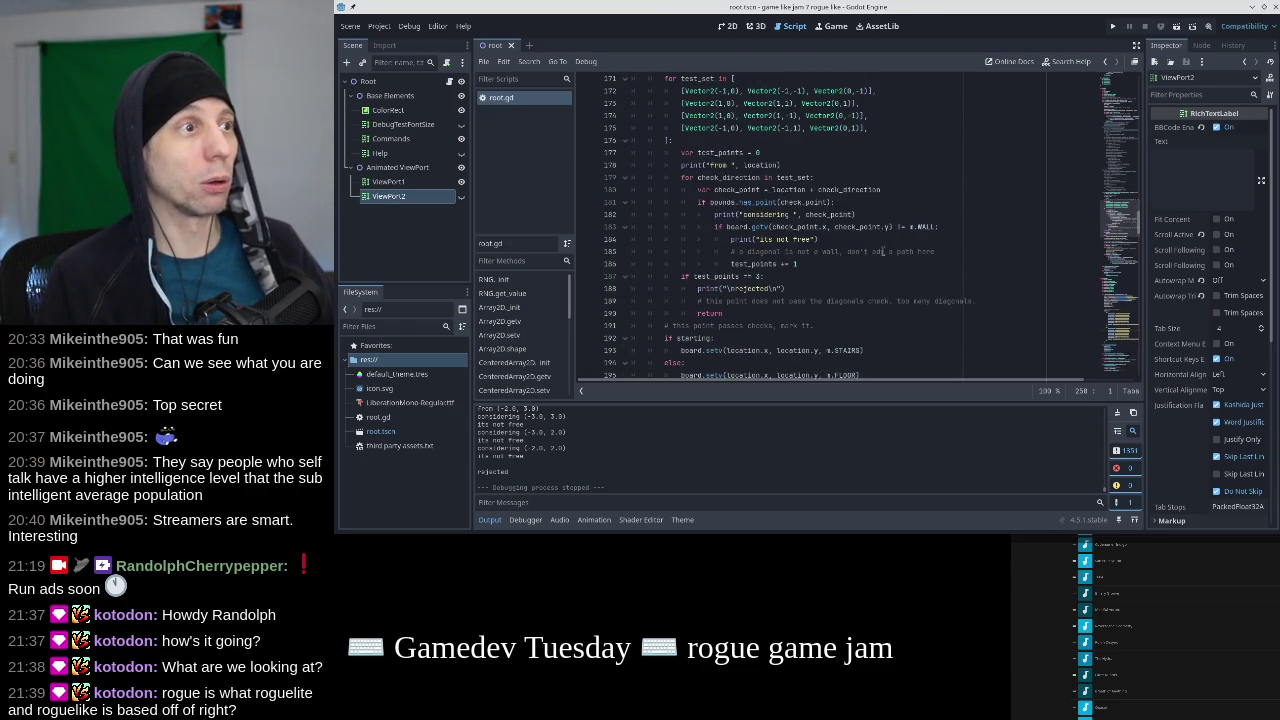
{"action": "left_click", "coordinate": [885, 227]}
Delete the considering, not-free, rejected and set-location debug print lines from root.gd.
{"action": "key", "text": "ctrl+shift+k"}
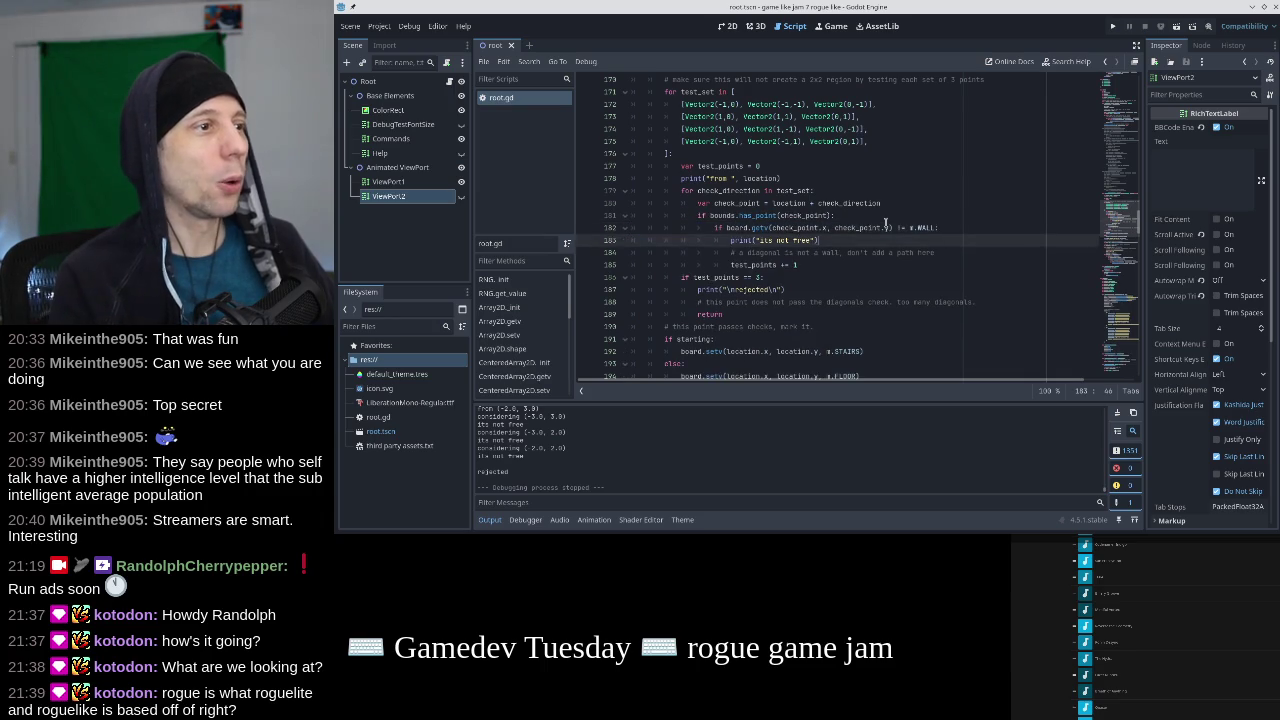
{"action": "key", "text": "ctrl+shift+k"}
{"action": "key", "text": "Down"}
{"action": "key", "text": "Down"}
{"action": "key", "text": "Down"}
{"action": "key", "text": "ctrl+shift+k"}
{"action": "scroll", "coordinate": [885, 227], "scroll_direction": "down", "scroll_amount": 2}
{"action": "left_click", "coordinate": [889, 277]}
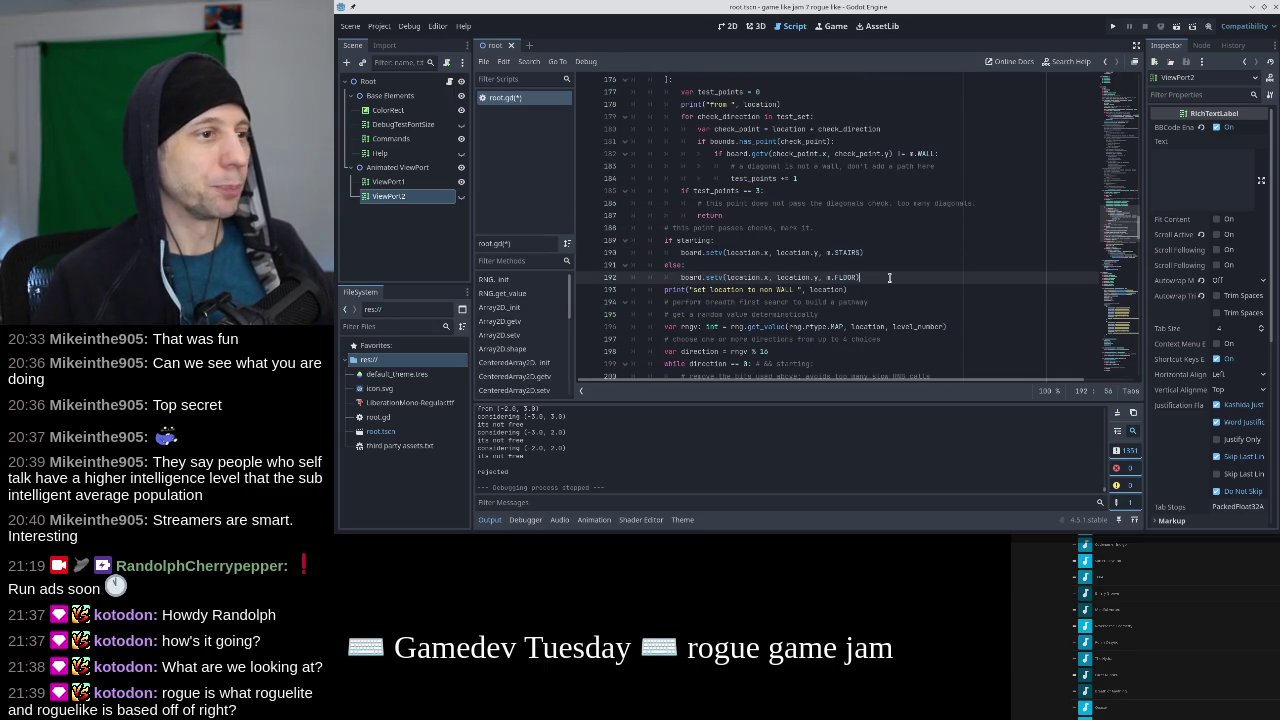
{"action": "key", "text": "Down"}
{"action": "key", "text": "ctrl+shift+k"}
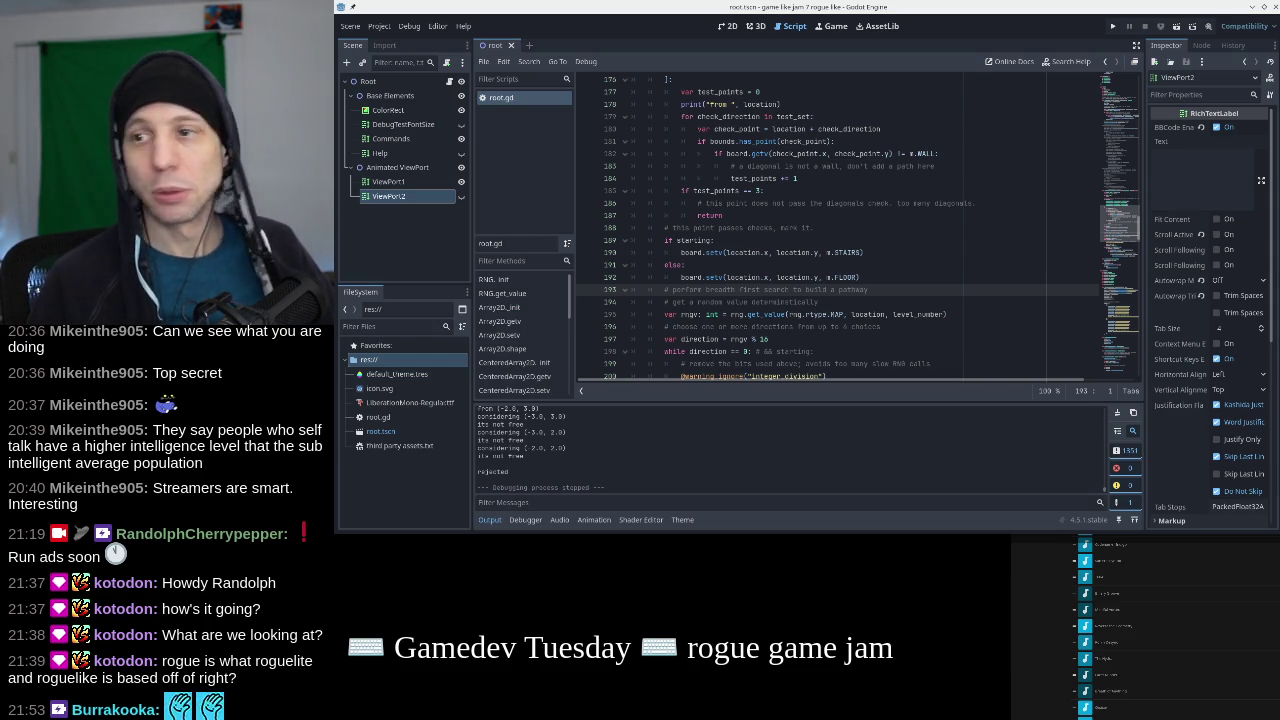
Remove the breadth-first-search comment line and move to the bounds check on line 205.
{"action": "left_click", "coordinate": [942, 288]}
{"action": "key", "text": "shift+Home"}
{"action": "key", "text": "BackSpace"}
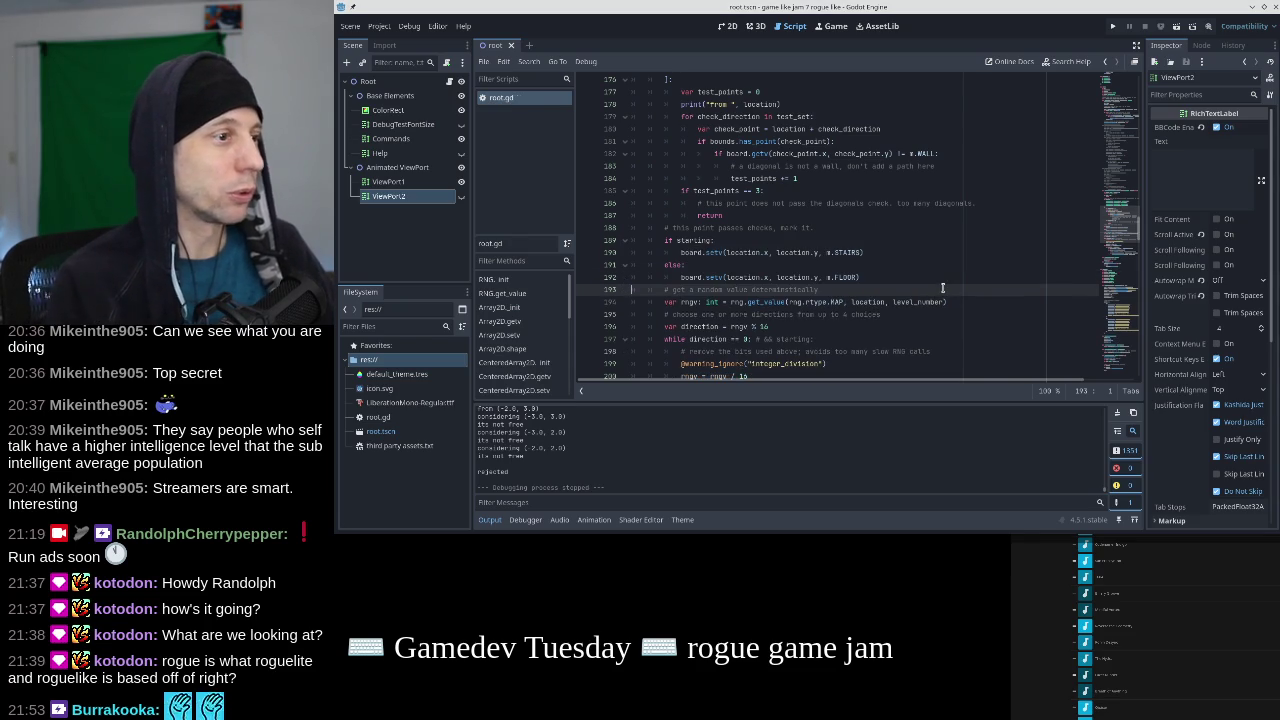
{"action": "key", "text": "ctrl+shift+k"}
{"action": "scroll", "coordinate": [942, 288], "scroll_direction": "down", "scroll_amount": 2}
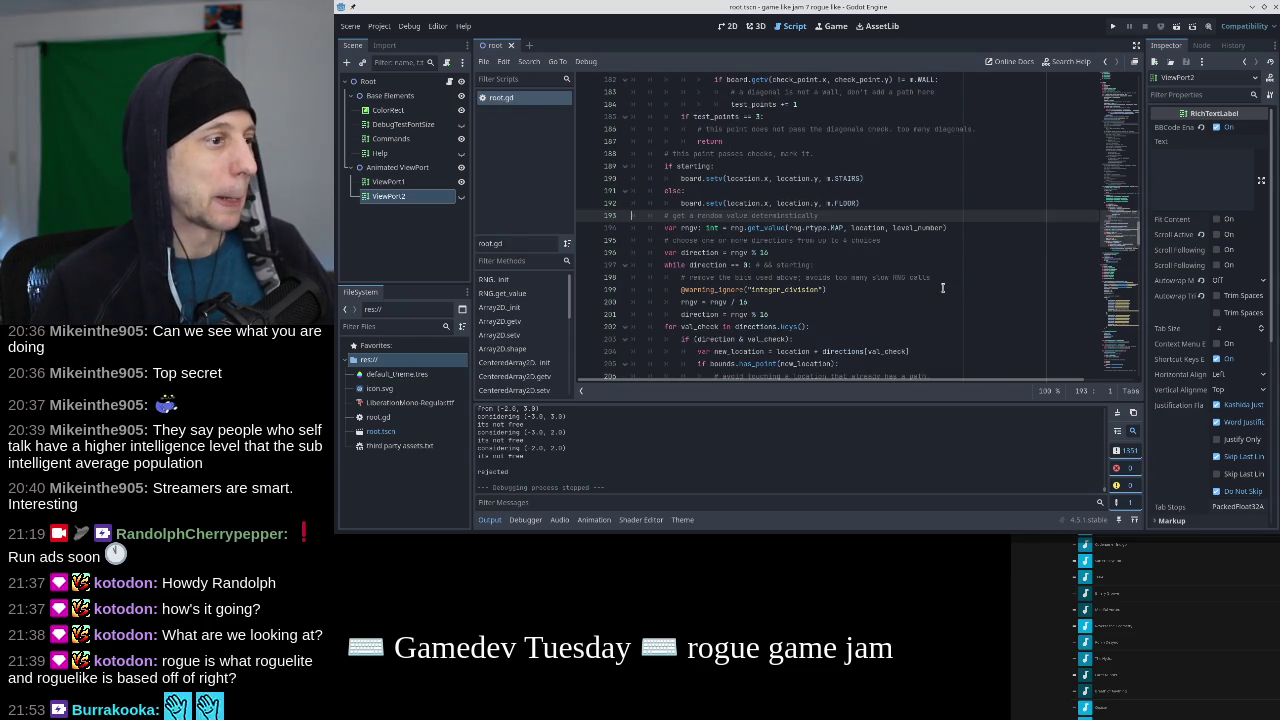
{"action": "scroll", "coordinate": [942, 288], "scroll_direction": "down", "scroll_amount": 2}
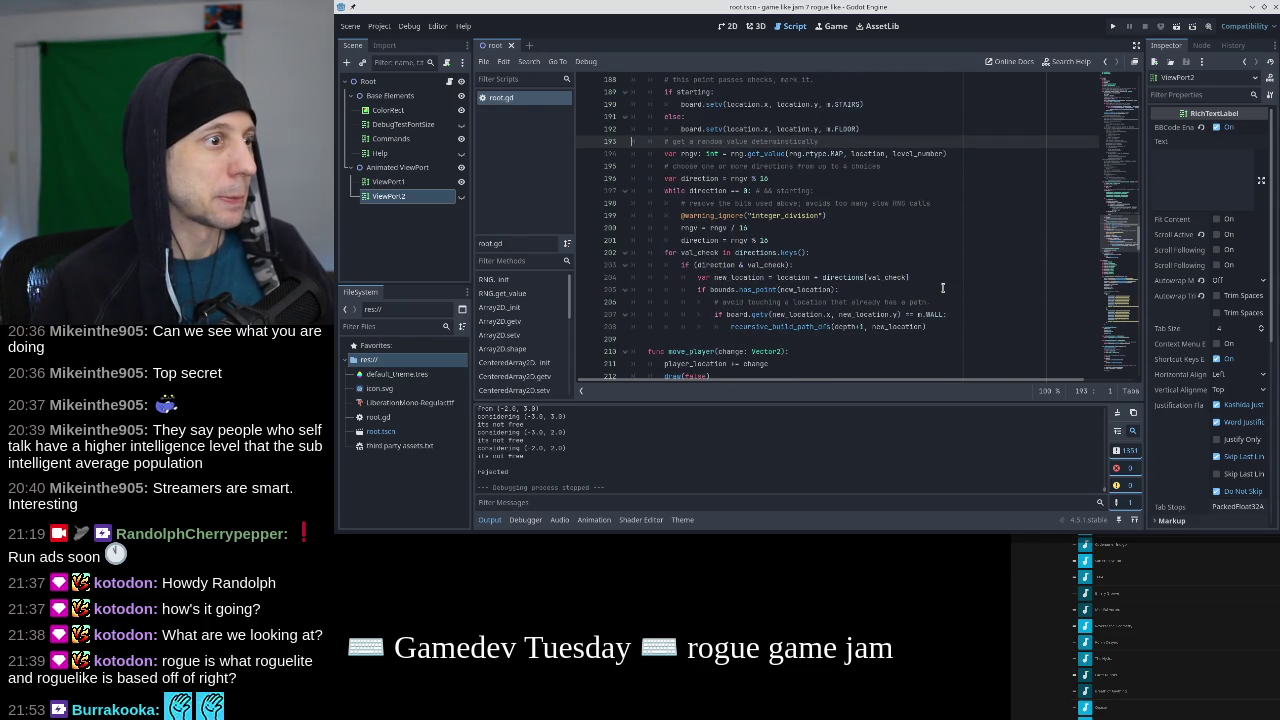
{"action": "scroll", "coordinate": [942, 288], "scroll_direction": "down", "scroll_amount": 2}
{"action": "scroll", "coordinate": [900, 290], "scroll_direction": "up", "scroll_amount": 2}
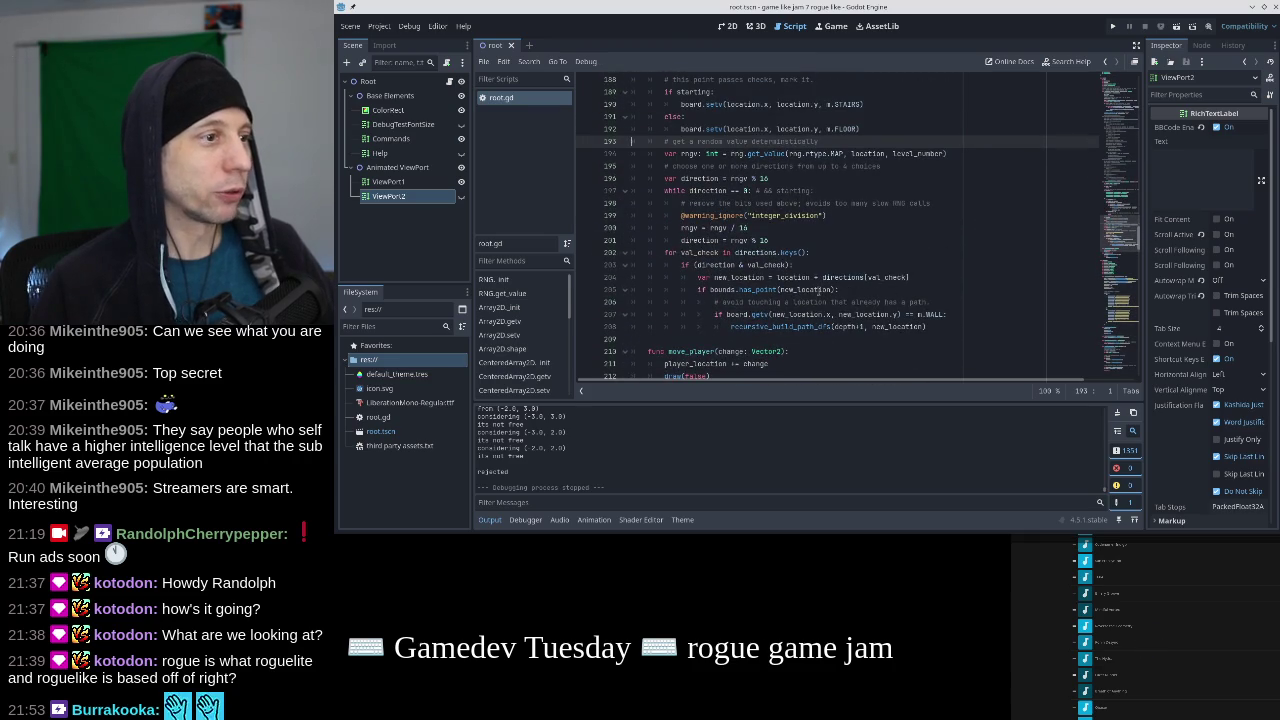
{"action": "left_click", "coordinate": [855, 289]}
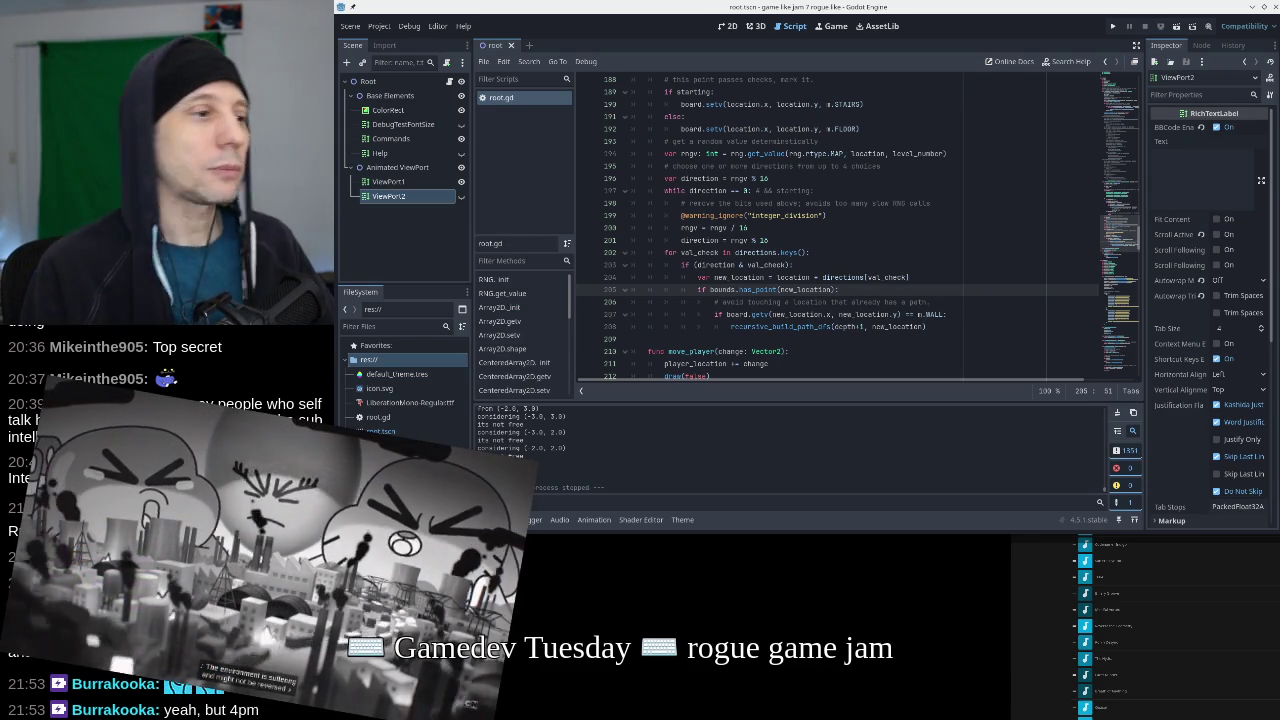
Switch from the Godot editor over to OBS Studio.
{"action": "key", "text": "alt+Tab"}
{"action": "scroll", "coordinate": [766, 455], "scroll_direction": "down", "scroll_amount": 3}
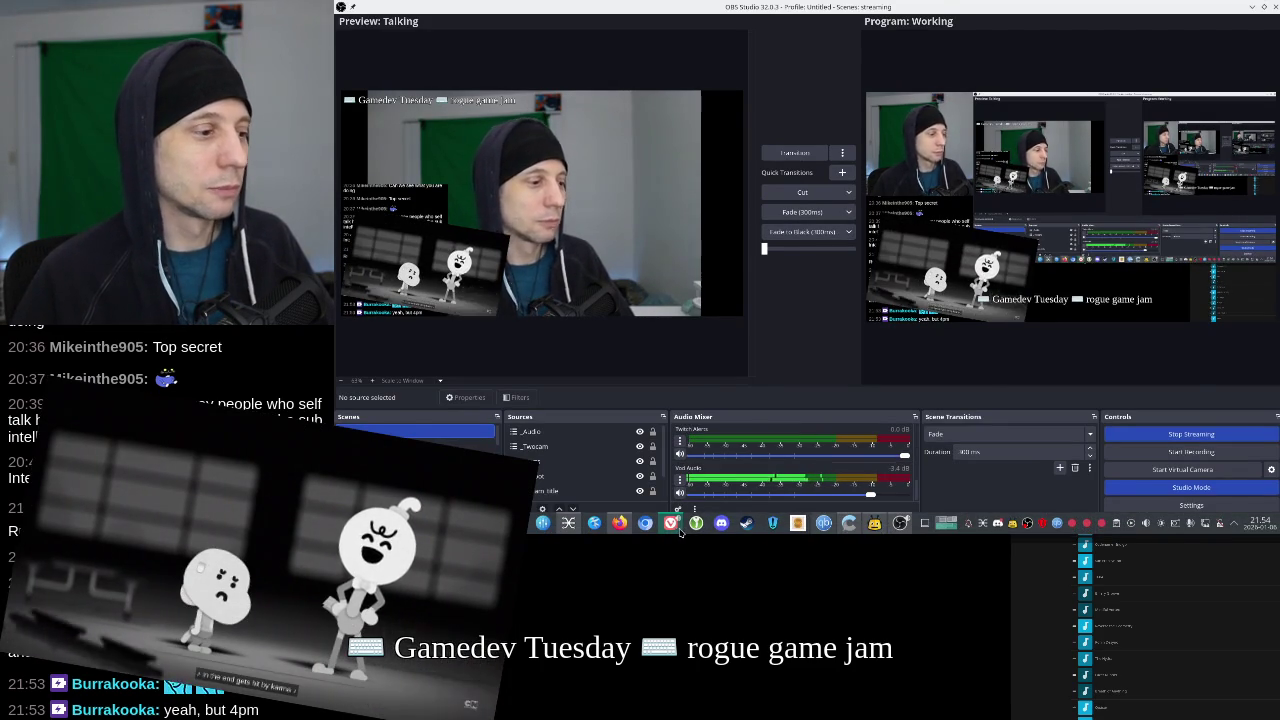
Resume the Jellyfin music at 0:39, then bring OBS Studio back to the front.
{"action": "left_click", "coordinate": [676, 527]}
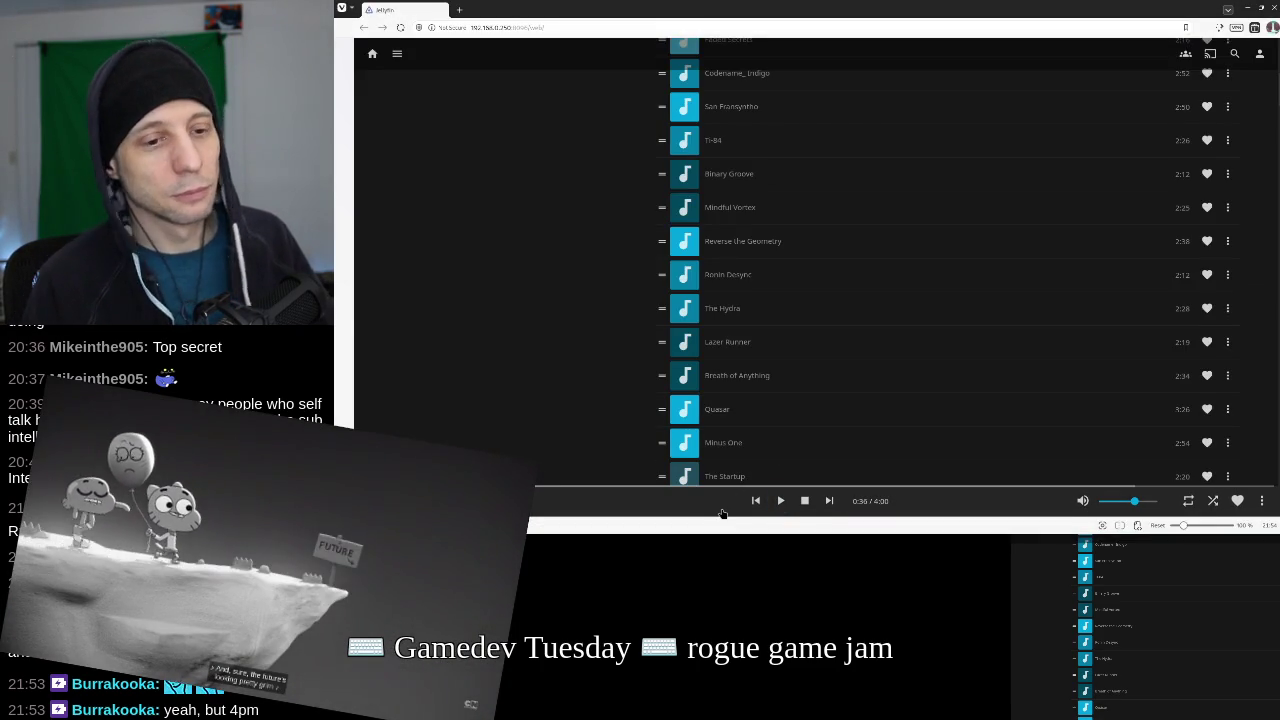
{"action": "key", "text": "alt+Tab"}
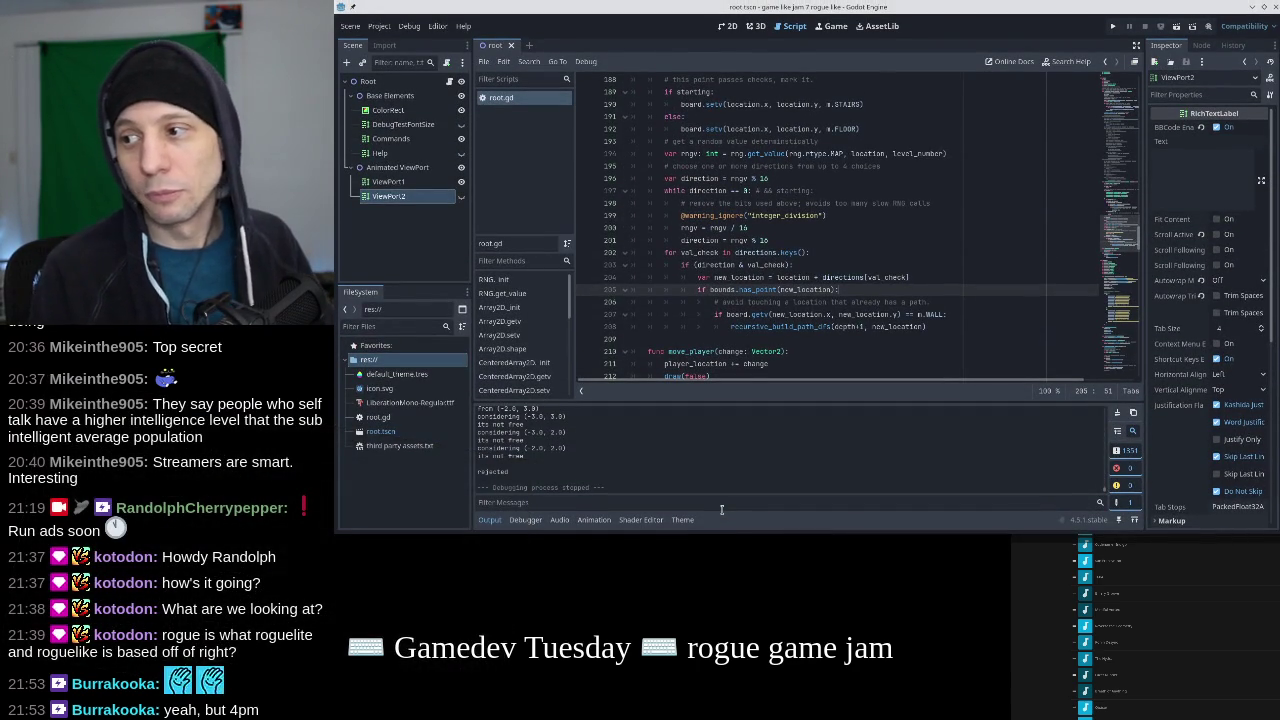
{"action": "key", "text": "alt+Tab"}
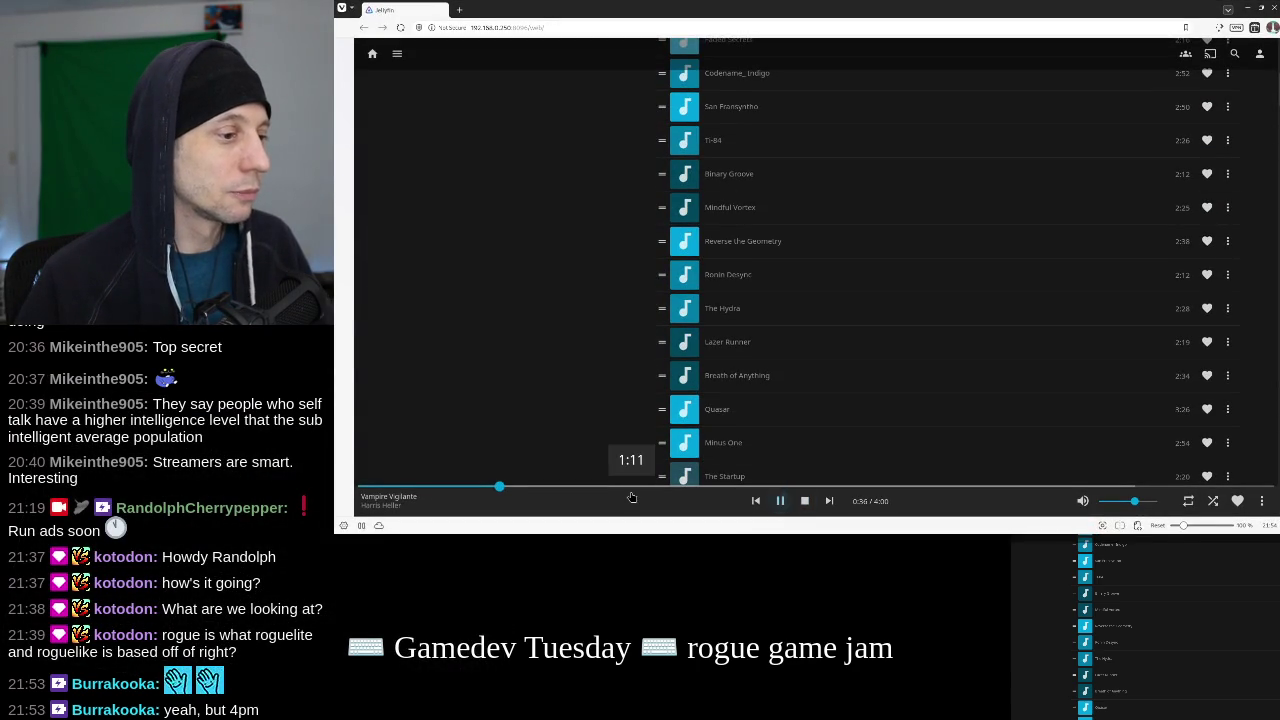
{"action": "mouse_move", "coordinate": [762, 518]}
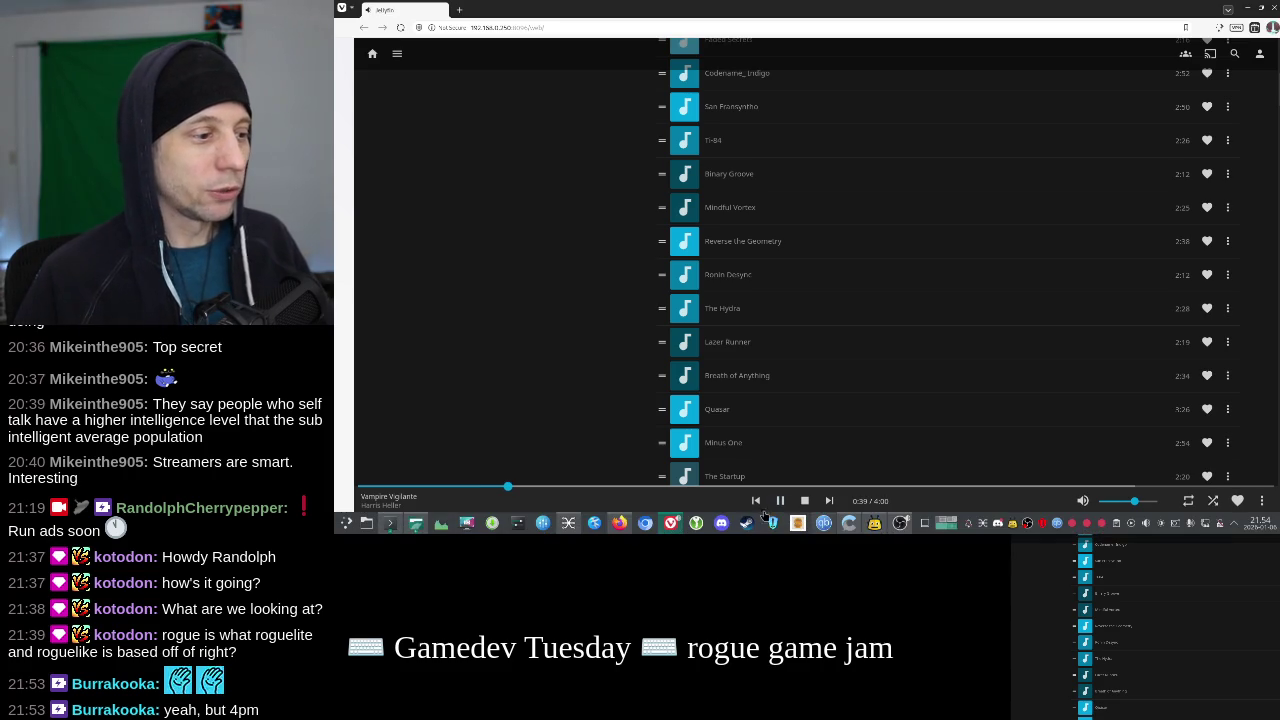
{"action": "left_click", "coordinate": [900, 523]}
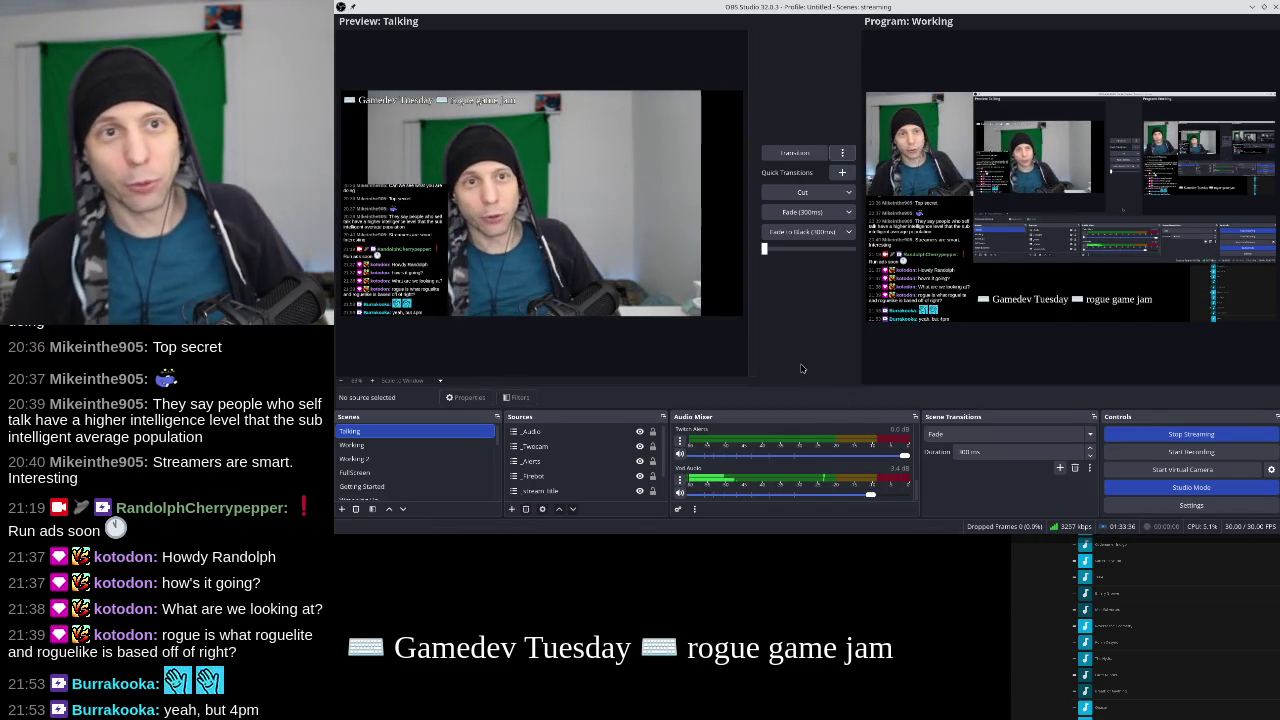
Return to Godot's root.gd editor and launch the dungeon game.
{"action": "key", "text": "alt+Tab"}
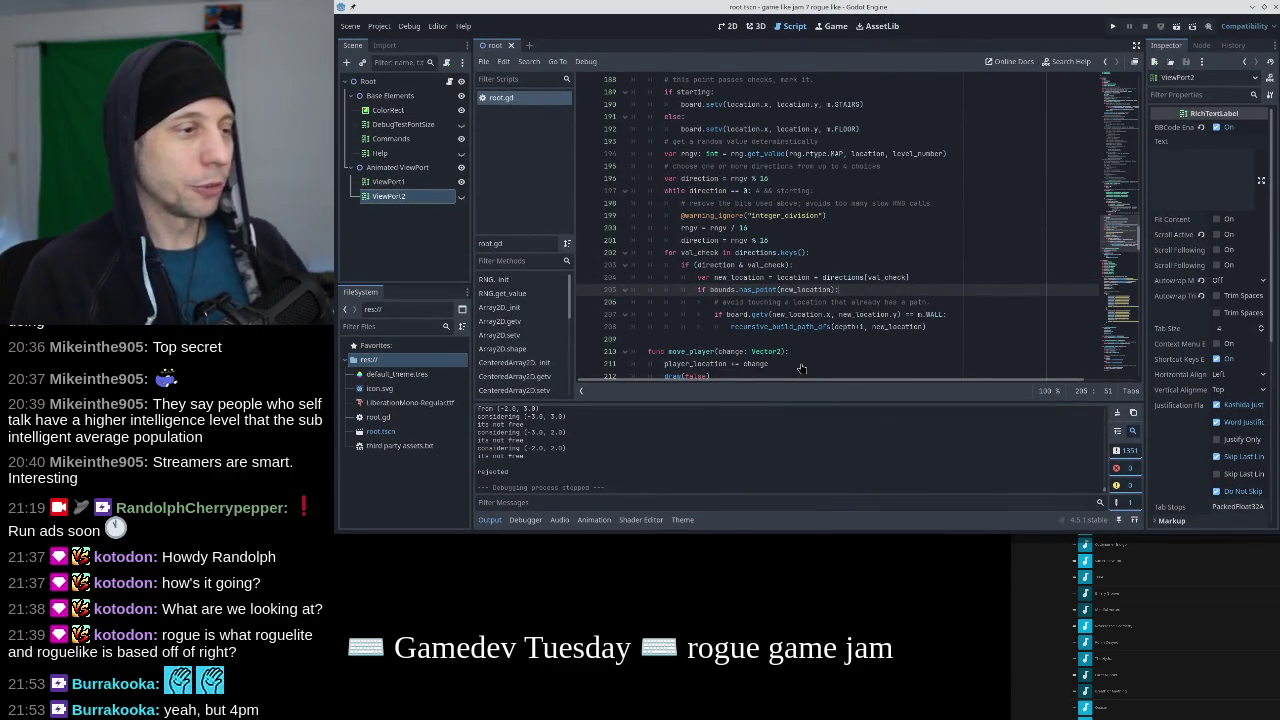
{"action": "left_click", "coordinate": [1113, 26]}
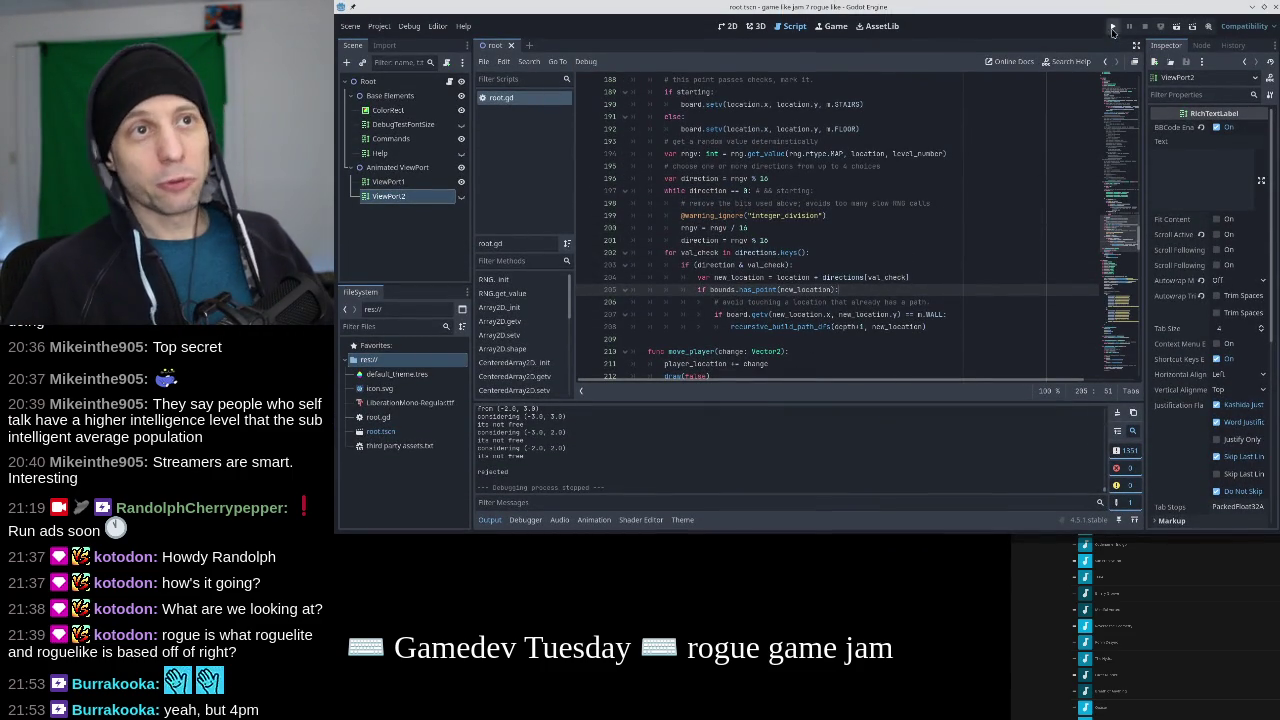
Reposition the debug game window and walk the @ player around the ASCII dungeon.
{"action": "mouse_move", "coordinate": [860, 166]}
{"action": "left_mouse_down"}
{"action": "mouse_move", "coordinate": [1270, 177]}
{"action": "mouse_move", "coordinate": [694, 36]}
{"action": "mouse_move", "coordinate": [808, 160]}
{"action": "mouse_move", "coordinate": [913, 190]}
{"action": "left_mouse_up"}
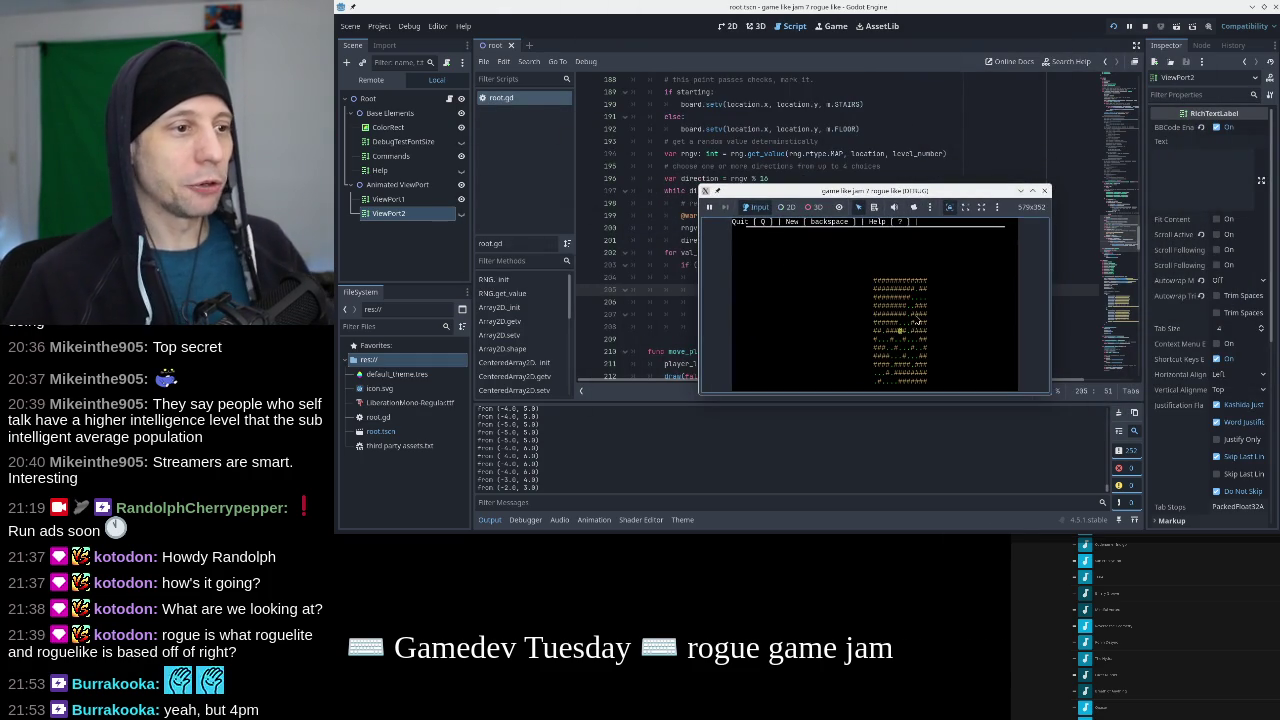
{"action": "mouse_move", "coordinate": [955, 192]}
{"action": "left_mouse_down"}
{"action": "mouse_move", "coordinate": [992, 170]}
{"action": "mouse_move", "coordinate": [969, 128]}
{"action": "mouse_move", "coordinate": [928, 150]}
{"action": "left_mouse_up"}
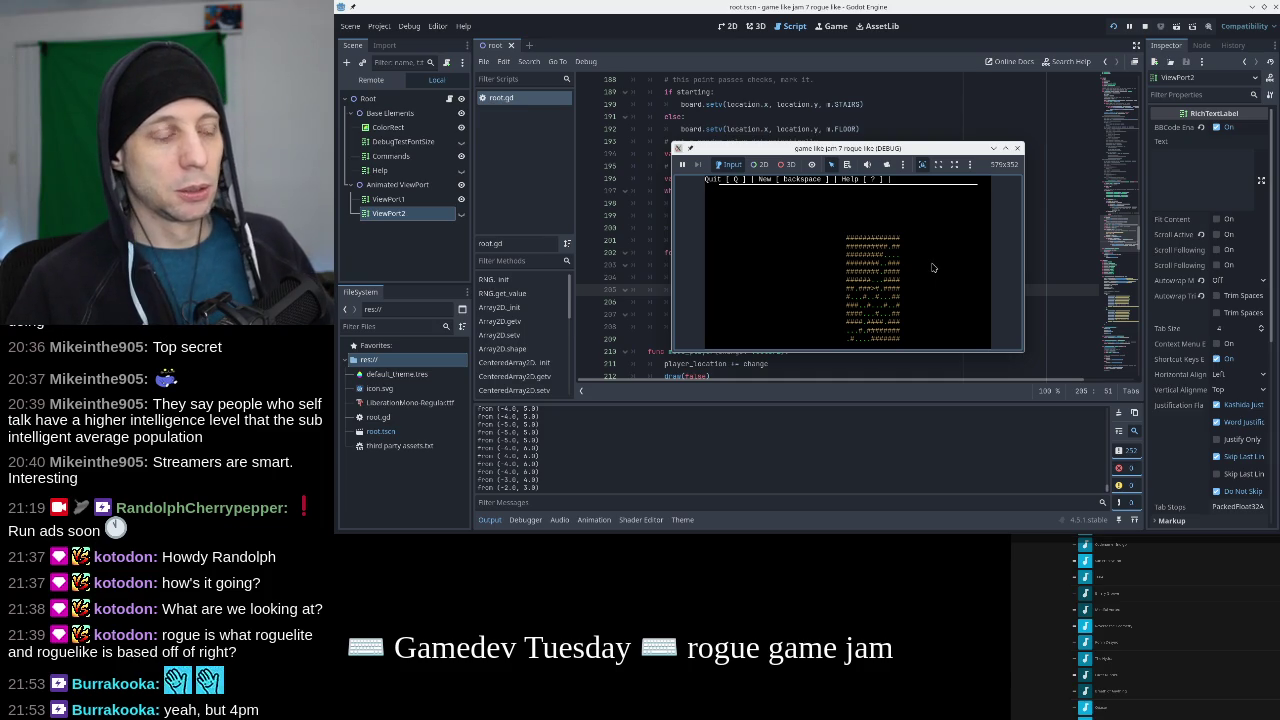
{"action": "key", "text": "Up"}
{"action": "key", "text": "Down"}
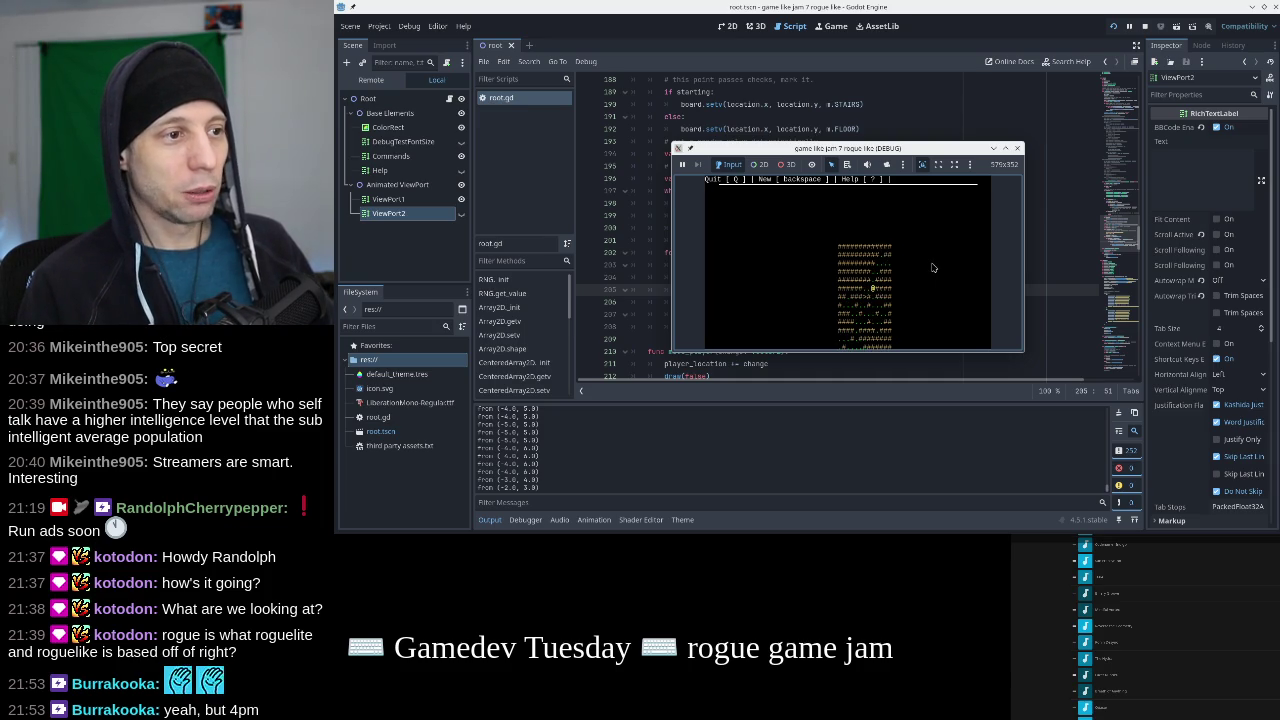
{"action": "key", "text": "Down"}
{"action": "key", "text": "Left"}
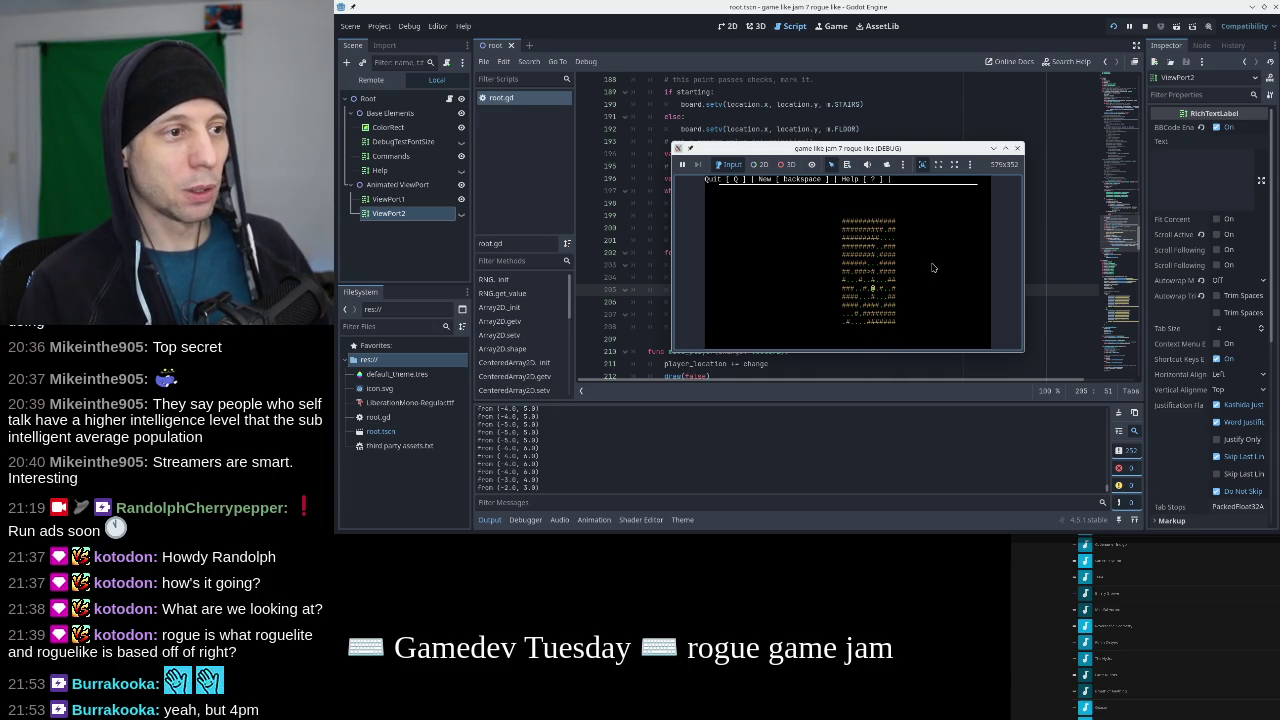
{"action": "key", "text": "Left"}
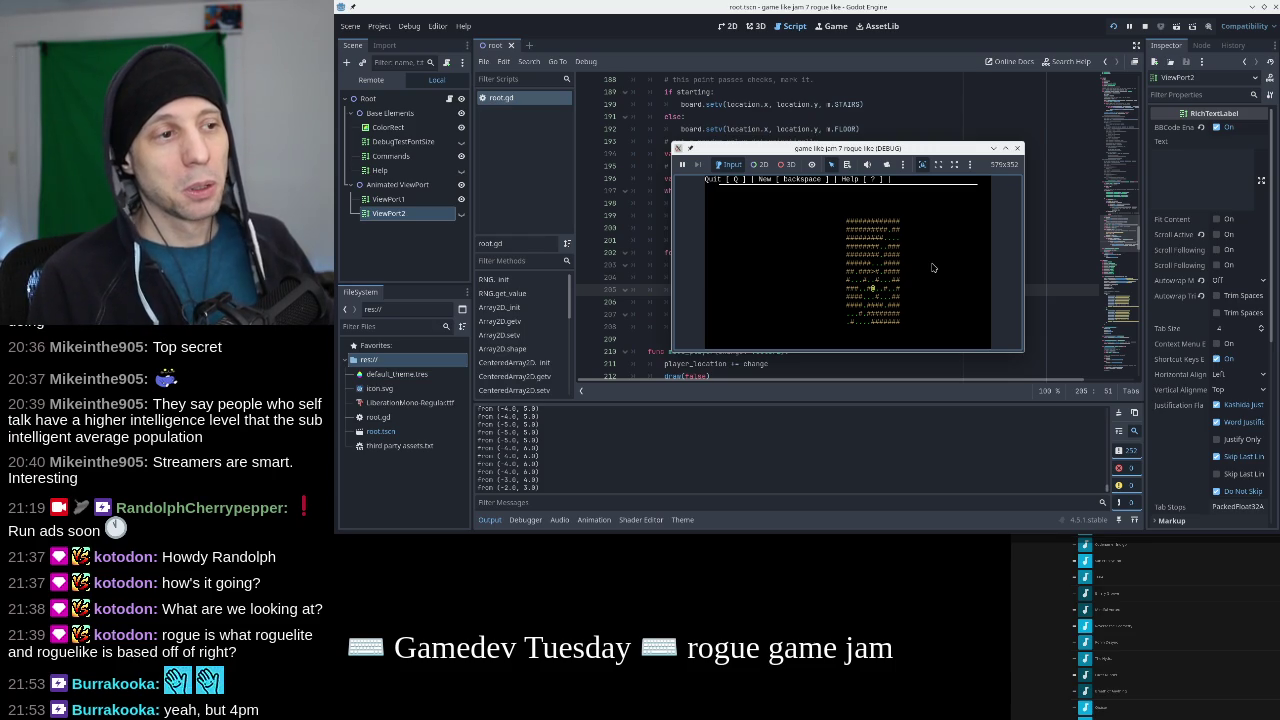
{"action": "key", "text": "Down"}
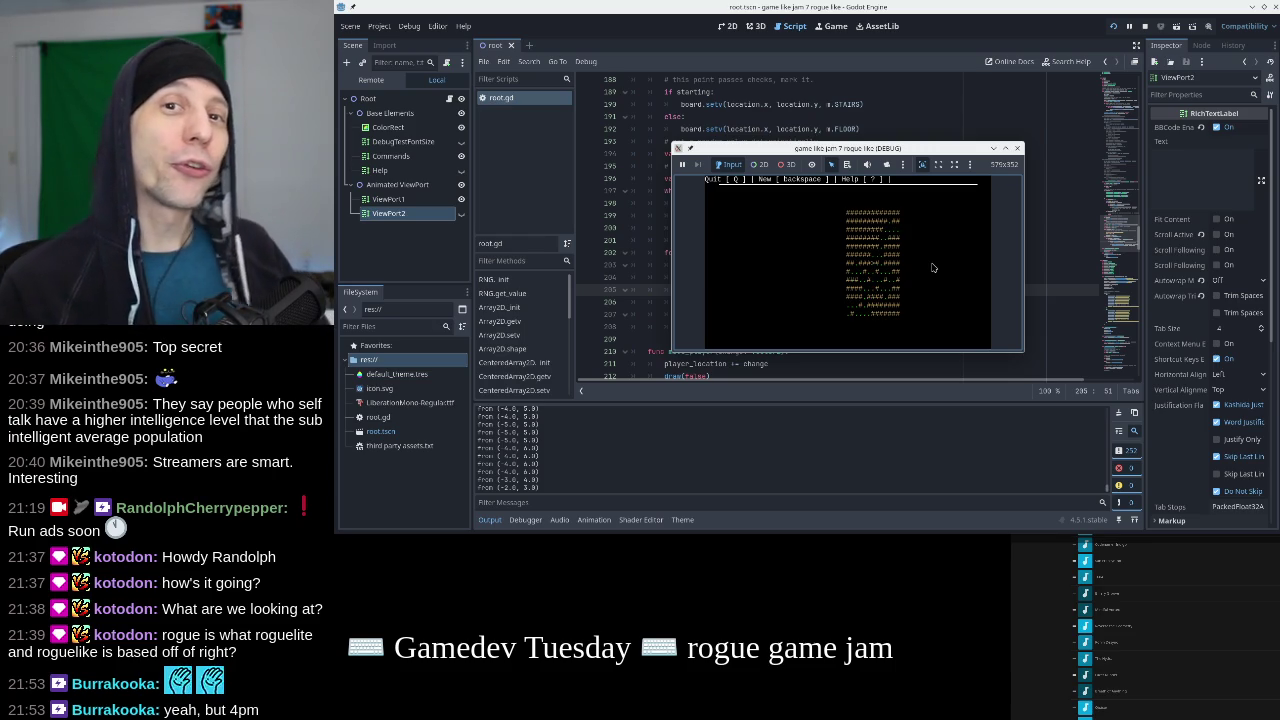
{"action": "key", "text": "Down"}
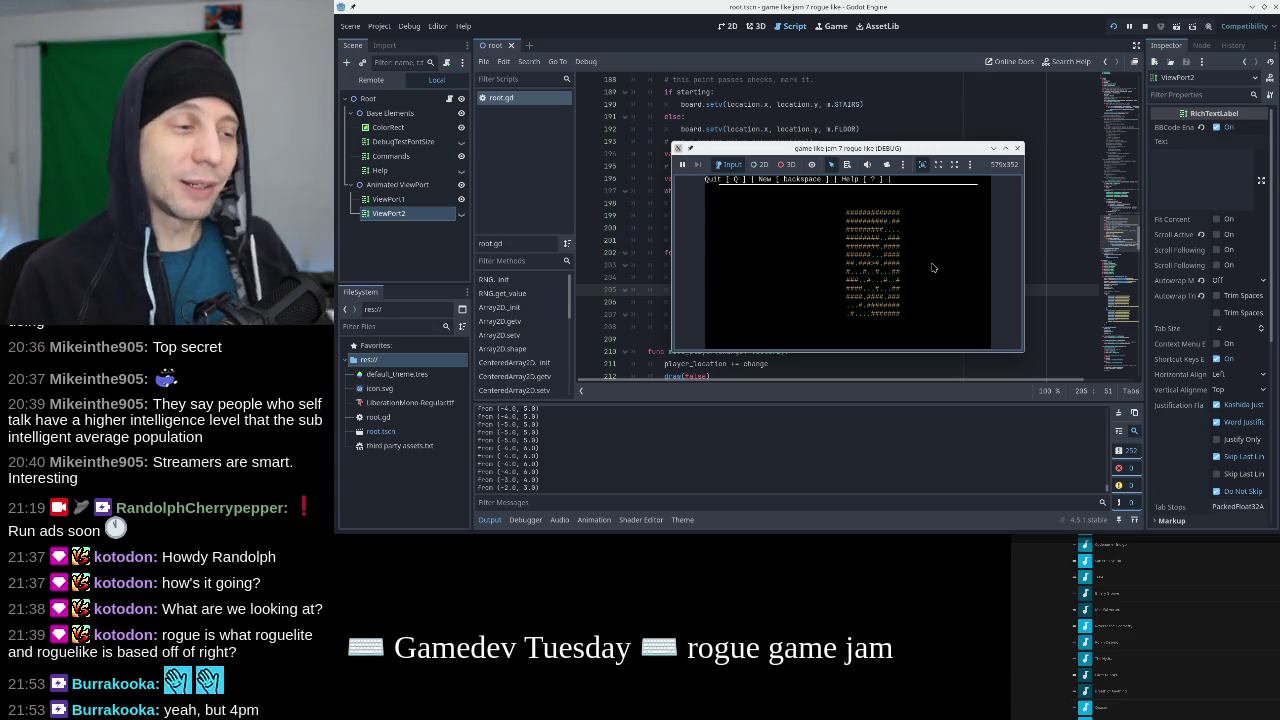
{"action": "key", "text": "Up"}
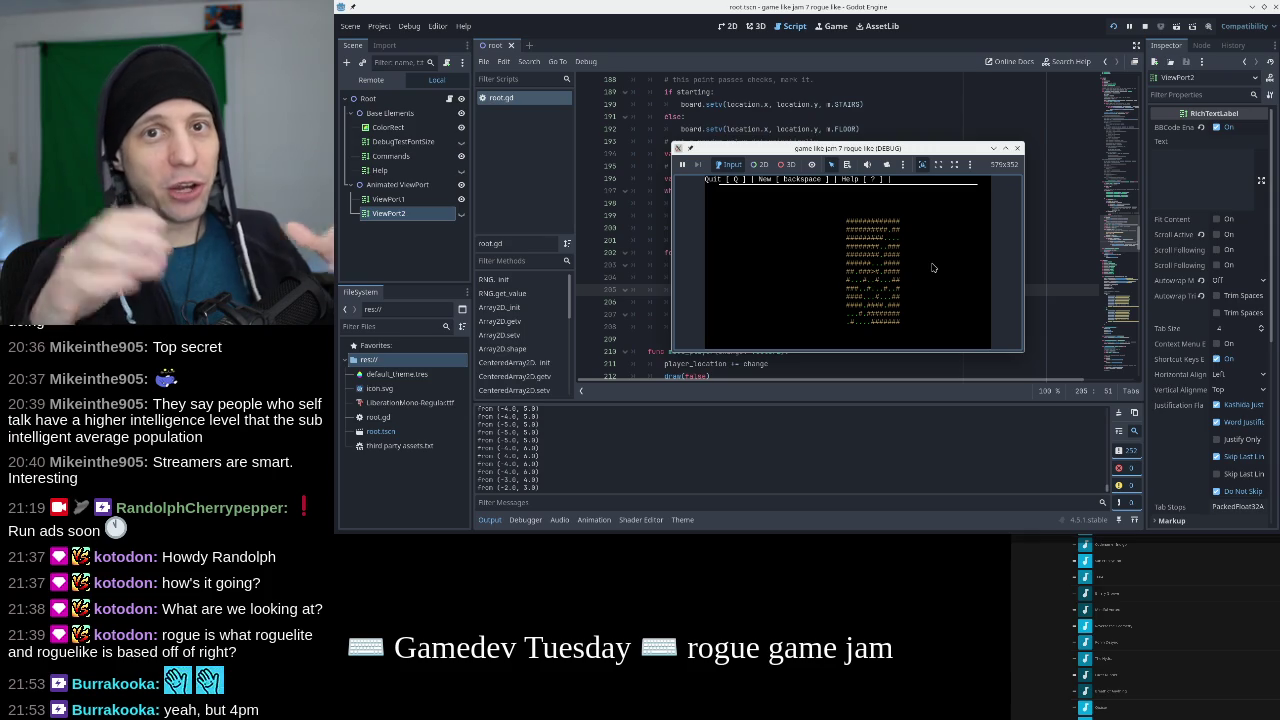
{"action": "key", "text": "Down"}
{"action": "key", "text": "Down"}
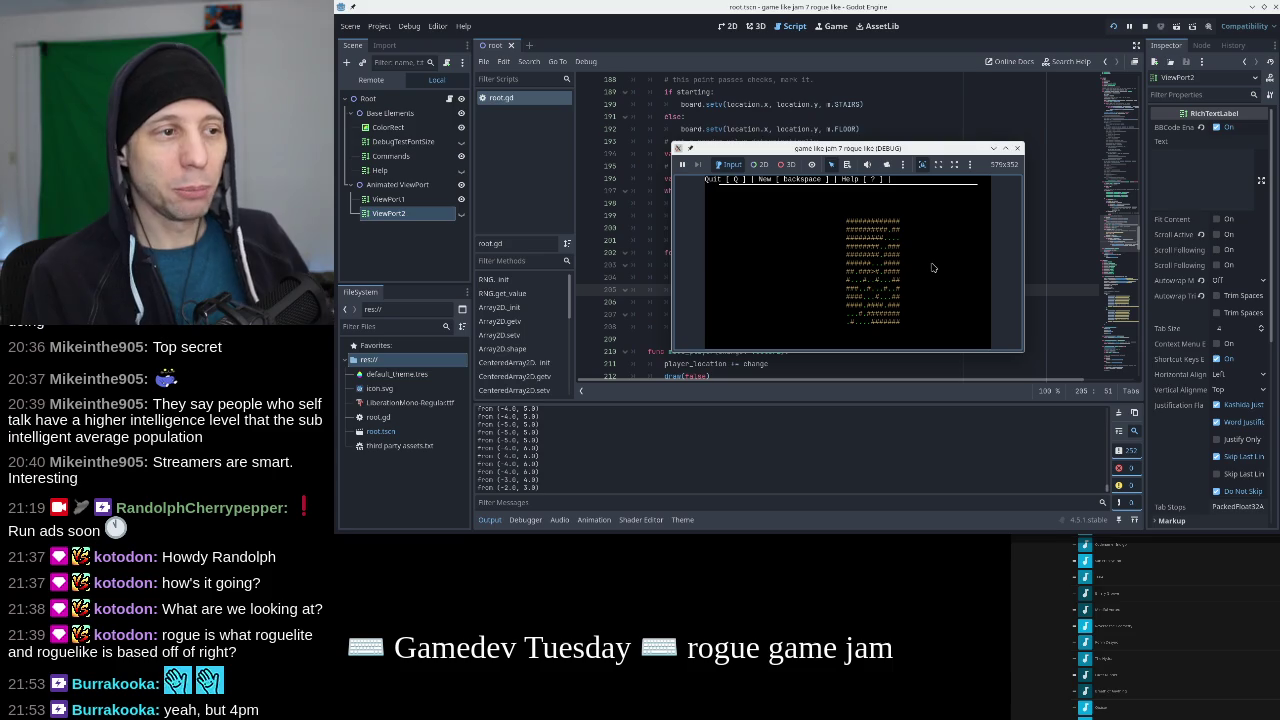
Regenerate the dungeon, move the player a few rows, then close the game window.
{"action": "key", "text": "Left"}
{"action": "key", "text": "Left"}
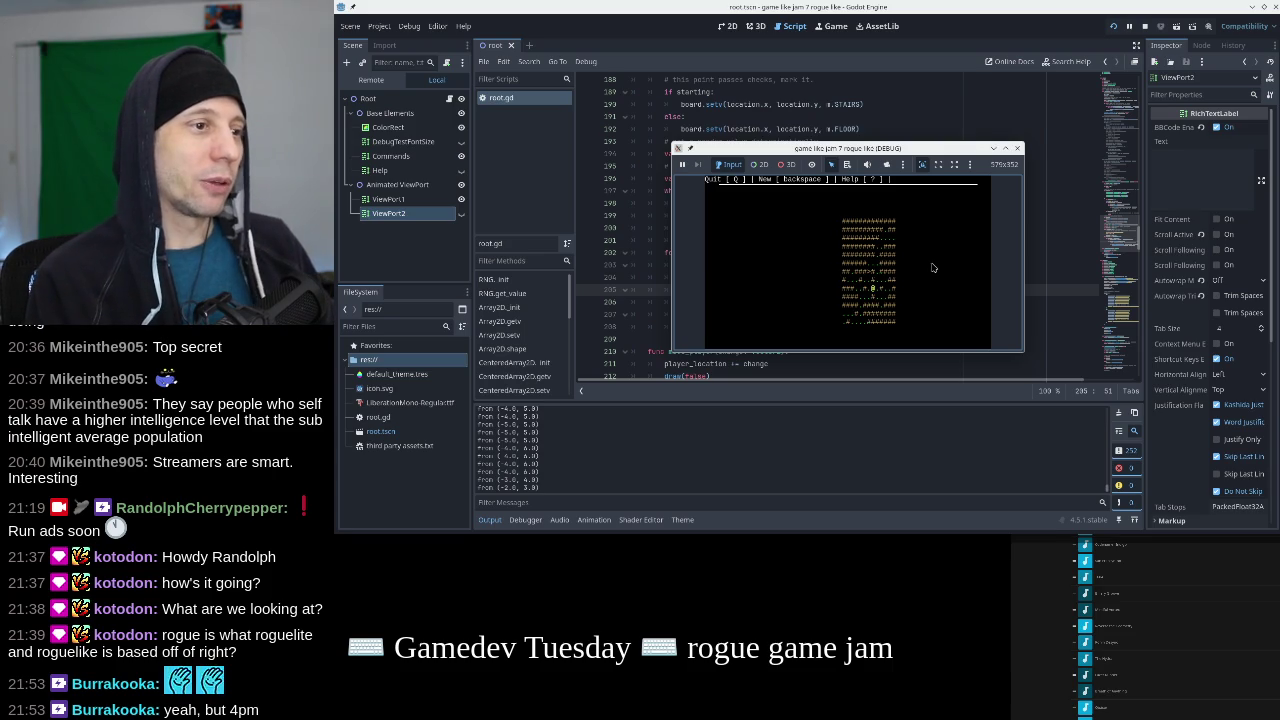
{"action": "key", "text": "Down"}
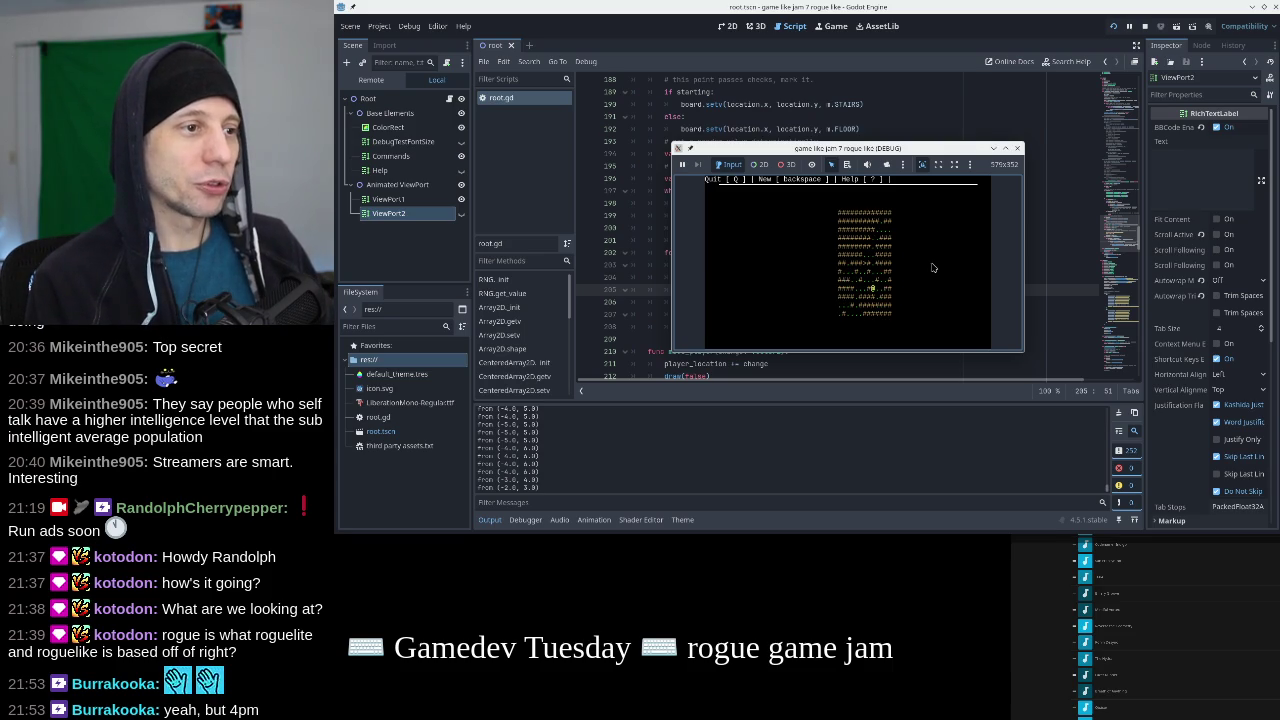
{"action": "key", "text": "Up"}
{"action": "key", "text": "Up"}
{"action": "key", "text": "Up"}
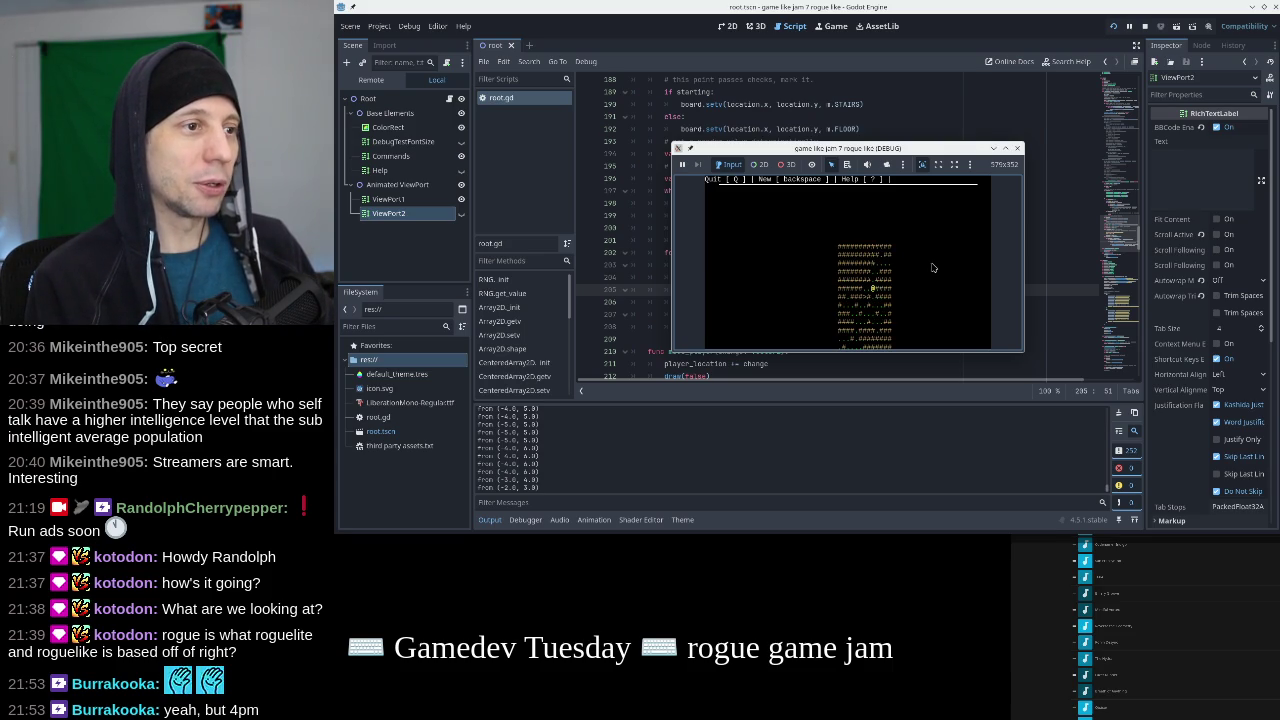
{"action": "key", "text": "Down"}
{"action": "key", "text": "Down"}
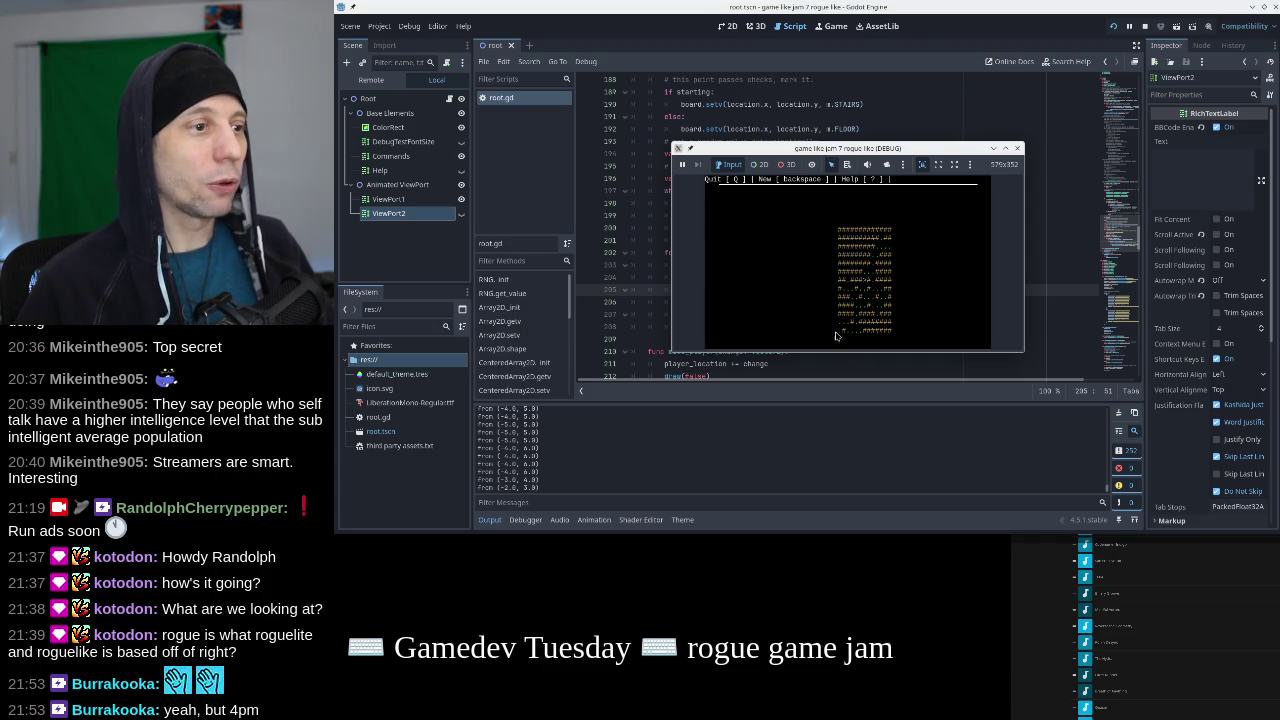
{"action": "left_click", "coordinate": [1018, 150]}
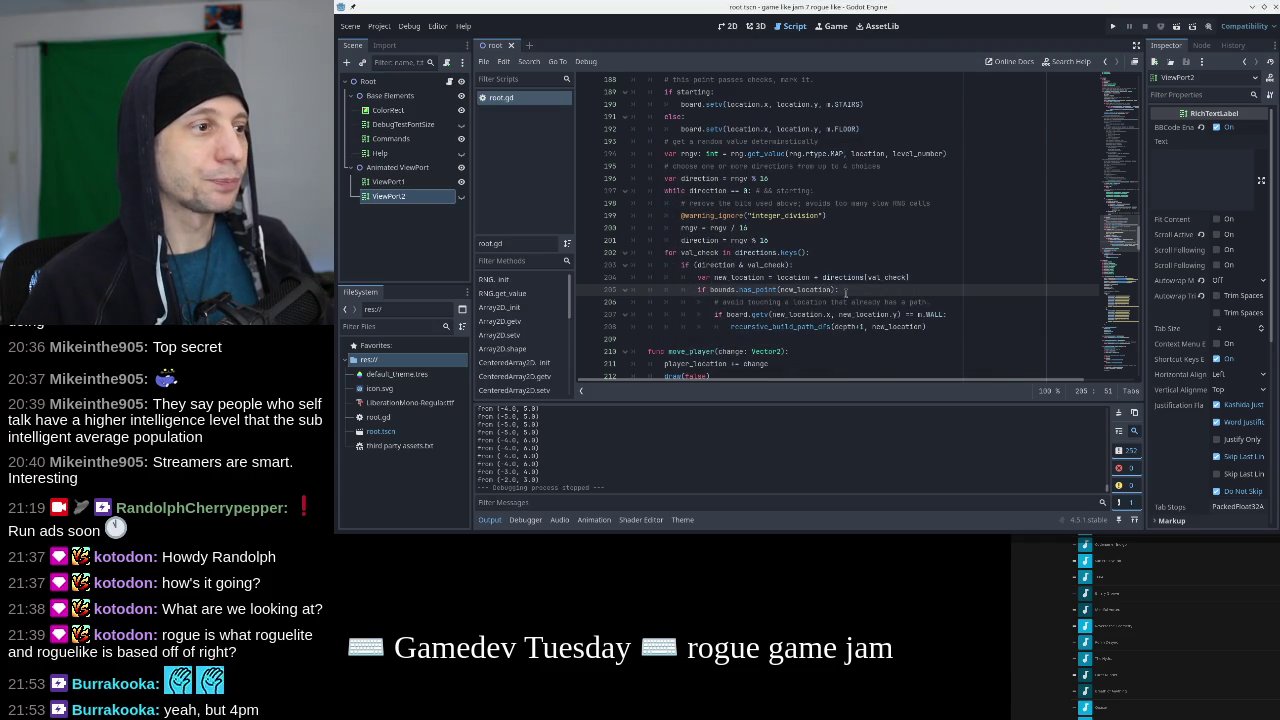
{"action": "left_click", "coordinate": [958, 326]}
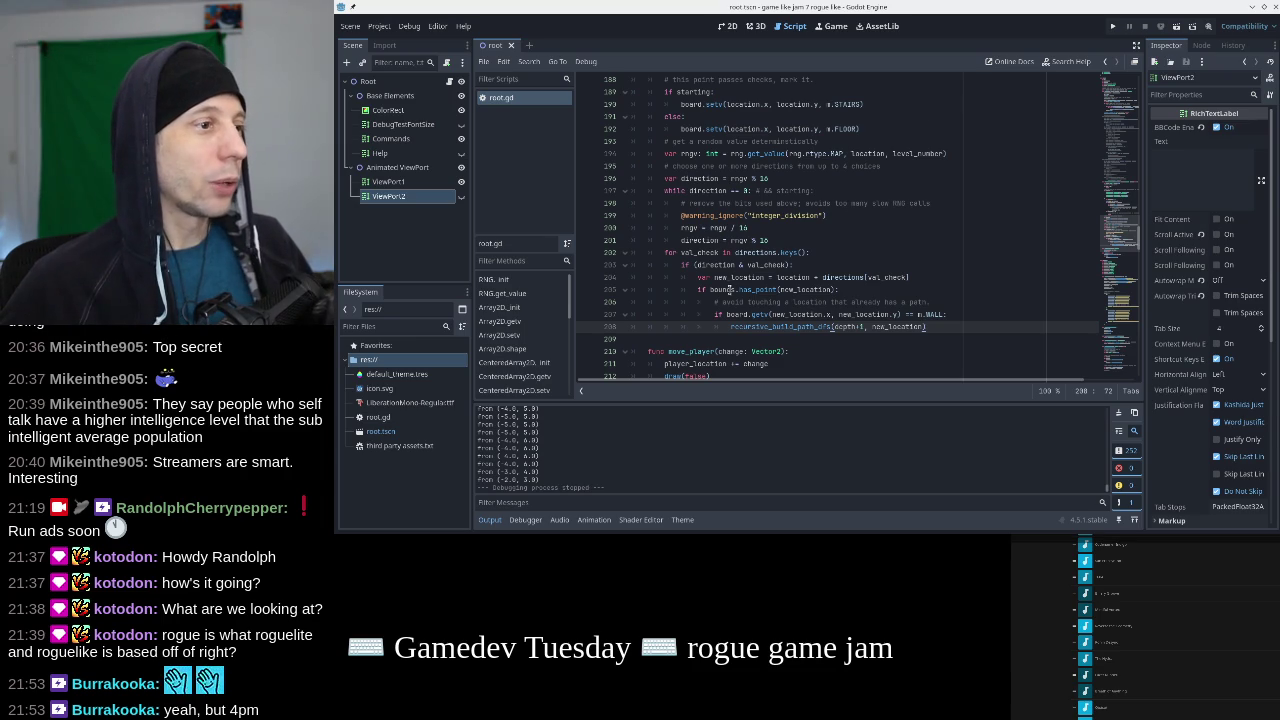
{"action": "scroll", "coordinate": [735, 290], "scroll_direction": "up", "scroll_amount": 9}
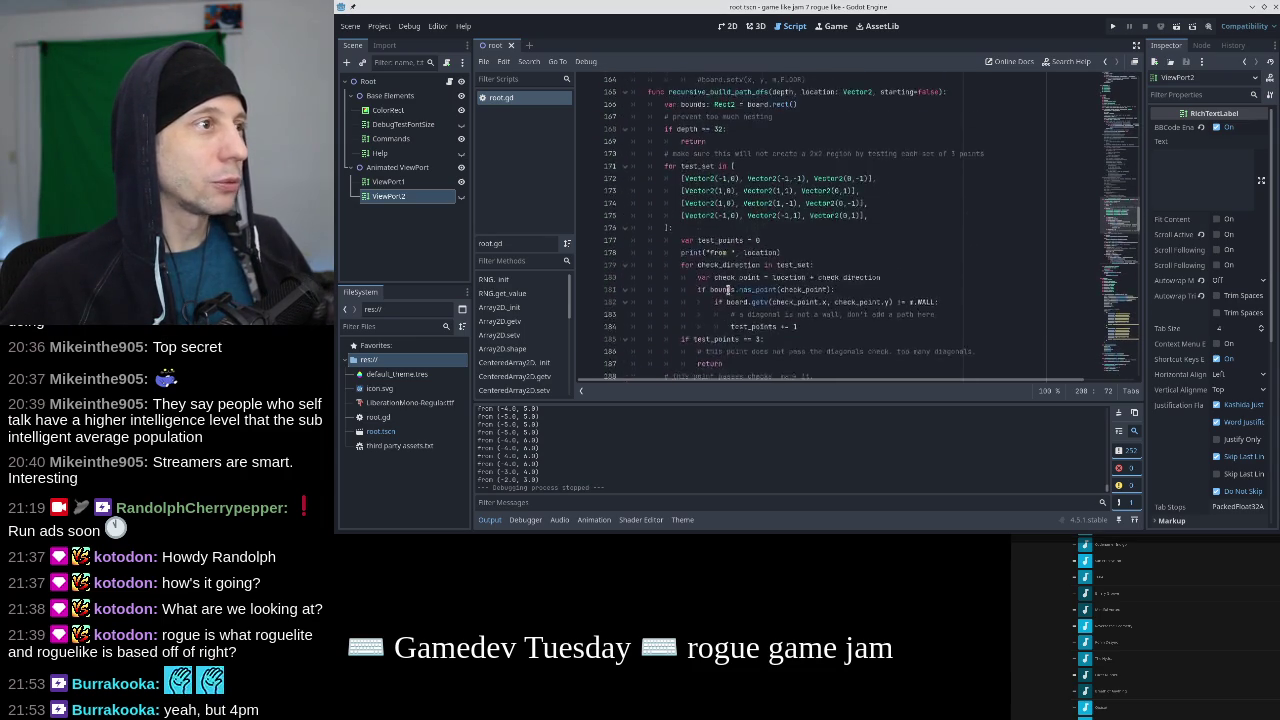
{"action": "scroll", "coordinate": [748, 287], "scroll_direction": "down", "scroll_amount": 9}
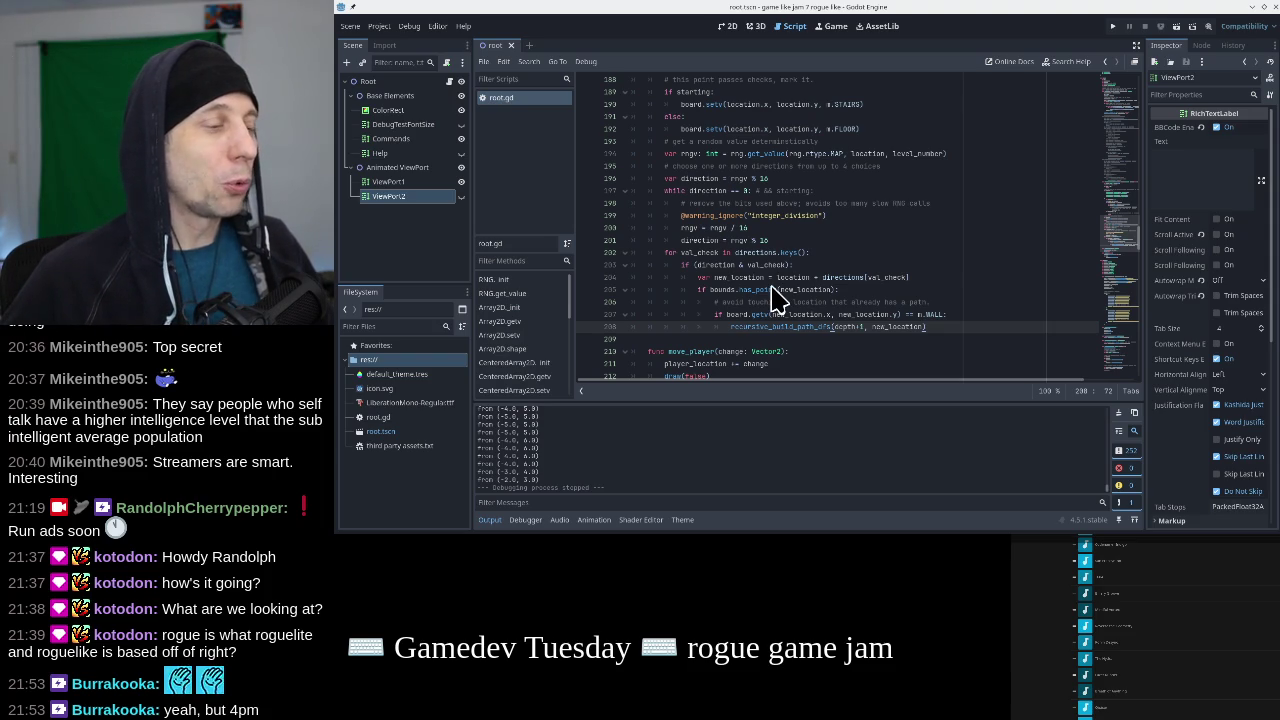
{"action": "mouse_move", "coordinate": [773, 293]}
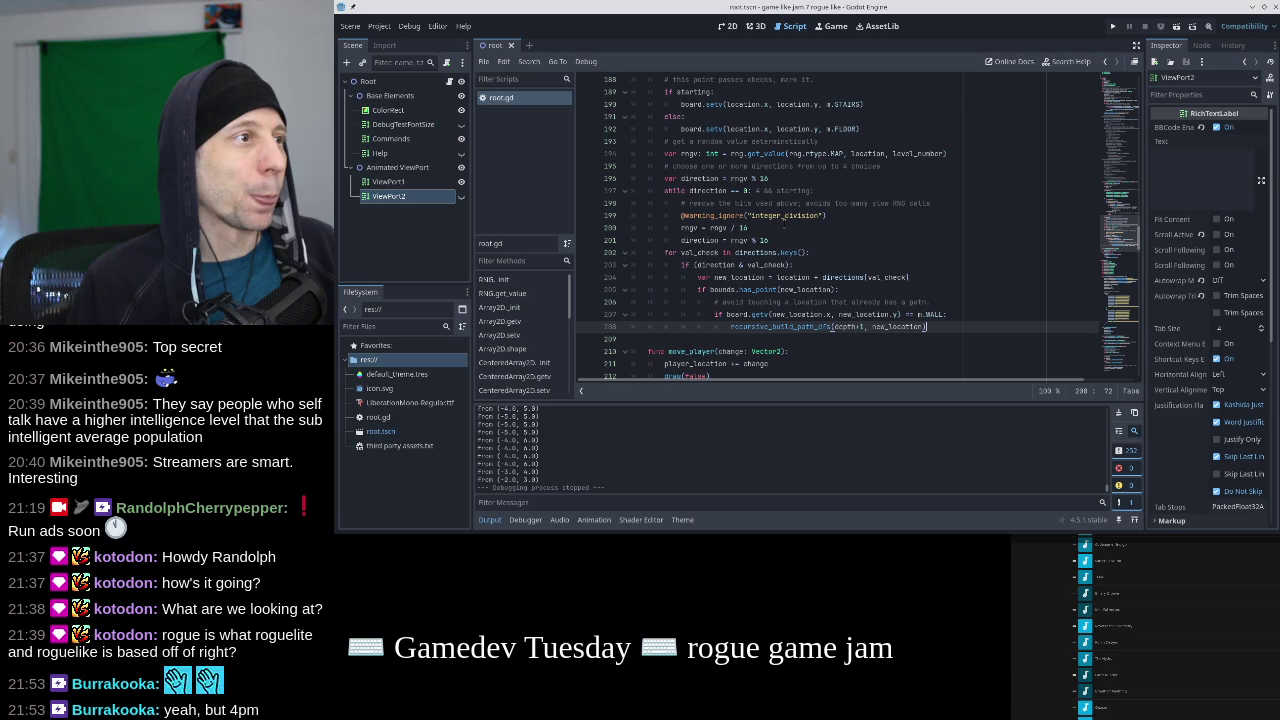
{"action": "scroll", "coordinate": [788, 231], "scroll_direction": "up", "scroll_amount": 7}
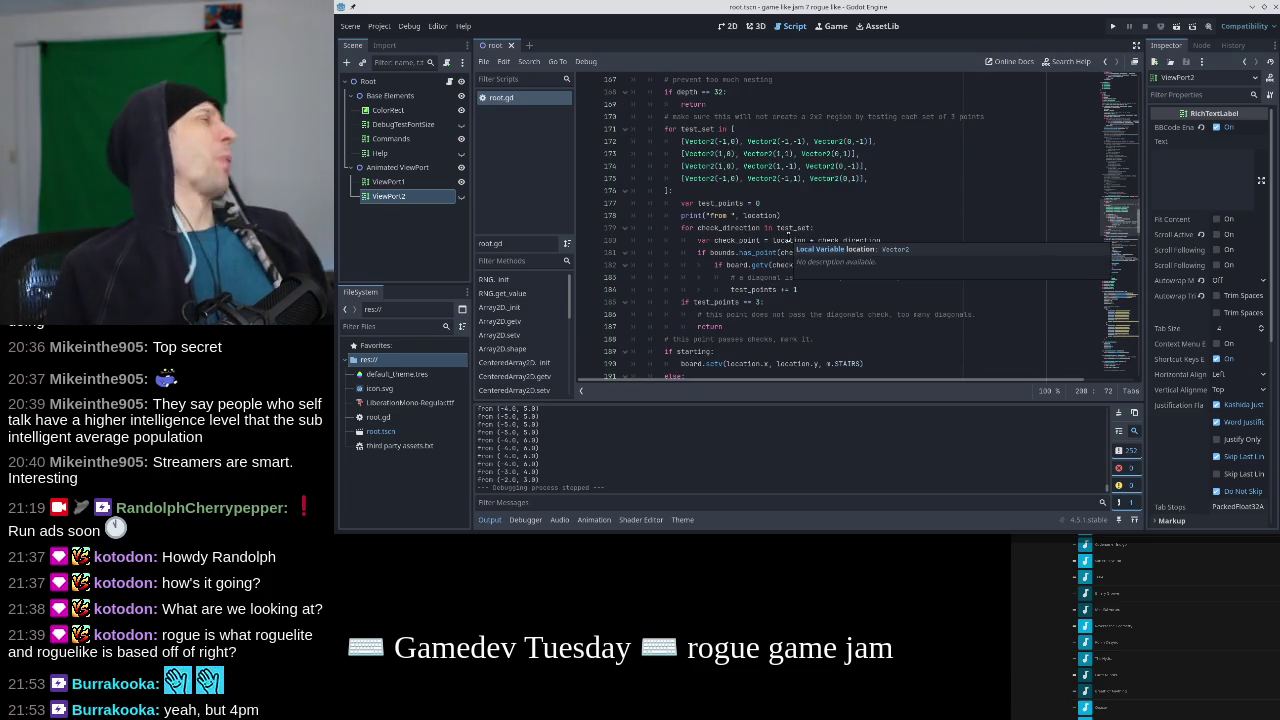
Append .grow_individual(-1, -1, -1, -1) to board.rect() on line 166 and run the game.
{"action": "scroll", "coordinate": [788, 236], "scroll_direction": "up", "scroll_amount": 3}
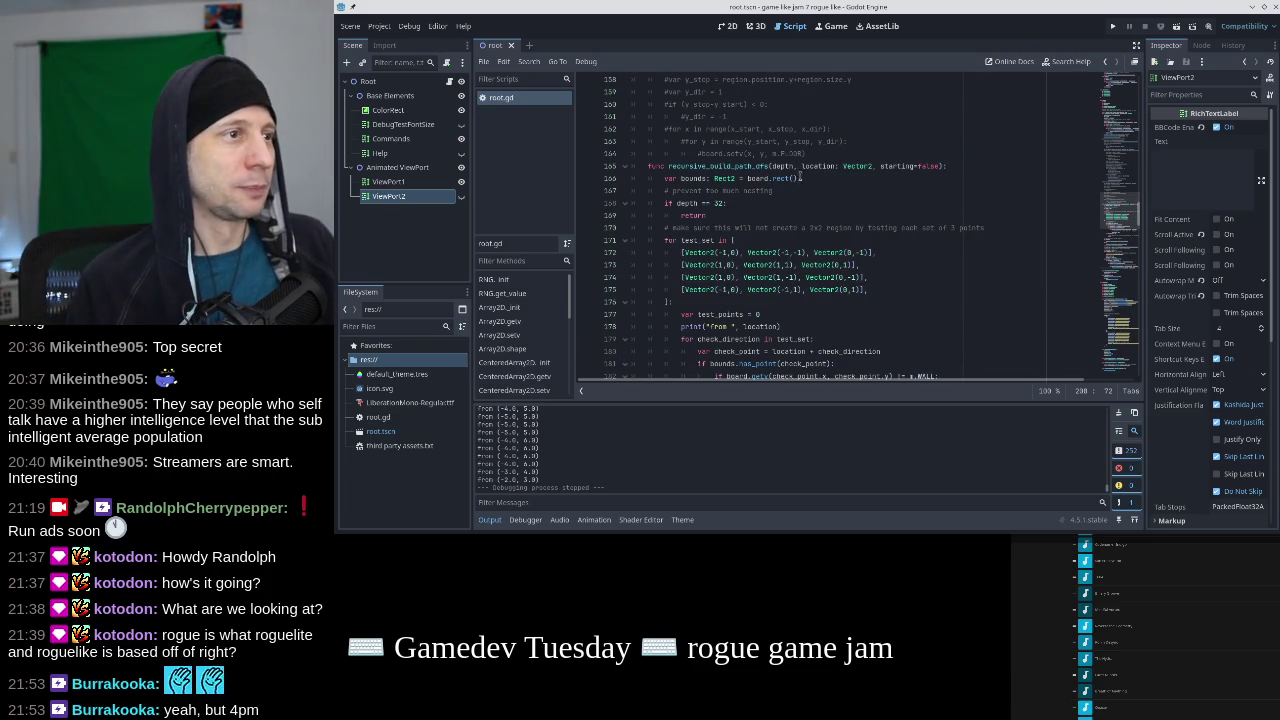
{"action": "left_click", "coordinate": [824, 180]}
{"action": "type", "text": "grow_individ"}
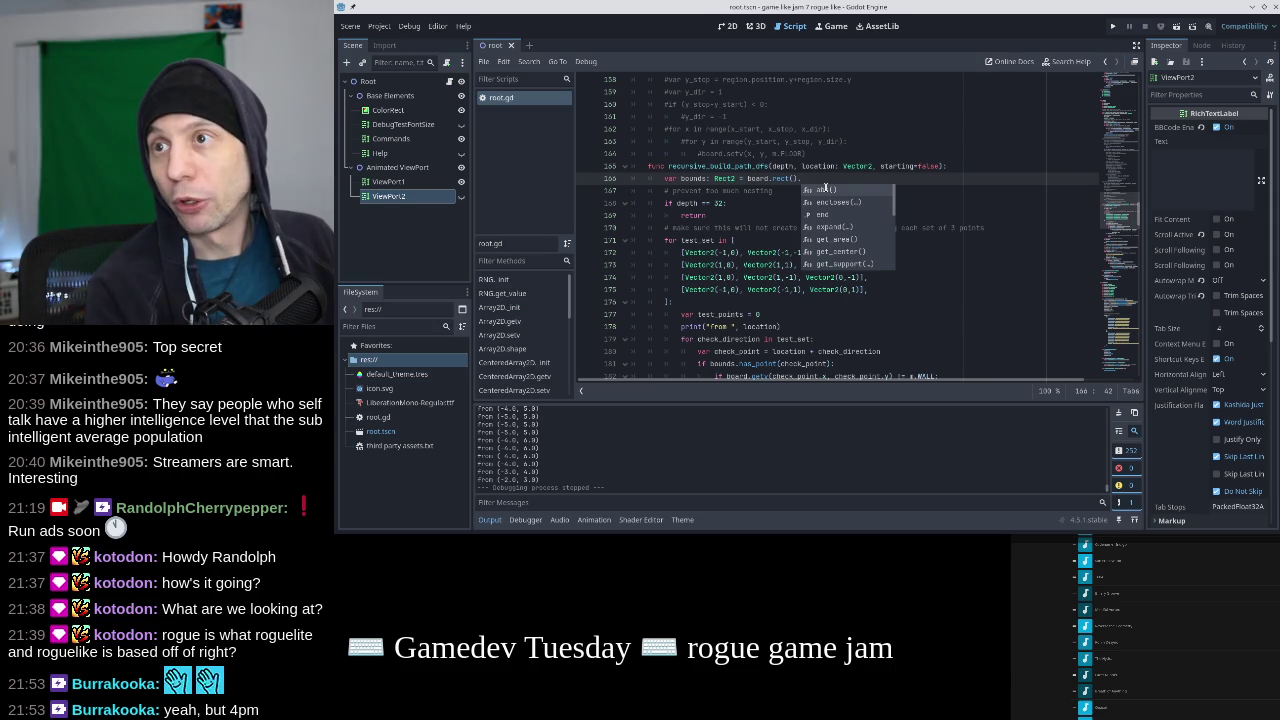
{"action": "type", "text": "ual"}
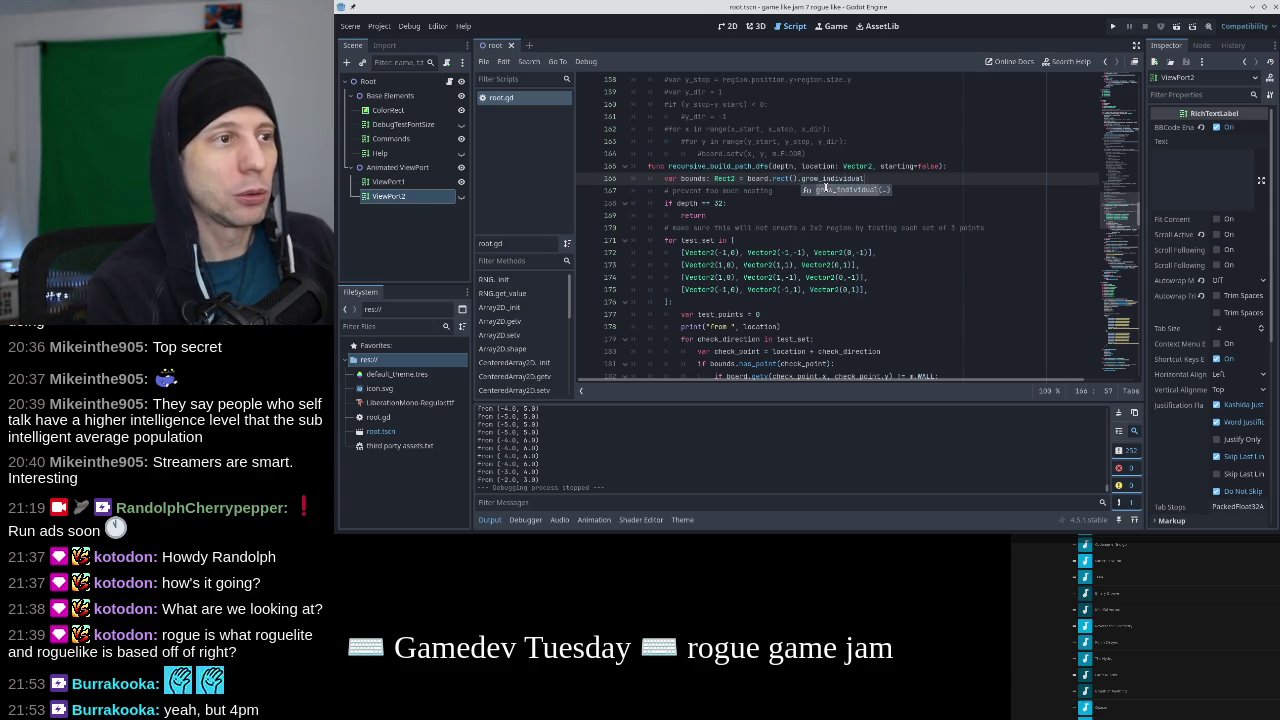
{"action": "type", "text": "(-1, -1, -1, -1"}
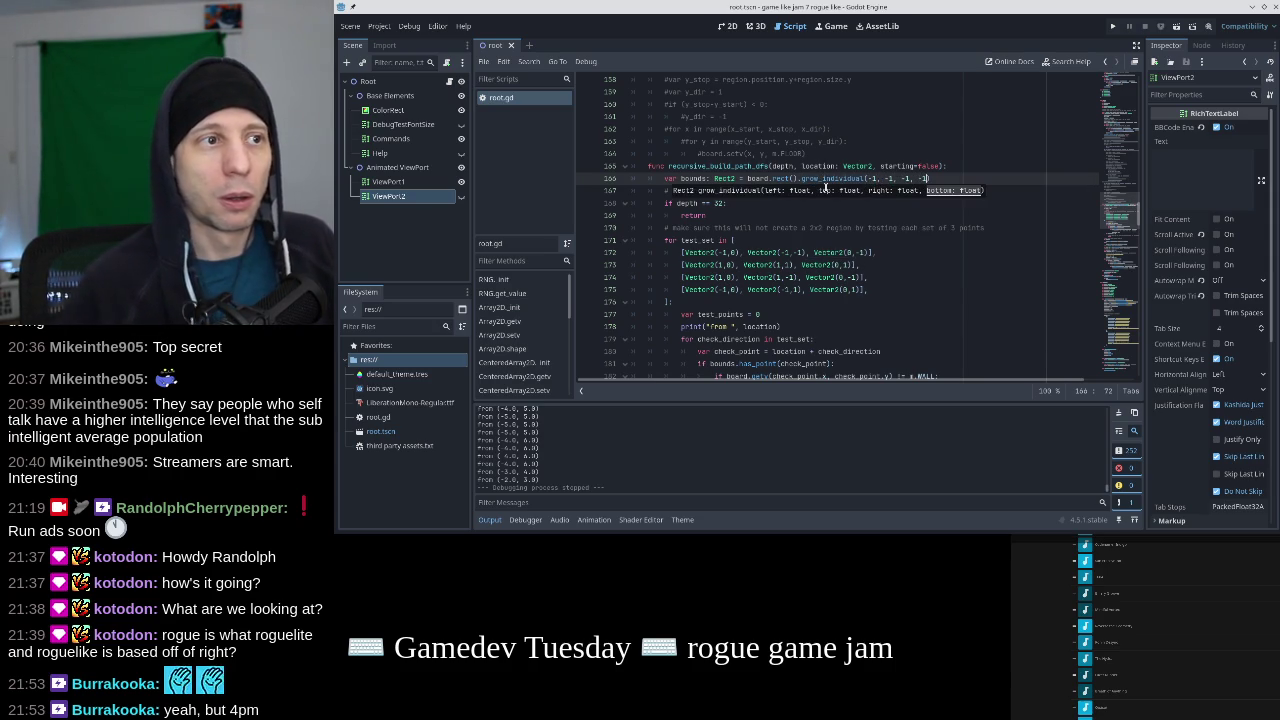
{"action": "key", "text": "F5"}
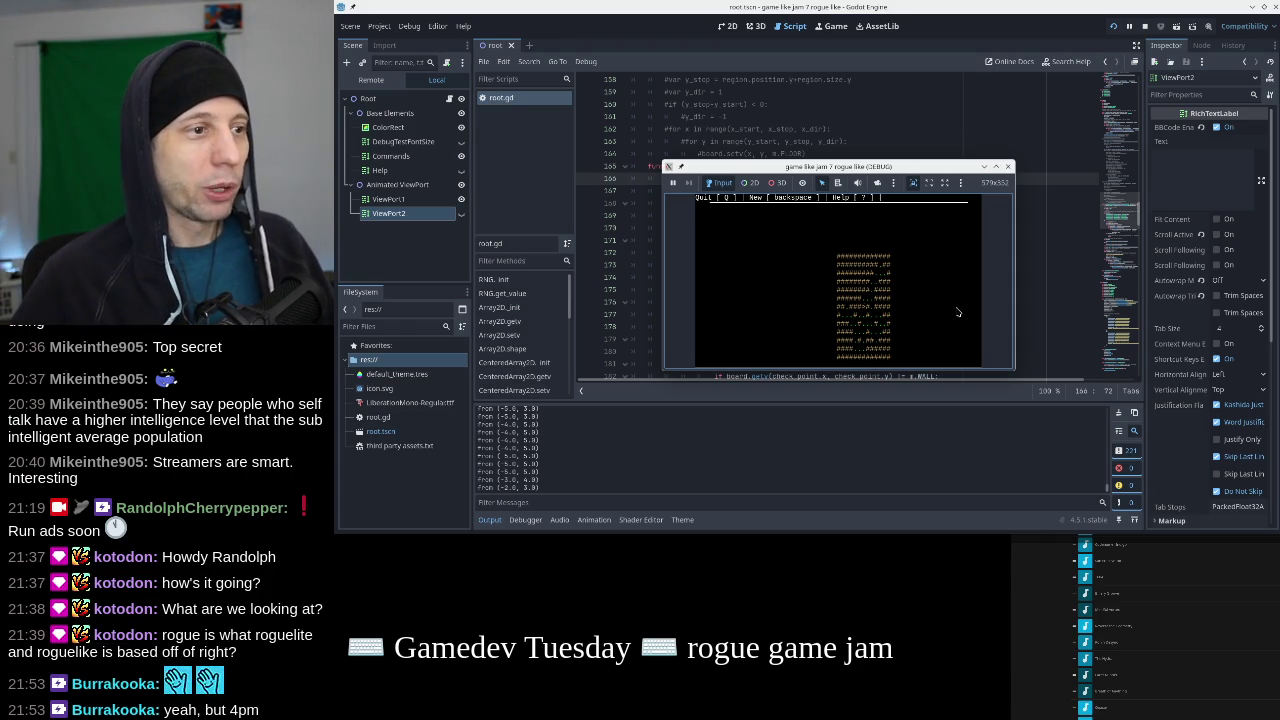
Walk the player around the new dungeon to test the bounds, then close the game.
{"action": "key", "text": "Up"}
{"action": "key", "text": "Up"}
{"action": "key", "text": "Up"}
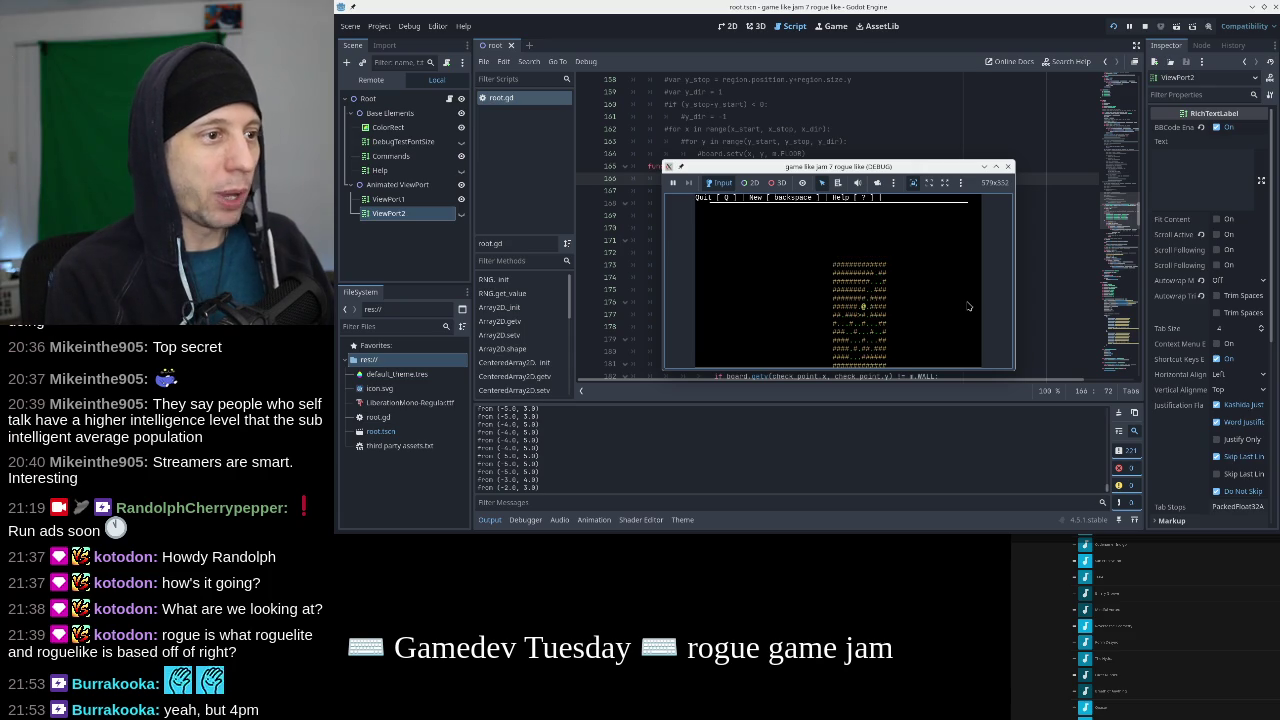
{"action": "key", "text": "Right"}
{"action": "key", "text": "Right"}
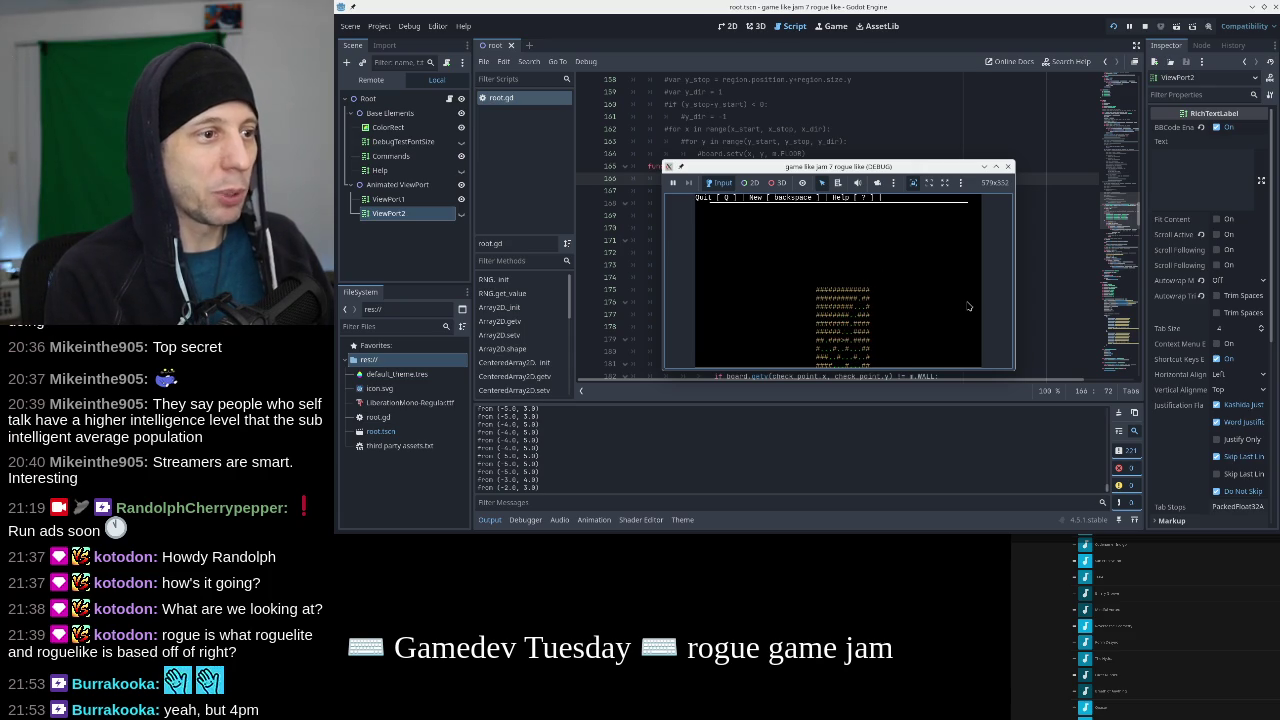
{"action": "key", "text": "Right"}
{"action": "key", "text": "Right"}
{"action": "key", "text": "Right"}
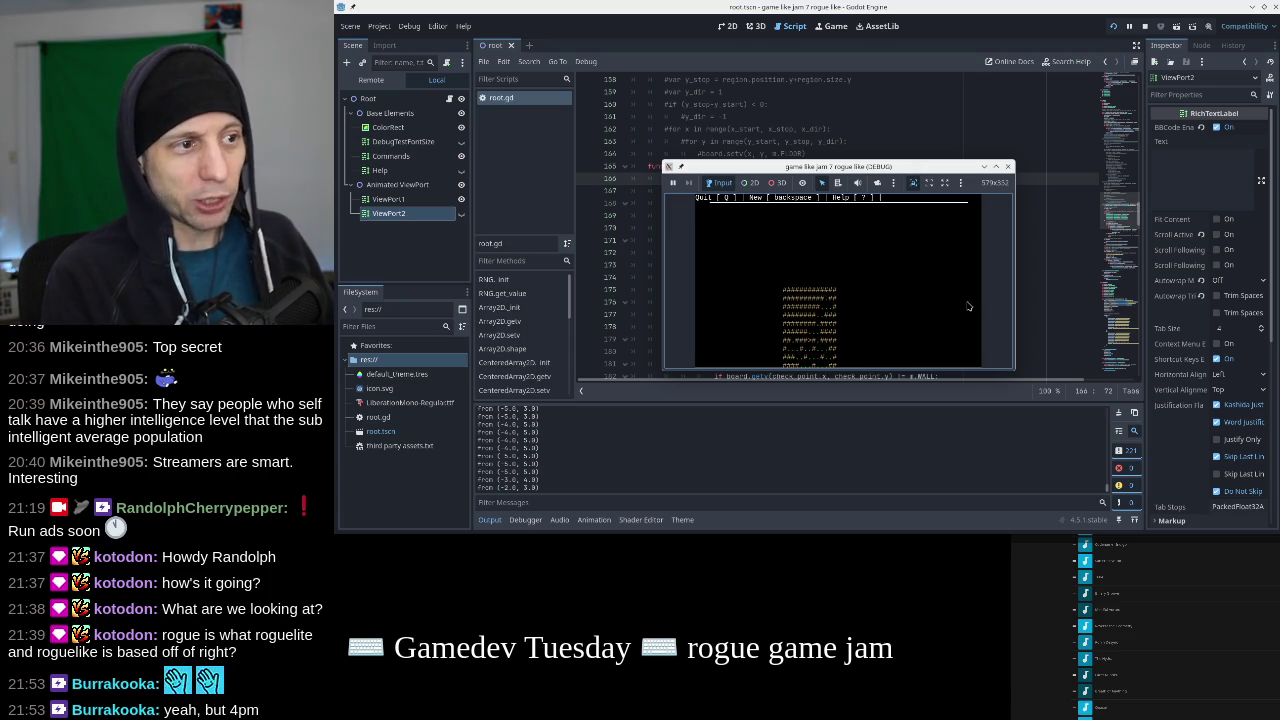
{"action": "key", "text": "Down"}
{"action": "key", "text": "Down"}
{"action": "key", "text": "Left"}
{"action": "key", "text": "Down"}
{"action": "key", "text": "Left"}
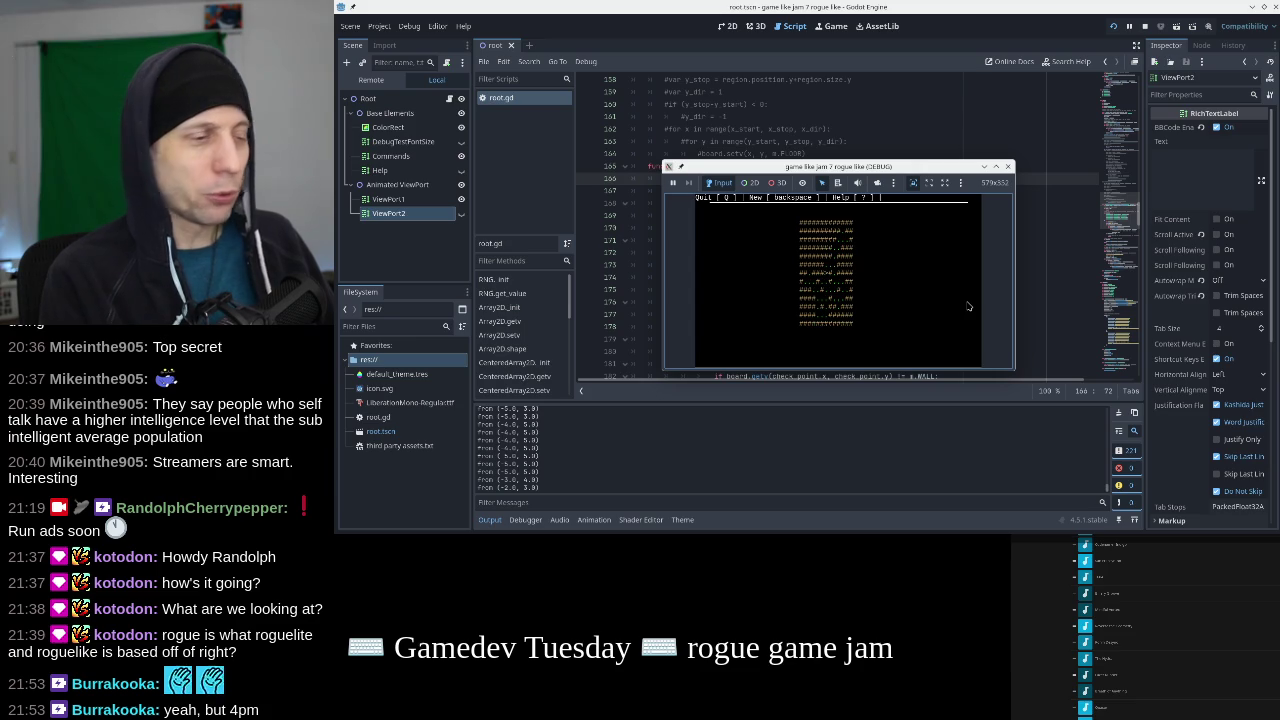
{"action": "key", "text": "Up"}
{"action": "key", "text": "Left"}
{"action": "key", "text": "Left"}
{"action": "key", "text": "Up"}
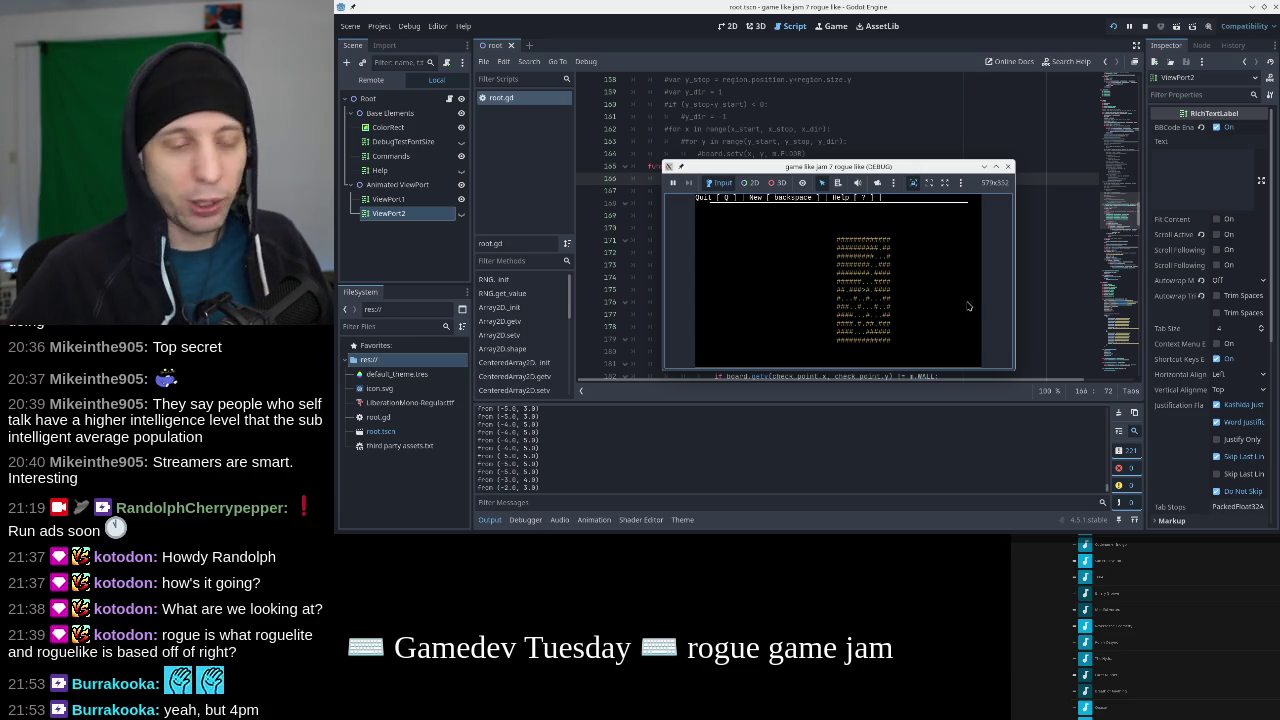
{"action": "left_click", "coordinate": [1006, 166]}
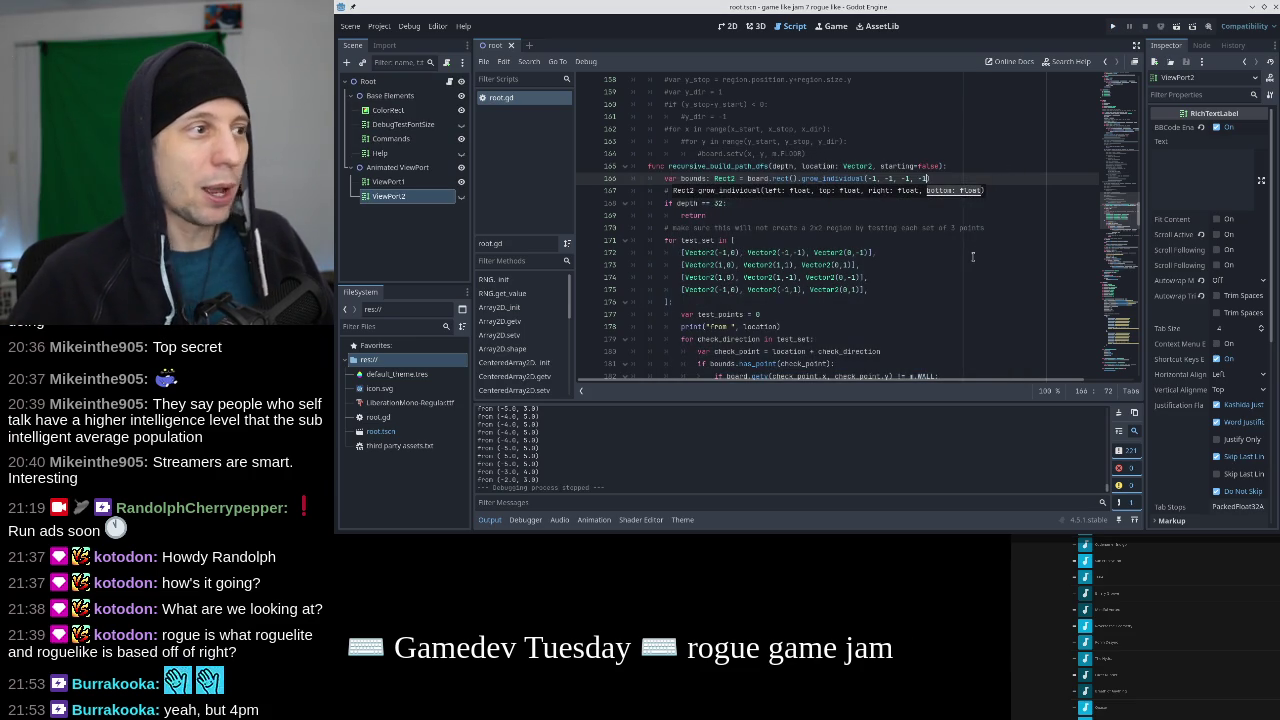
Add '# shrink the board so that paths never lead off the edge' above the bounds line and save.
{"action": "scroll", "coordinate": [936, 281], "scroll_direction": "down", "scroll_amount": 2}
{"action": "scroll", "coordinate": [899, 242], "scroll_direction": "down", "scroll_amount": 3}
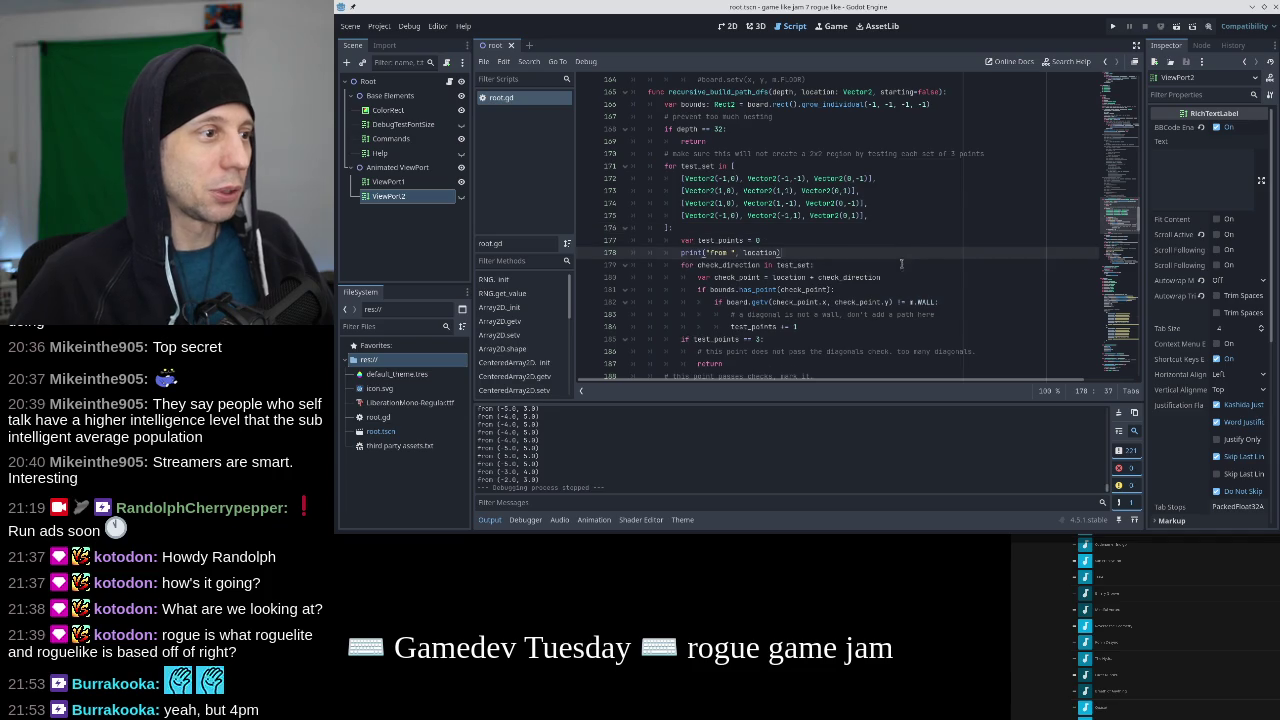
{"action": "left_click", "coordinate": [899, 258]}
{"action": "scroll", "coordinate": [899, 263], "scroll_direction": "up", "scroll_amount": 6}
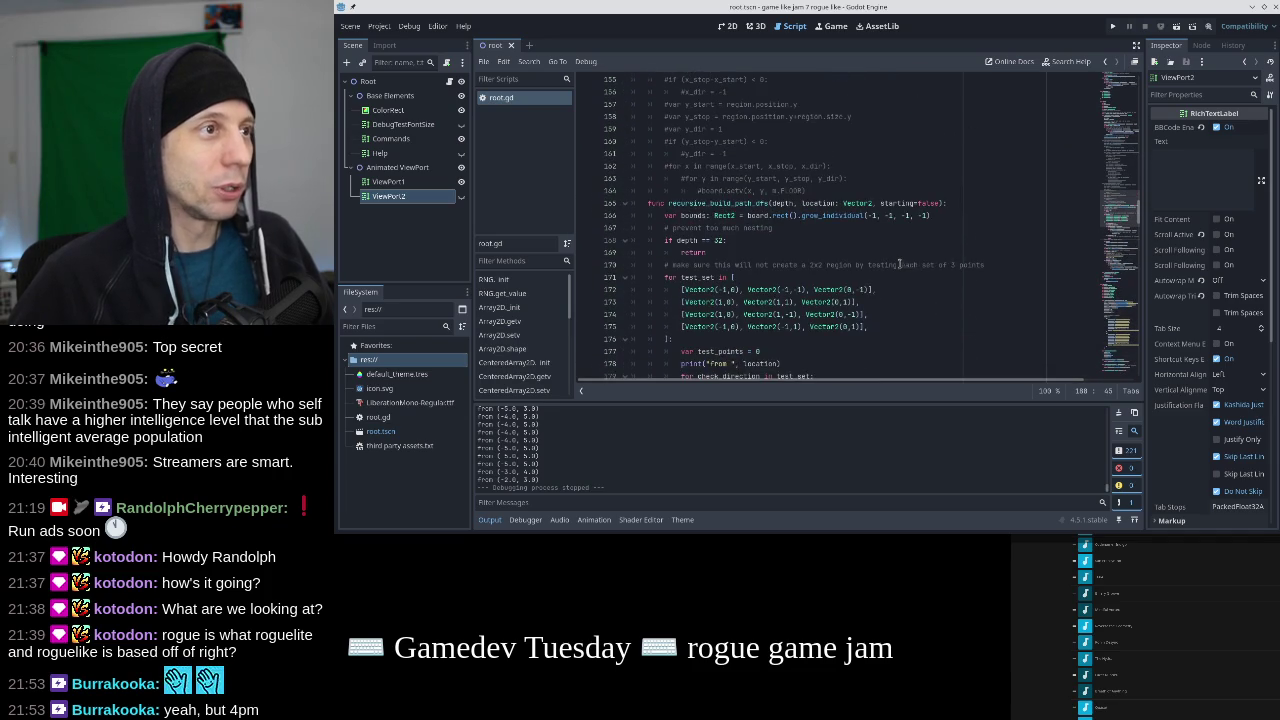
{"action": "left_click", "coordinate": [956, 205]}
{"action": "key", "text": "Return"}
{"action": "type", "text": "# shen"}
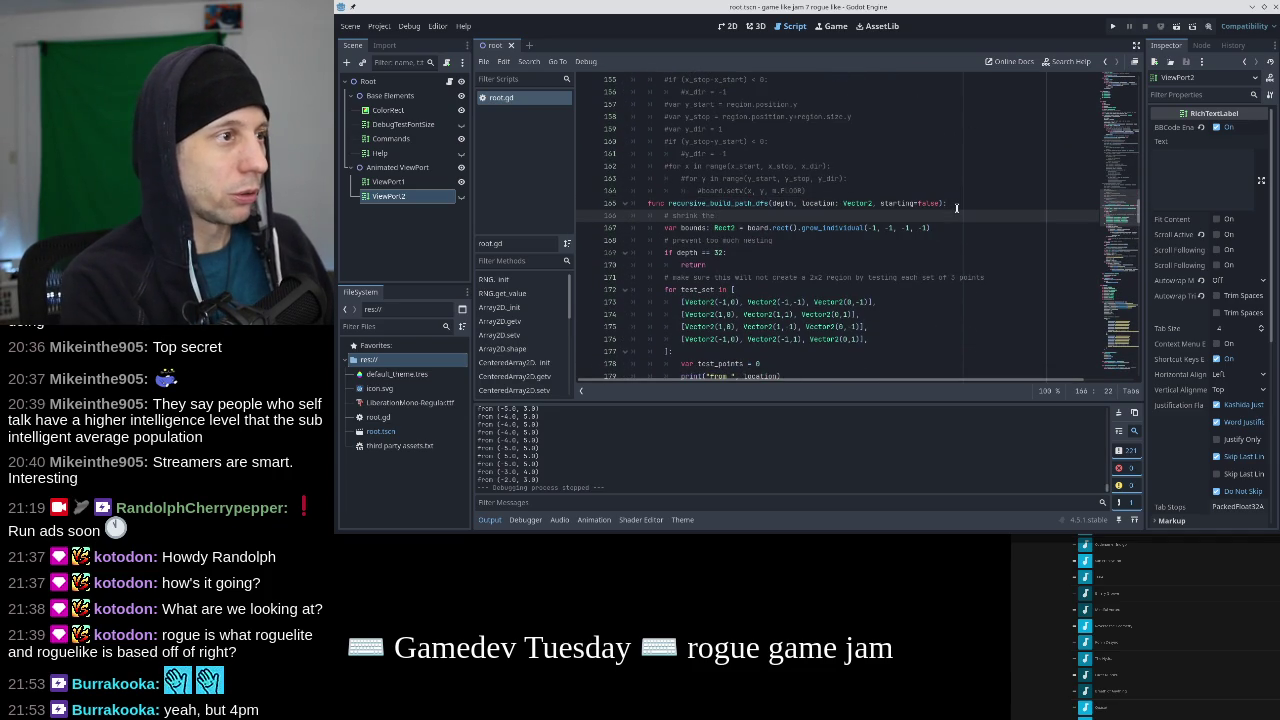
{"action": "type", "text": "board so that paths never lead off the edge"}
{"action": "key", "text": "ctrl+s"}
{"action": "key", "text": "Down"}
{"action": "key", "text": "Home"}
{"action": "key", "text": "Home"}
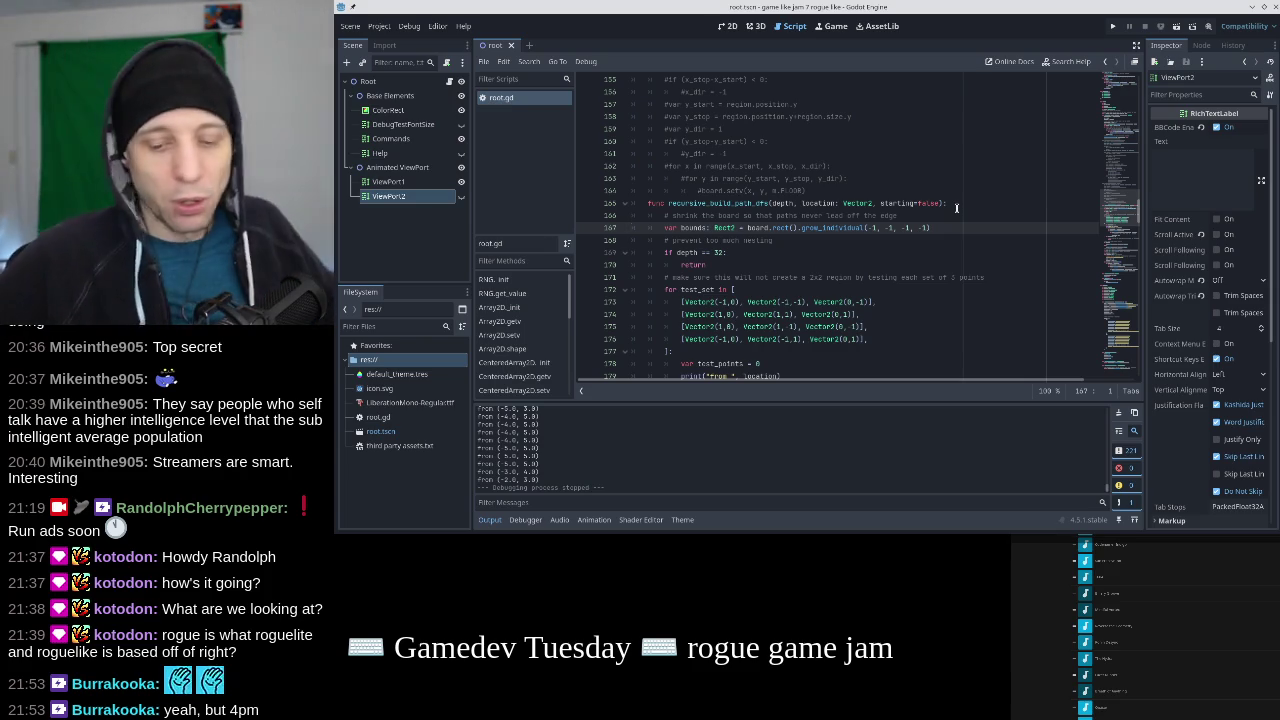
Delete the commented-out room-division block (lines 119–149) below the recursive path call and save root.gd.
{"action": "scroll", "coordinate": [956, 208], "scroll_direction": "up", "scroll_amount": 10}
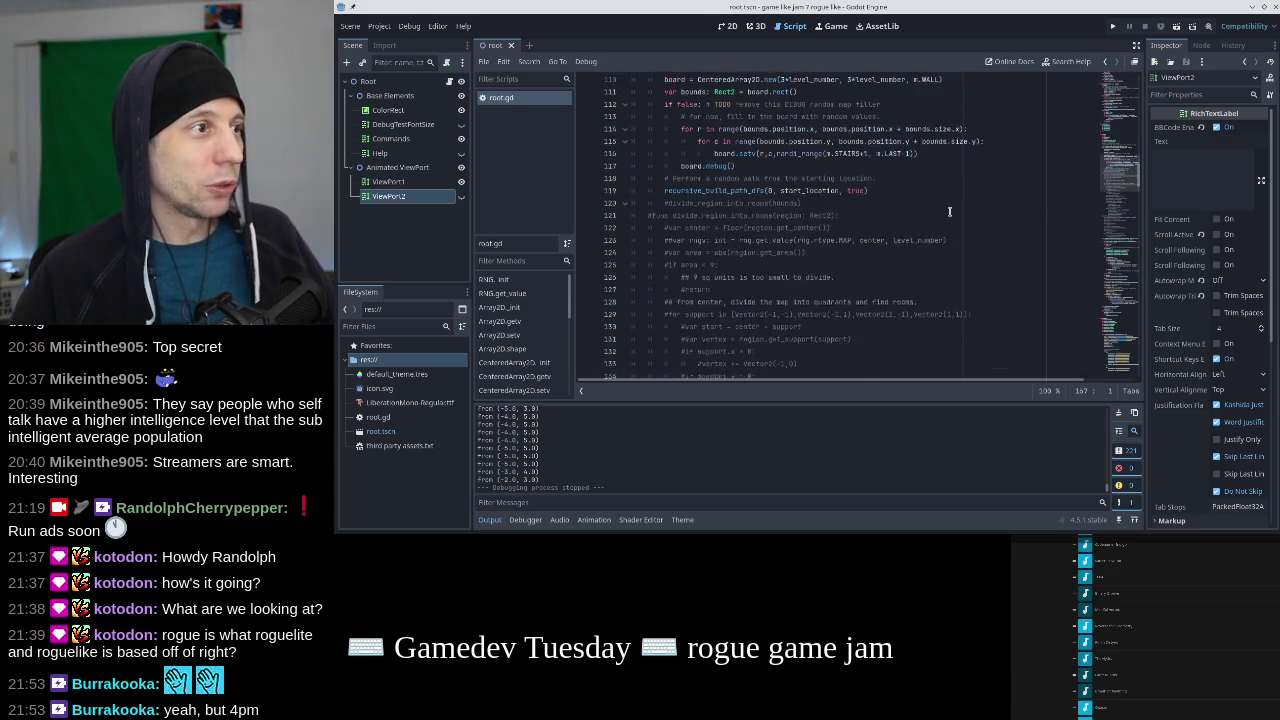
{"action": "scroll", "coordinate": [933, 209], "scroll_direction": "down", "scroll_amount": 9}
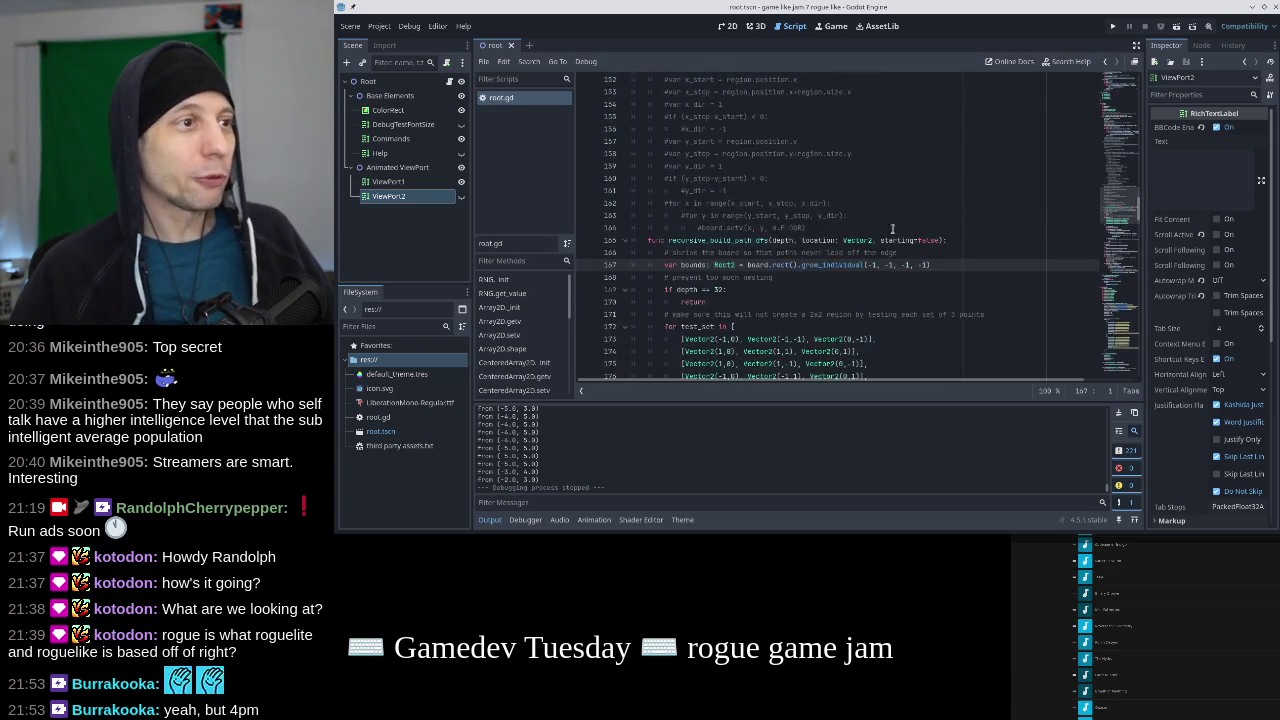
{"action": "scroll", "coordinate": [903, 232], "scroll_direction": "down", "scroll_amount": 5}
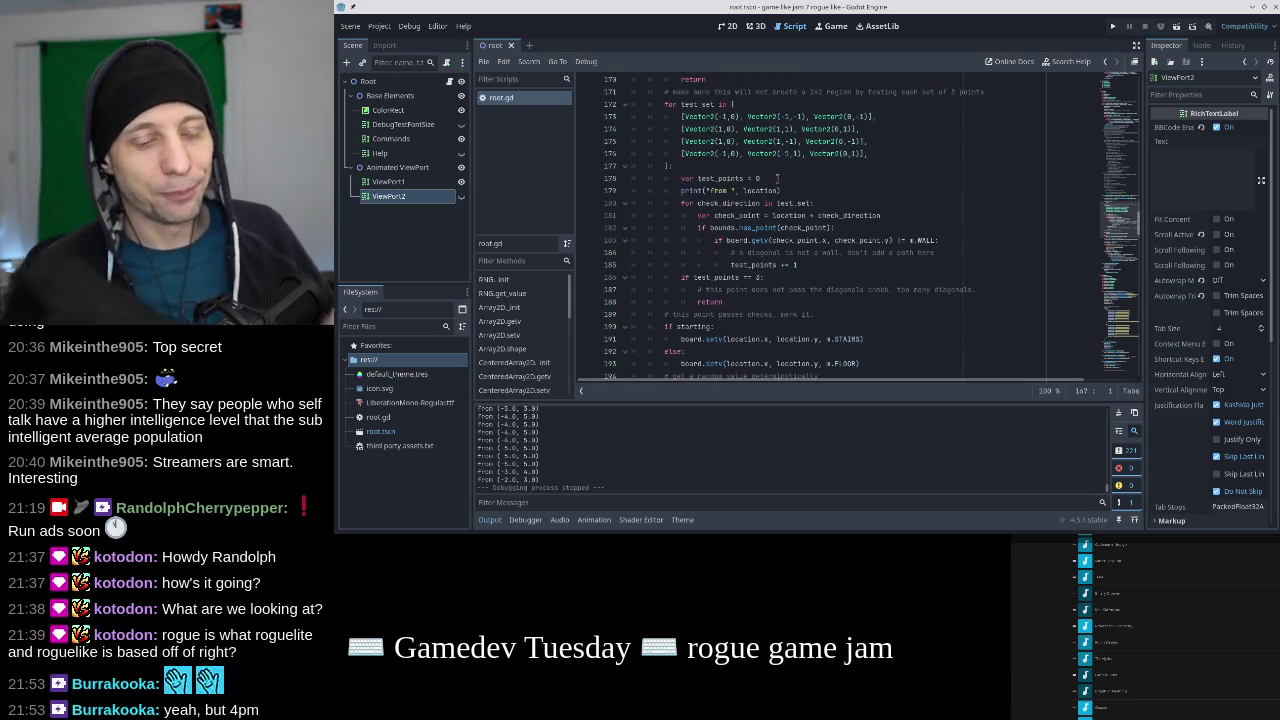
{"action": "scroll", "coordinate": [800, 190], "scroll_direction": "up", "scroll_amount": 11}
{"action": "scroll", "coordinate": [810, 197], "scroll_direction": "up", "scroll_amount": 3}
{"action": "left_click", "coordinate": [864, 155]}
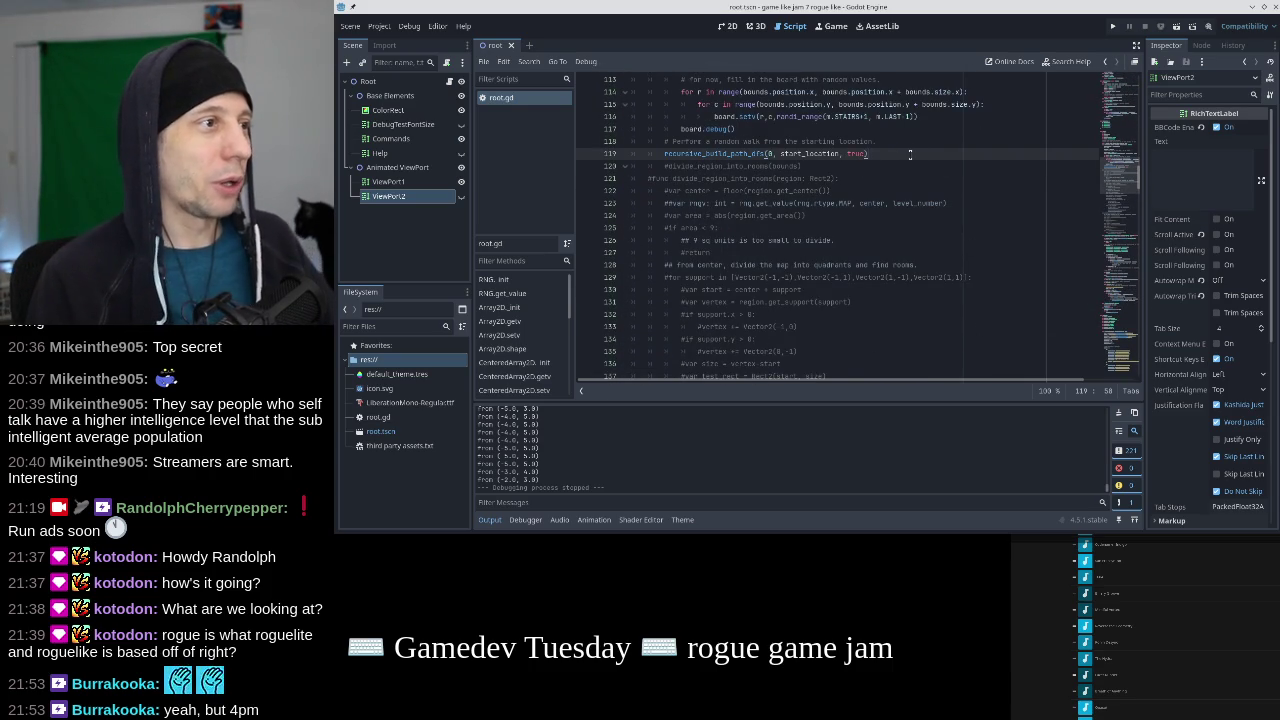
{"action": "key", "text": "Down"}
{"action": "key", "text": "Home"}
{"action": "key", "text": "shift+Down"}
{"action": "key", "text": "shift+Down"}
{"action": "key", "text": "shift+Down"}
{"action": "key", "text": "shift+Down"}
{"action": "key", "text": "shift+Down"}
{"action": "key", "text": "shift+Down"}
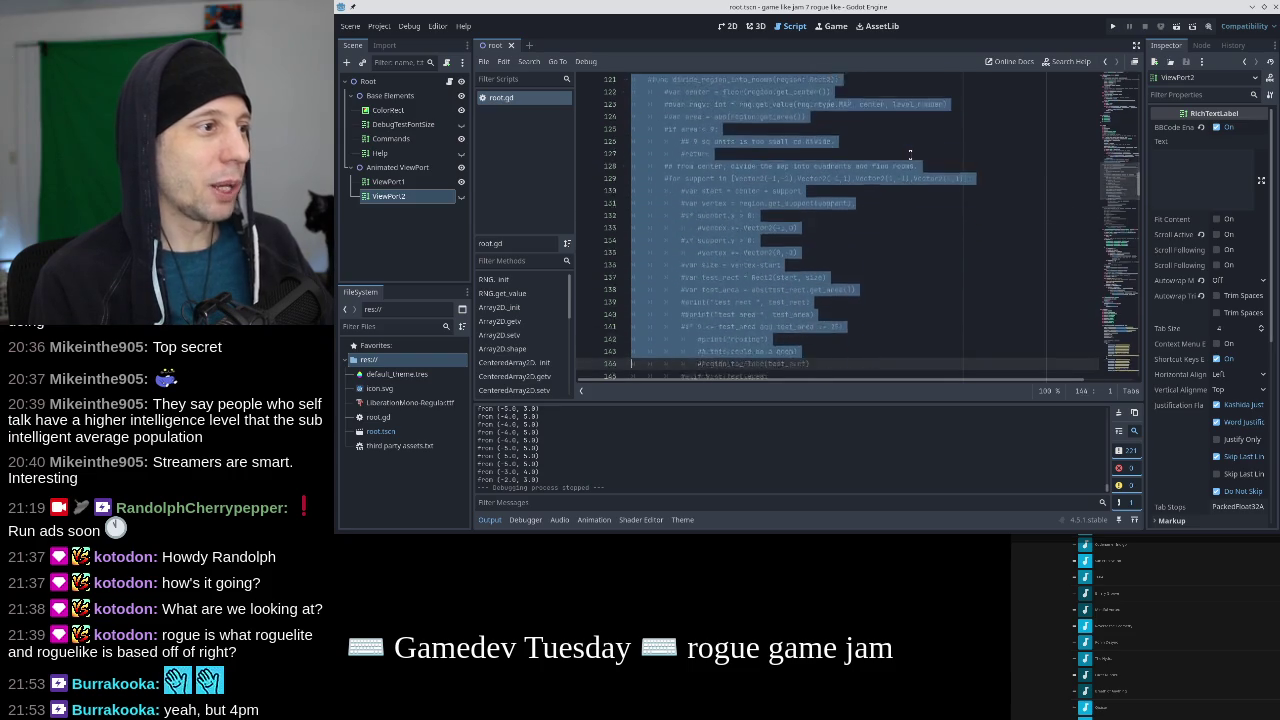
{"action": "key", "text": "shift+Down"}
{"action": "key", "text": "shift+Down"}
{"action": "key", "text": "shift+Down"}
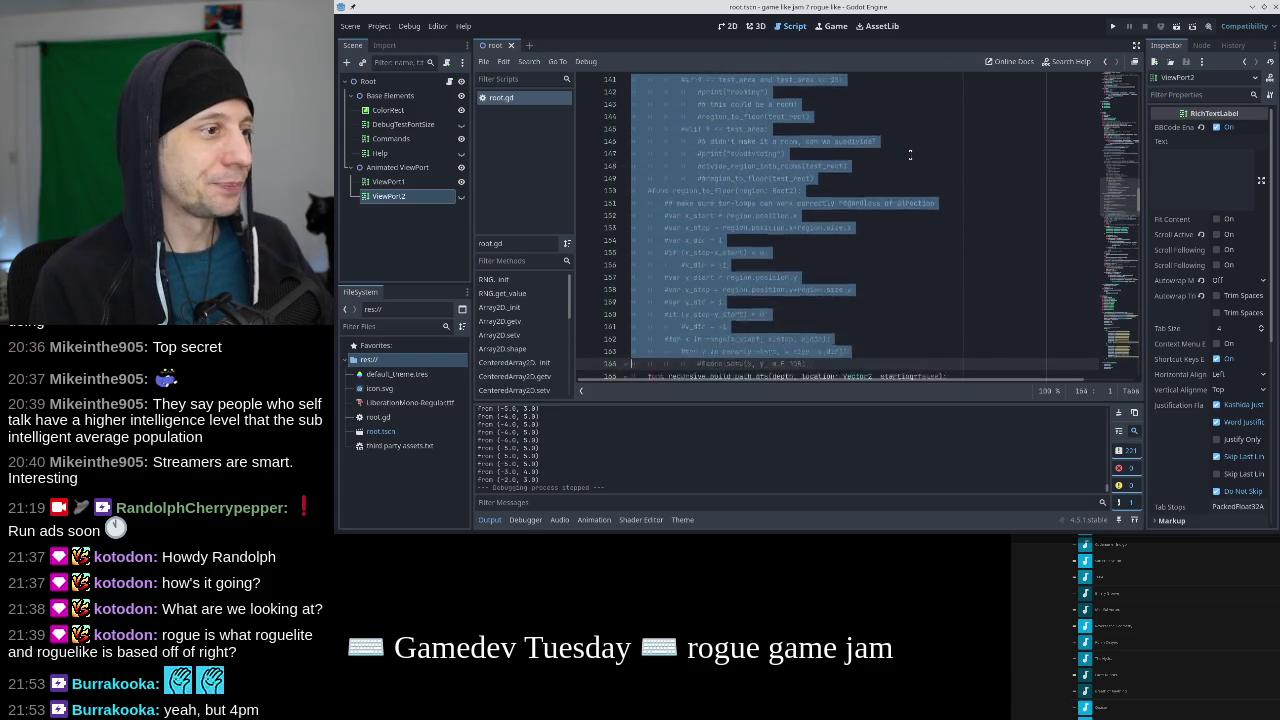
{"action": "key", "text": "shift+Up"}
{"action": "key", "text": "shift+Up"}
{"action": "key", "text": "shift+Up"}
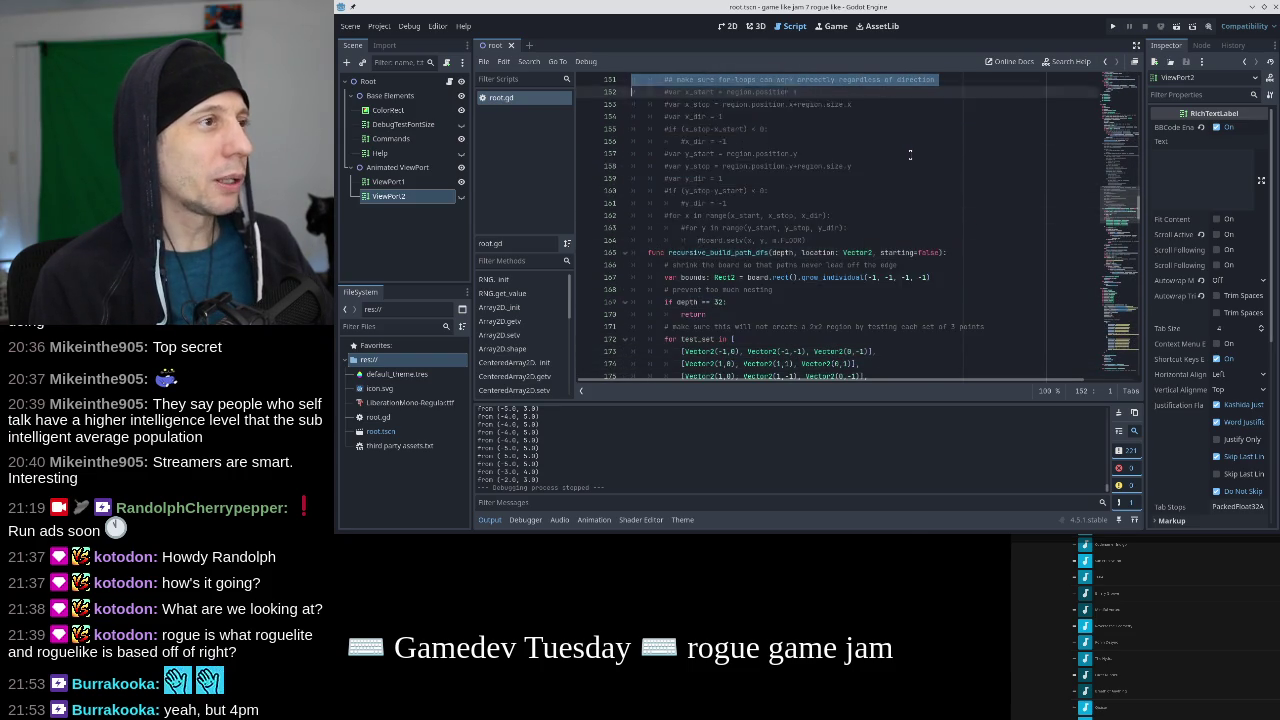
{"action": "key", "text": "shift+Down"}
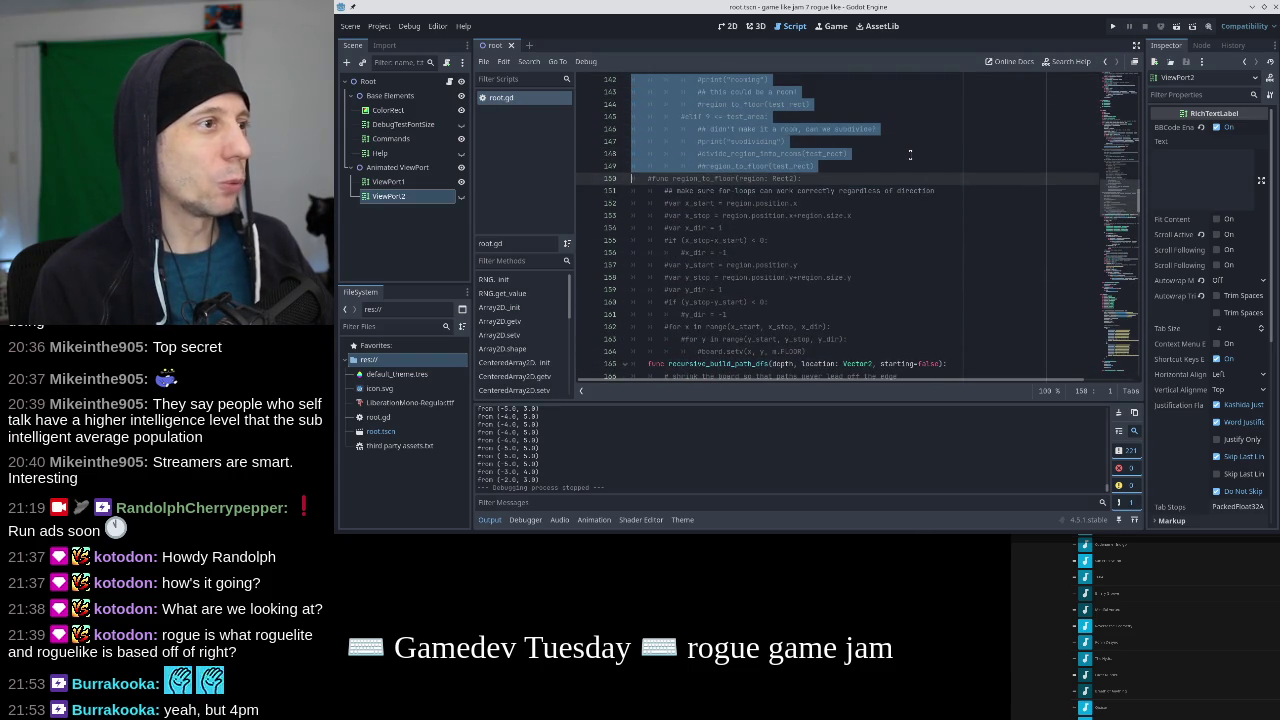
{"action": "key", "text": "Delete"}
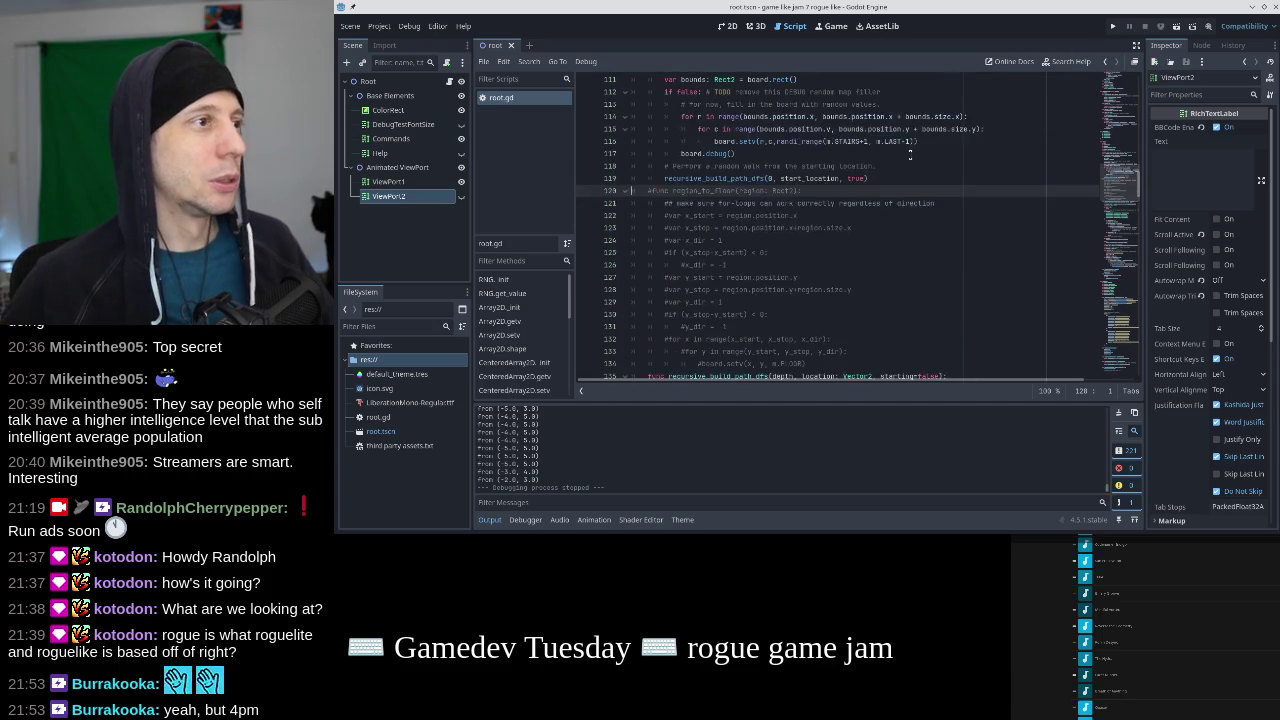
{"action": "key", "text": "ctrl+s"}
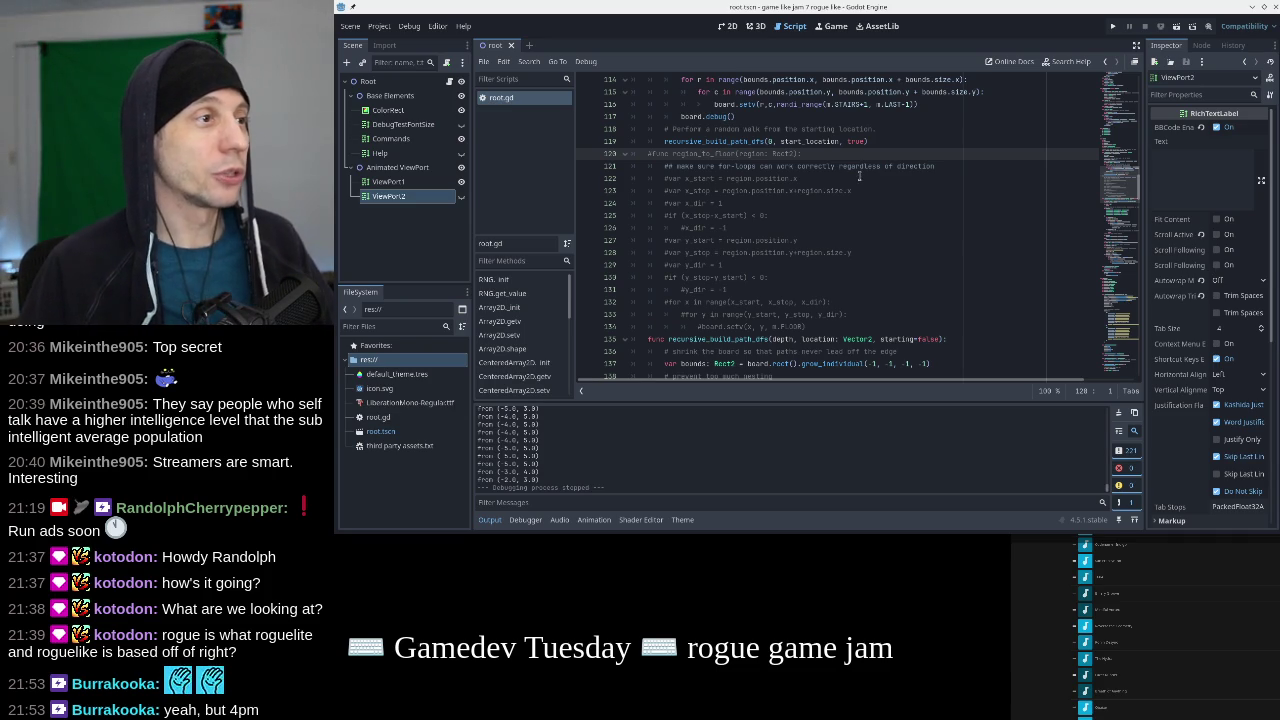
Uncomment lines 120–134 of the region_to_floor function with Toggle Comment and look over the result.
{"action": "triple_click", "coordinate": [850, 154]}
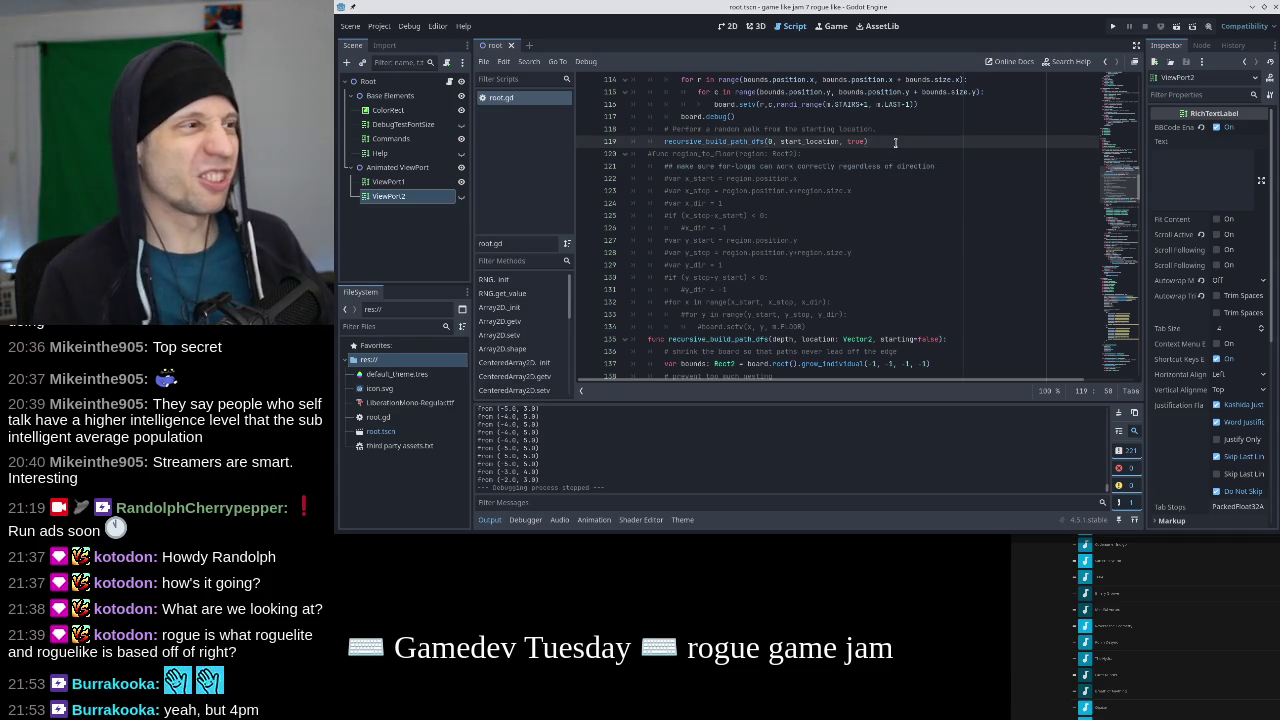
{"action": "key", "text": "shift+Down"}
{"action": "key", "text": "shift+Down"}
{"action": "key", "text": "shift+Down"}
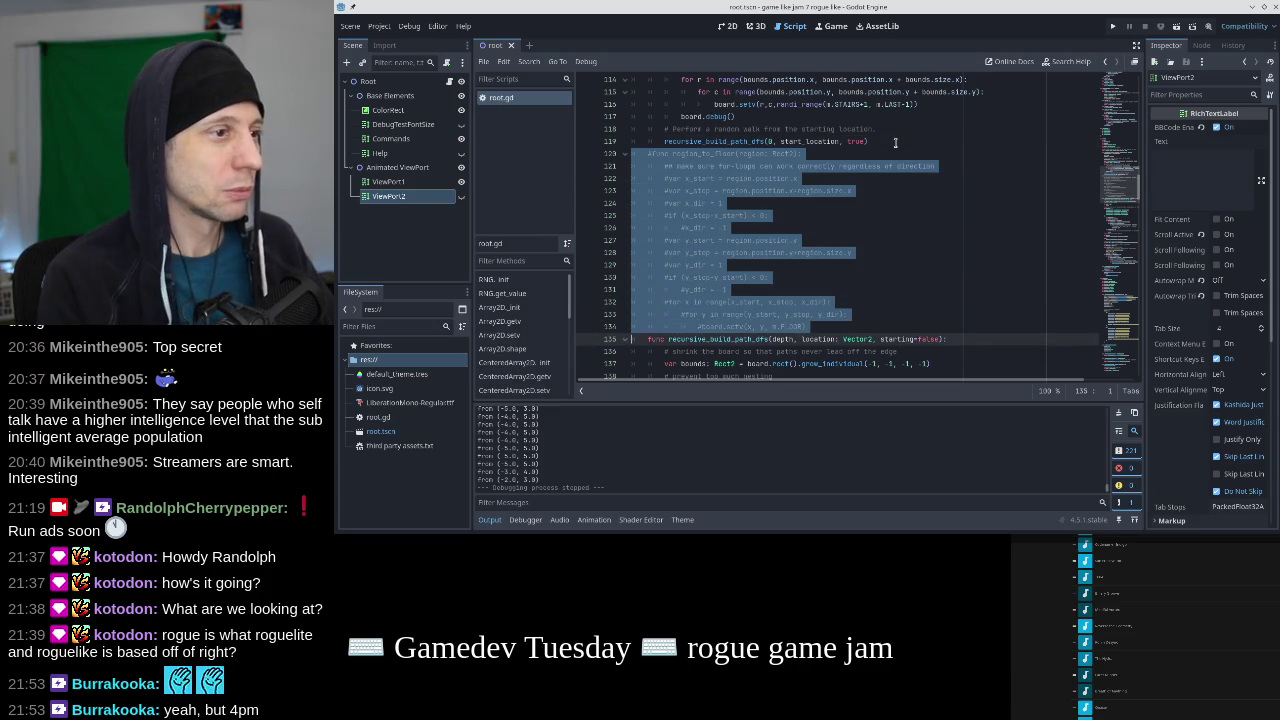
{"action": "right_click", "coordinate": [712, 218]}
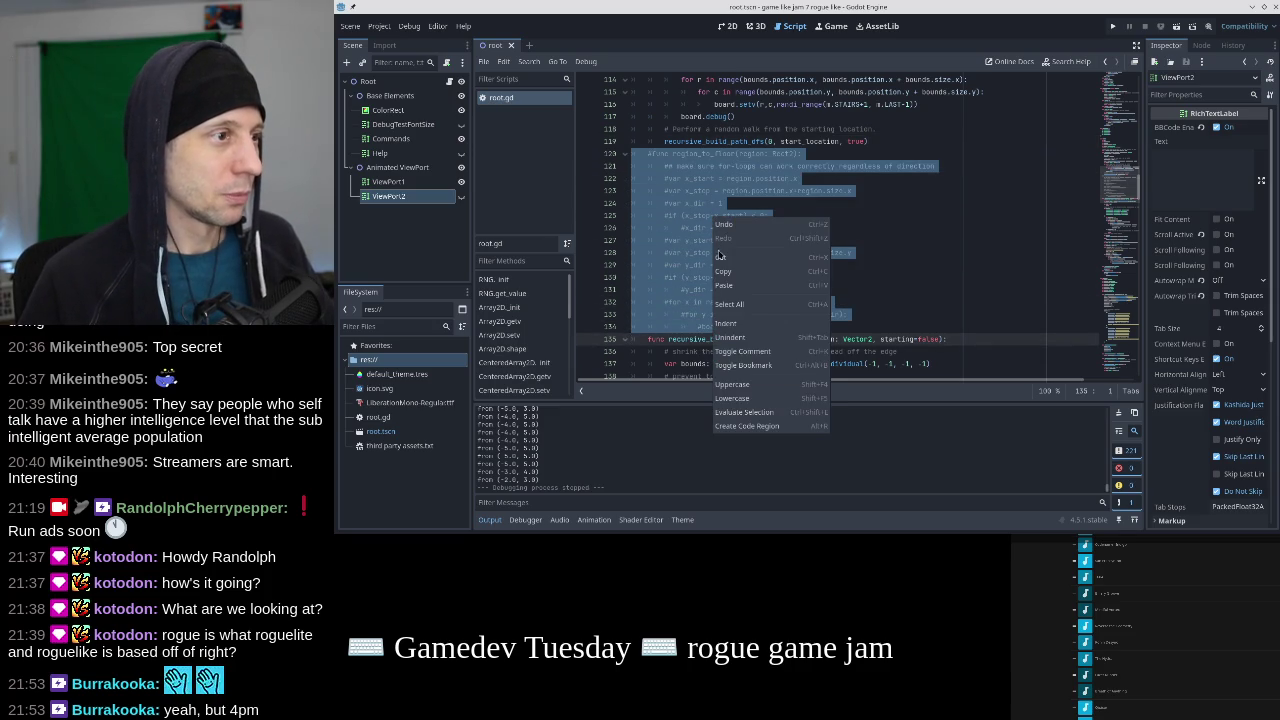
{"action": "left_click", "coordinate": [740, 352]}
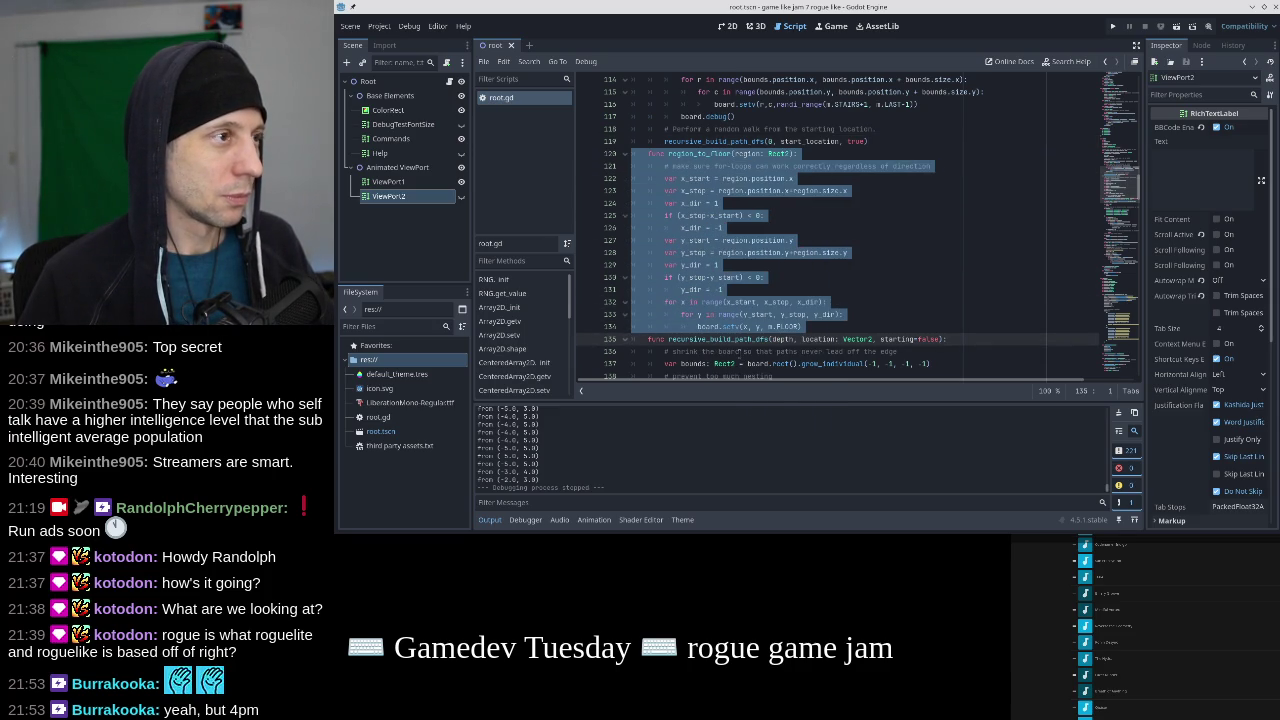
{"action": "left_click", "coordinate": [826, 254]}
{"action": "left_click", "coordinate": [782, 229]}
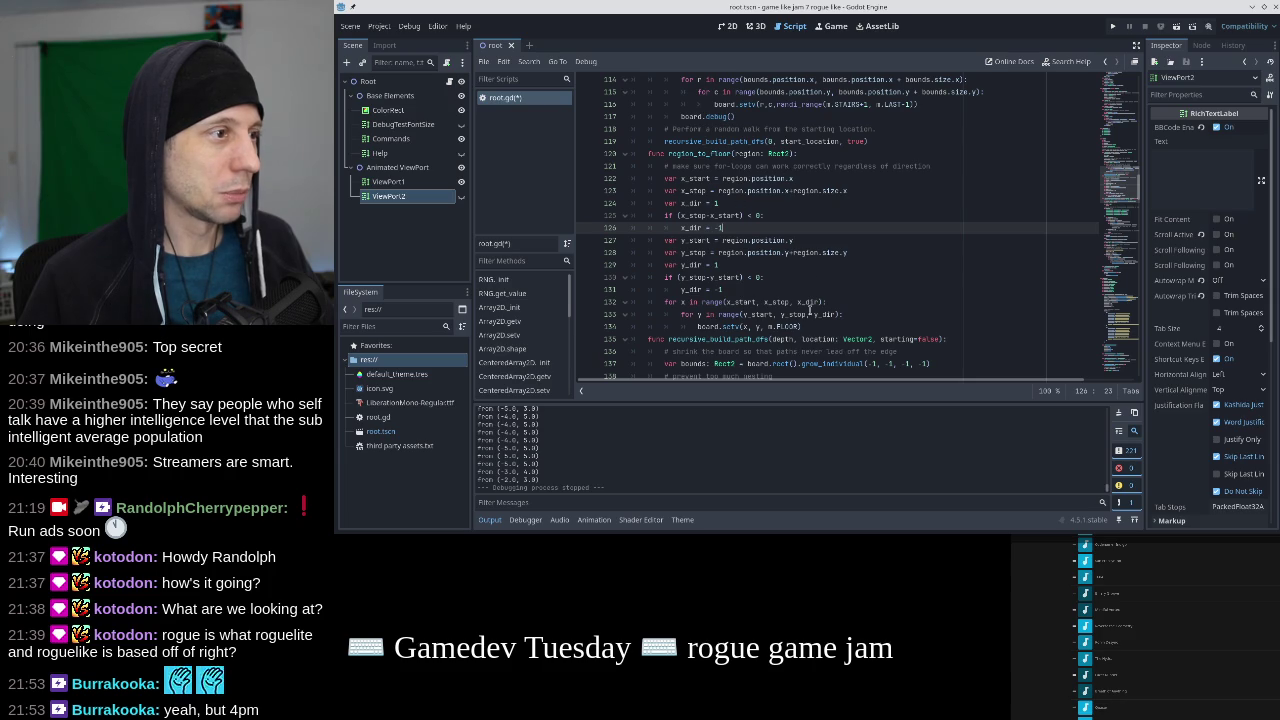
{"action": "left_click", "coordinate": [822, 272]}
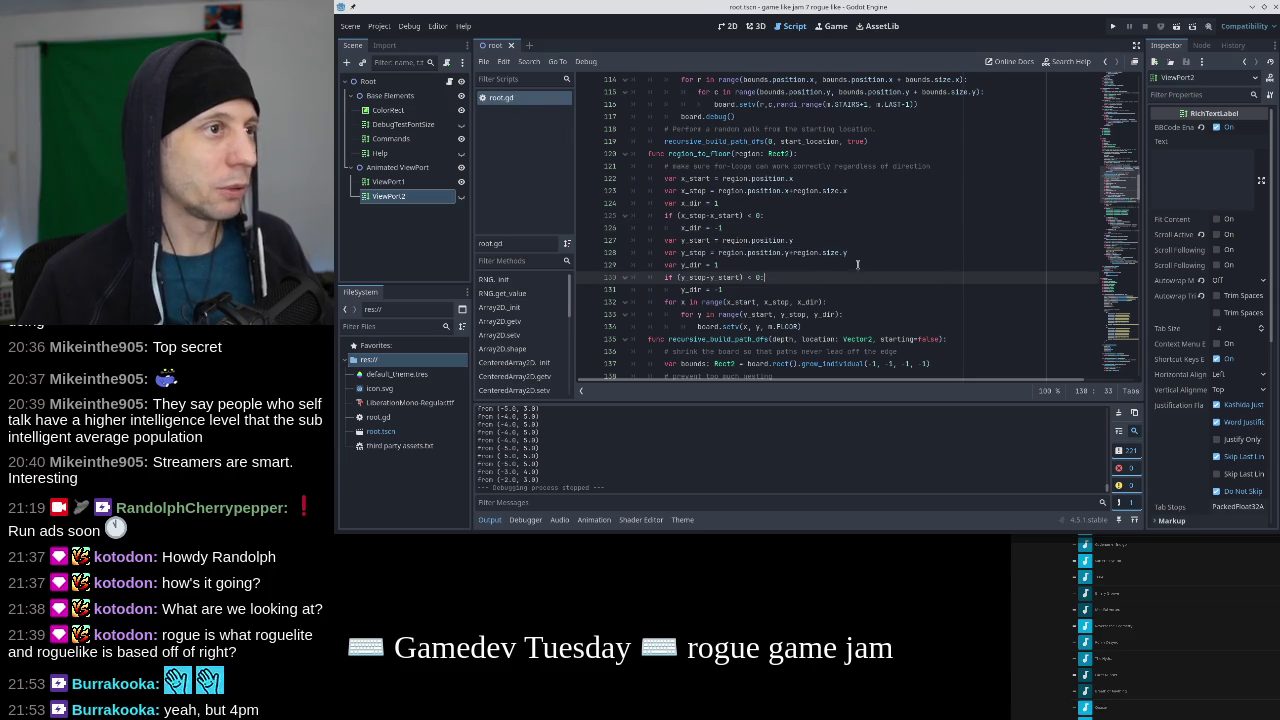
{"action": "scroll", "coordinate": [844, 236], "scroll_direction": "down", "scroll_amount": 5}
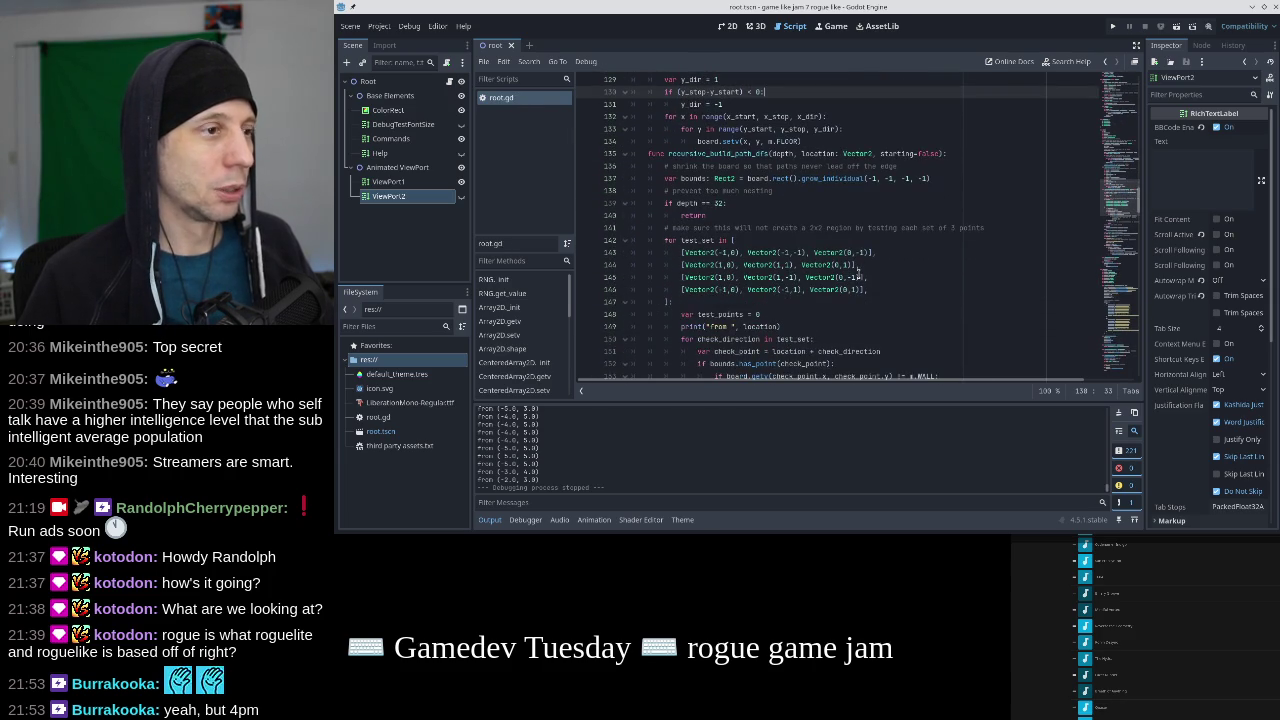
{"action": "scroll", "coordinate": [853, 272], "scroll_direction": "down", "scroll_amount": 20}
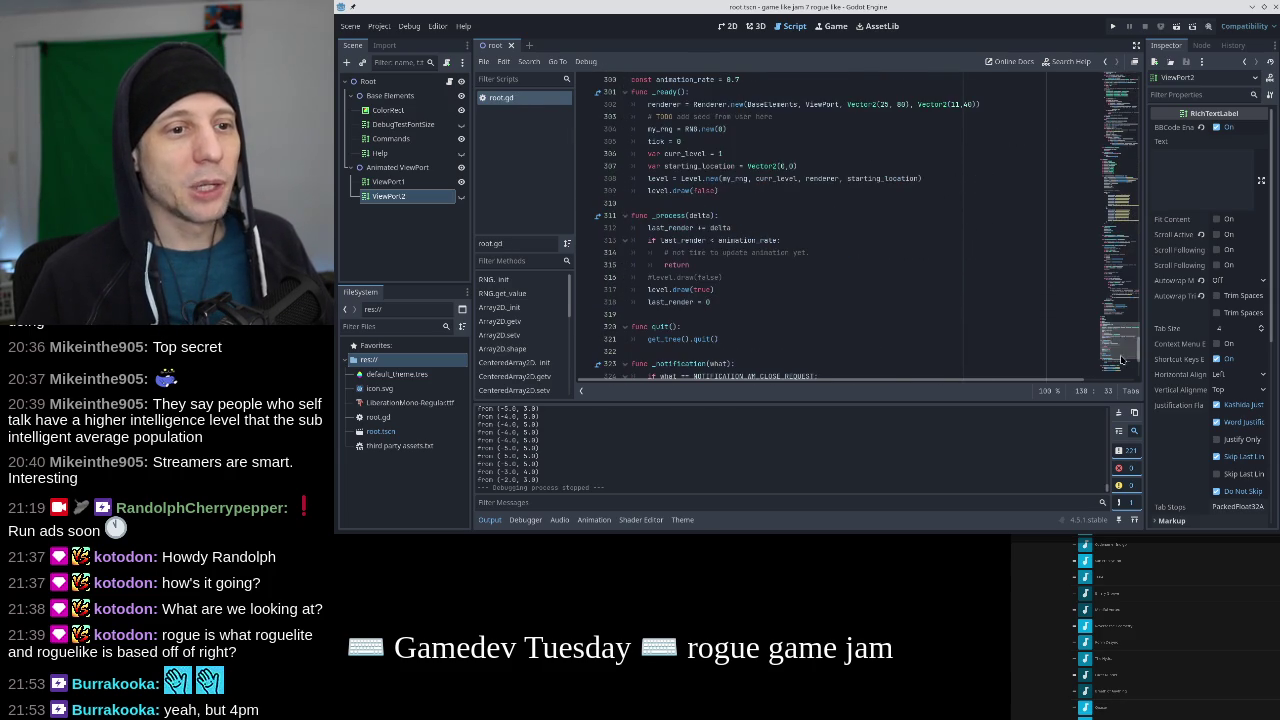
{"action": "scroll", "coordinate": [790, 280], "scroll_direction": "up", "scroll_amount": 3}
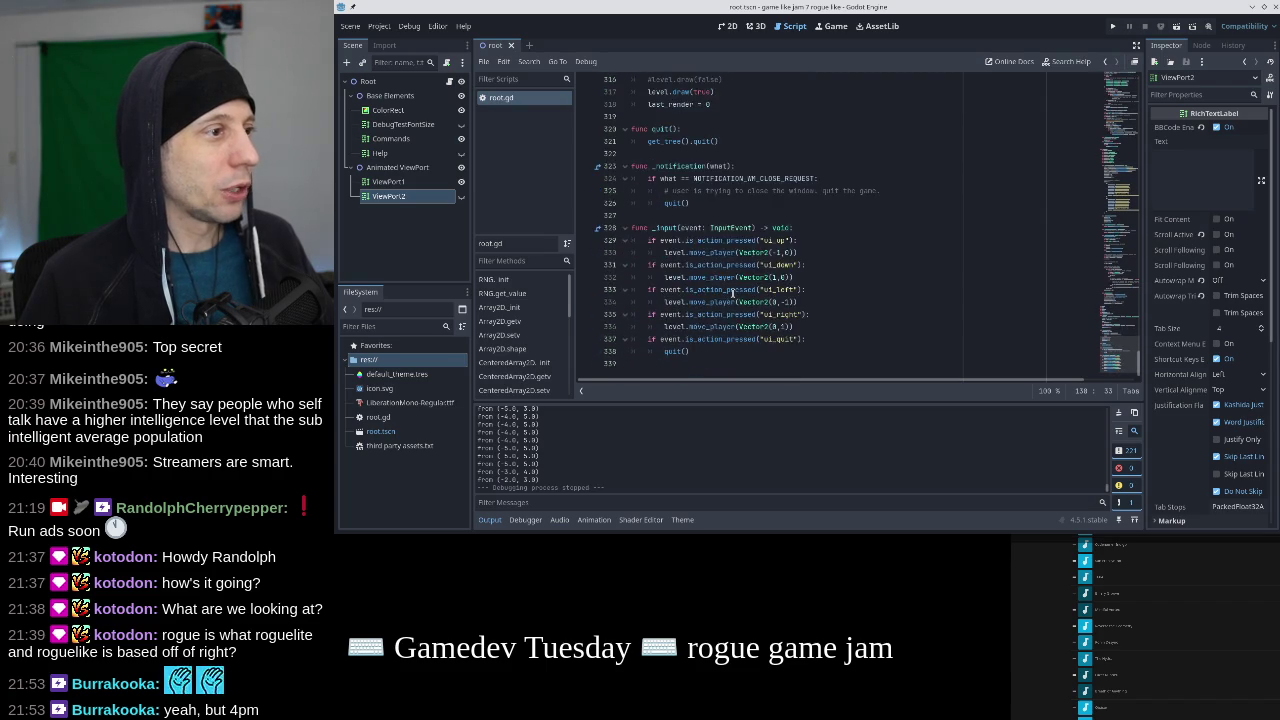
Test-run the game, then change the seed to RNG.new(5) and run the project again.
{"action": "left_click", "coordinate": [738, 266]}
{"action": "left_click", "coordinate": [746, 229]}
{"action": "left_click", "coordinate": [738, 266]}
{"action": "left_click", "coordinate": [746, 229]}
{"action": "left_click", "coordinate": [1113, 27]}
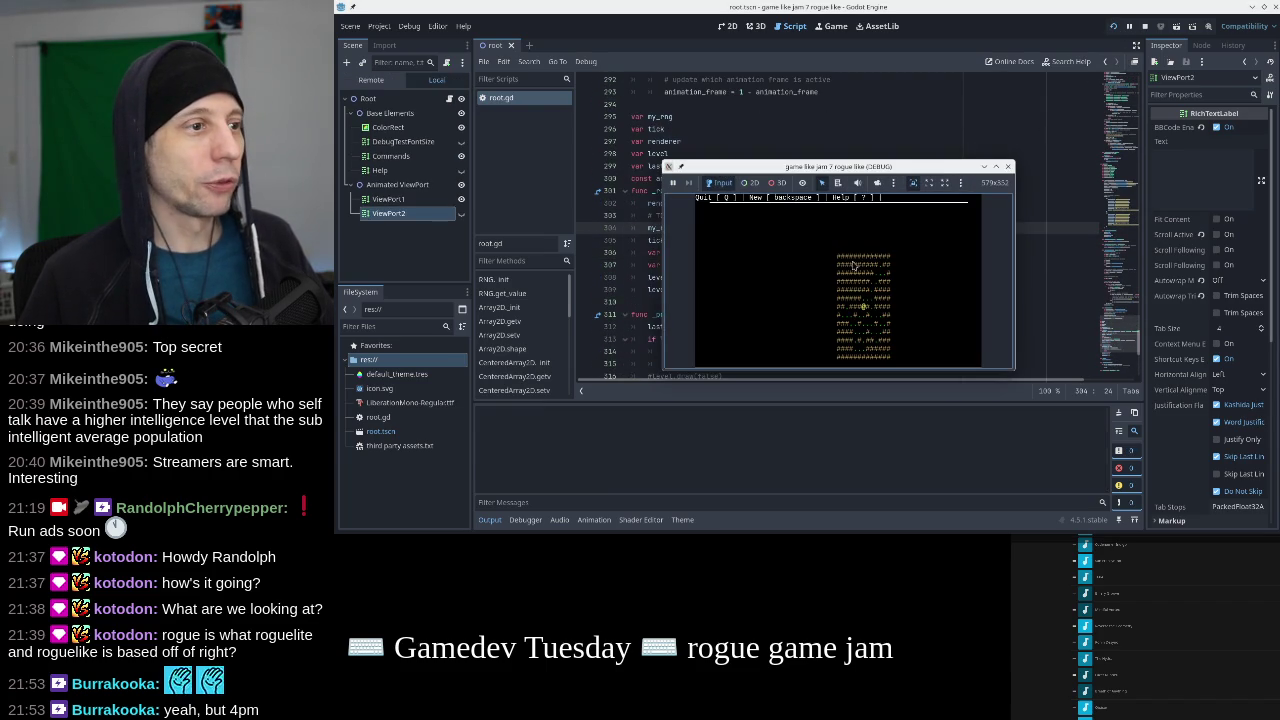
{"action": "left_click", "coordinate": [1008, 166]}
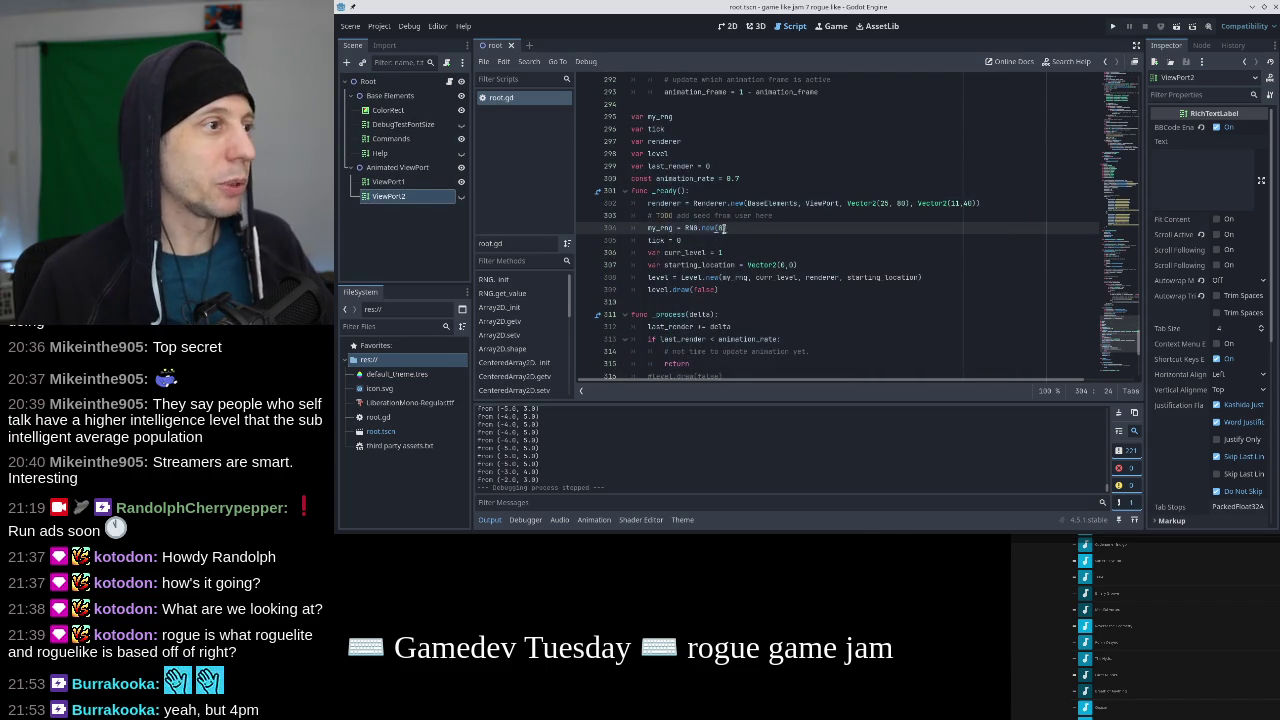
{"action": "type", "text": "5"}
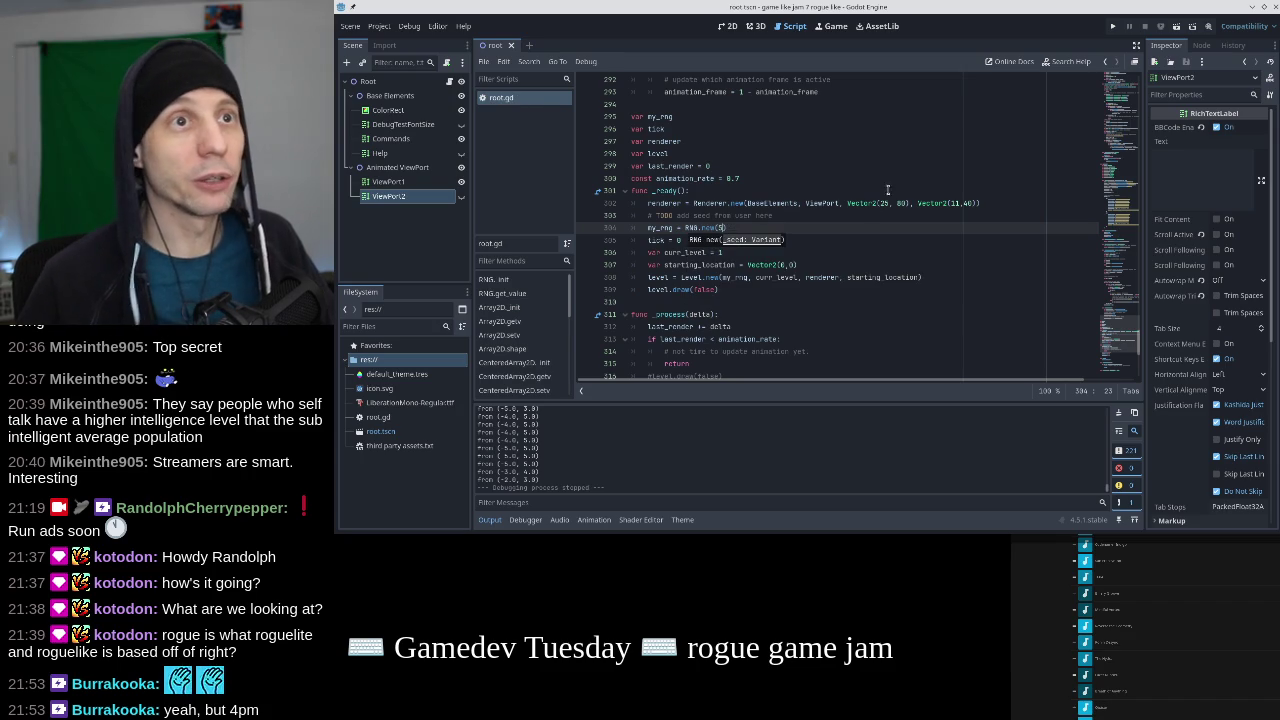
{"action": "left_click", "coordinate": [1113, 27]}
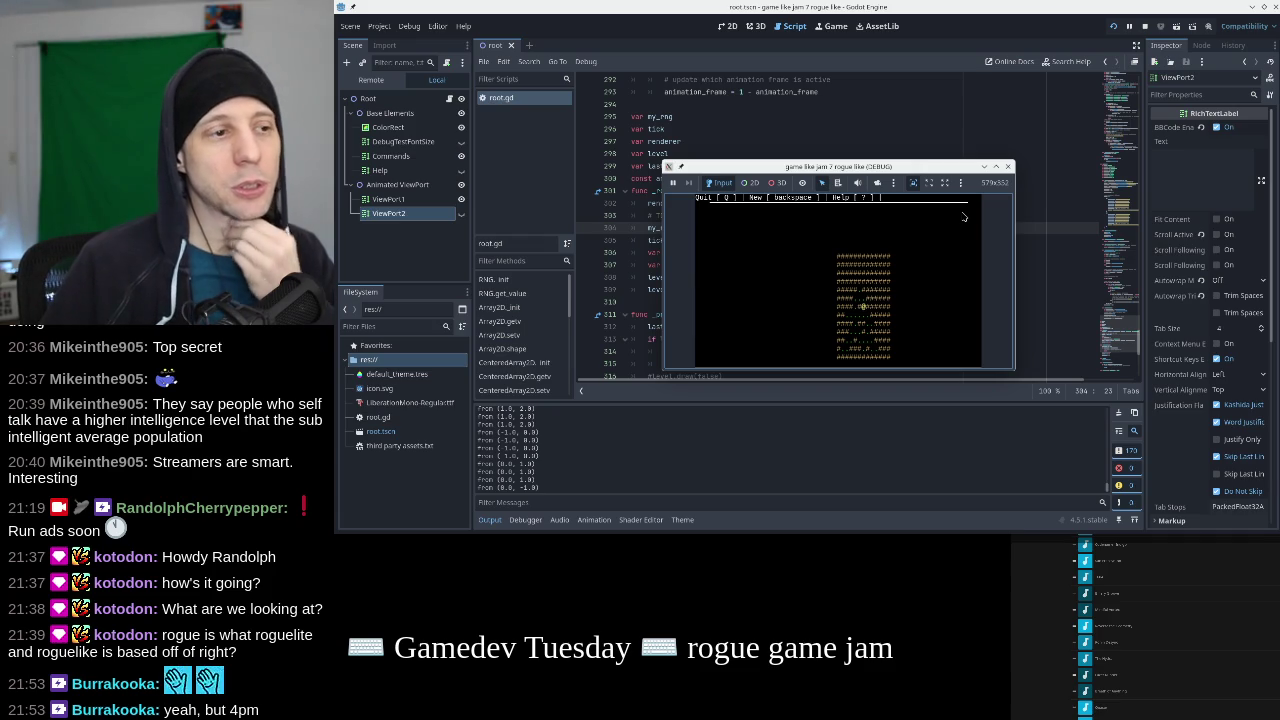
Stop the running game and select the recursive_build_path_dfs header line in root.gd.
{"action": "left_click", "coordinate": [1008, 166]}
{"action": "scroll", "coordinate": [1113, 197], "scroll_direction": "up", "scroll_amount": 20}
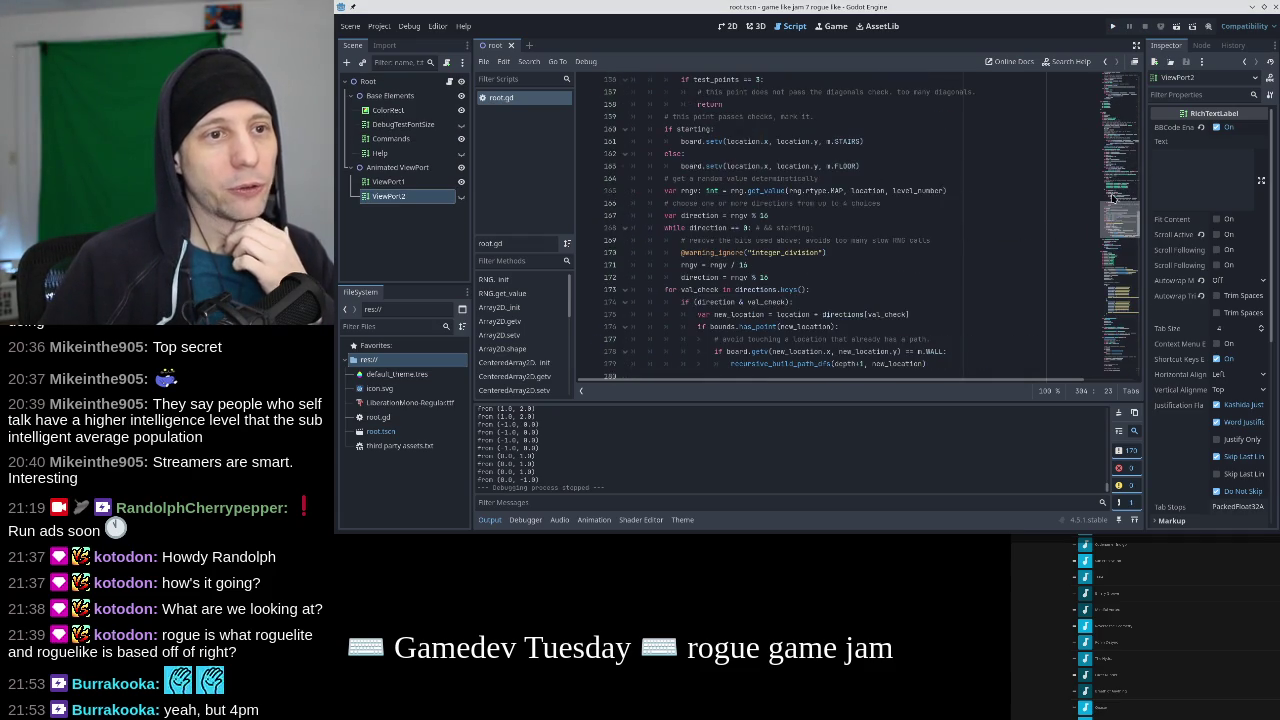
{"action": "scroll", "coordinate": [1113, 197], "scroll_direction": "up", "scroll_amount": 8}
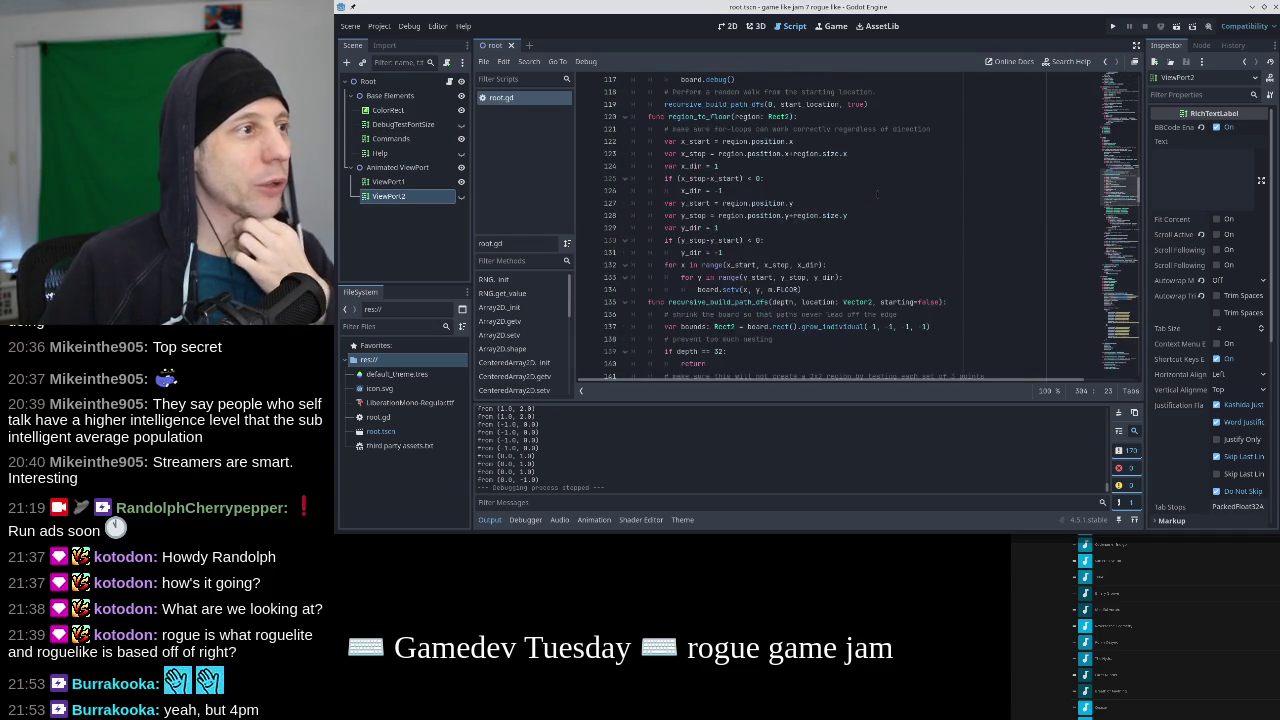
{"action": "scroll", "coordinate": [966, 240], "scroll_direction": "up", "scroll_amount": 6}
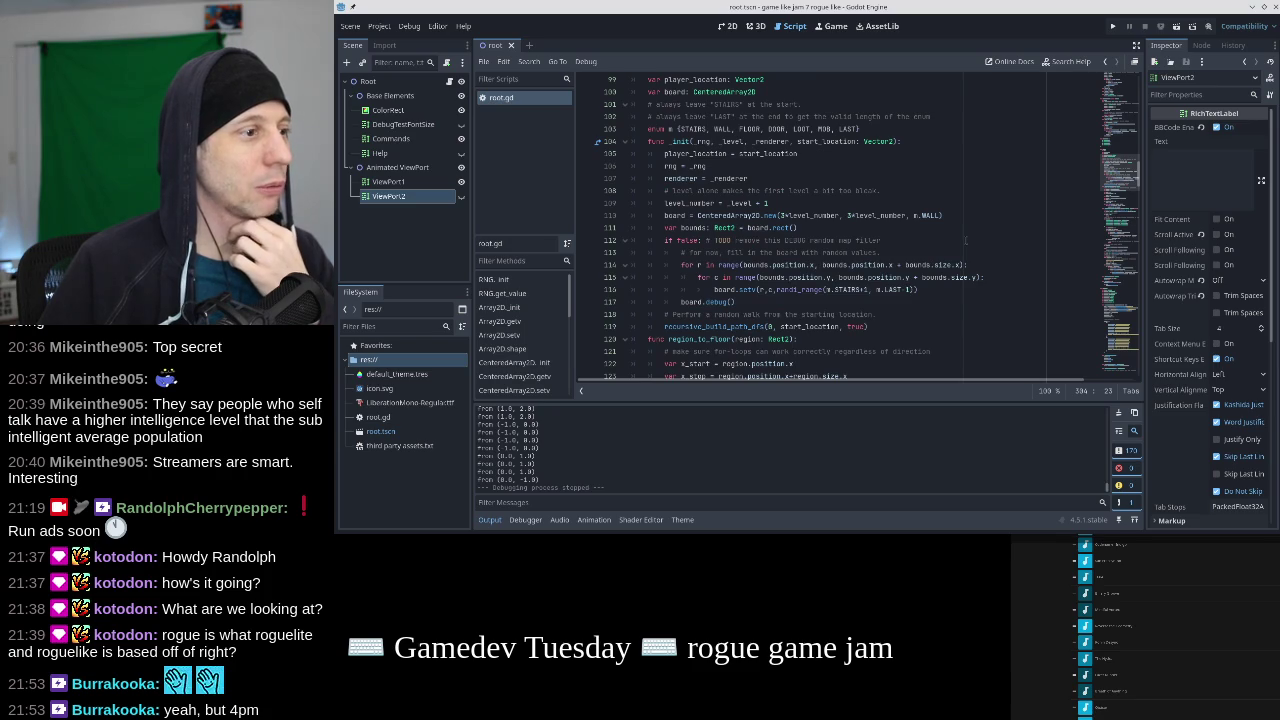
{"action": "scroll", "coordinate": [966, 240], "scroll_direction": "down", "scroll_amount": 3}
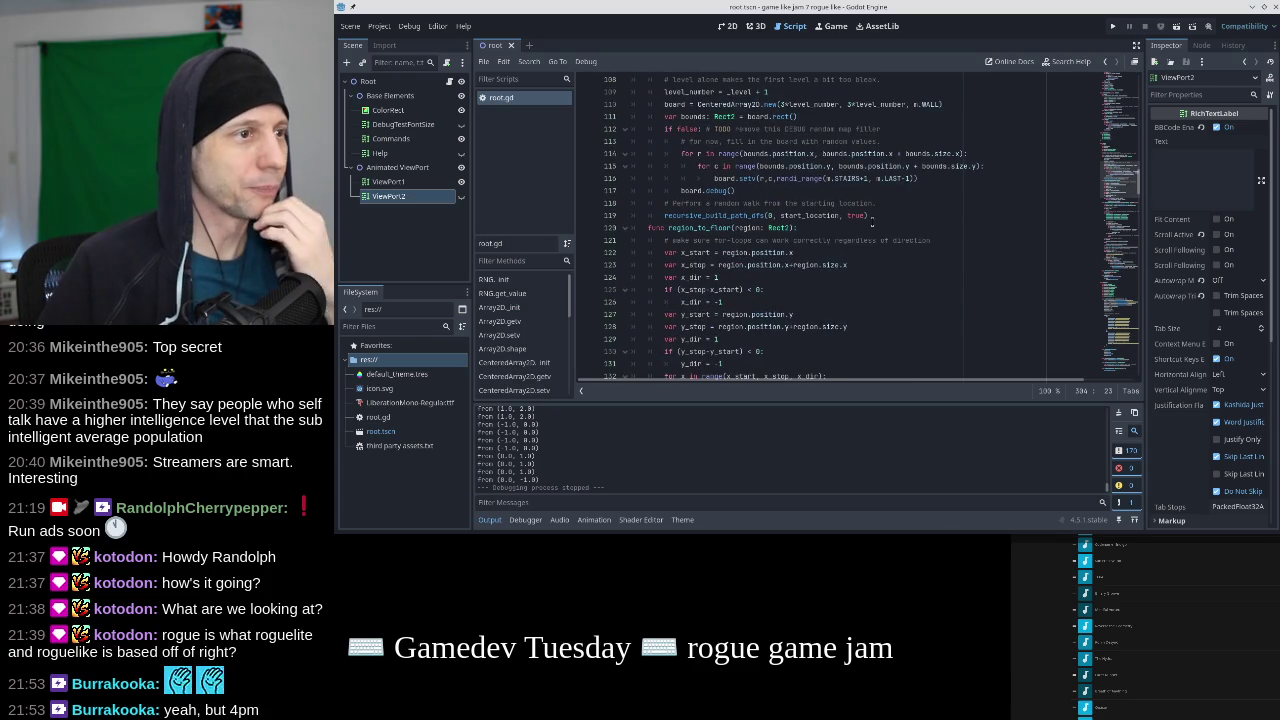
{"action": "scroll", "coordinate": [870, 224], "scroll_direction": "down", "scroll_amount": 4}
{"action": "left_click", "coordinate": [836, 289]}
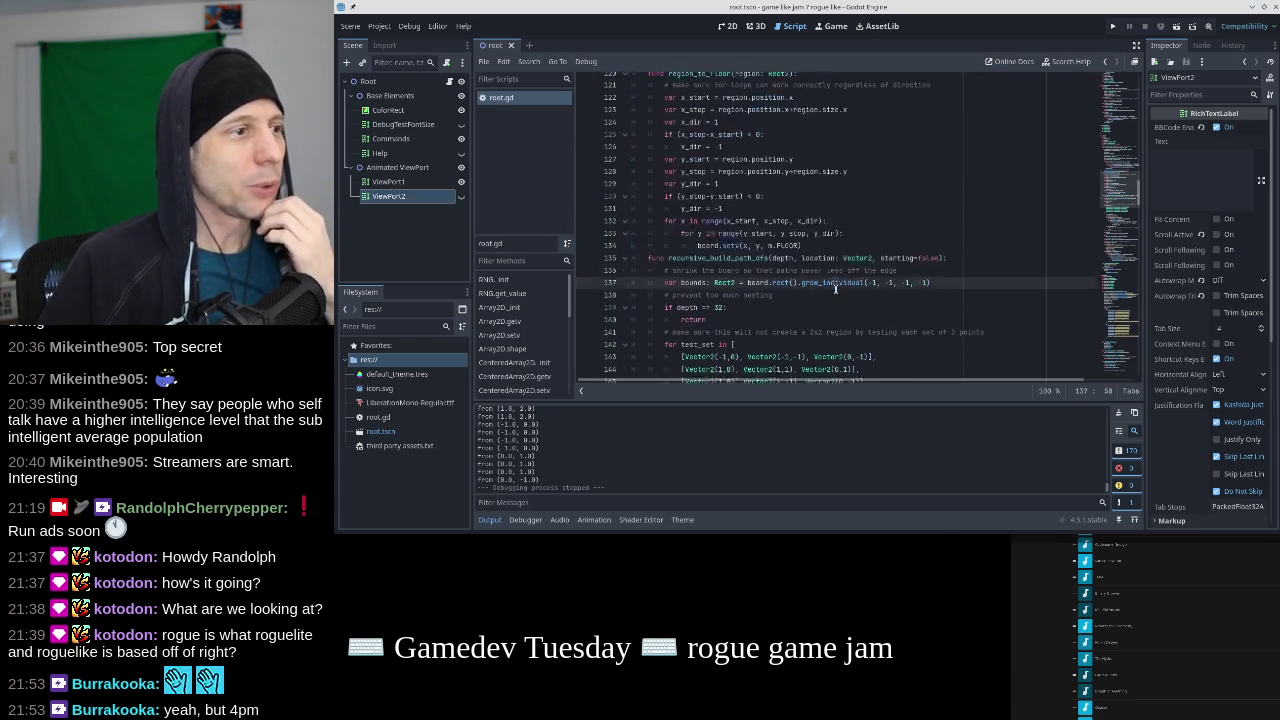
{"action": "scroll", "coordinate": [836, 289], "scroll_direction": "down", "scroll_amount": 4}
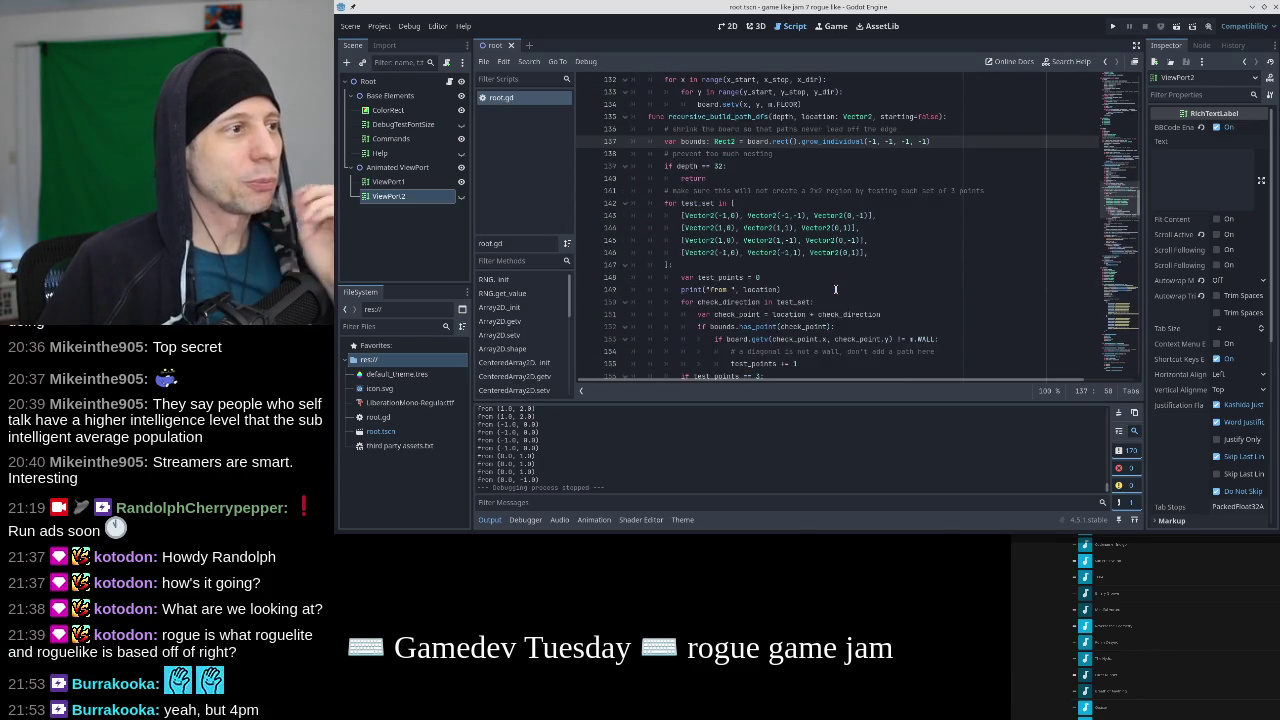
{"action": "left_click", "coordinate": [881, 106]}
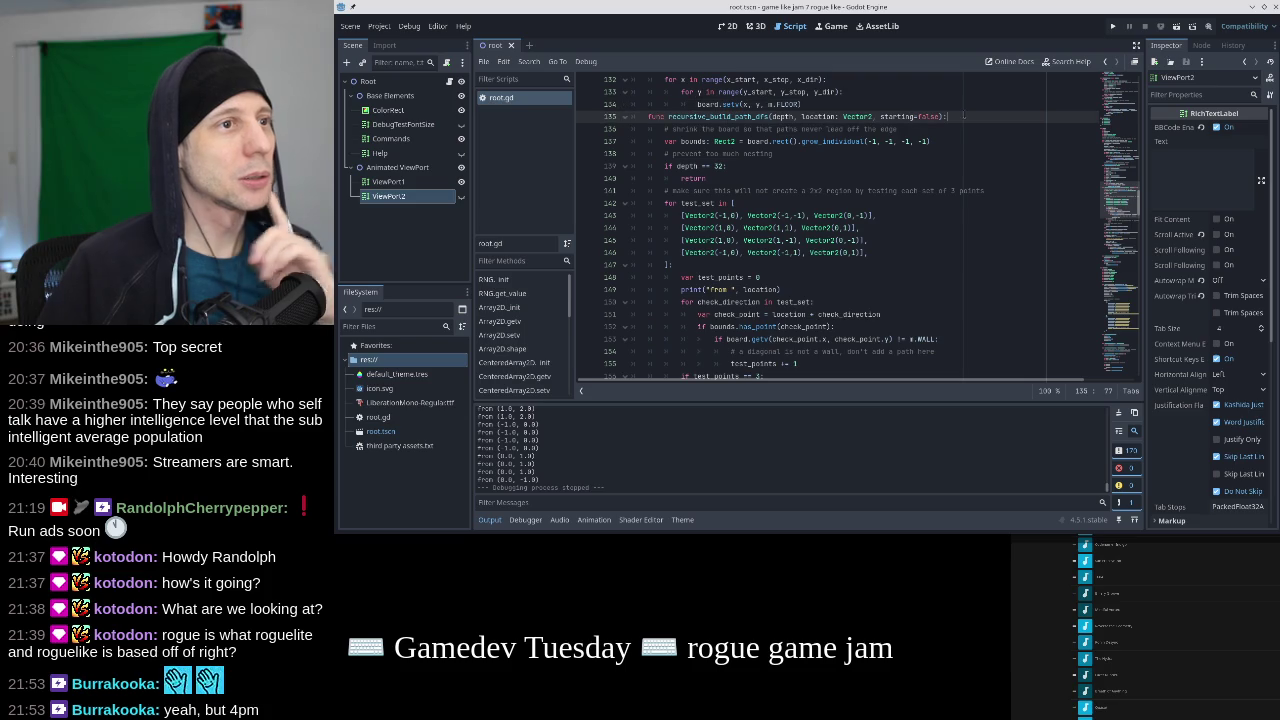
{"action": "triple_click", "coordinate": [949, 116]}
{"action": "key", "text": "ctrl+c"}
Paste a copy of that header onto the empty line 180 after the DFS code.
{"action": "scroll", "coordinate": [964, 112], "scroll_direction": "down", "scroll_amount": 1}
{"action": "scroll", "coordinate": [847, 224], "scroll_direction": "down", "scroll_amount": 7}
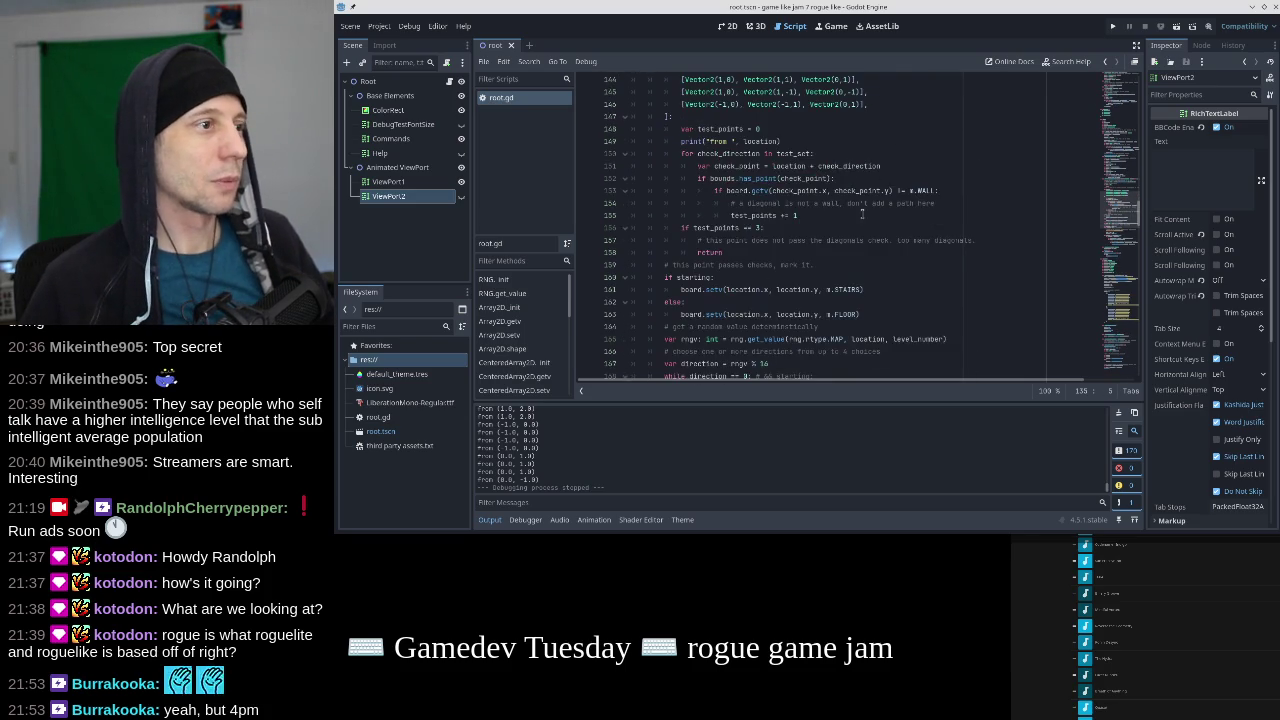
{"action": "scroll", "coordinate": [847, 224], "scroll_direction": "down", "scroll_amount": 4}
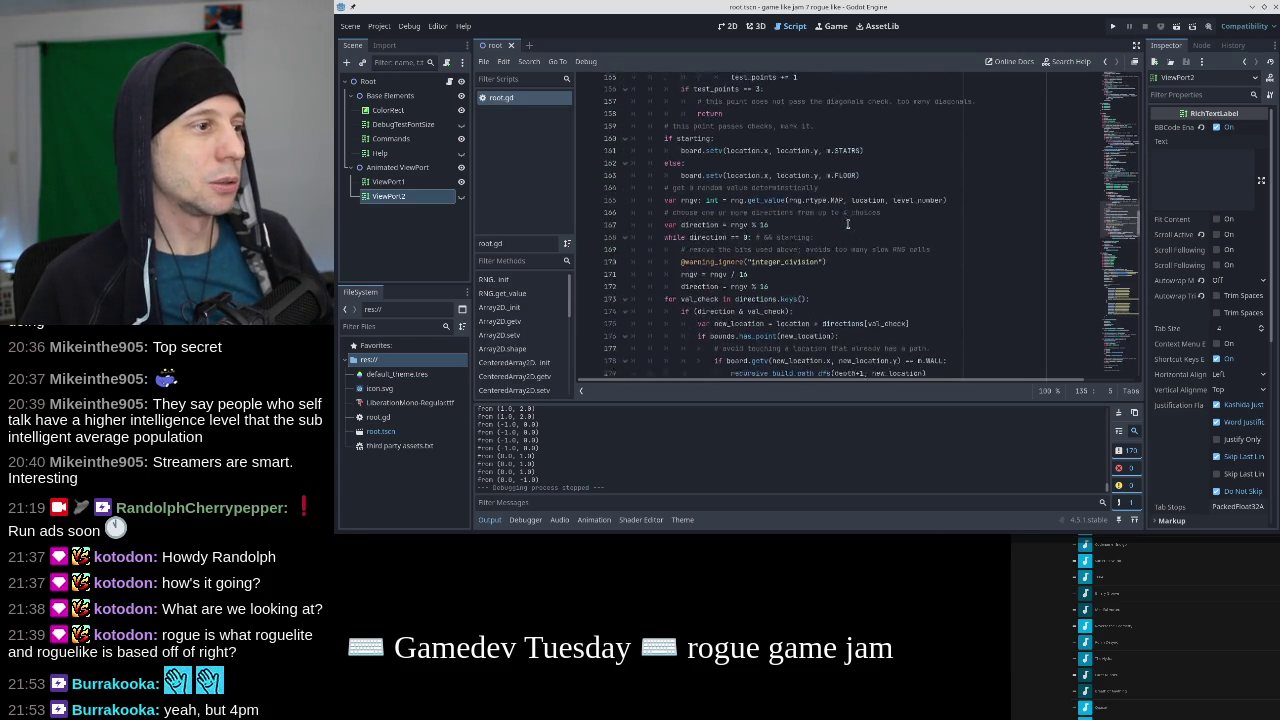
{"action": "left_click", "coordinate": [840, 227]}
{"action": "key", "text": "ctrl+v"}
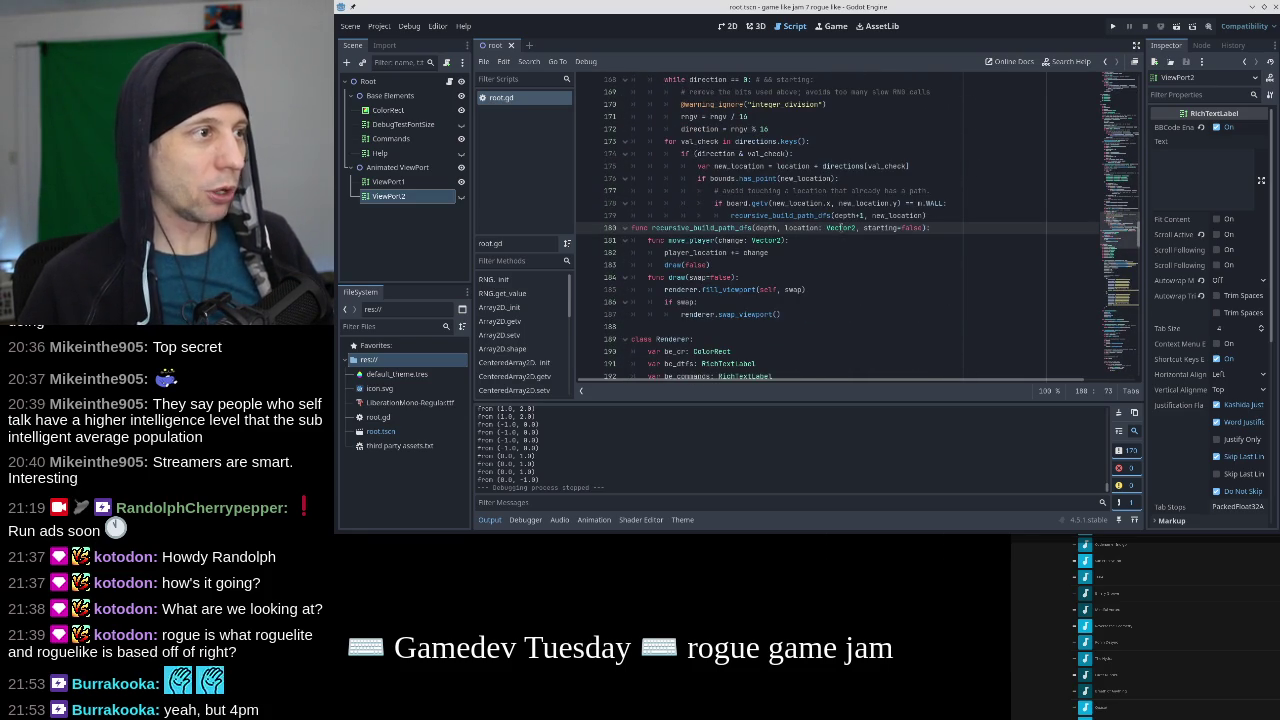
Give the pasted function header an indented pass body and save the script.
{"action": "key", "text": "Return"}
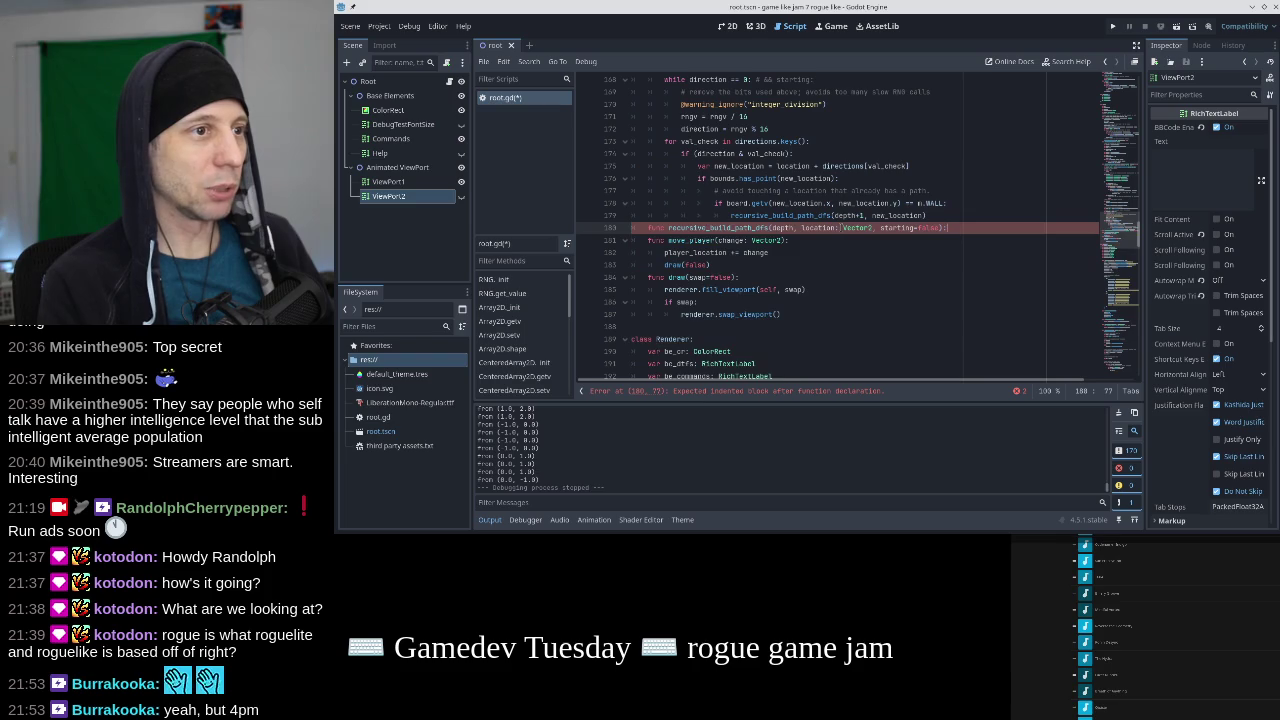
{"action": "key", "text": "Tab"}
{"action": "type", "text": "pass"}
{"action": "key", "text": "ctrl+s"}
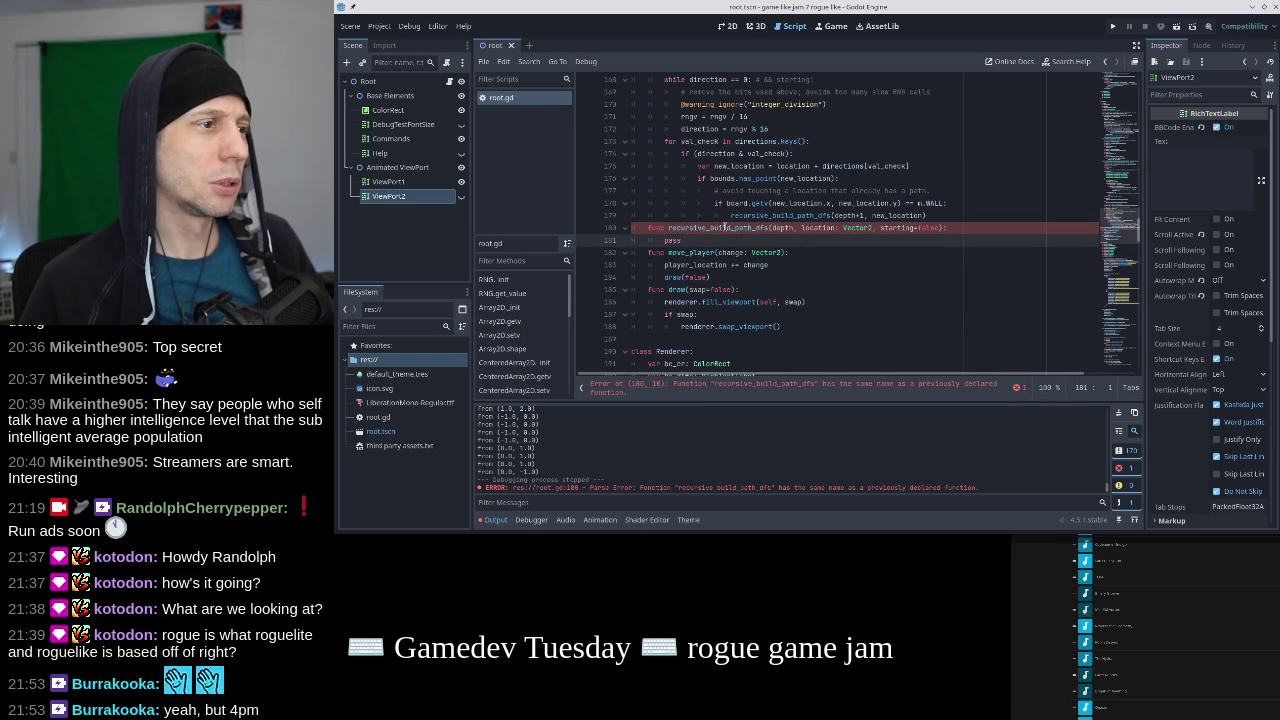
Rename the duplicated function from recursive_build_path_dfs to recursive_build_road_dfs.
{"action": "left_click", "coordinate": [738, 227]}
{"action": "key", "text": "shift+Right"}
{"action": "key", "text": "shift+Right"}
{"action": "key", "text": "shift+Right"}
{"action": "type", "text": "road"}
{"action": "left_click", "coordinate": [684, 240]}
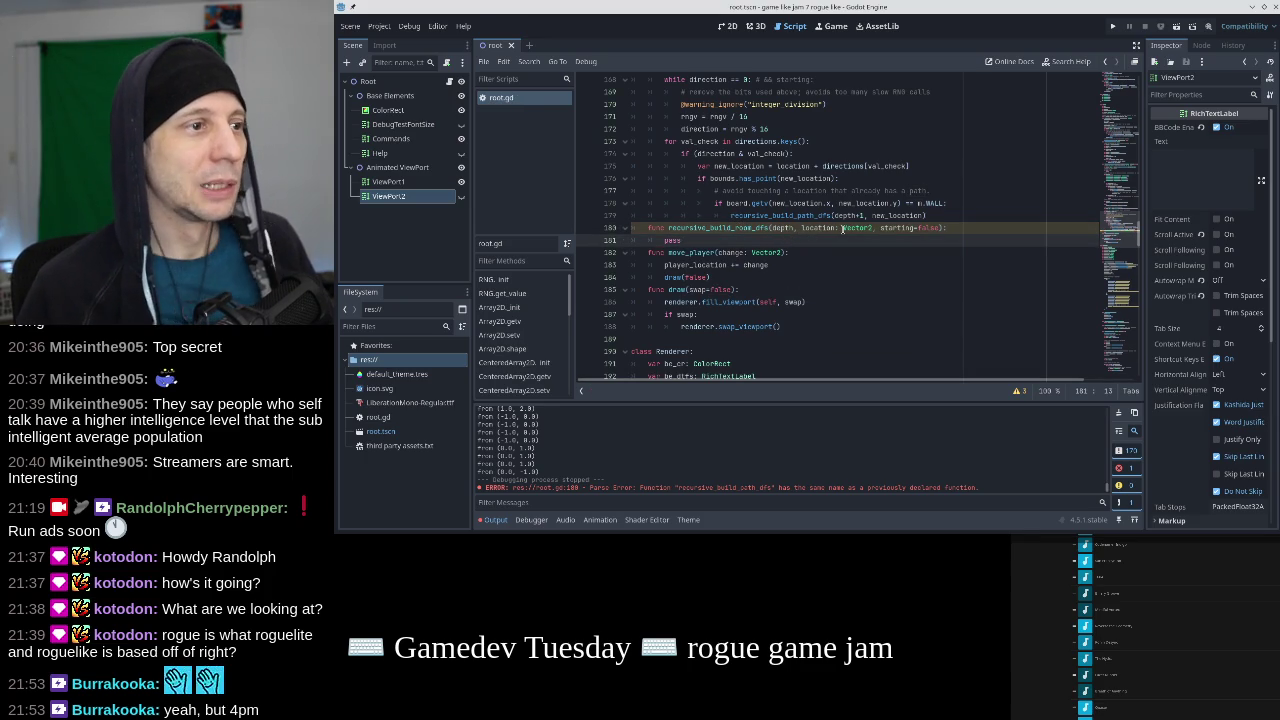
{"action": "mouse_move", "coordinate": [841, 233]}
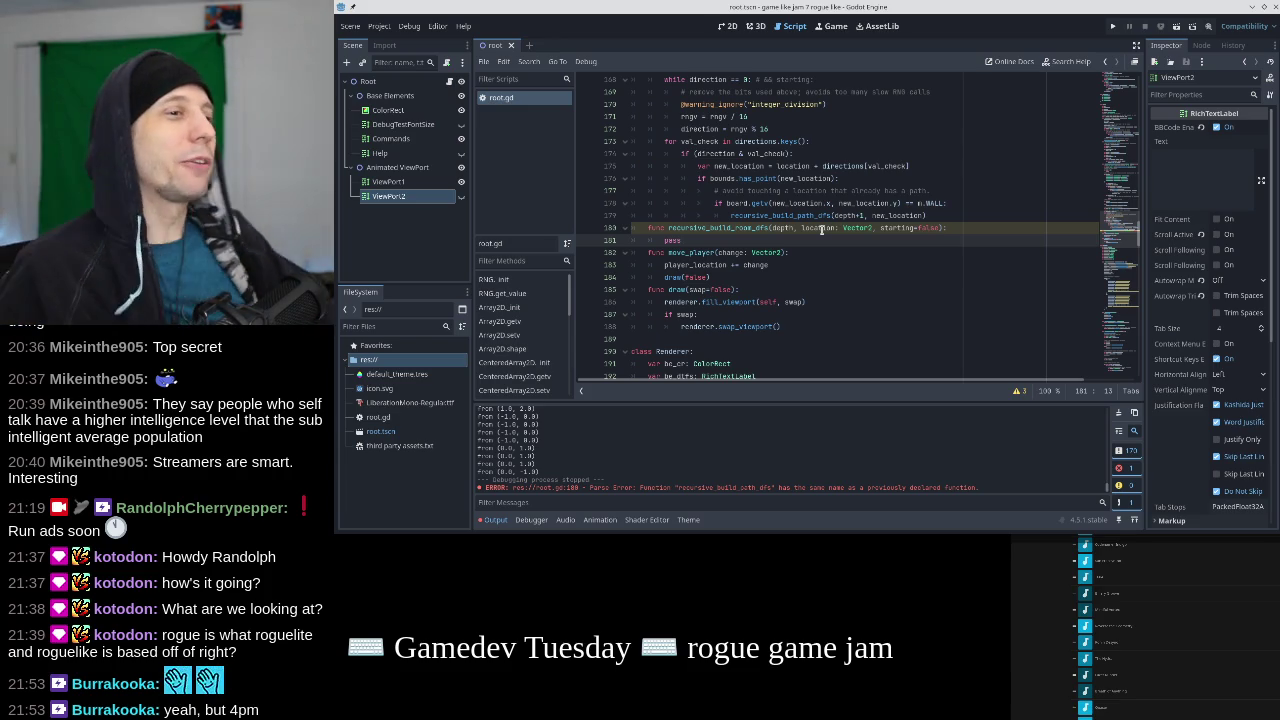
{"action": "scroll", "coordinate": [821, 229], "scroll_direction": "up", "scroll_amount": 5}
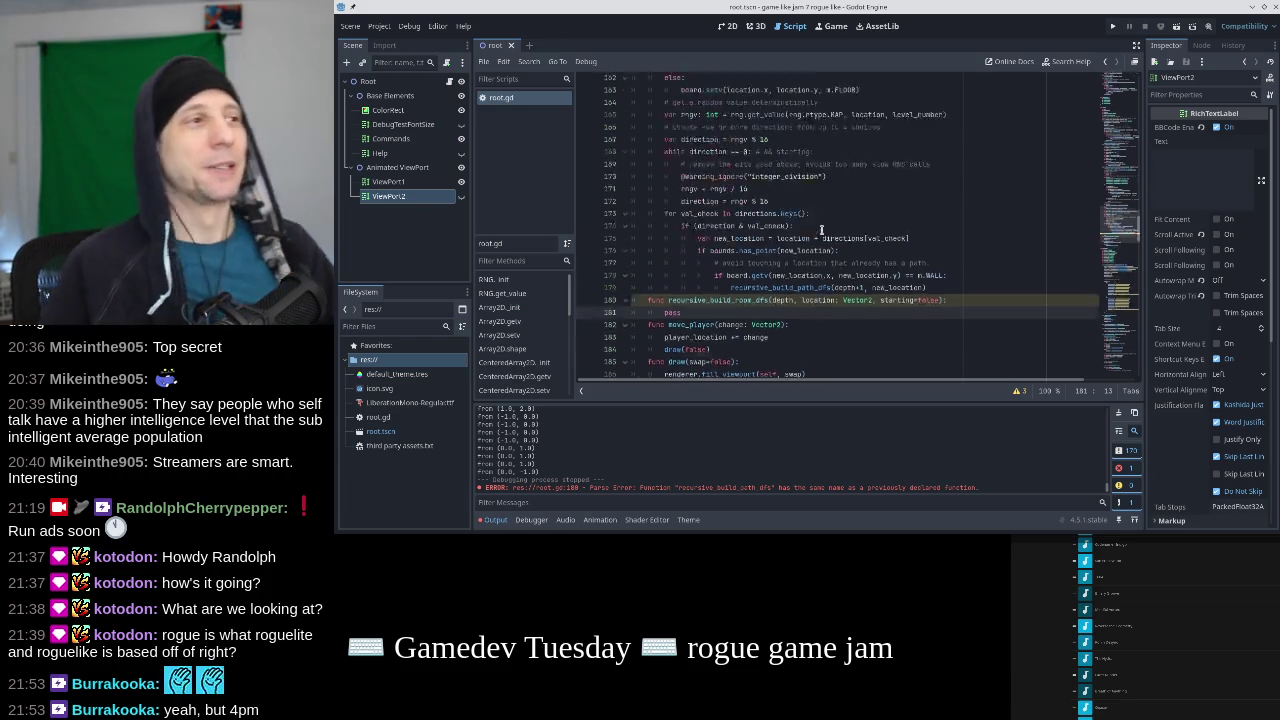
Run the game with F5 and move the @ player up and down in the dungeon.
{"action": "scroll", "coordinate": [821, 229], "scroll_direction": "down", "scroll_amount": 2}
{"action": "scroll", "coordinate": [822, 228], "scroll_direction": "up", "scroll_amount": 7}
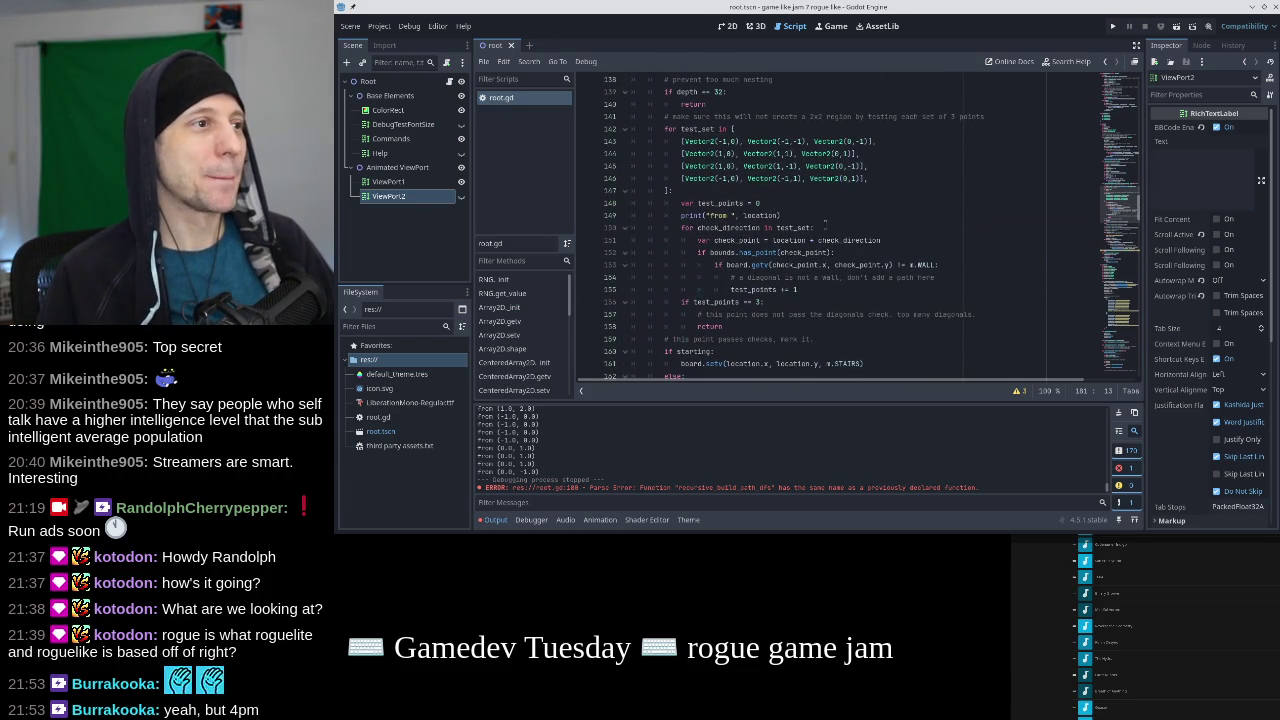
{"action": "scroll", "coordinate": [825, 225], "scroll_direction": "up", "scroll_amount": 3}
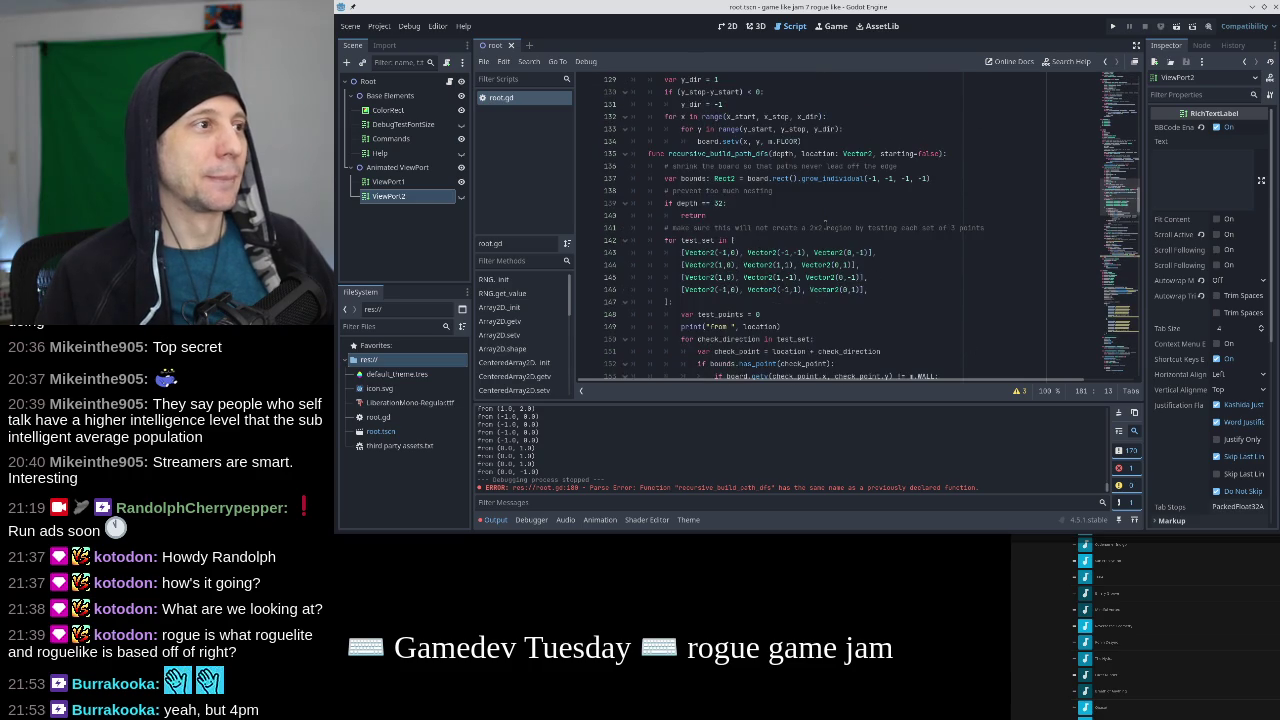
{"action": "scroll", "coordinate": [825, 222], "scroll_direction": "down", "scroll_amount": 1}
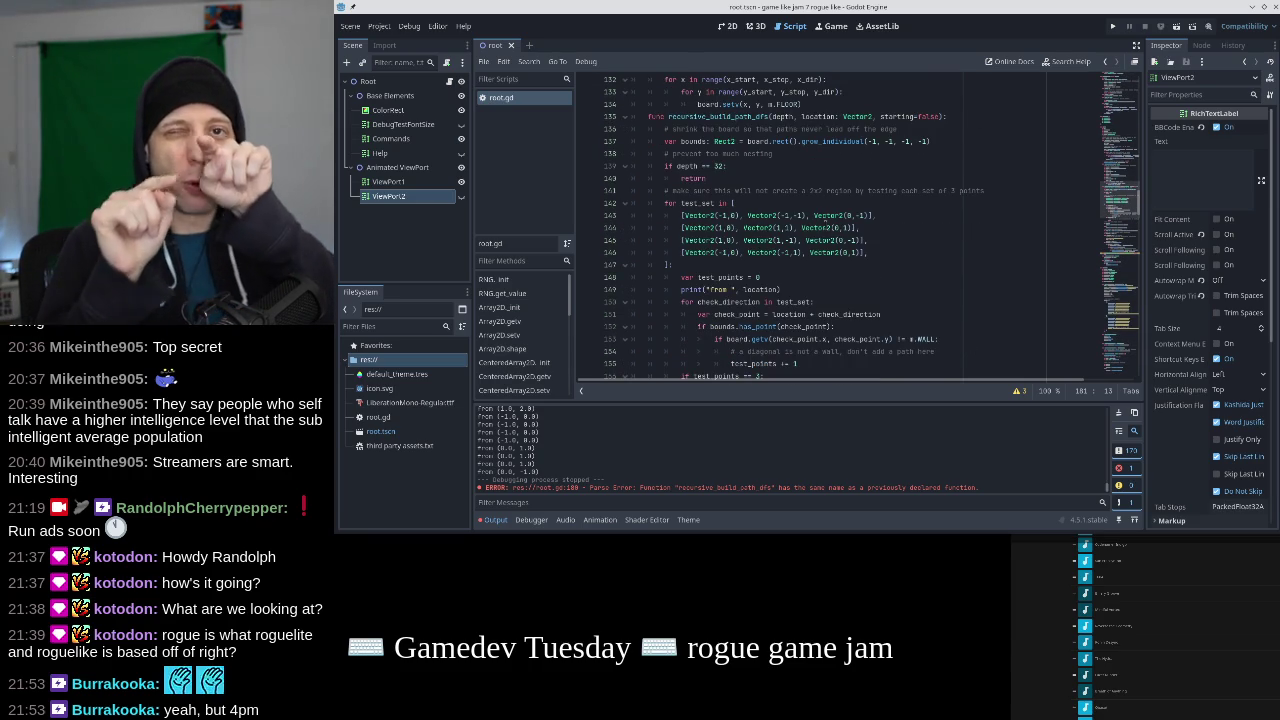
{"action": "scroll", "coordinate": [828, 177], "scroll_direction": "down", "scroll_amount": 1}
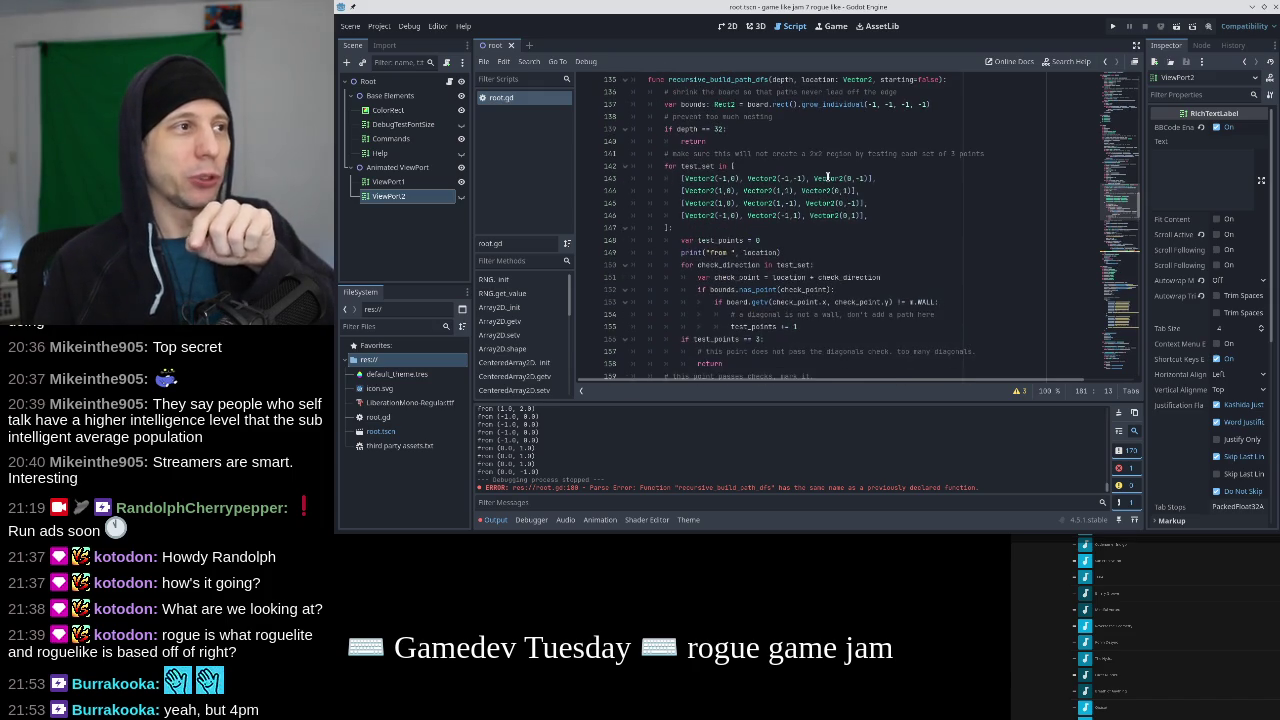
{"action": "key", "text": "F5"}
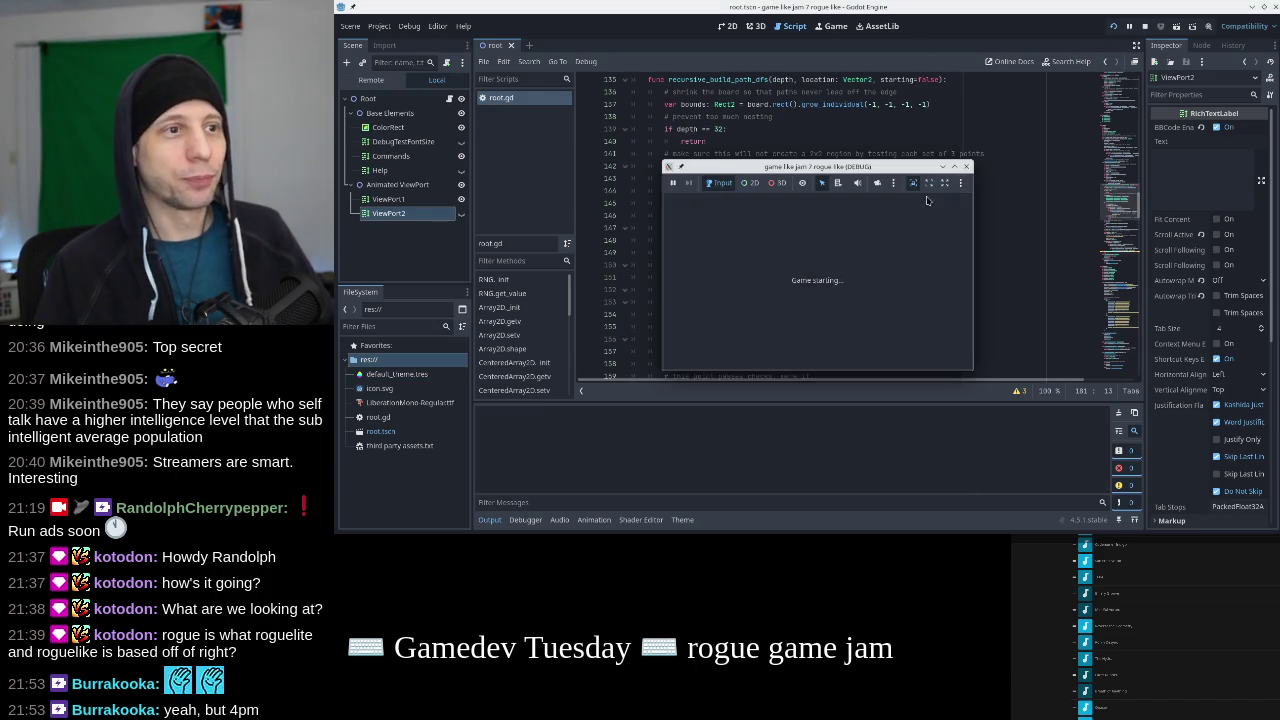
{"action": "key", "text": "Up"}
{"action": "key", "text": "Down"}
{"action": "key", "text": "Down"}
{"action": "key", "text": "Up"}
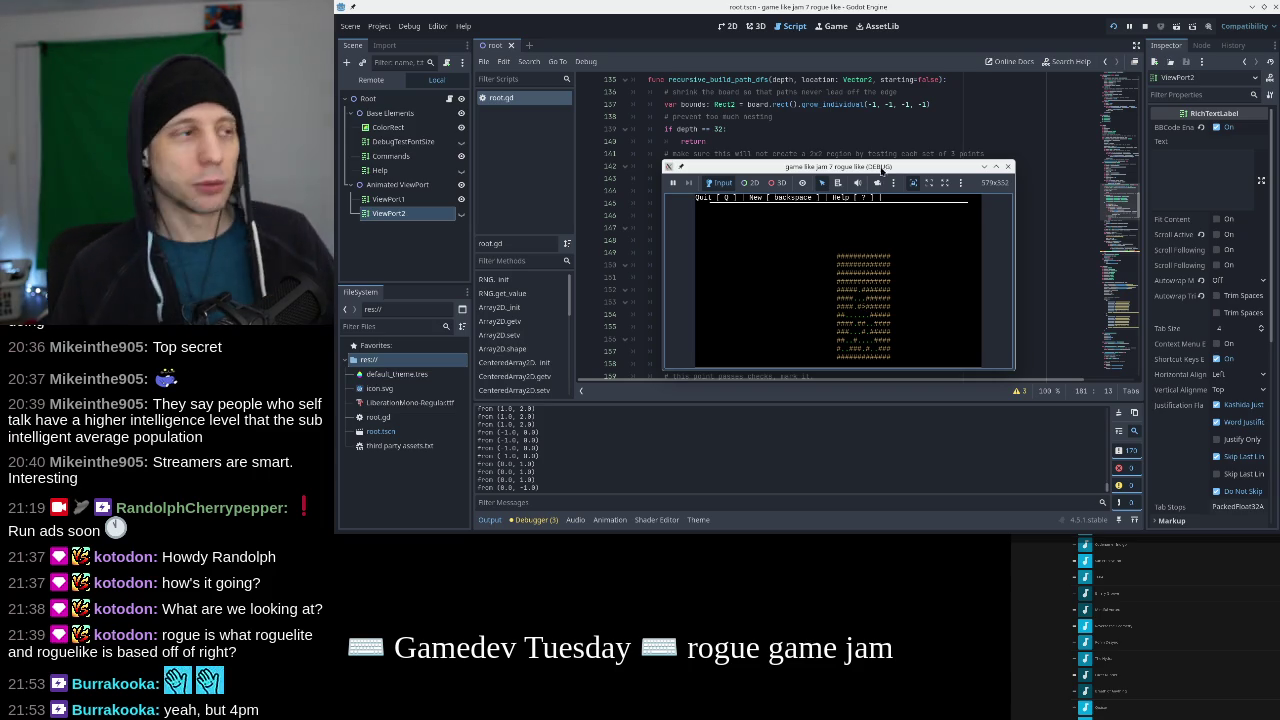
{"action": "key", "text": "q"}
Inspect the test-set array and the STAIRS line in the path-building code.
{"action": "left_click", "coordinate": [805, 129]}
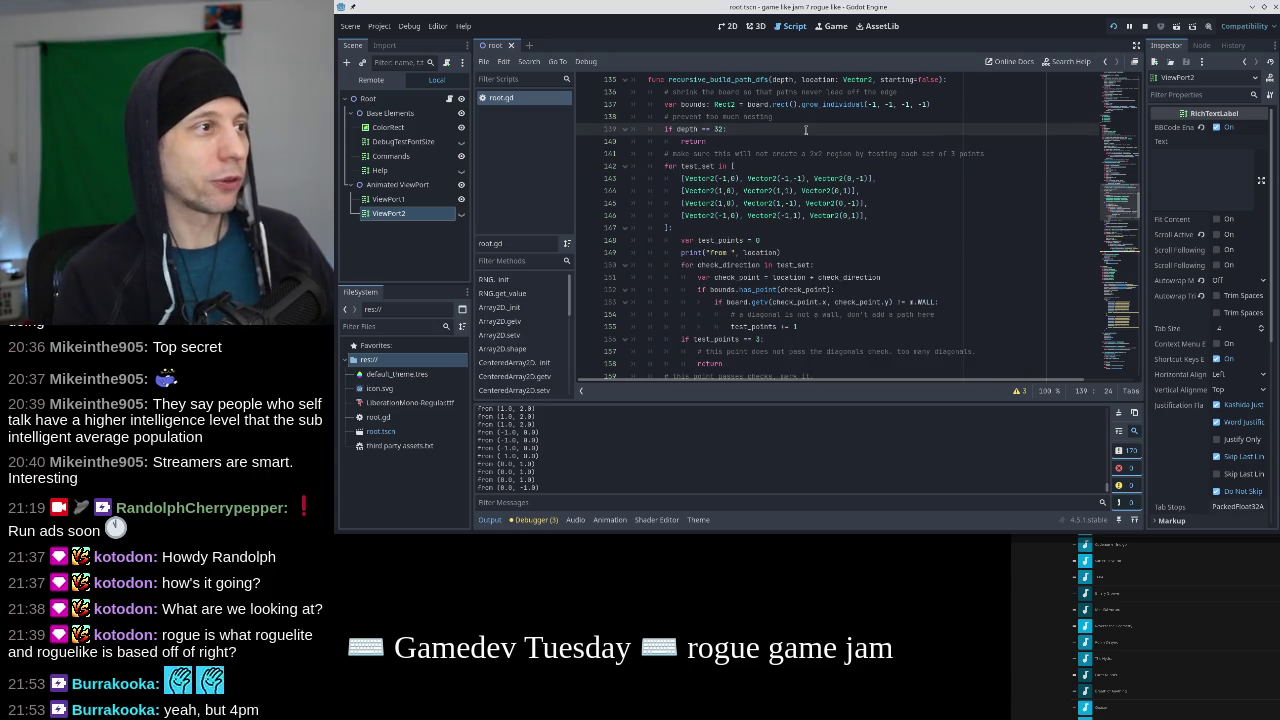
{"action": "key", "text": "Down"}
{"action": "key", "text": "Down"}
{"action": "key", "text": "Down"}
{"action": "key", "text": "Home"}
{"action": "key", "text": "shift+Down"}
{"action": "key", "text": "shift+Down"}
{"action": "key", "text": "shift+Down"}
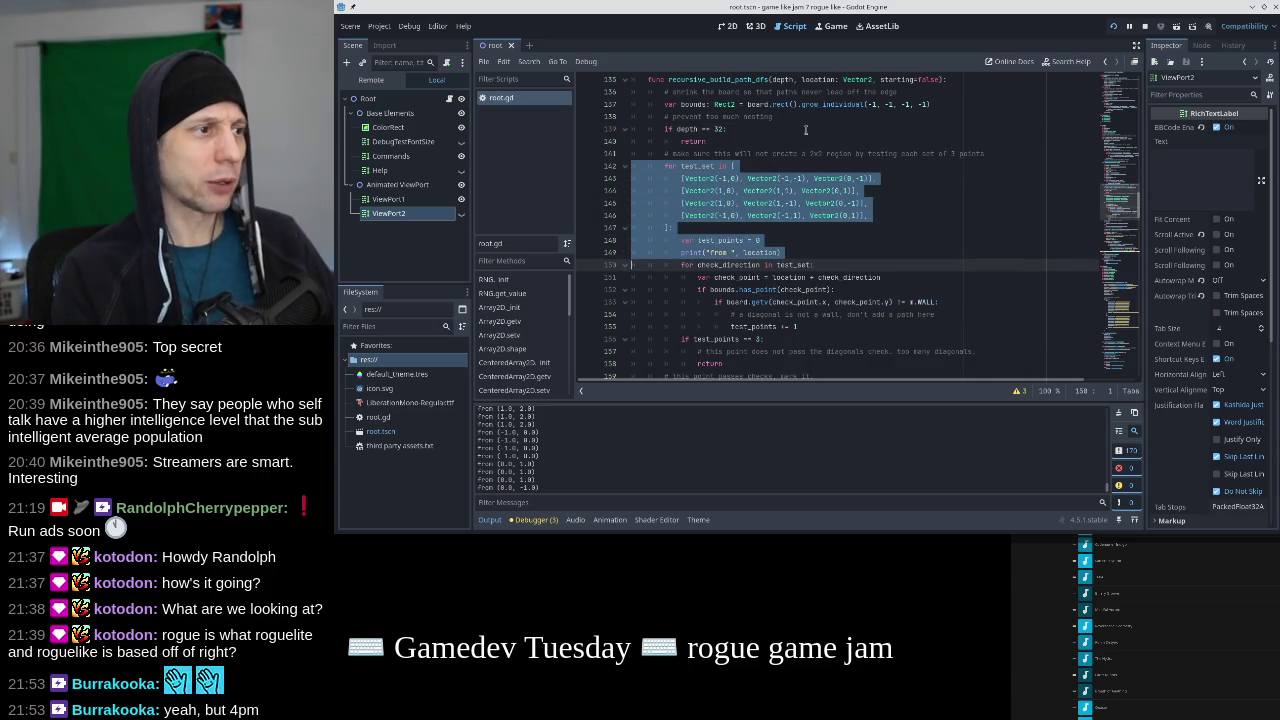
{"action": "scroll", "coordinate": [805, 129], "scroll_direction": "down", "scroll_amount": 5}
{"action": "left_click", "coordinate": [781, 190]}
{"action": "key", "text": "Right"}
{"action": "key", "text": "Left"}
{"action": "key", "text": "Right"}
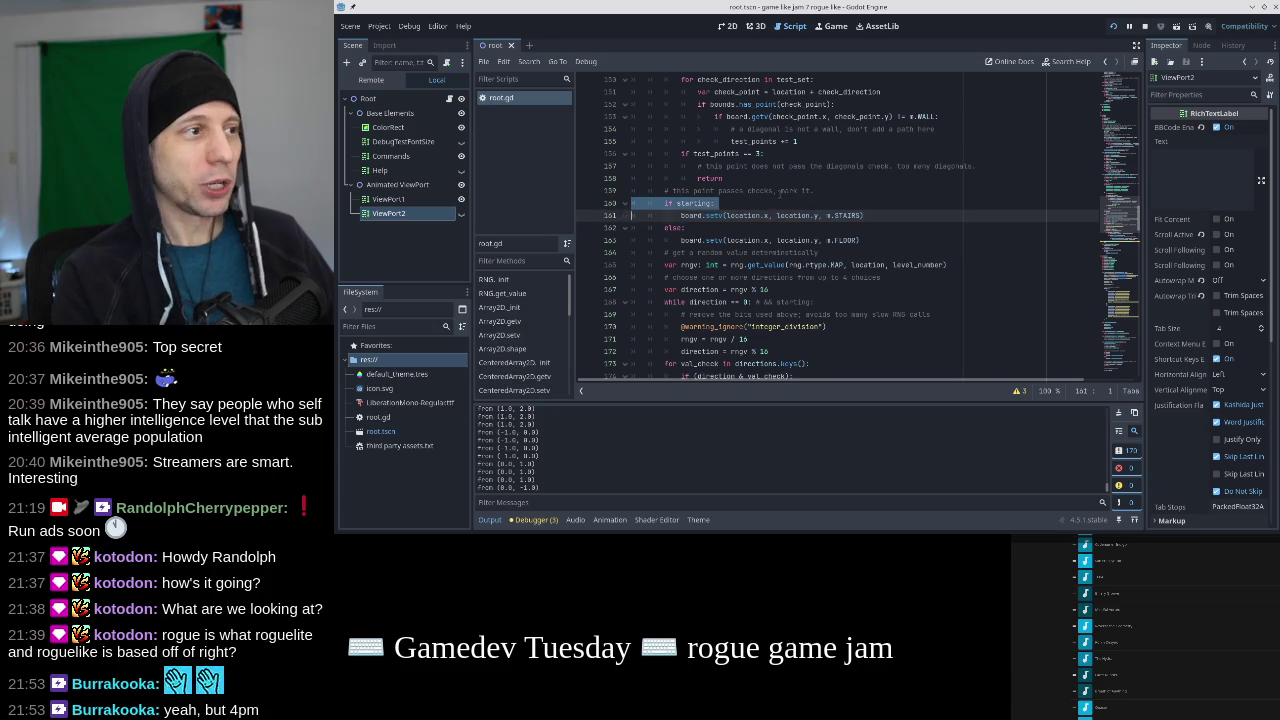
{"action": "left_click", "coordinate": [882, 215]}
{"action": "left_click_drag", "start_coordinate": [882, 215], "coordinate": [792, 215]}
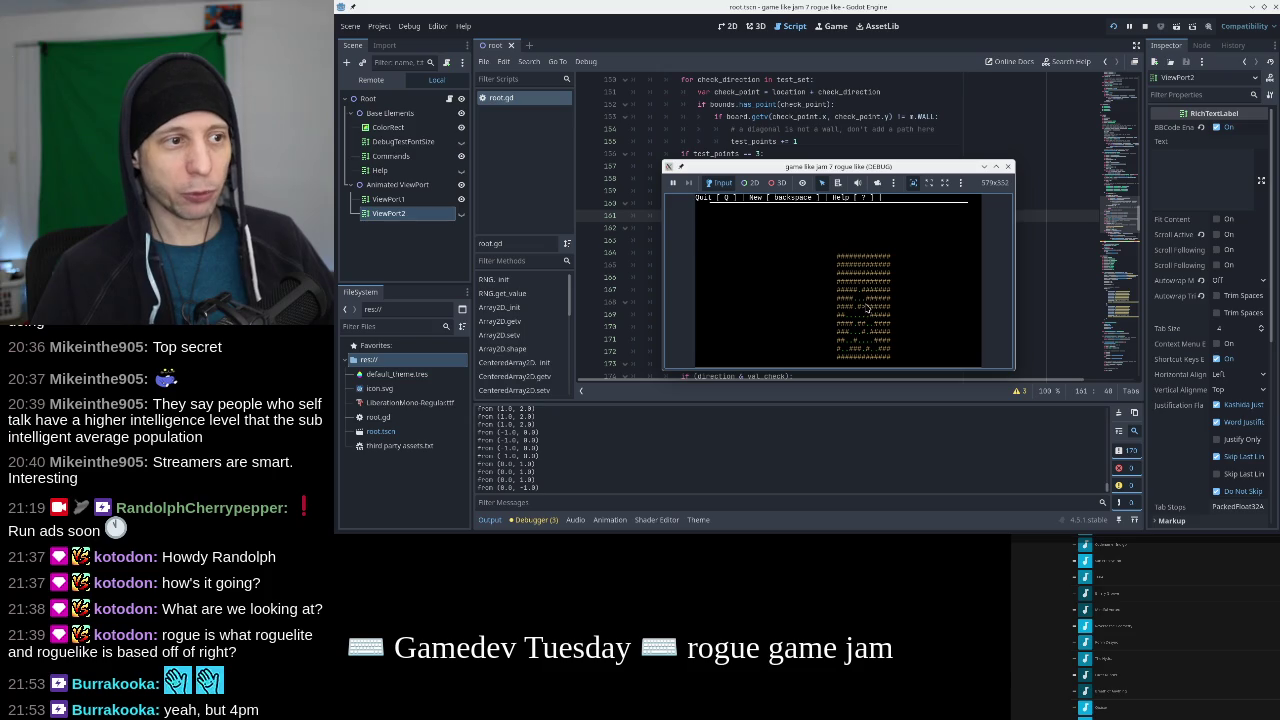
Generate a new dungeon map with Backspace and review the if-starting STAIRS and else blocks.
{"action": "key", "text": "BackSpace"}
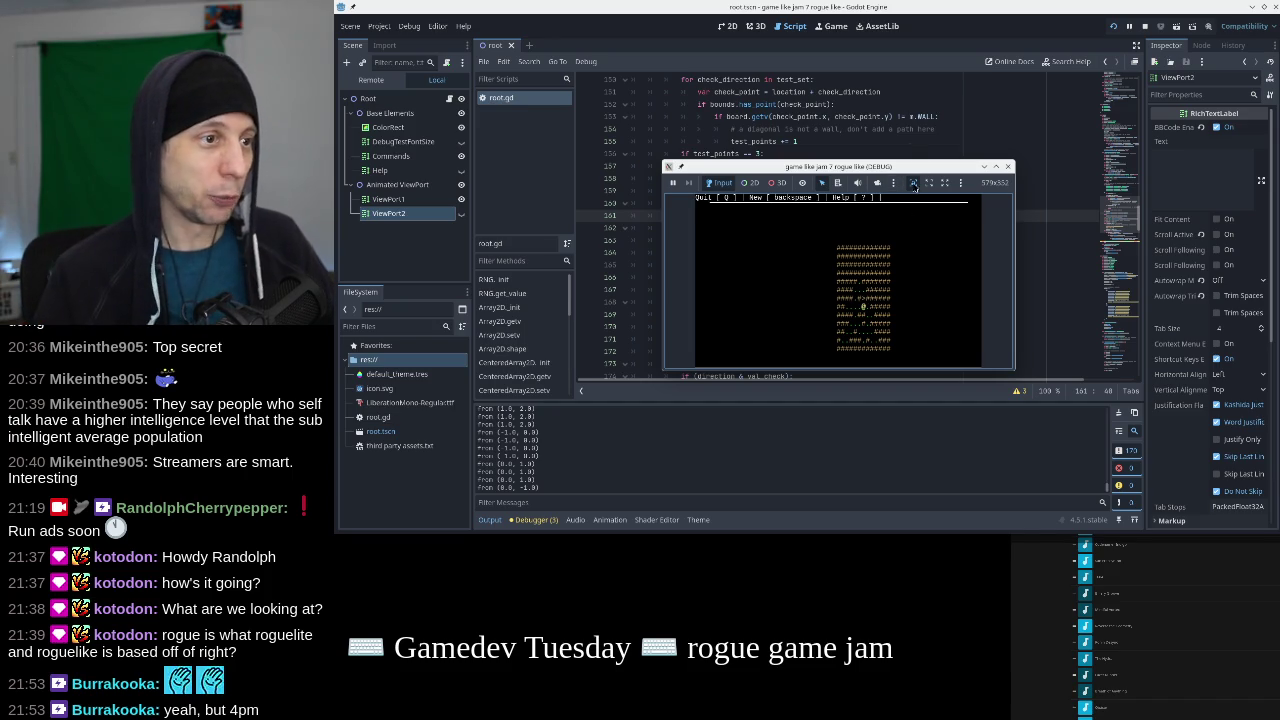
{"action": "left_click", "coordinate": [912, 140]}
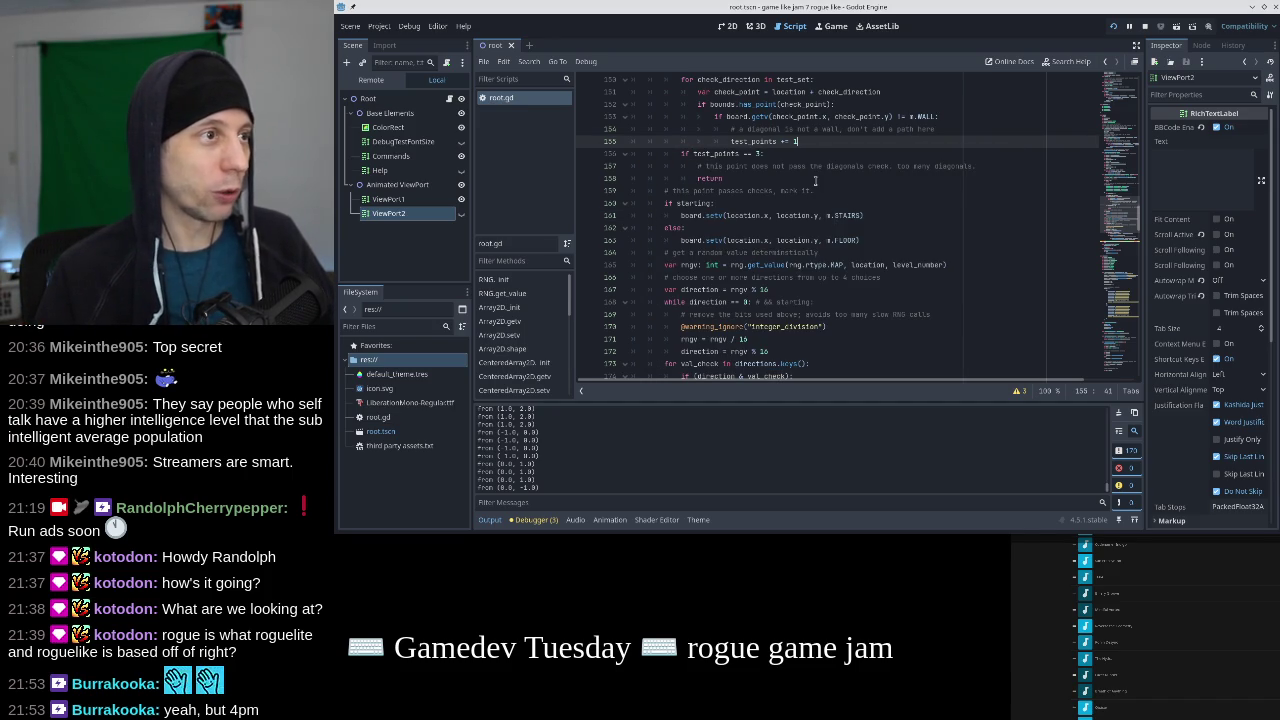
{"action": "scroll", "coordinate": [815, 181], "scroll_direction": "down", "scroll_amount": 1}
{"action": "left_click_drag", "start_coordinate": [866, 180], "coordinate": [667, 171]}
{"action": "key", "text": "alt+Tab"}
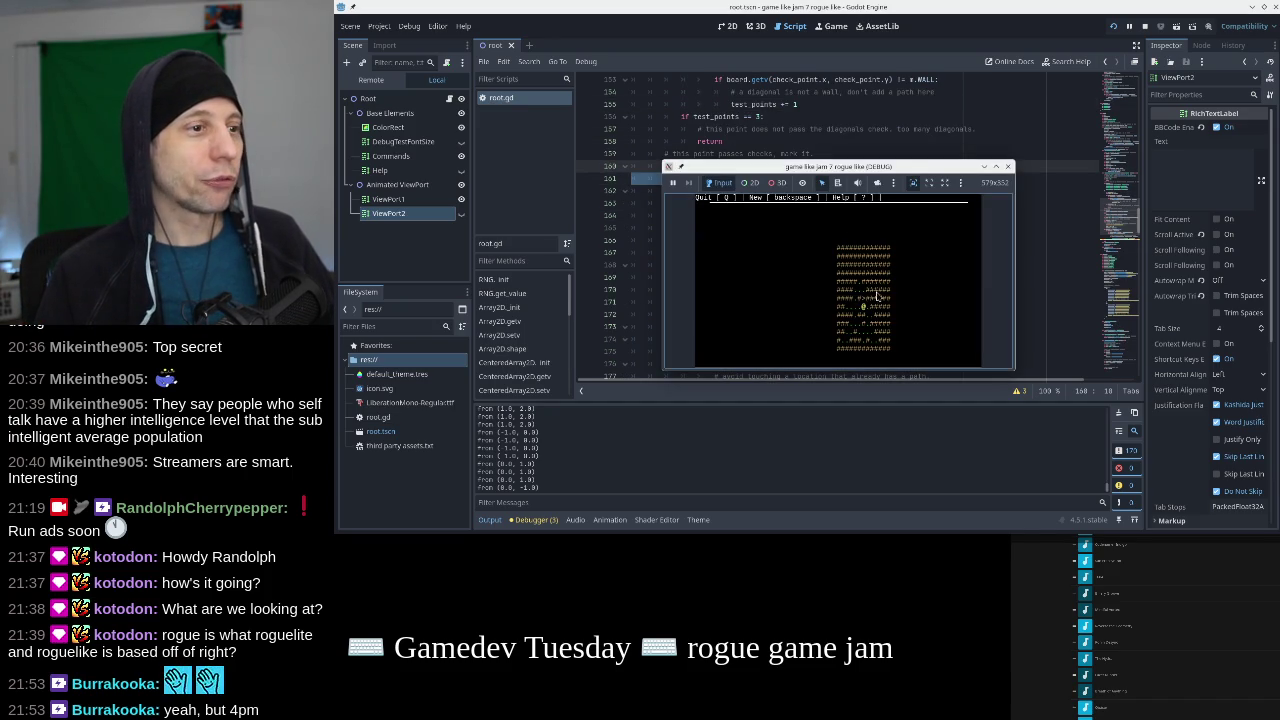
{"action": "left_click", "coordinate": [815, 130]}
{"action": "left_click", "coordinate": [736, 189]}
{"action": "scroll", "coordinate": [736, 189], "scroll_direction": "down", "scroll_amount": 1}
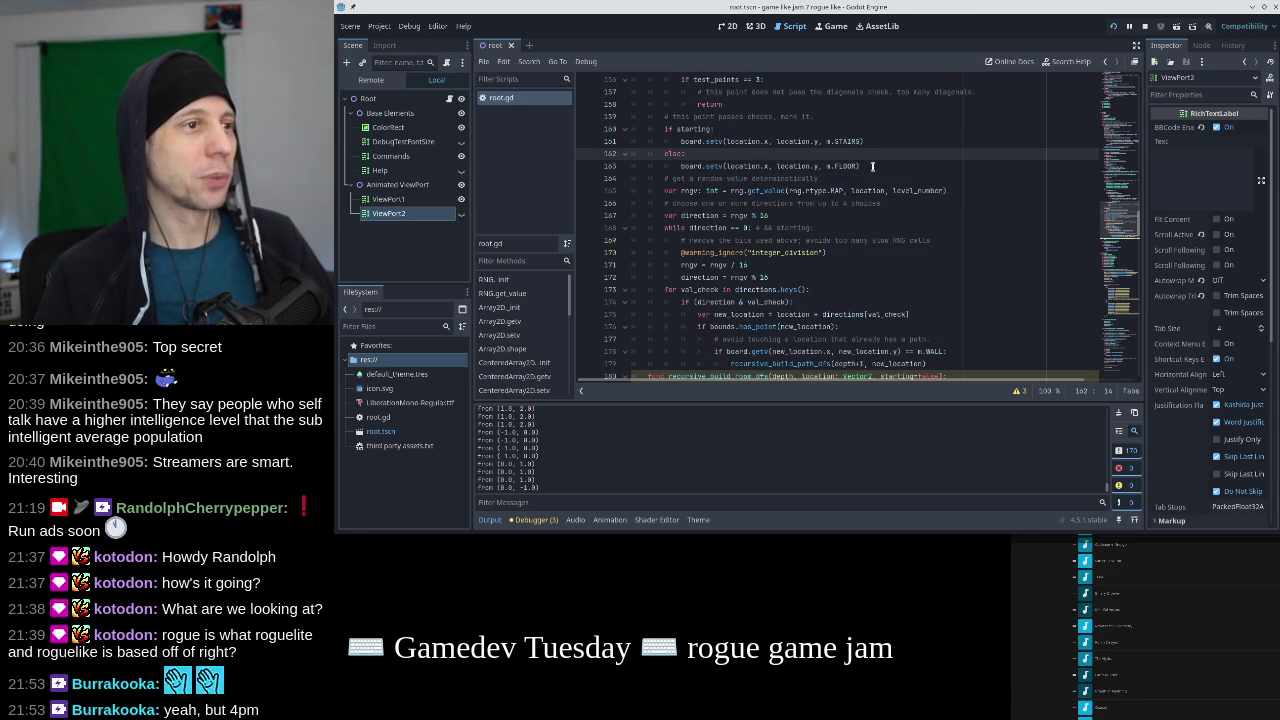
{"action": "left_click_drag", "start_coordinate": [681, 190], "coordinate": [946, 190]}
{"action": "left_click", "coordinate": [847, 190]}
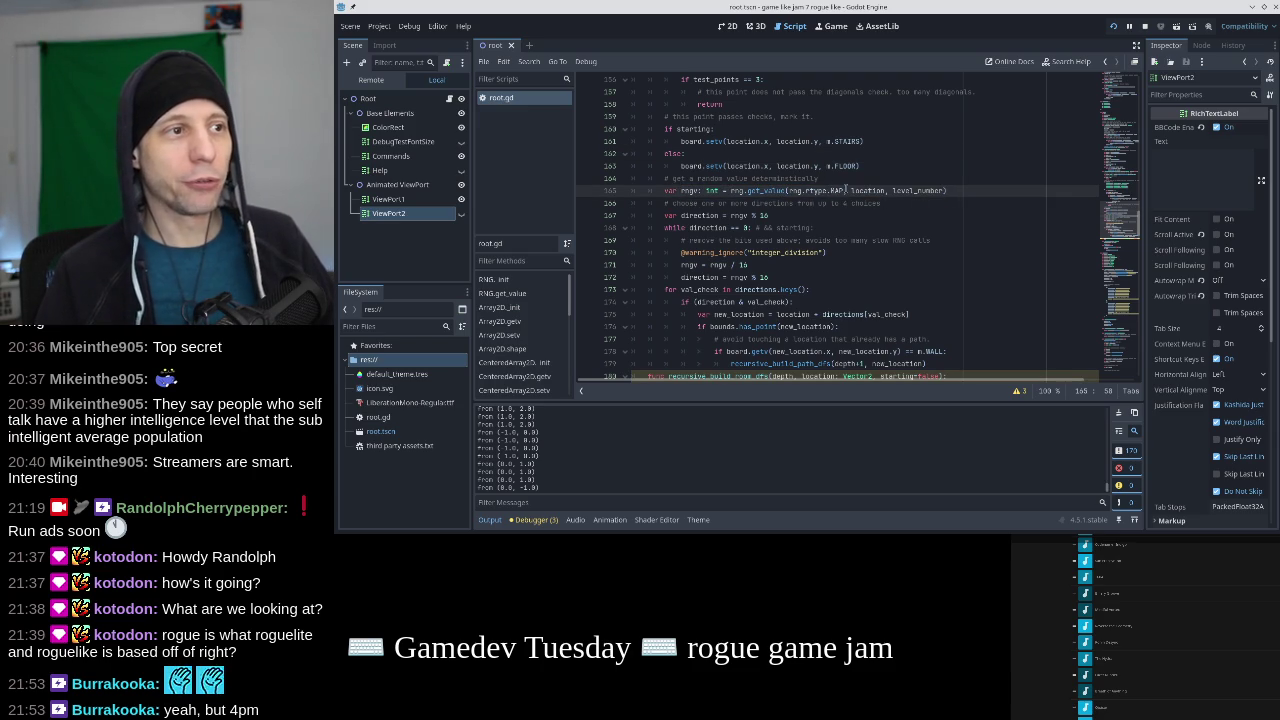
{"action": "left_click_drag", "start_coordinate": [846, 190], "coordinate": [792, 190]}
{"action": "left_click", "coordinate": [851, 190]}
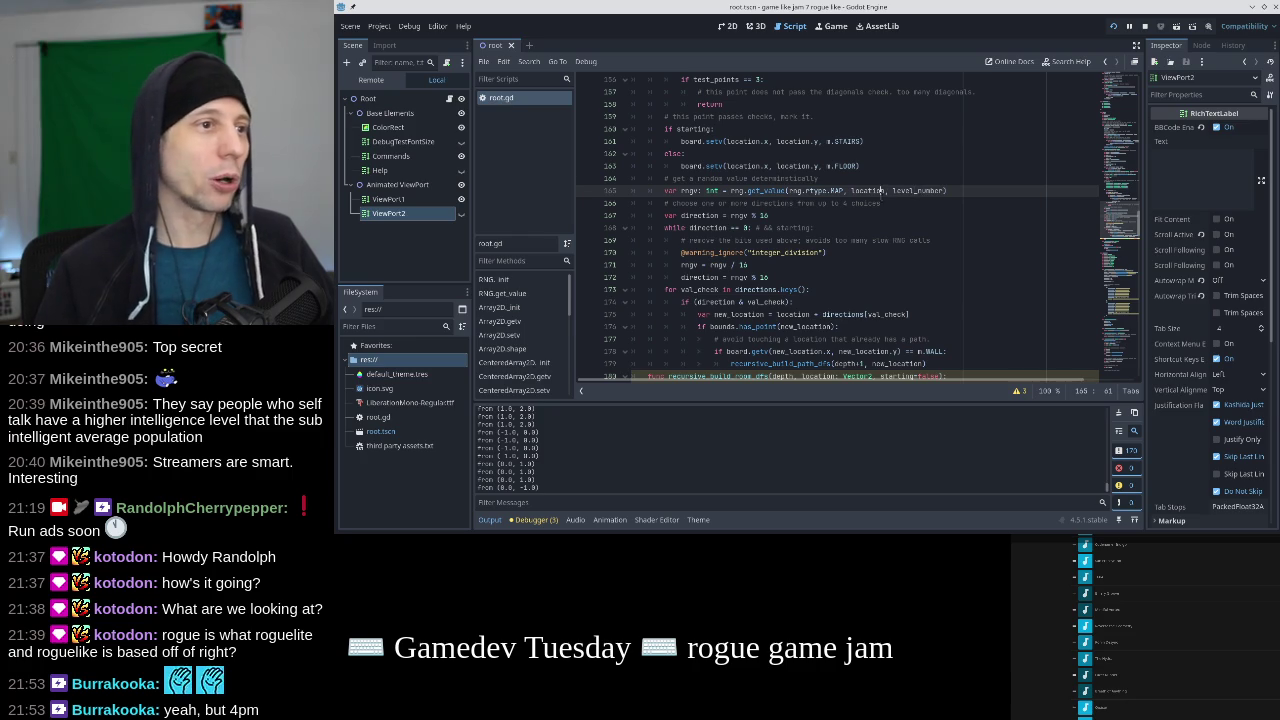
{"action": "left_click", "coordinate": [763, 241]}
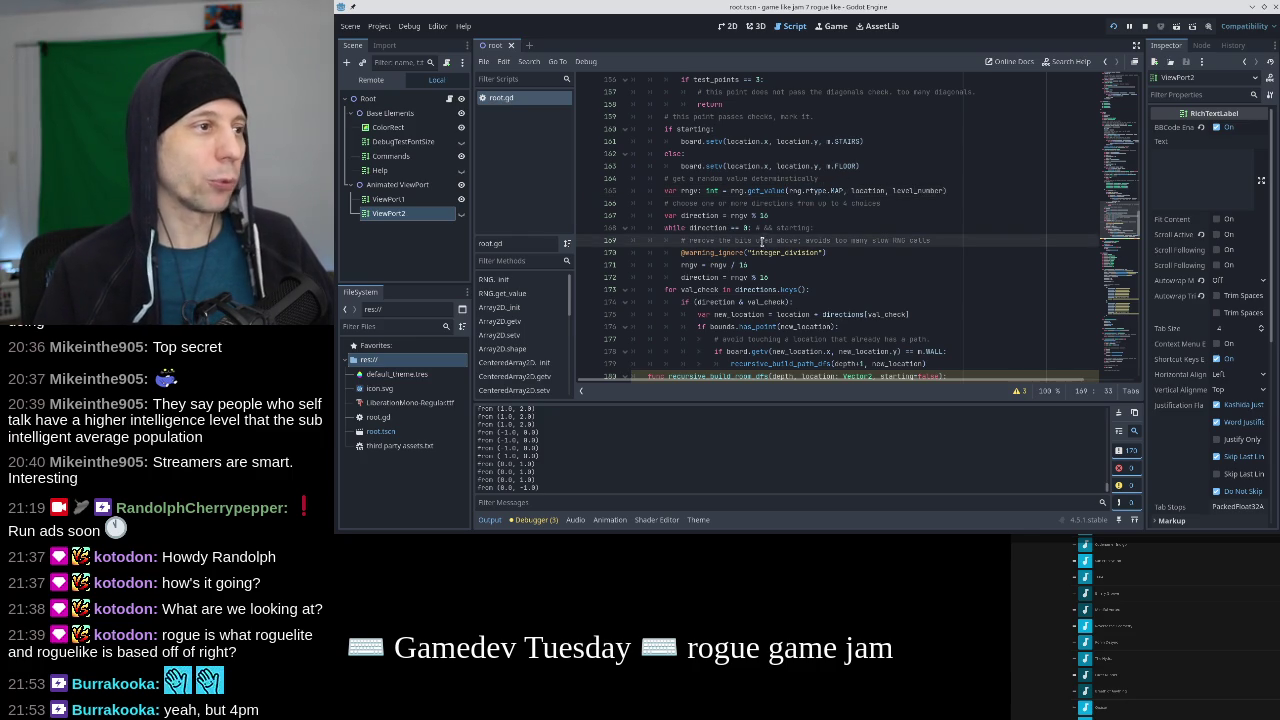
{"action": "left_click_drag", "start_coordinate": [718, 190], "coordinate": [664, 190]}
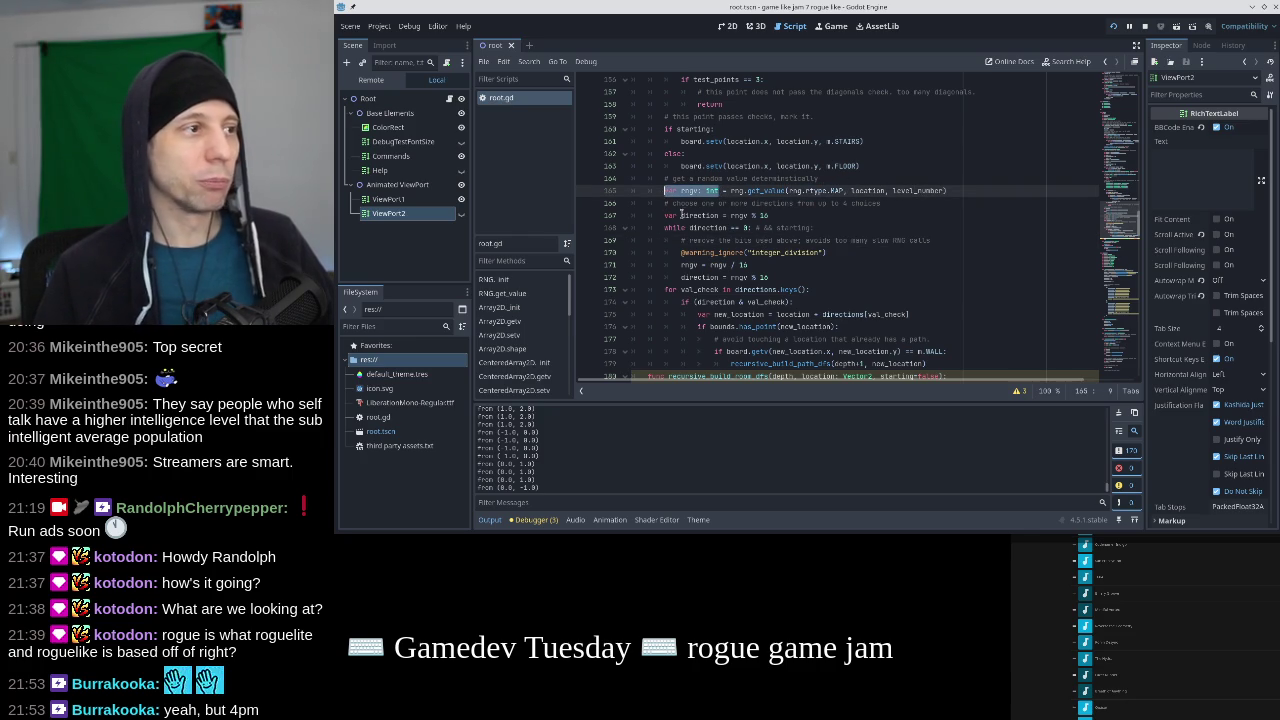
{"action": "left_click", "coordinate": [726, 214]}
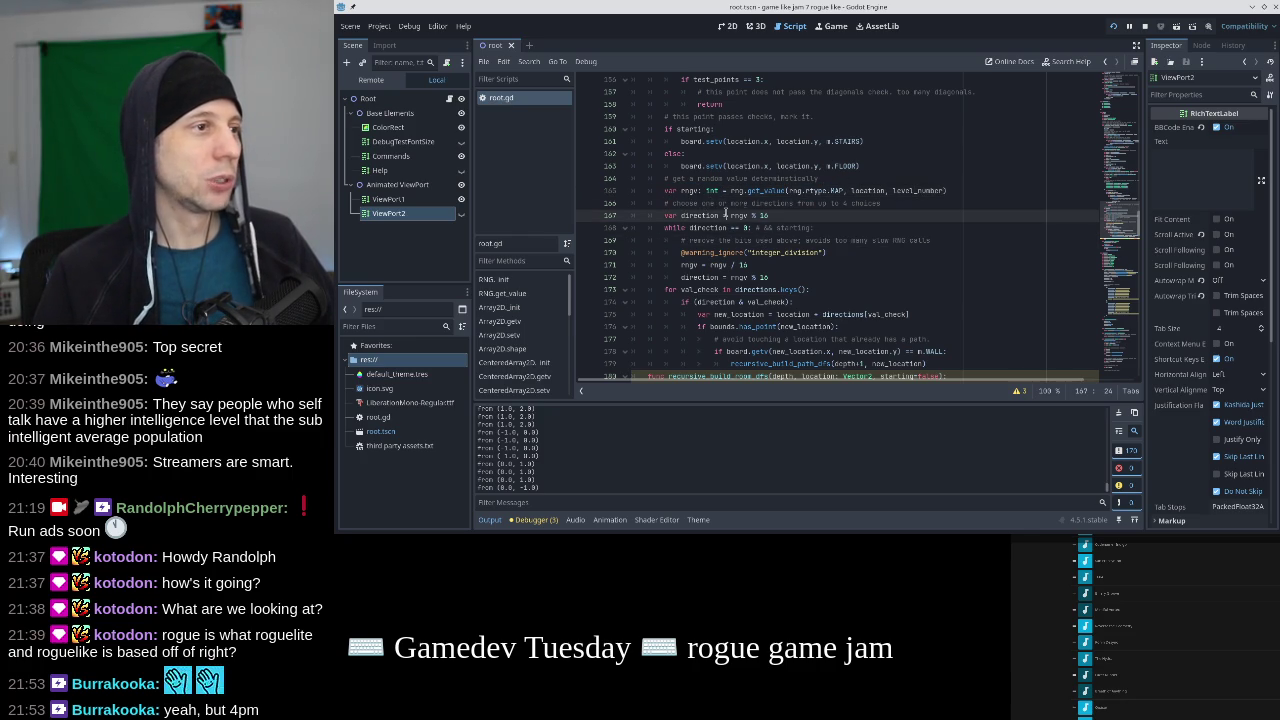
{"action": "left_click_drag", "start_coordinate": [677, 215], "coordinate": [664, 215]}
{"action": "scroll", "coordinate": [726, 213], "scroll_direction": "down", "scroll_amount": 1}
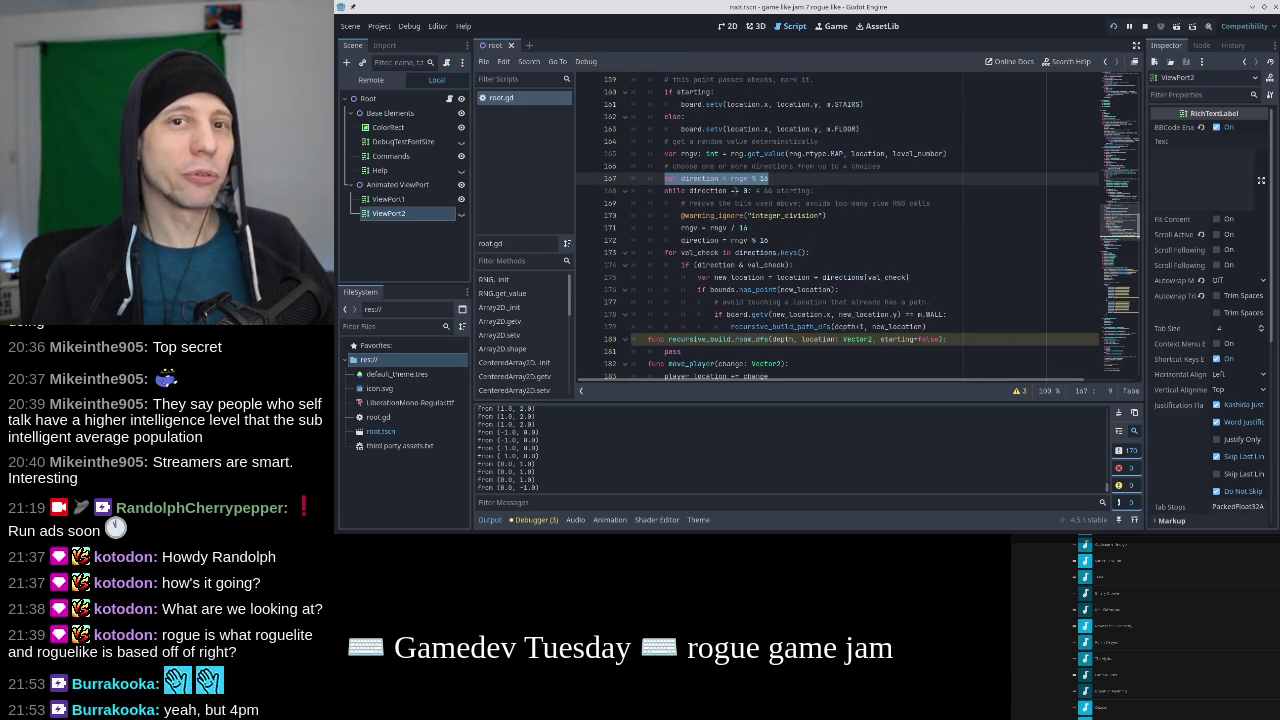
{"action": "left_click", "coordinate": [734, 190]}
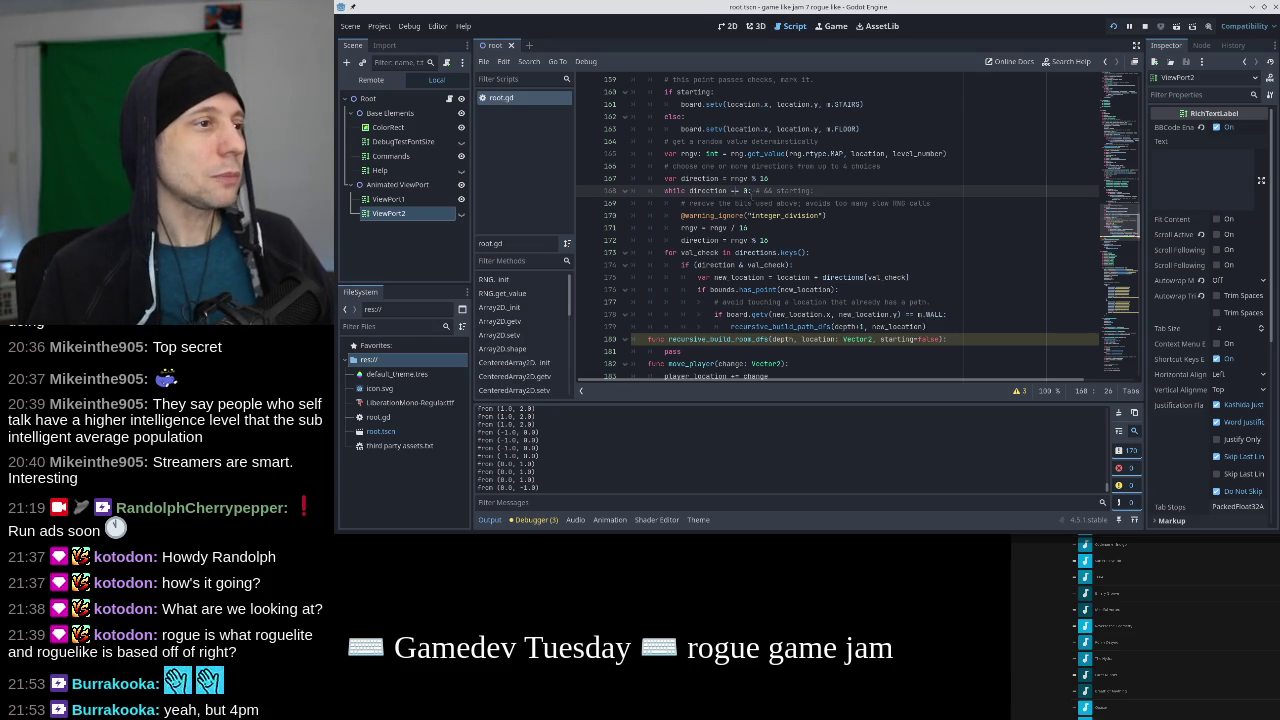
{"action": "left_click_drag", "start_coordinate": [746, 190], "coordinate": [665, 190]}
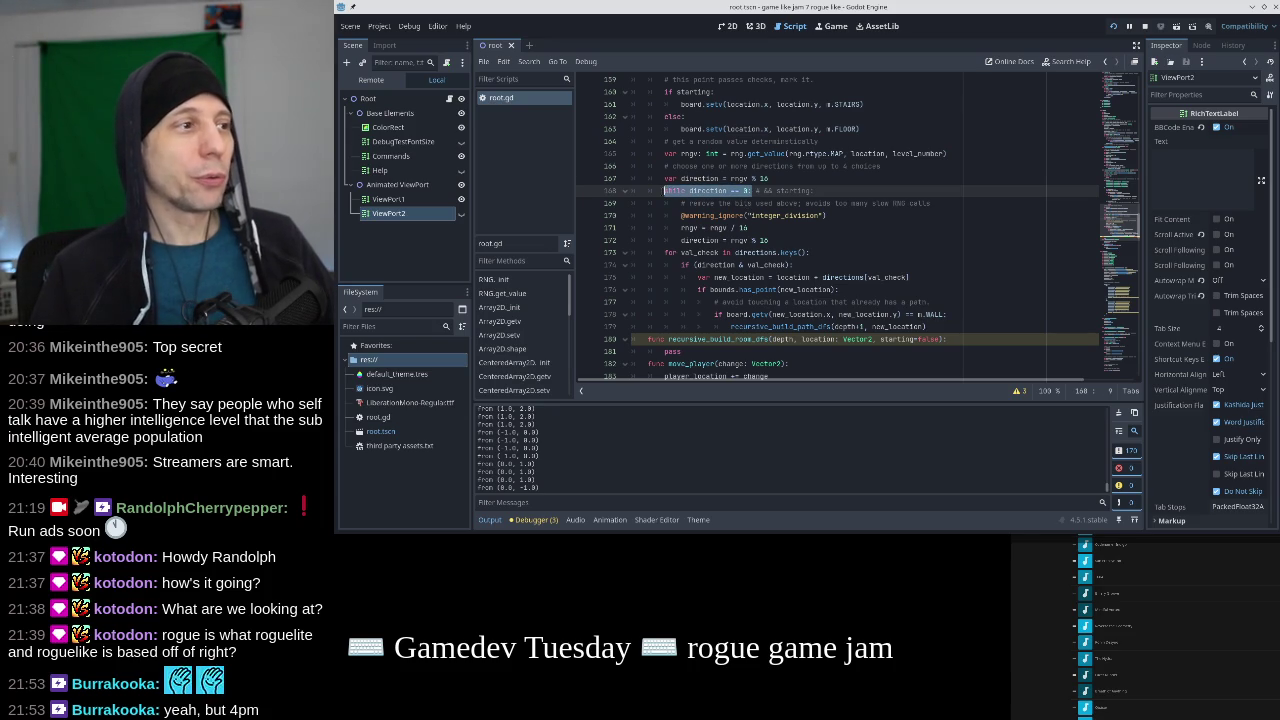
{"action": "key", "text": "F5"}
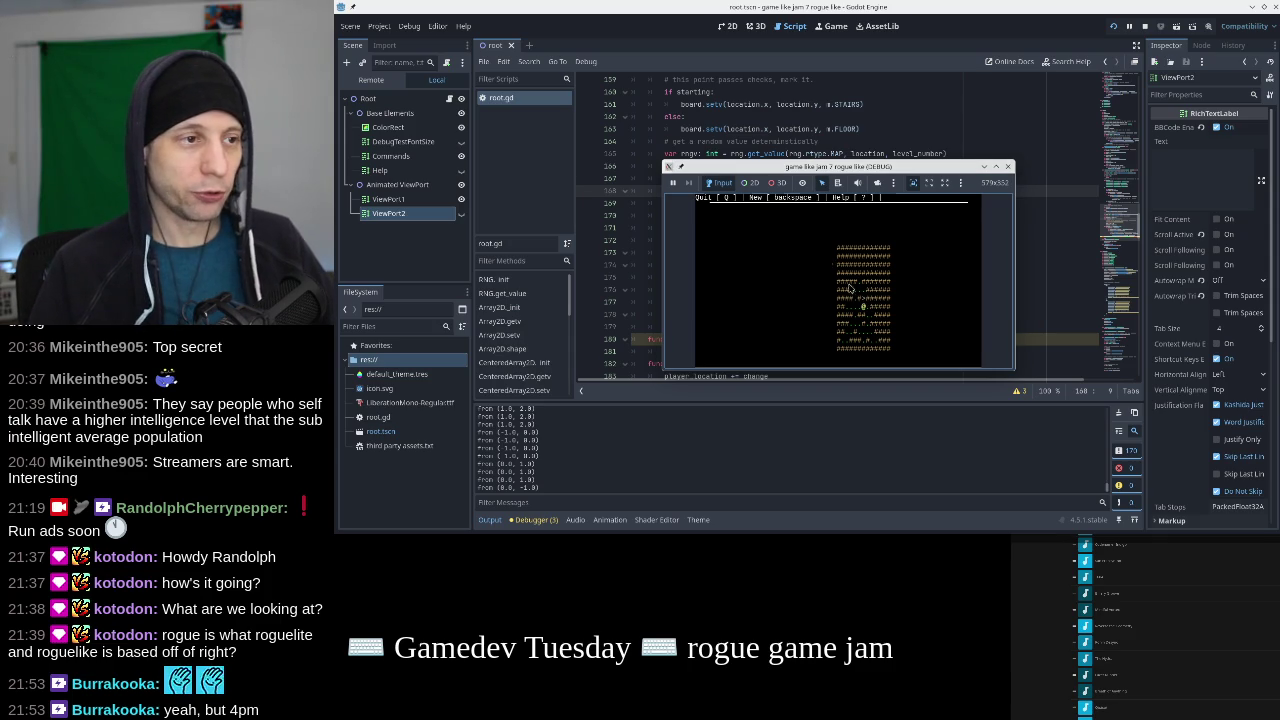
{"action": "key", "text": "q"}
{"action": "left_click_drag", "start_coordinate": [768, 178], "coordinate": [729, 177]}
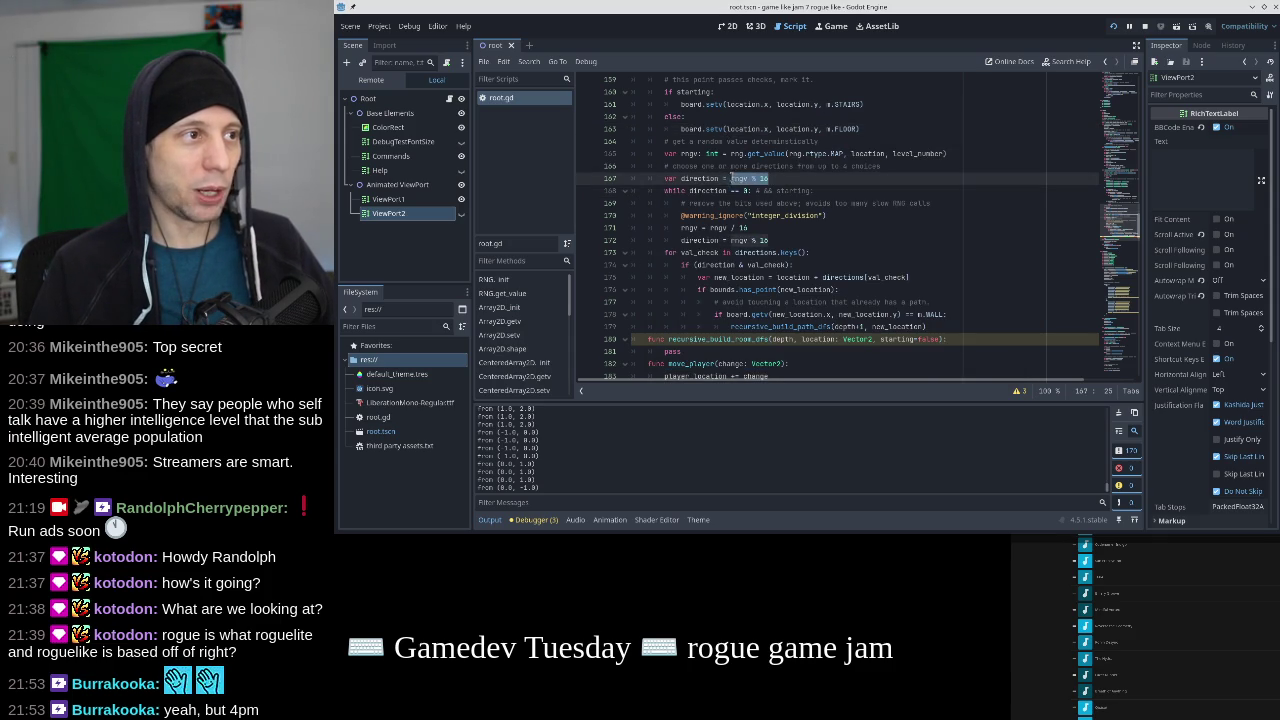
{"action": "left_click", "coordinate": [747, 203]}
{"action": "key", "text": "Up"}
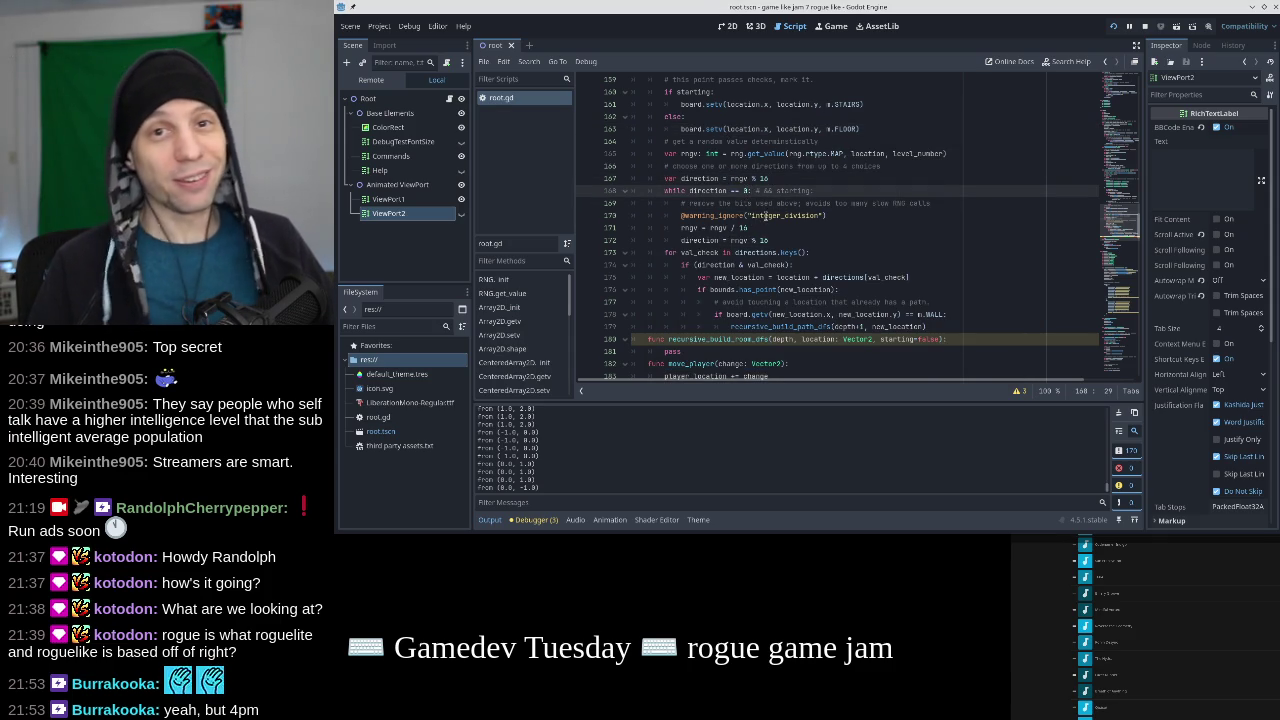
{"action": "key", "text": "F5"}
{"action": "key", "text": "q"}
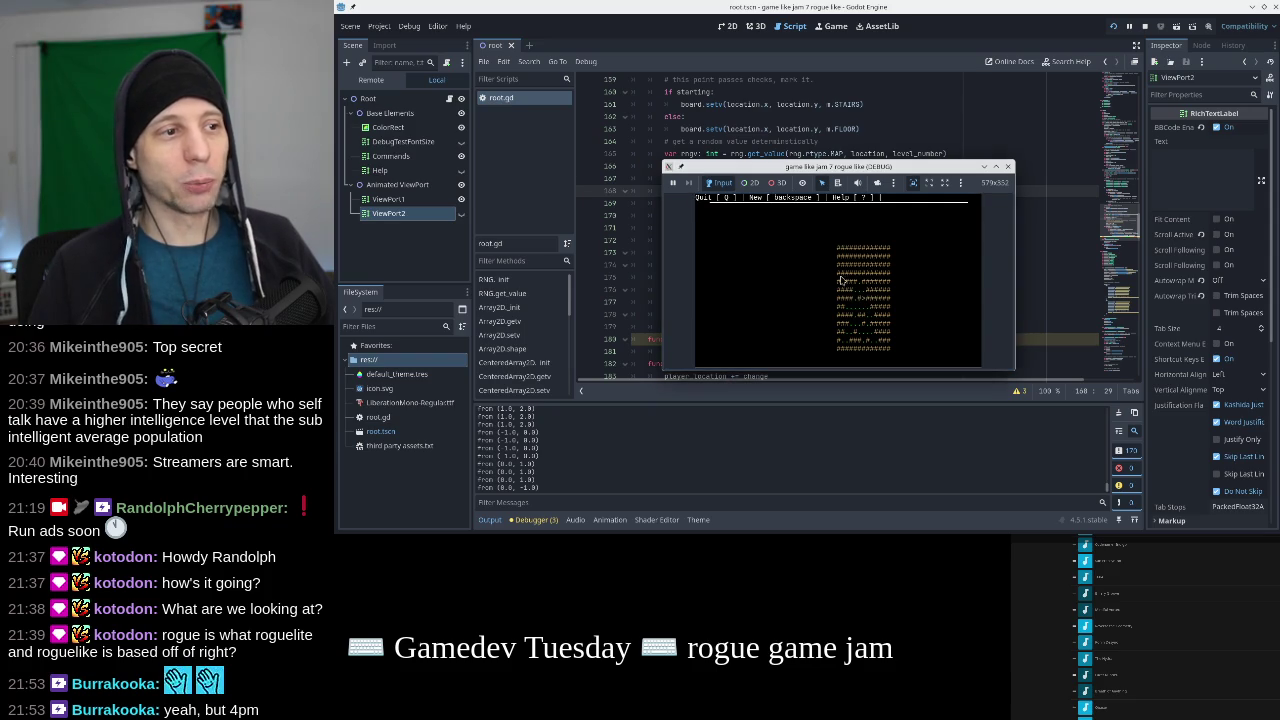
{"action": "left_click", "coordinate": [766, 128]}
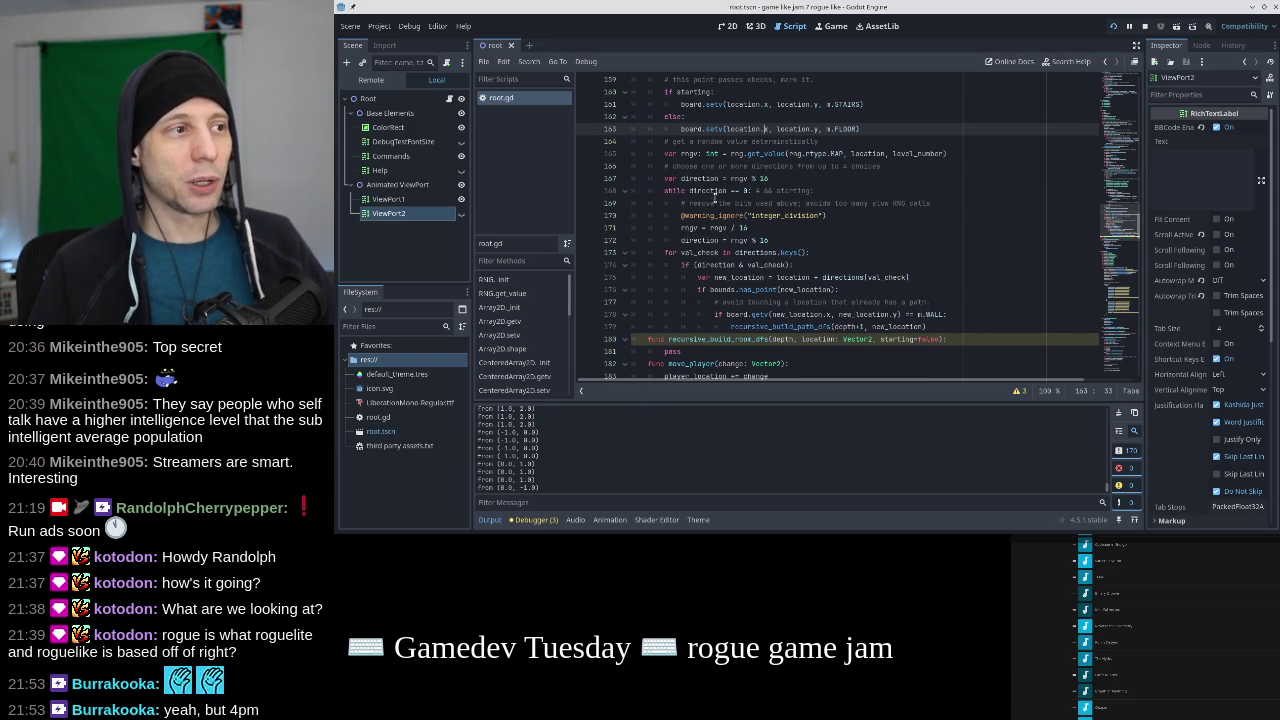
{"action": "mouse_move", "coordinate": [750, 228]}
{"action": "left_mouse_down"}
{"action": "mouse_move", "coordinate": [678, 228]}
{"action": "mouse_move", "coordinate": [720, 252]}
{"action": "left_mouse_up"}
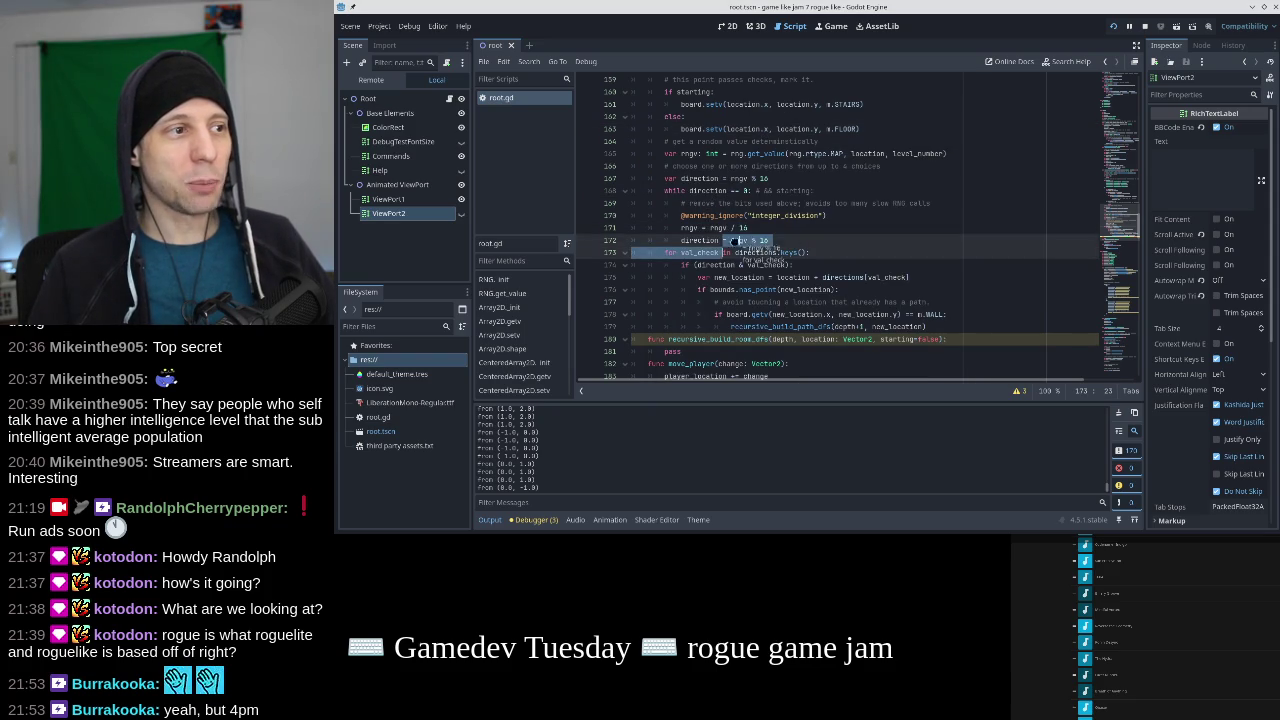
{"action": "left_click_drag", "start_coordinate": [665, 190], "coordinate": [814, 248]}
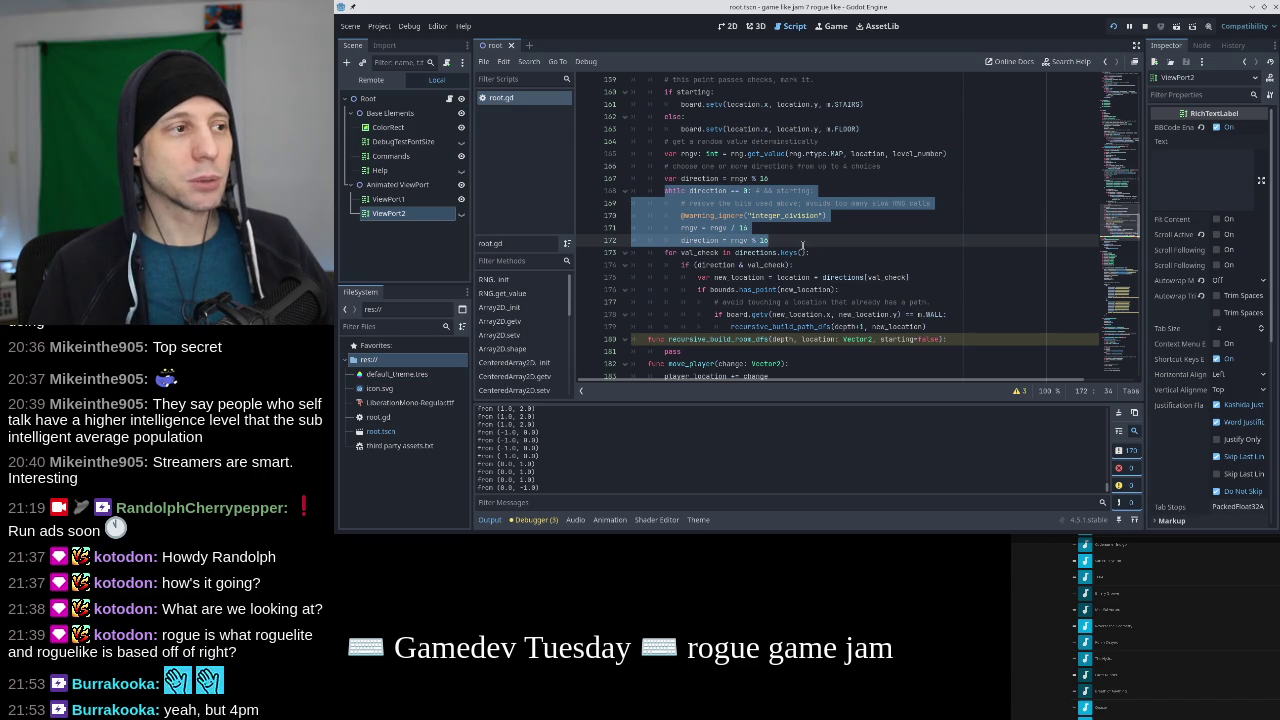
{"action": "left_click", "coordinate": [798, 240]}
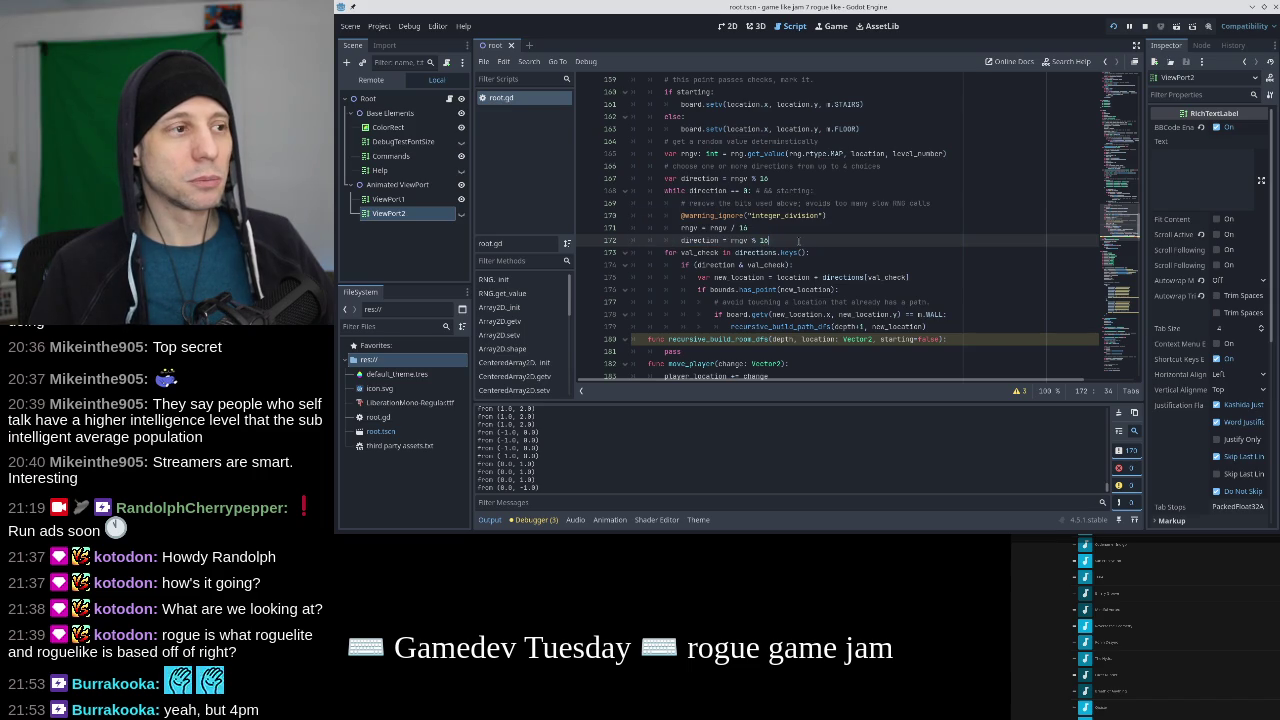
Add an 'if rngv == 0:' guard with a give-up comment and quit() in the while loop, then save.
{"action": "key", "text": "Return"}
{"action": "type", "text": "if d"}
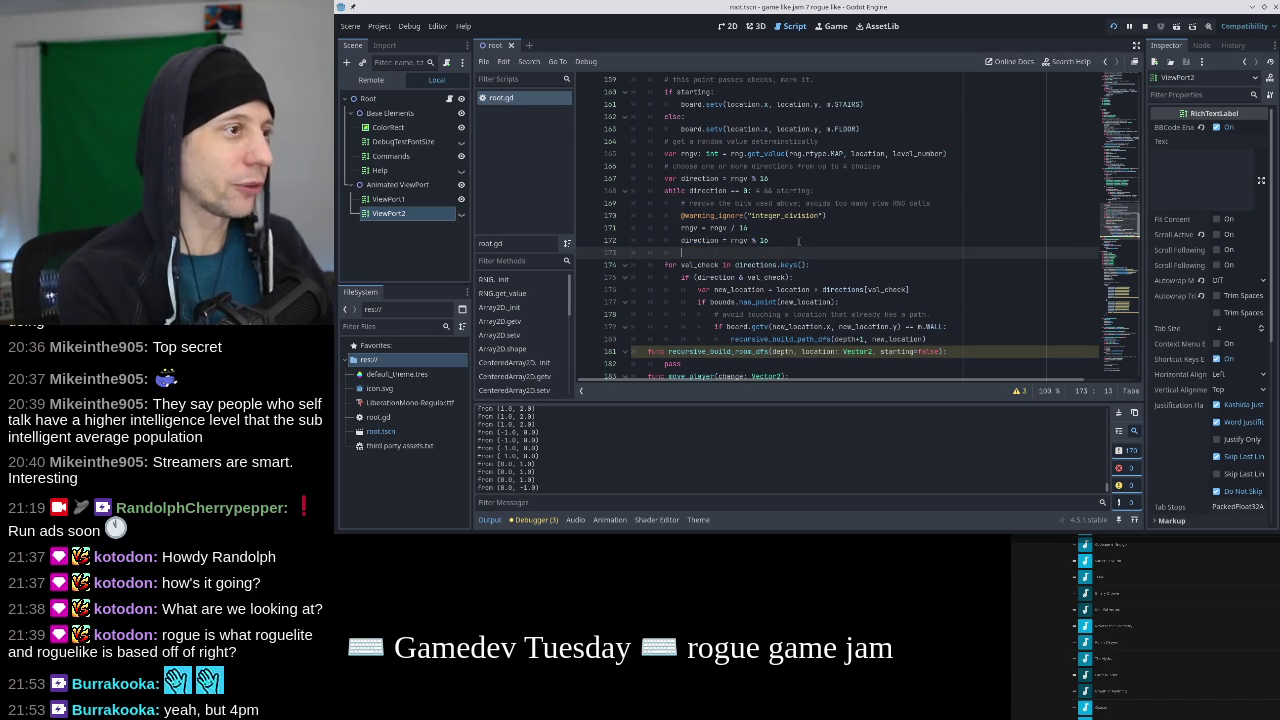
{"action": "type", "text": "ngv == 0:"}
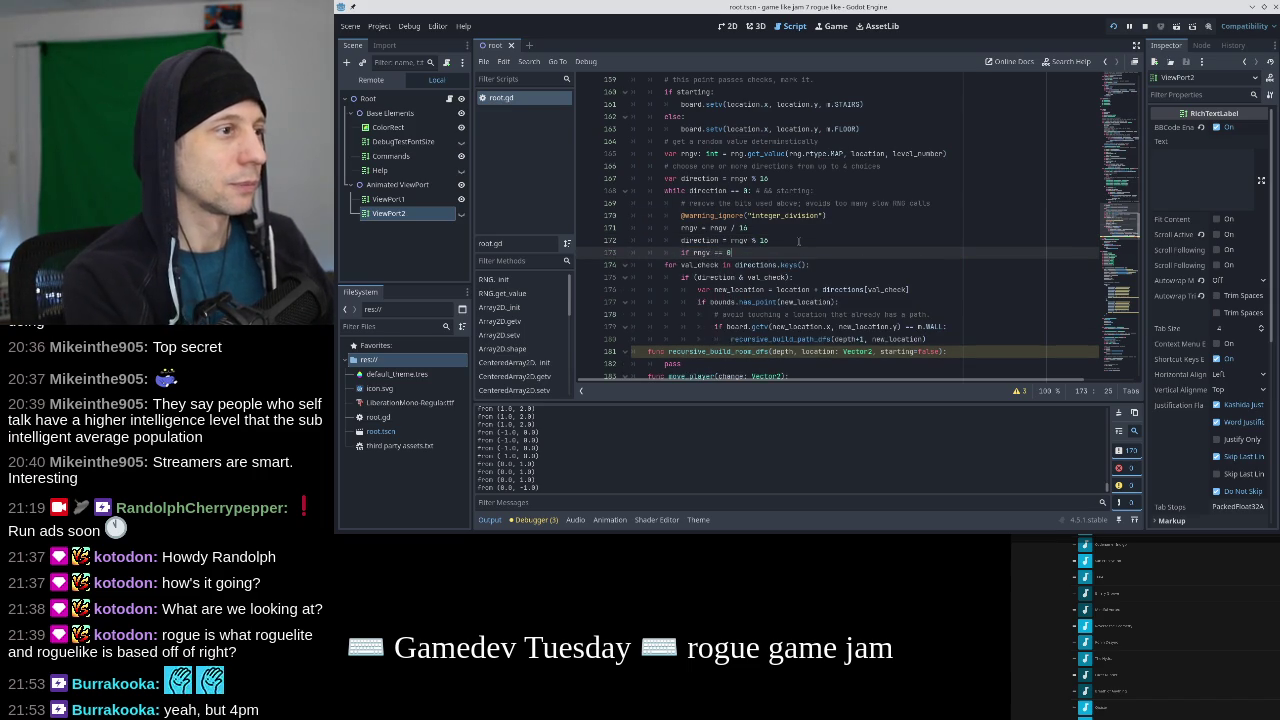
{"action": "key", "text": "alt+Up"}
{"action": "key", "text": "alt+Up"}
{"action": "key", "text": "alt+Up"}
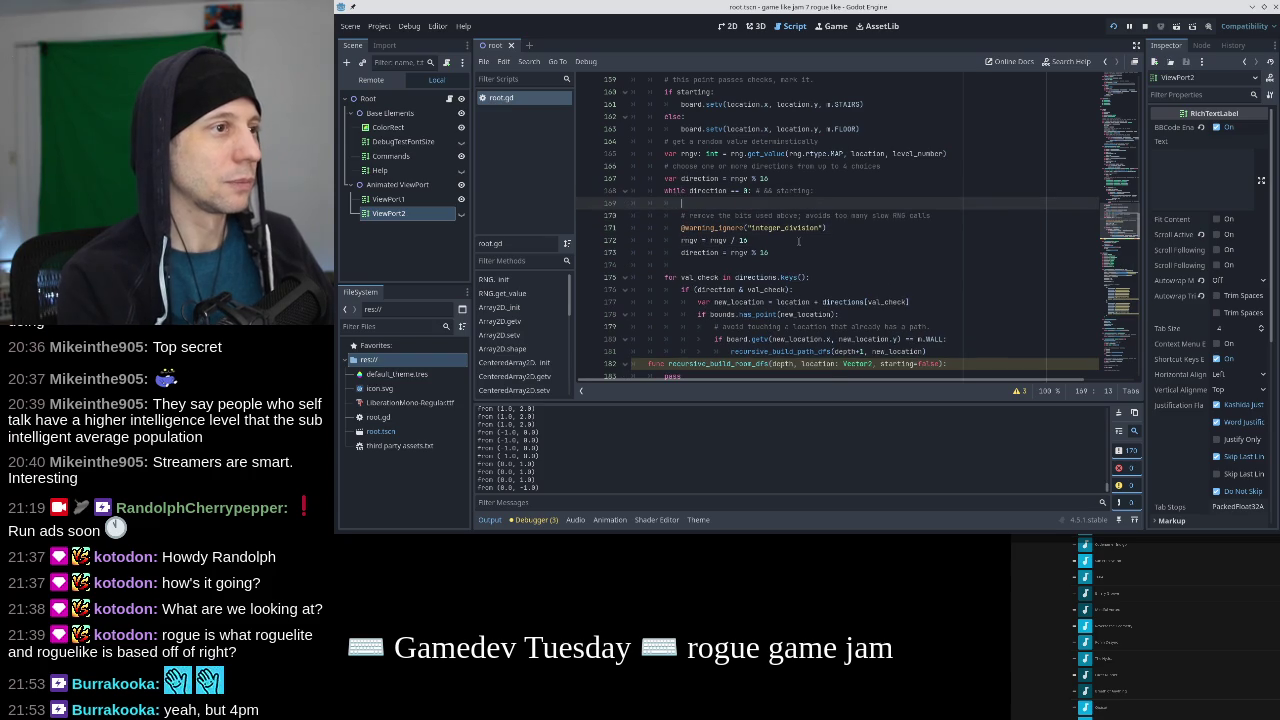
{"action": "type", "text": "if rngv == 0:"}
{"action": "key", "text": "Return"}
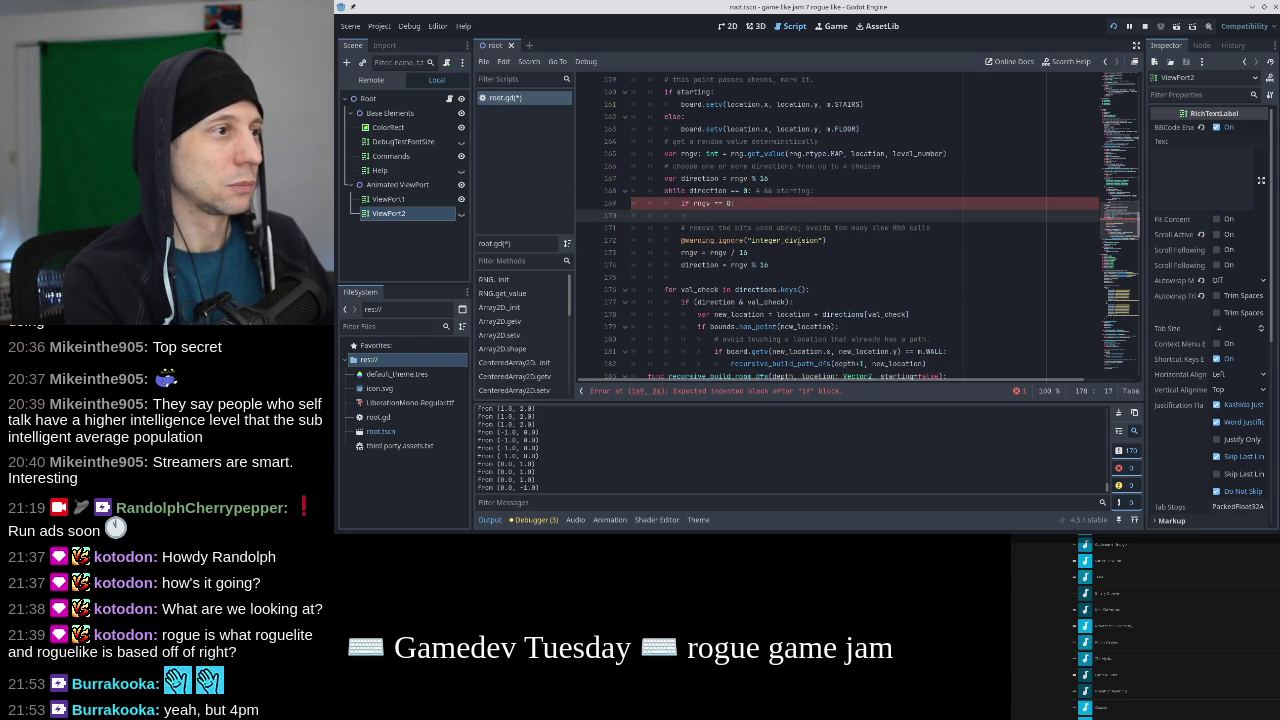
{"action": "type", "text": "quit()"}
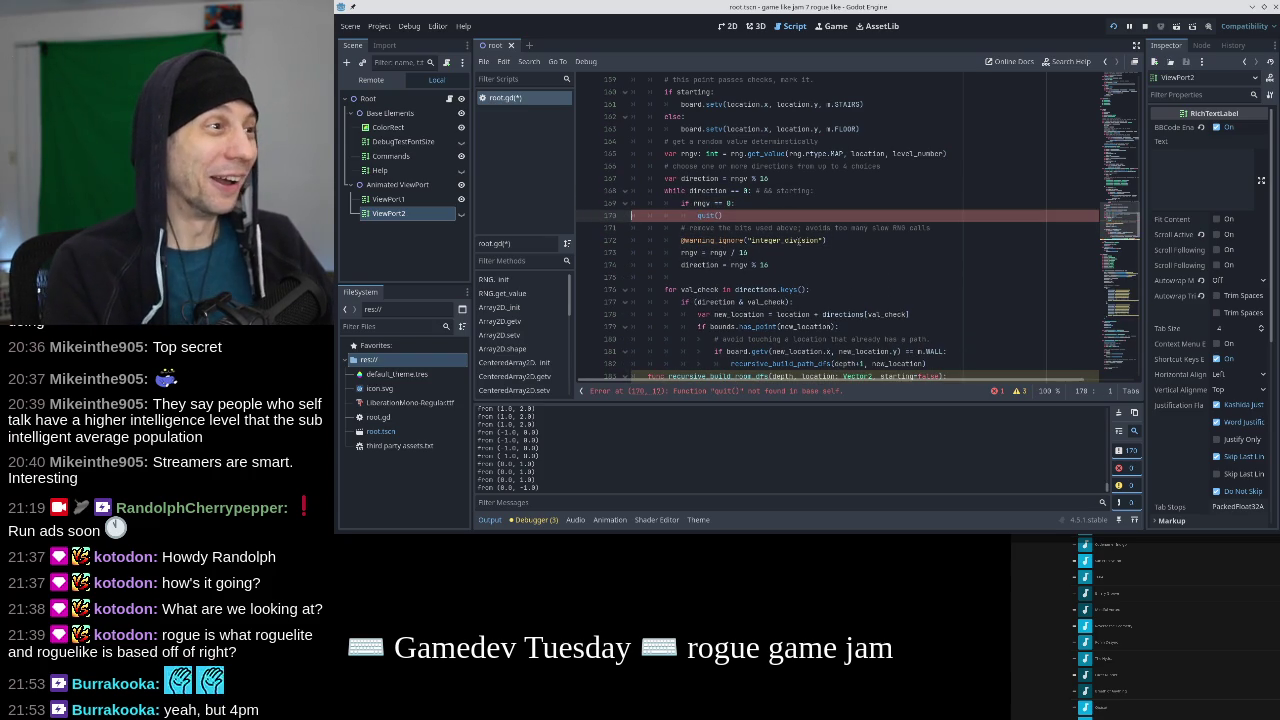
{"action": "key", "text": "Return"}
{"action": "type", "text": "could not generate a valid path"}
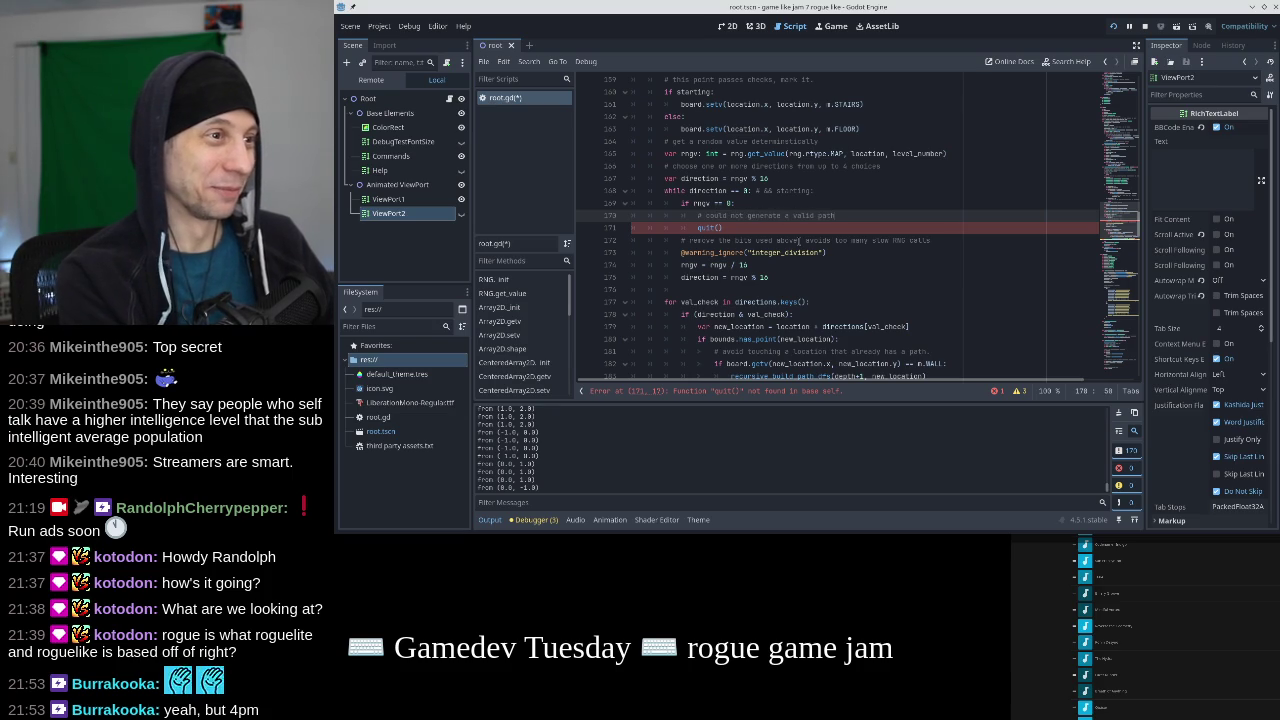
{"action": "type", "text": ". GIVE UP AND"}
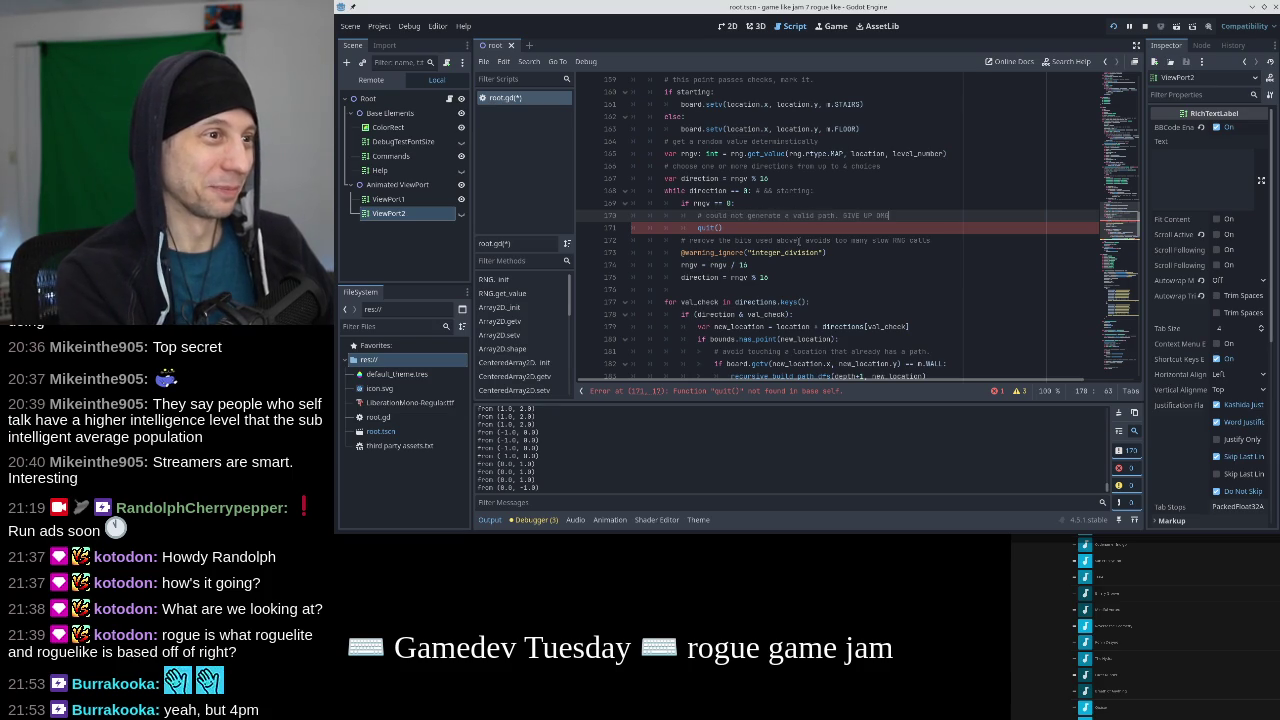
{"action": "key", "text": "ctrl+s"}
Browse down to the rendering code and back to the path-building functions.
{"action": "left_click", "coordinate": [795, 228]}
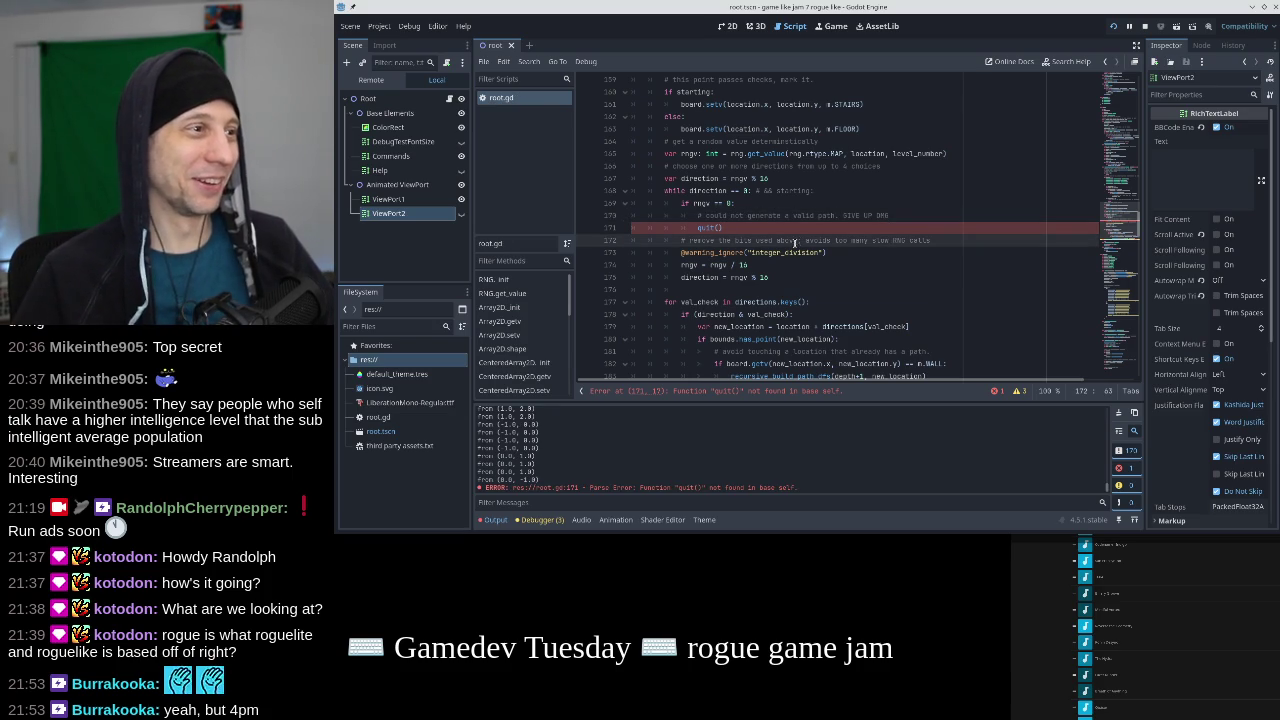
{"action": "left_click", "coordinate": [1121, 360]}
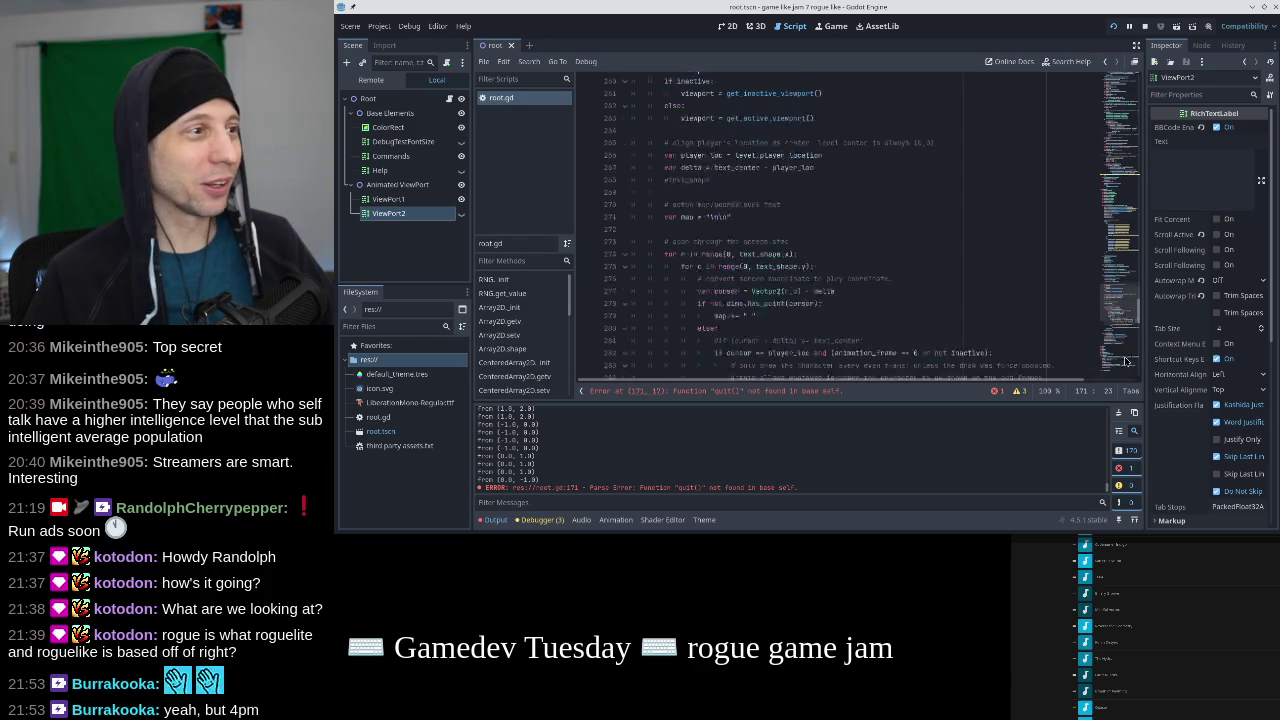
{"action": "scroll", "coordinate": [893, 245], "scroll_direction": "up", "scroll_amount": 8}
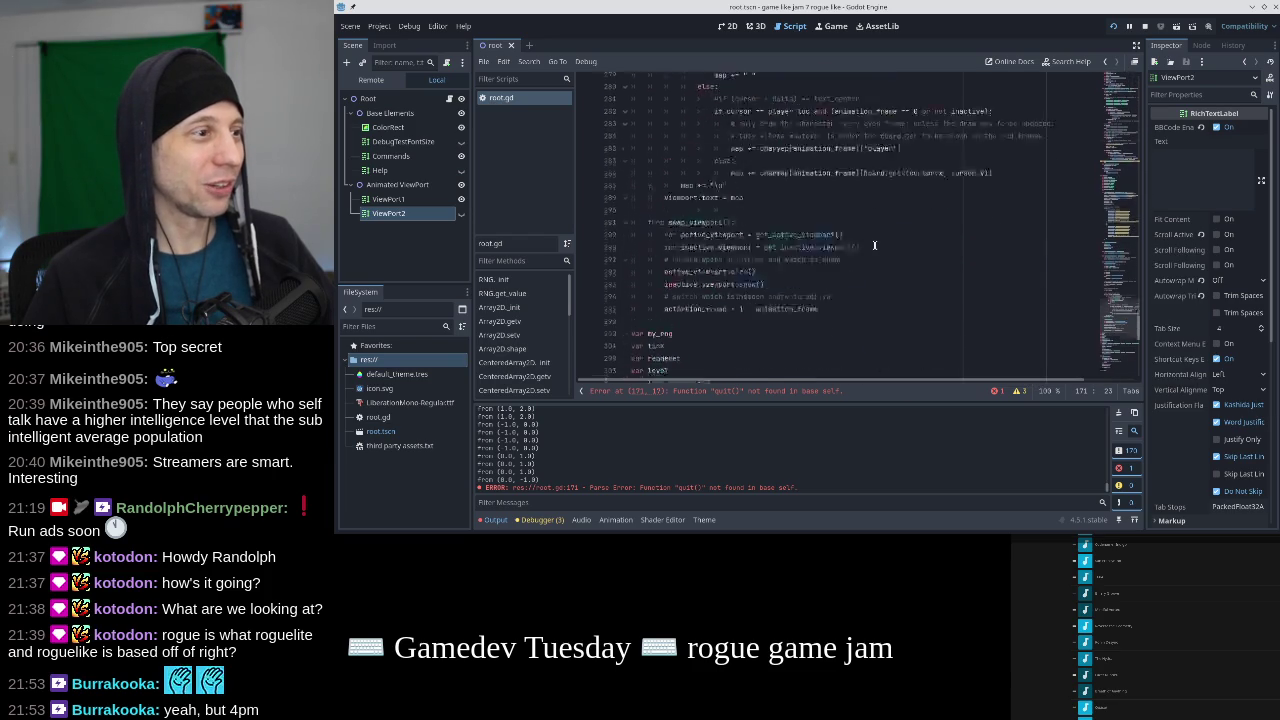
{"action": "left_click", "coordinate": [1112, 193]}
{"action": "left_click", "coordinate": [1117, 241]}
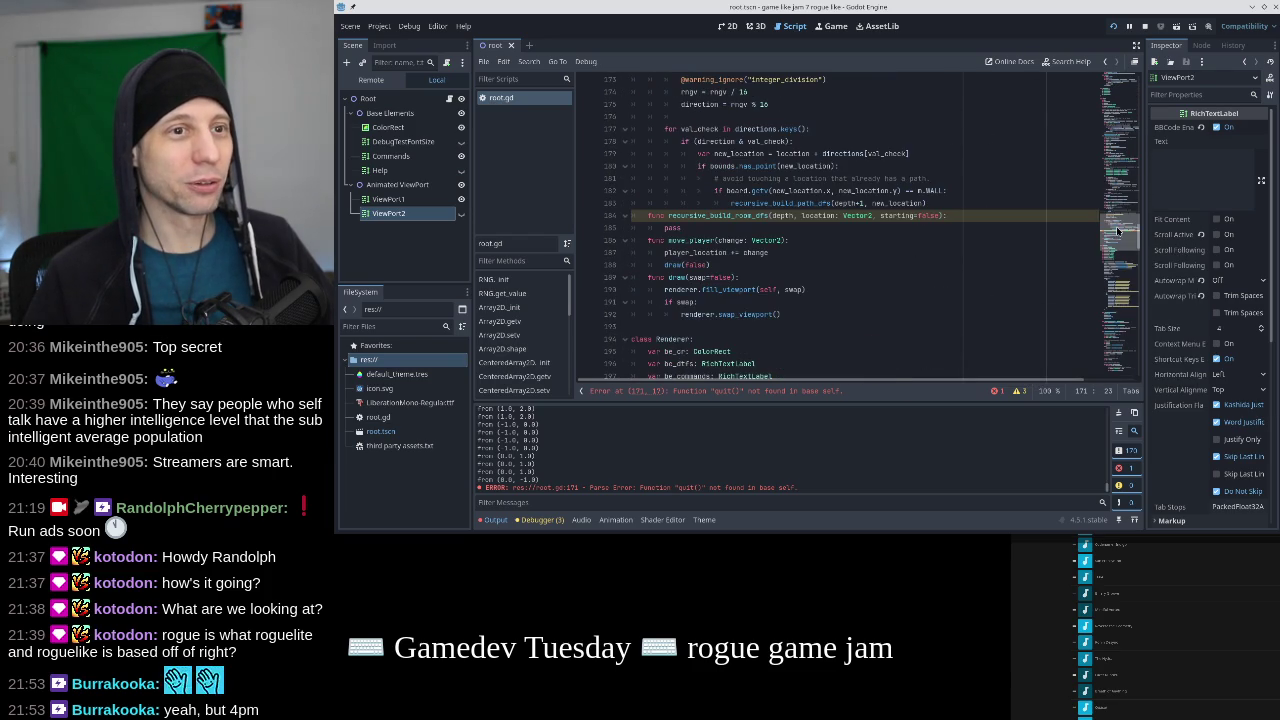
{"action": "scroll", "coordinate": [851, 190], "scroll_direction": "up", "scroll_amount": 6}
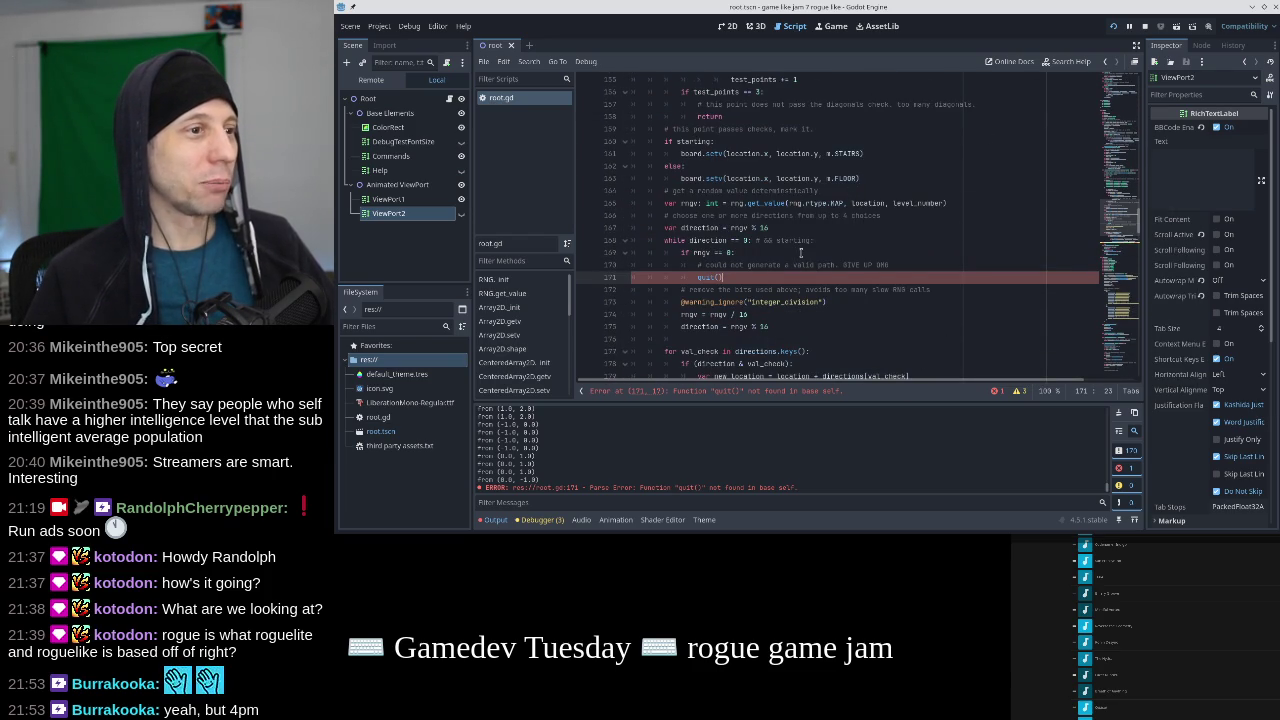
{"action": "scroll", "coordinate": [800, 253], "scroll_direction": "up", "scroll_amount": 20}
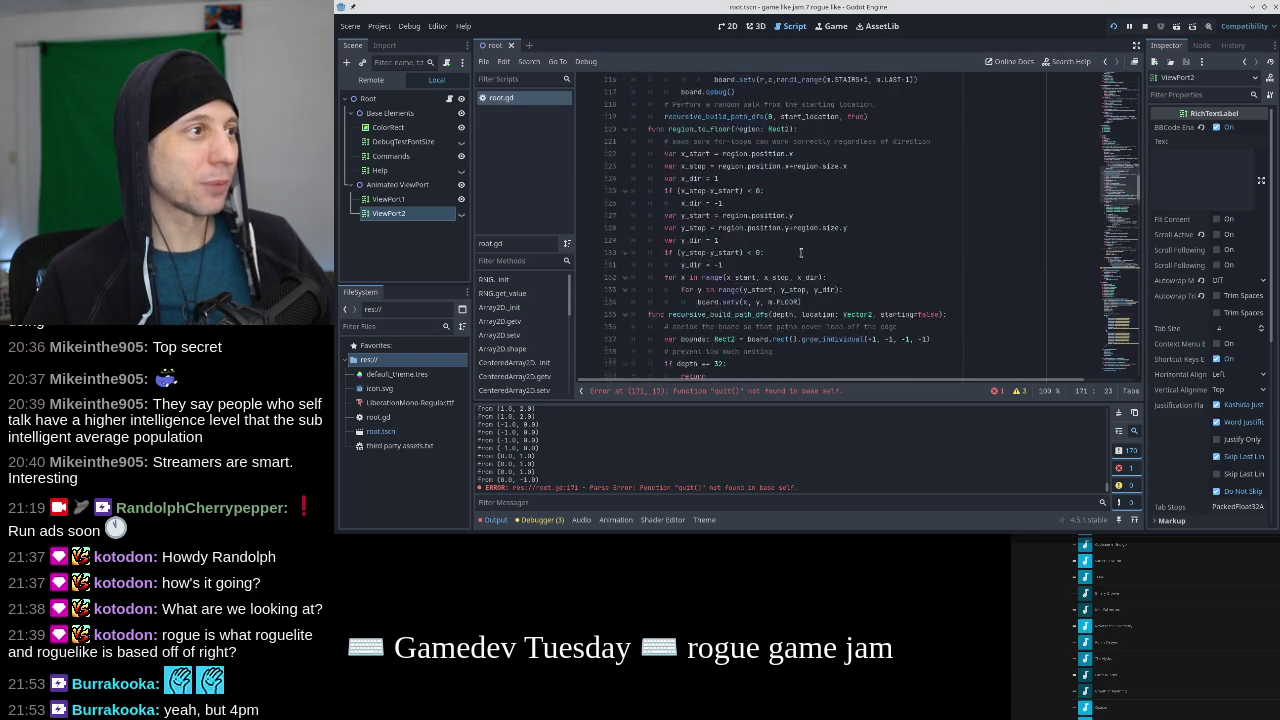
{"action": "scroll", "coordinate": [800, 253], "scroll_direction": "down", "scroll_amount": 20}
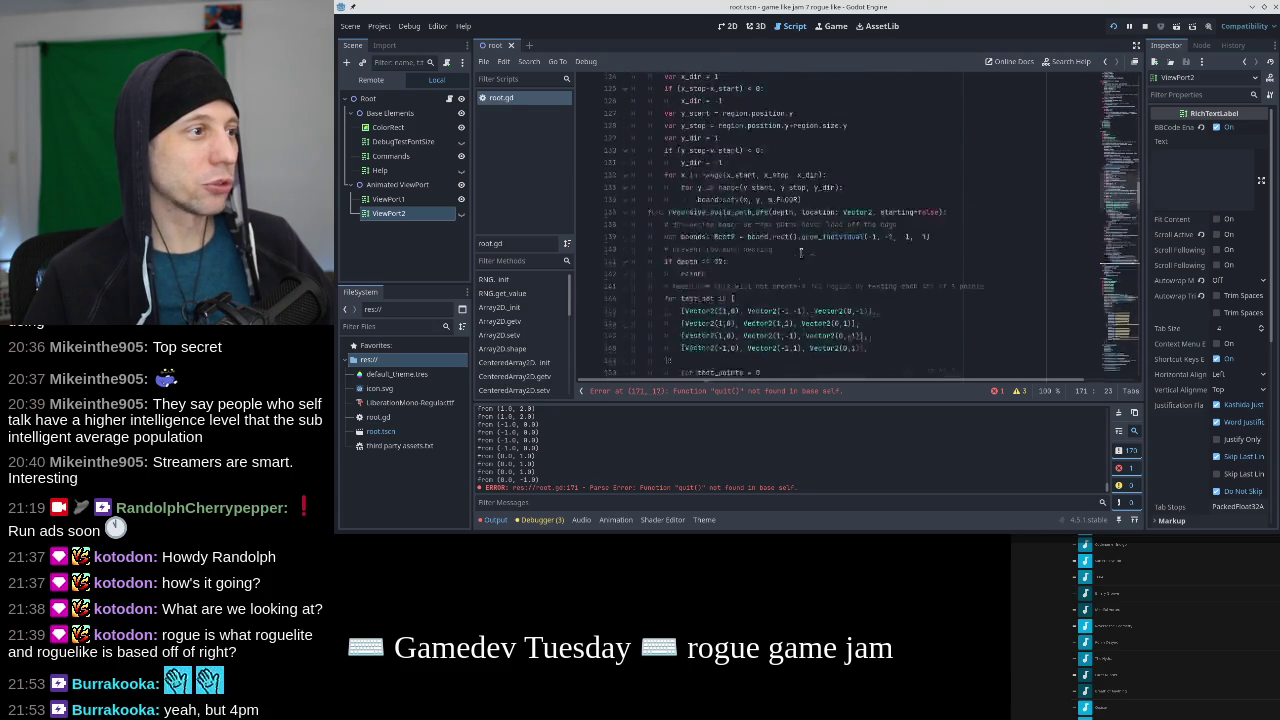
Review the window-close notification, quit() helper and ui_quit check, then bring up the GDScript events article.
{"action": "scroll", "coordinate": [800, 253], "scroll_direction": "down", "scroll_amount": 3}
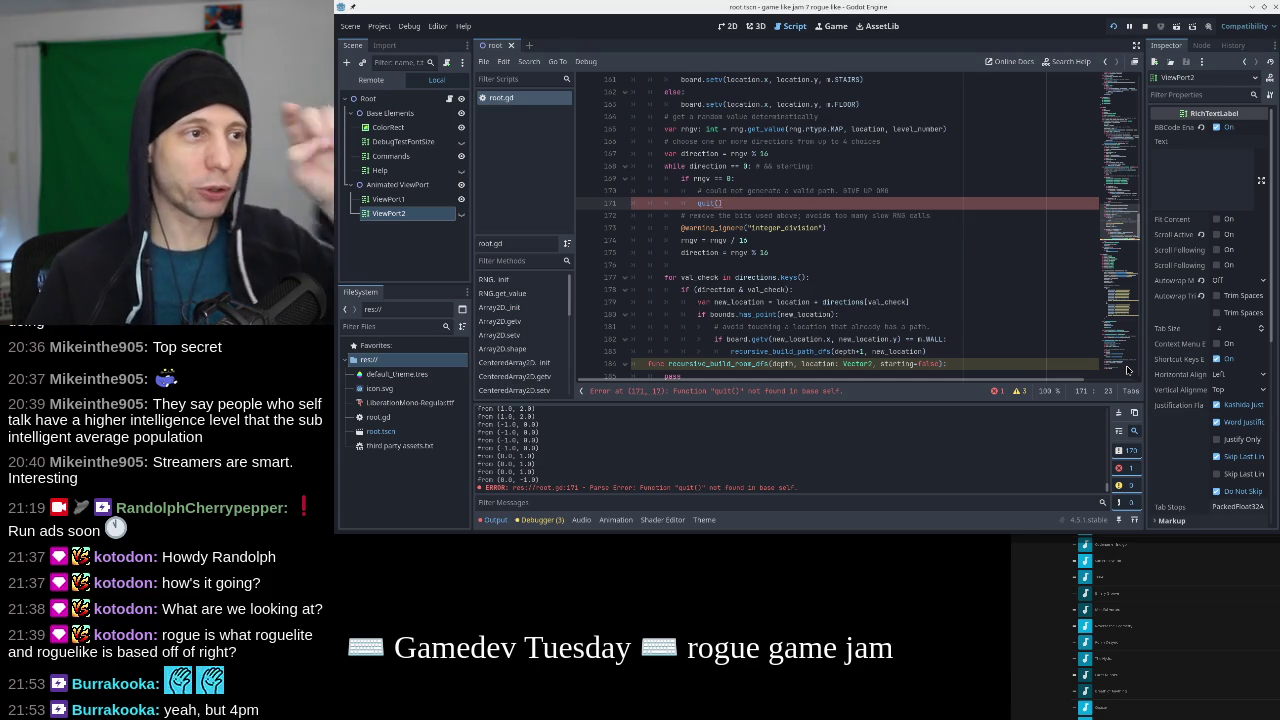
{"action": "scroll", "coordinate": [1107, 323], "scroll_direction": "down", "scroll_amount": 20}
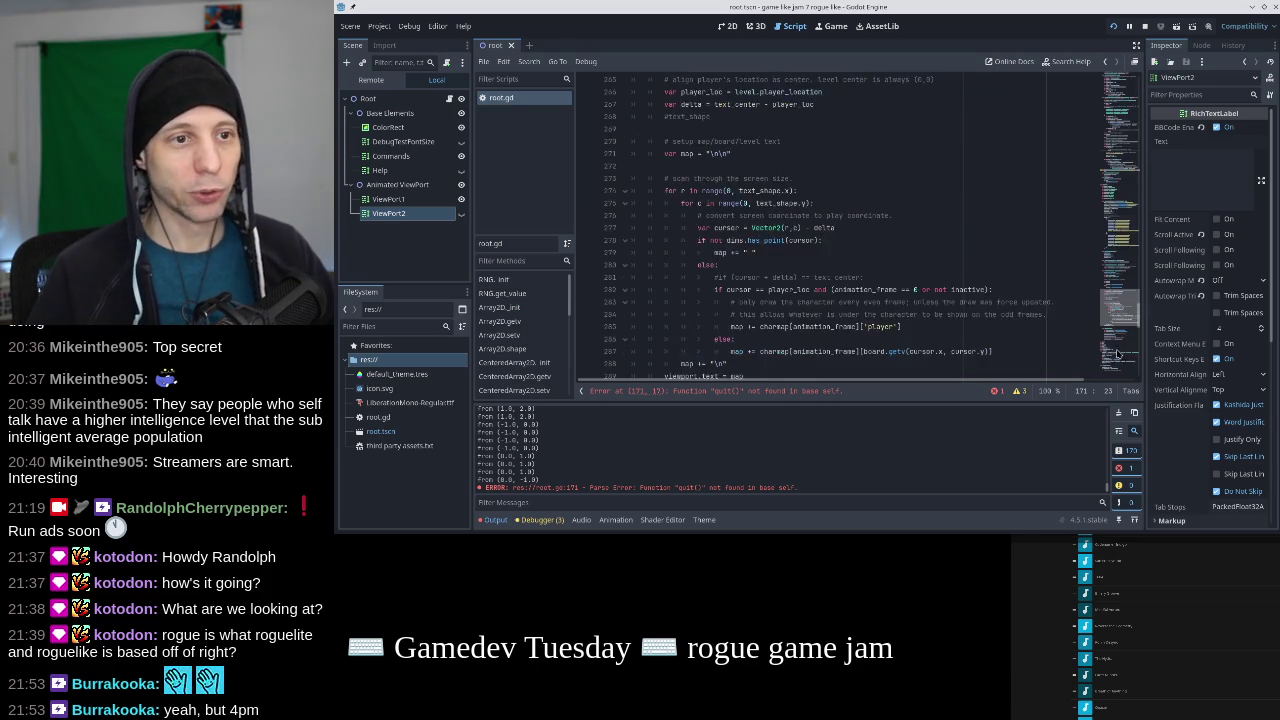
{"action": "scroll", "coordinate": [872, 249], "scroll_direction": "up", "scroll_amount": 5}
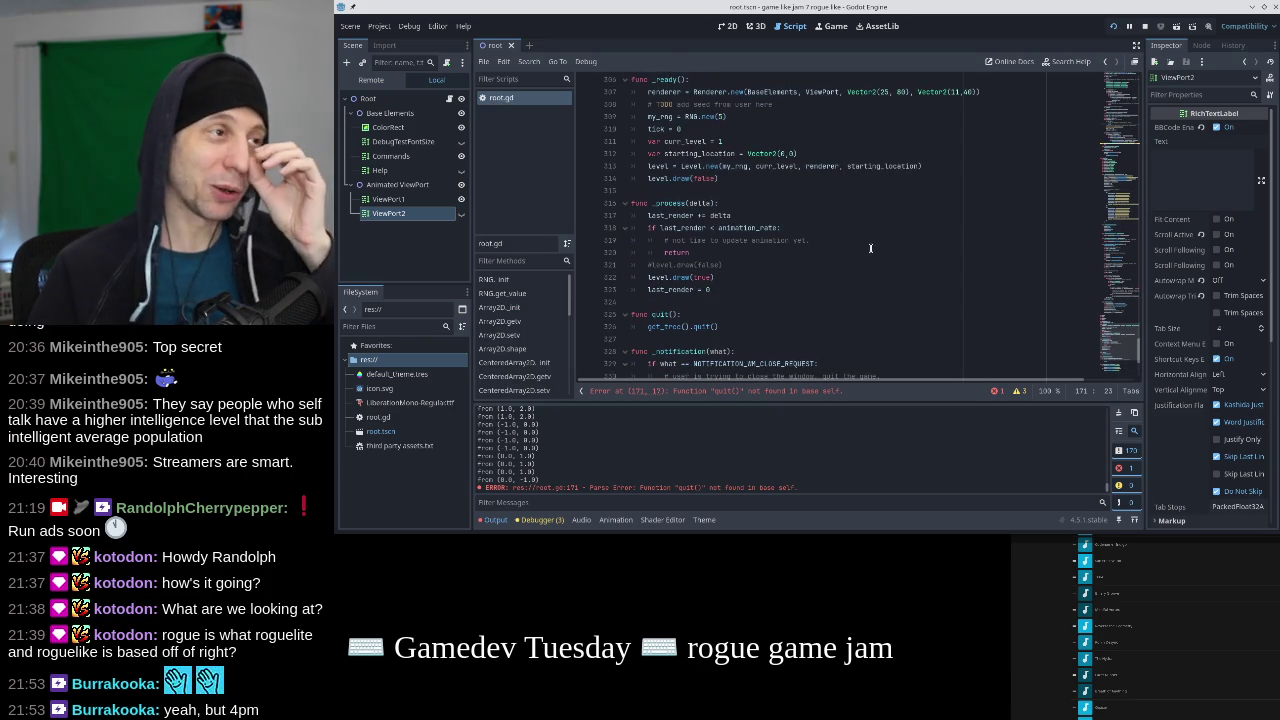
{"action": "scroll", "coordinate": [865, 245], "scroll_direction": "up", "scroll_amount": 1}
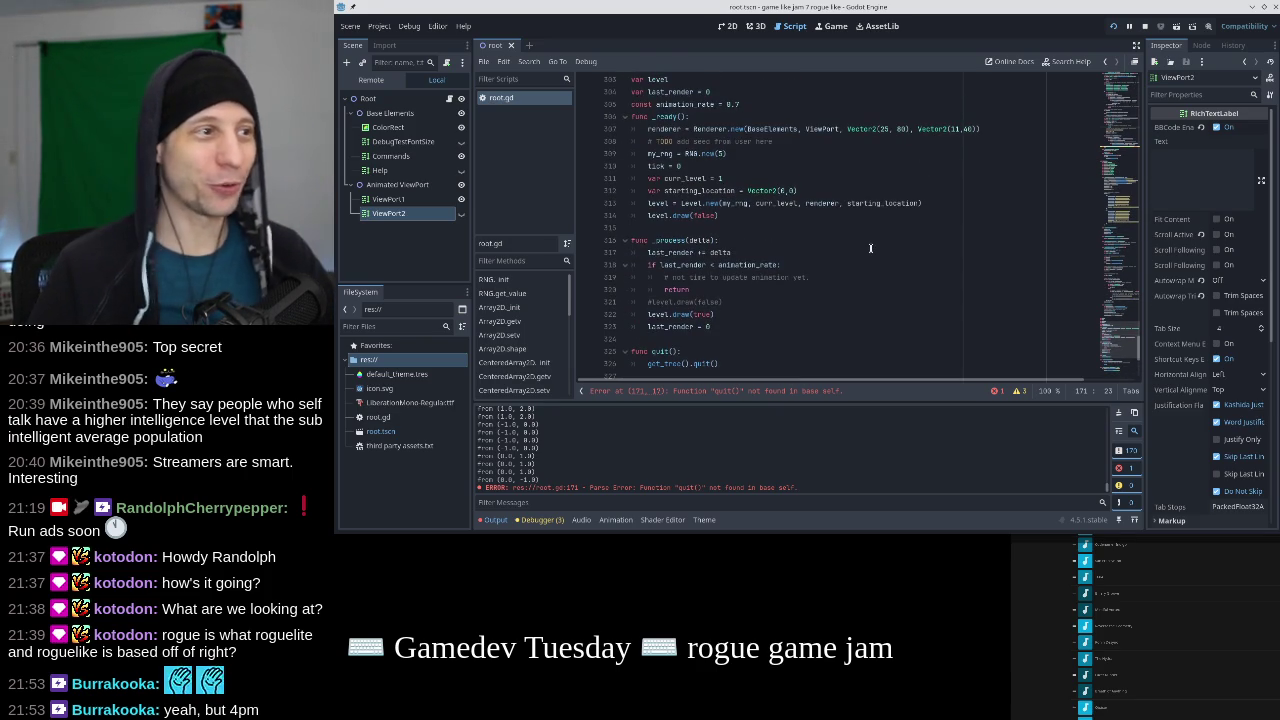
{"action": "scroll", "coordinate": [860, 241], "scroll_direction": "down", "scroll_amount": 2}
{"action": "scroll", "coordinate": [860, 241], "scroll_direction": "down", "scroll_amount": 2}
{"action": "scroll", "coordinate": [860, 238], "scroll_direction": "down", "scroll_amount": 2}
{"action": "mouse_move", "coordinate": [795, 201]}
{"action": "left_mouse_down"}
{"action": "mouse_move", "coordinate": [640, 166]}
{"action": "mouse_move", "coordinate": [652, 193]}
{"action": "left_mouse_up"}
{"action": "left_click", "coordinate": [726, 141]}
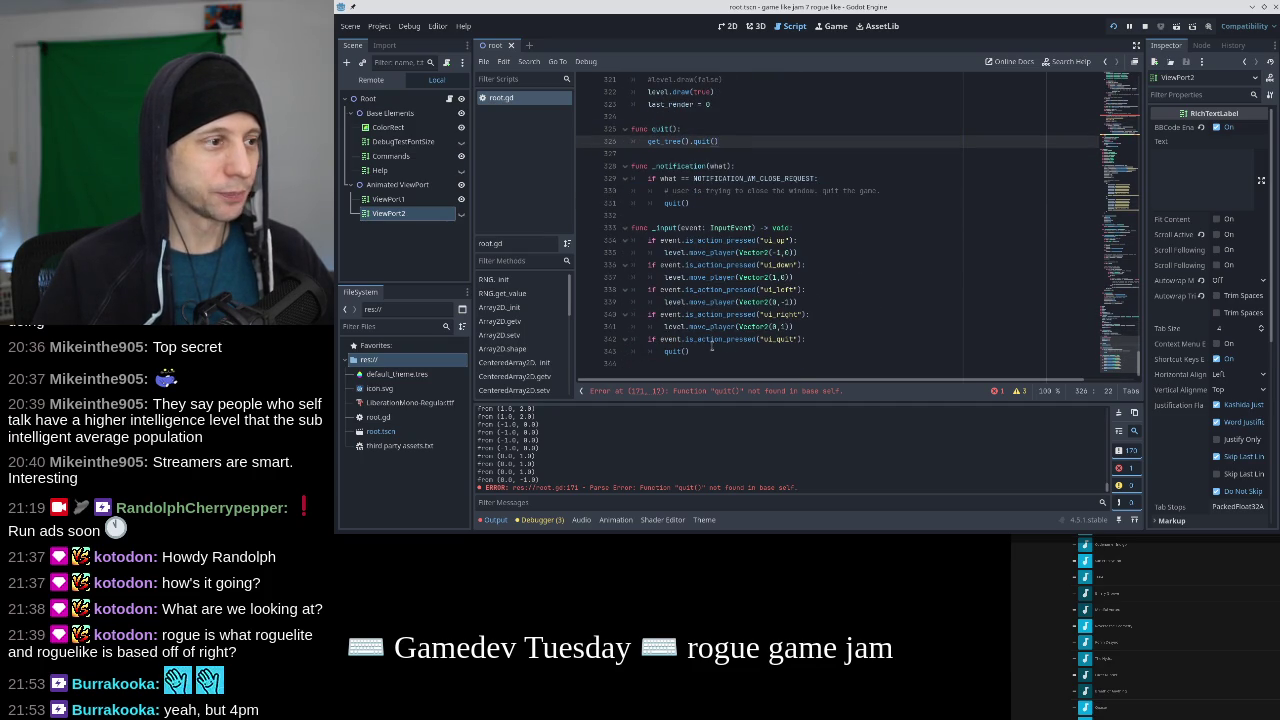
{"action": "left_click_drag", "start_coordinate": [806, 339], "coordinate": [661, 339]}
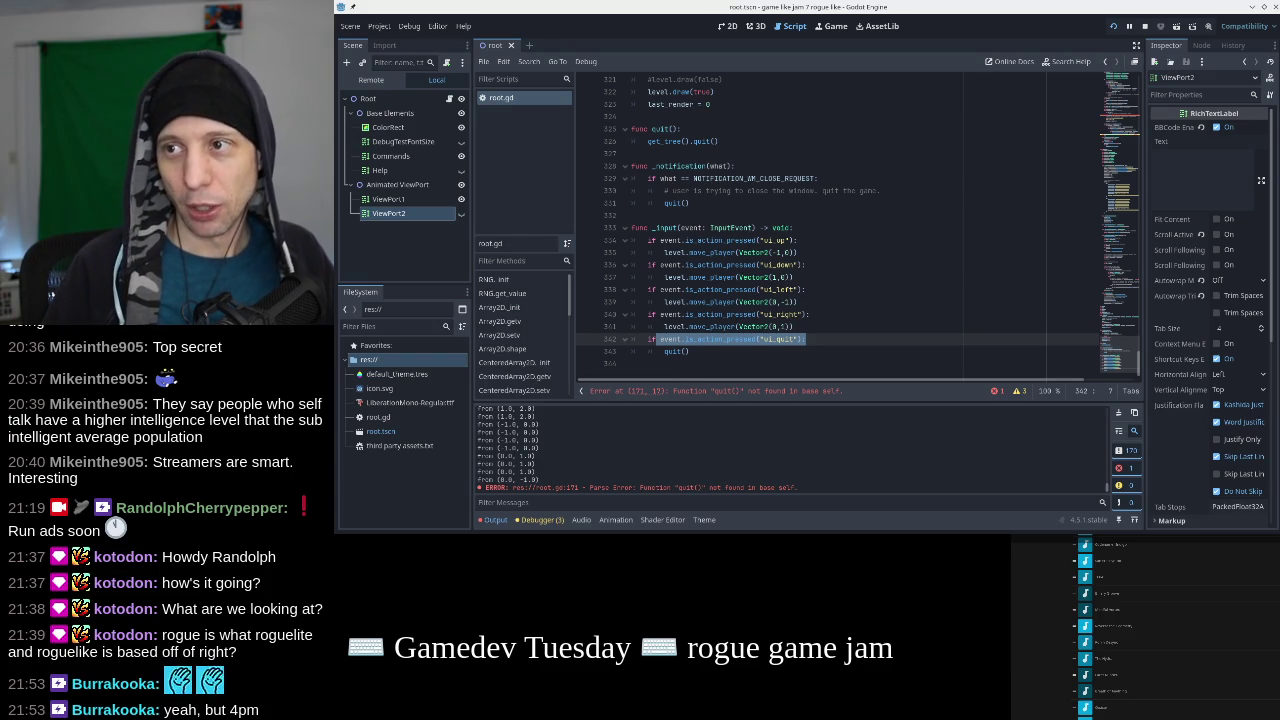
{"action": "key", "text": "alt+Tab"}
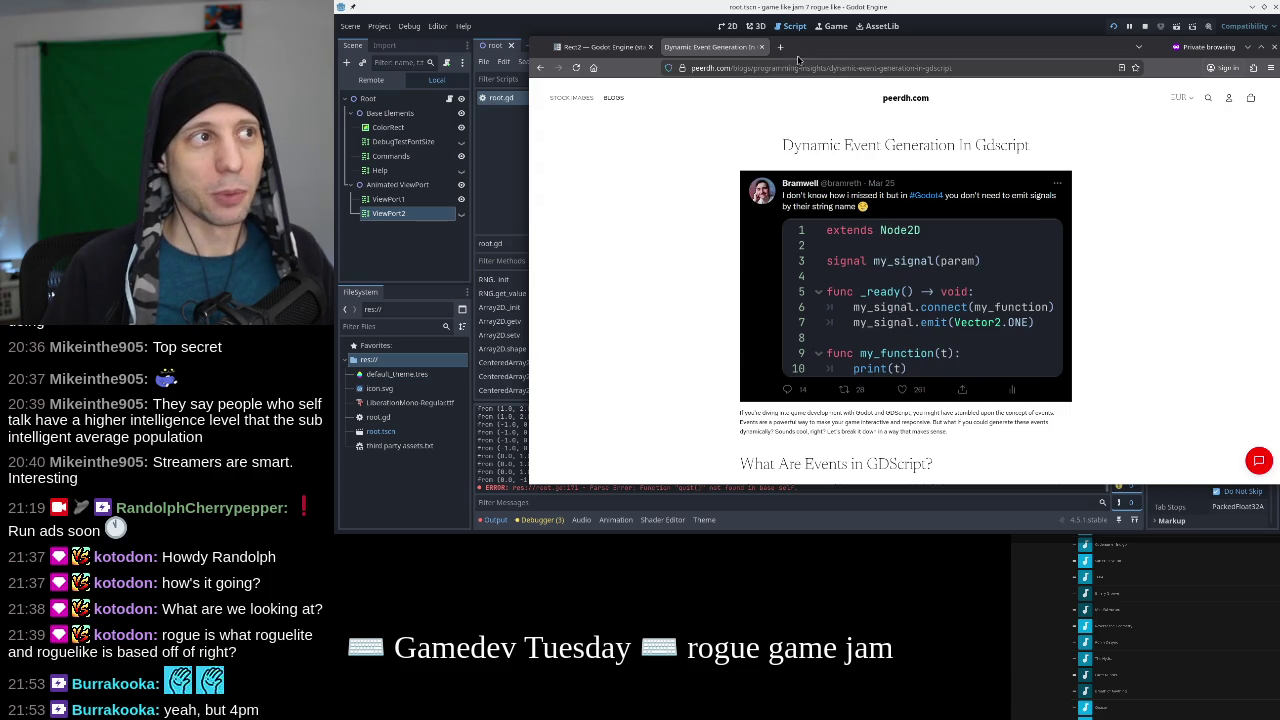
Switch from the Dynamic Event Generation article back to the Godot script editor.
{"action": "key", "text": "alt+Tab"}
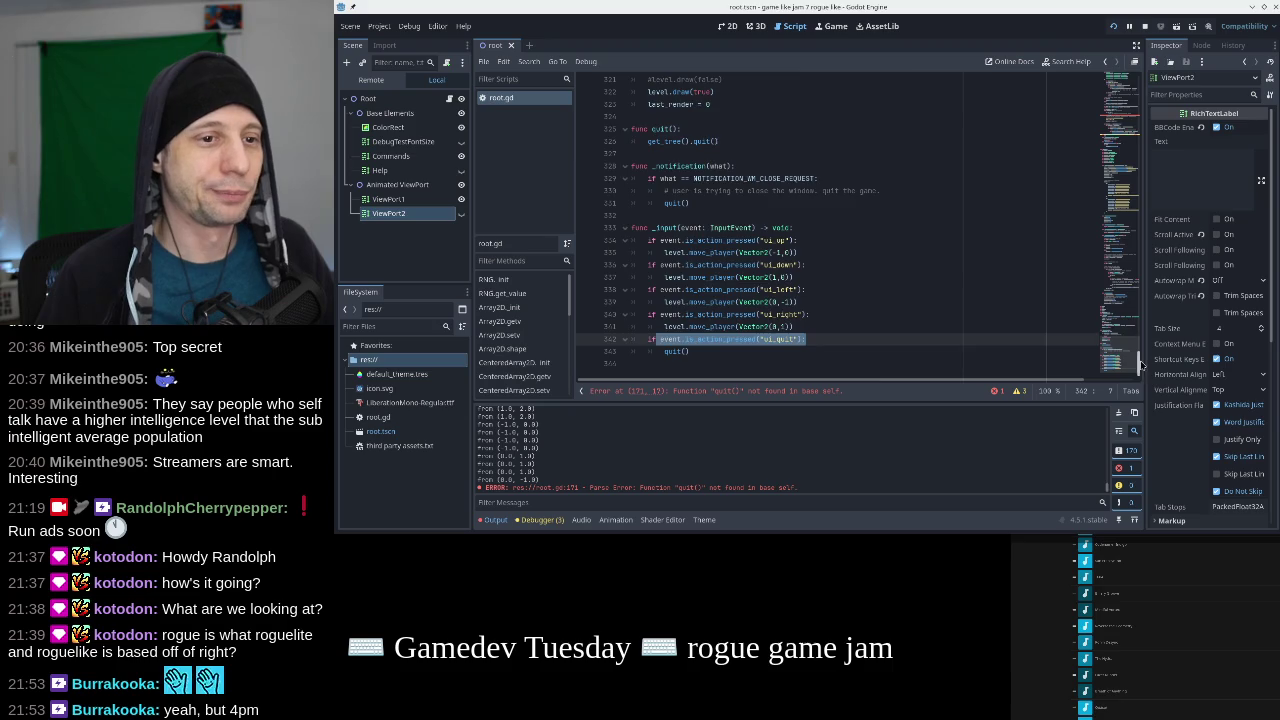
Declare signal kill_me_now_plz below the exported variables at the top of root.gd and save.
{"action": "left_click_drag", "start_coordinate": [1141, 363], "coordinate": [1121, 61]}
{"action": "left_click", "coordinate": [890, 130]}
{"action": "left_click", "coordinate": [884, 140]}
{"action": "key", "text": "Return"}
{"action": "key", "text": "Return"}
{"action": "type", "text": "signal "}
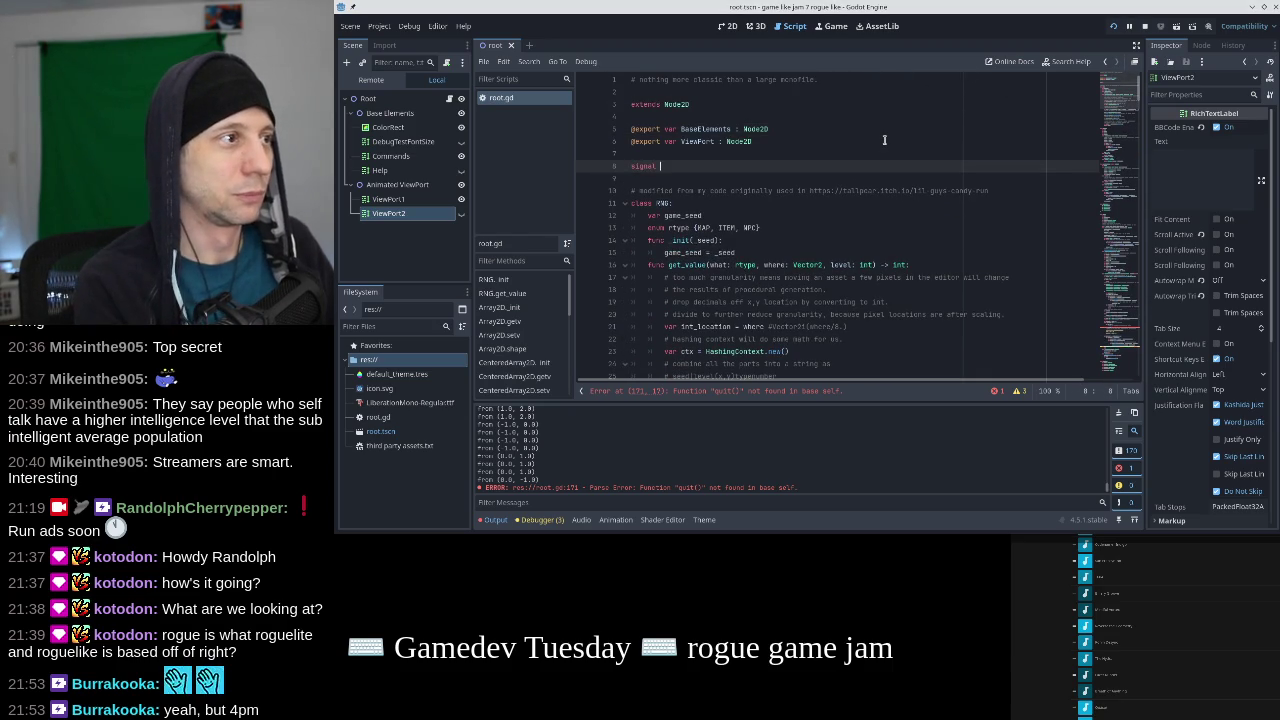
{"action": "type", "text": "exit_"}
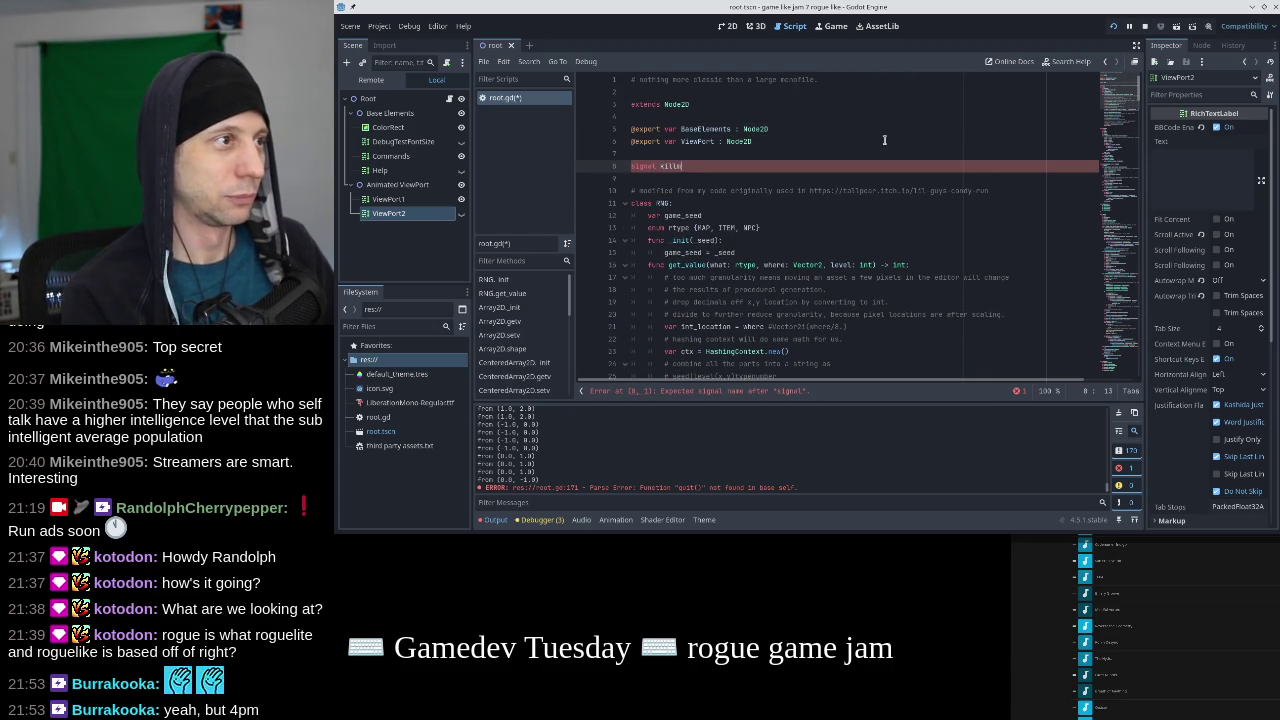
{"action": "type", "text": "me_now_plz"}
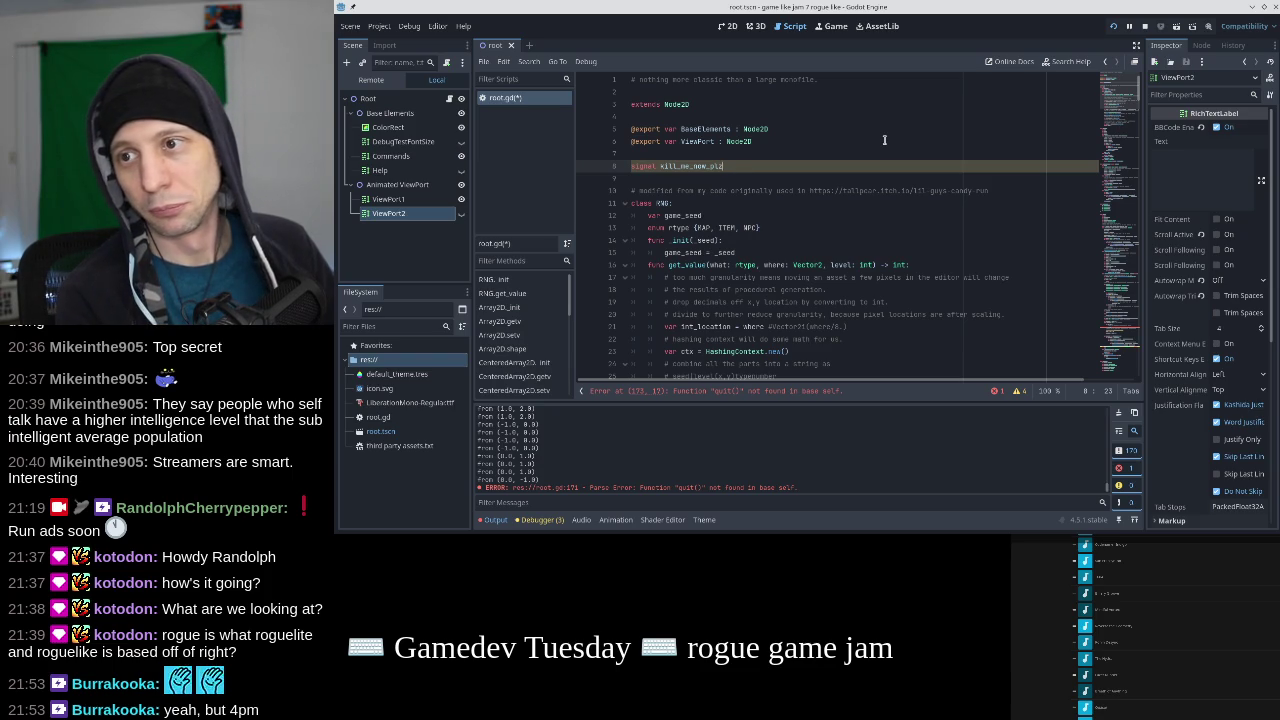
{"action": "key", "text": "ctrl+s"}
{"action": "key", "text": "shift+Home"}
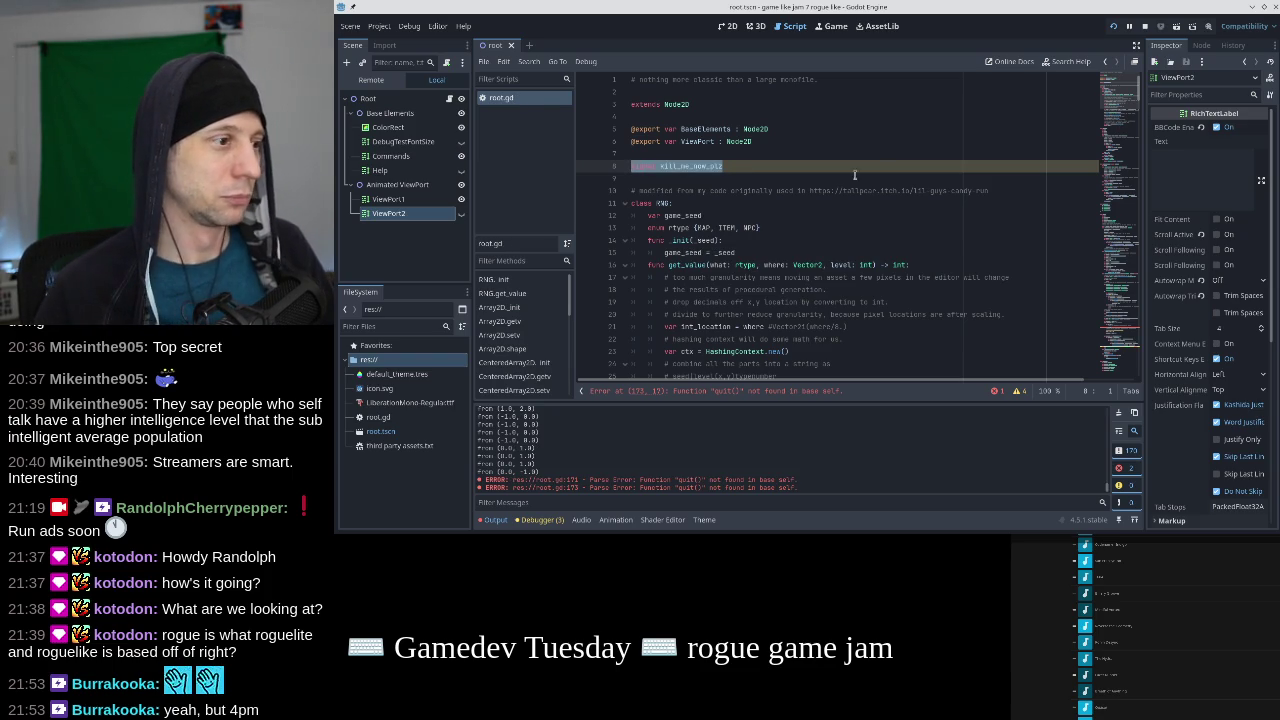
{"action": "left_click", "coordinate": [826, 181]}
Look over the close-request comment and _process function near the end of the script.
{"action": "left_click_drag", "start_coordinate": [1121, 326], "coordinate": [1118, 355]}
{"action": "scroll", "coordinate": [1118, 355], "scroll_direction": "down", "scroll_amount": 10}
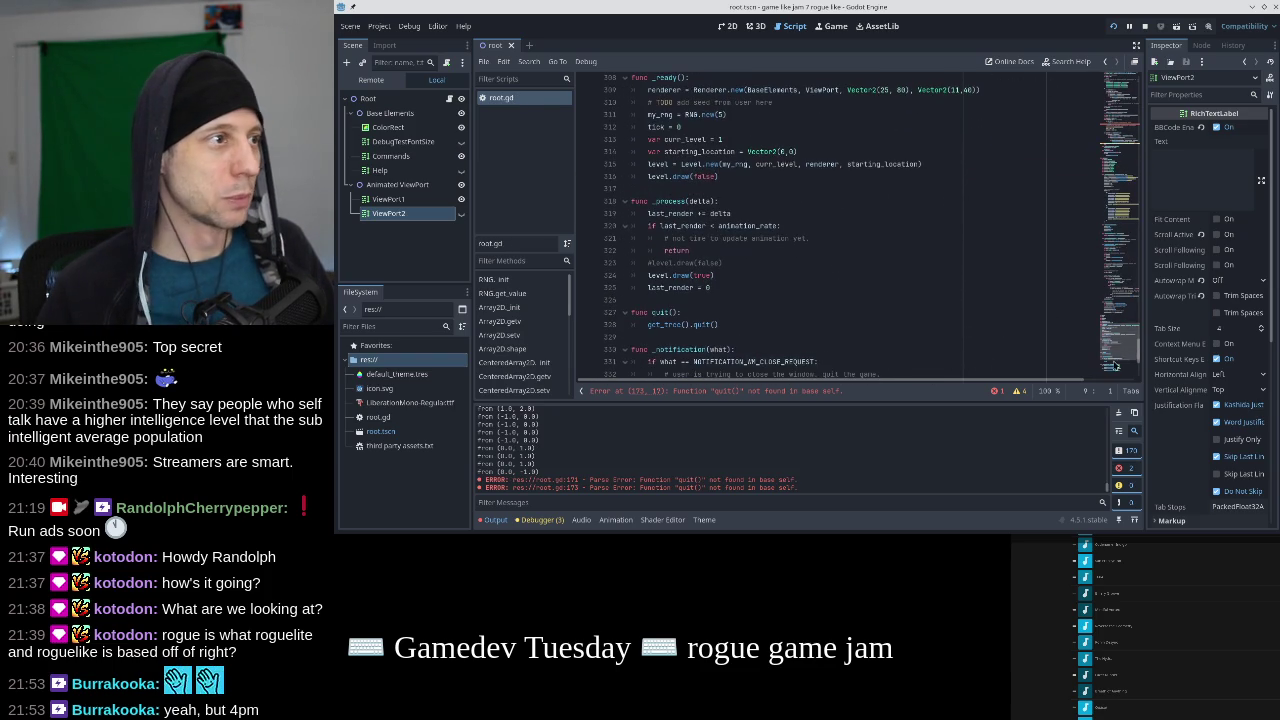
{"action": "left_click", "coordinate": [888, 192]}
{"action": "key", "text": "Return"}
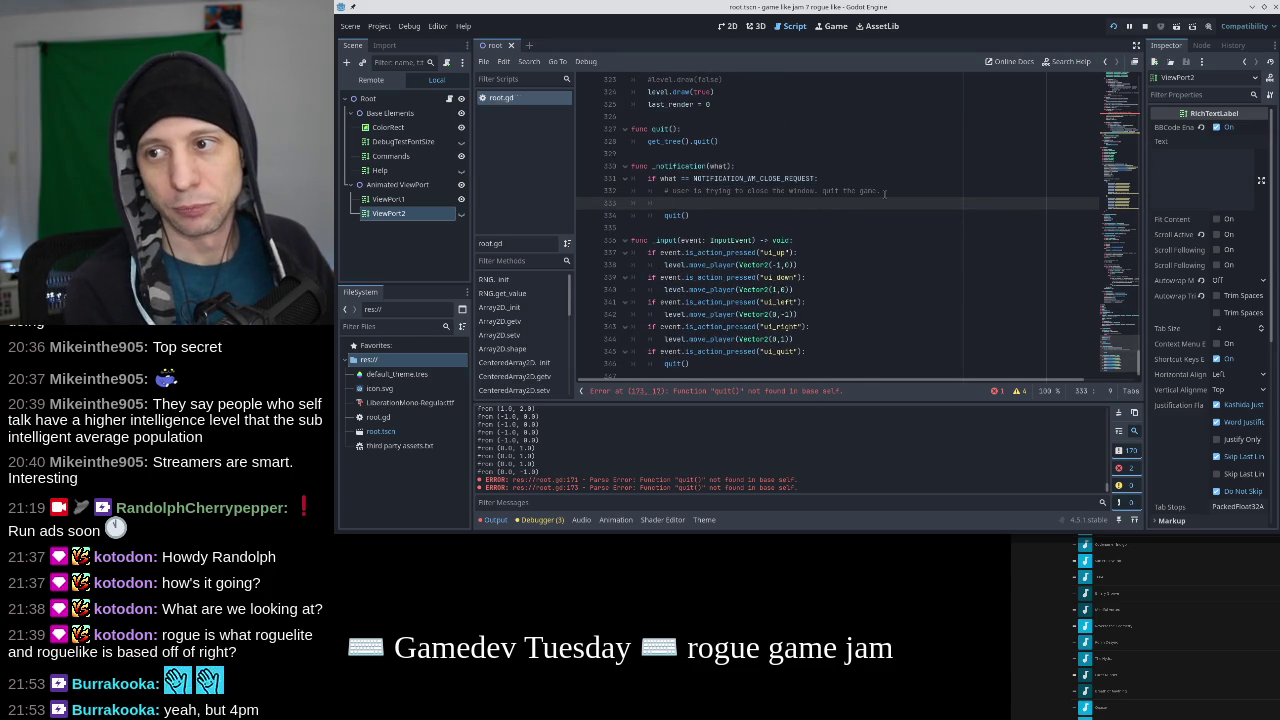
{"action": "key", "text": "ctrl+z"}
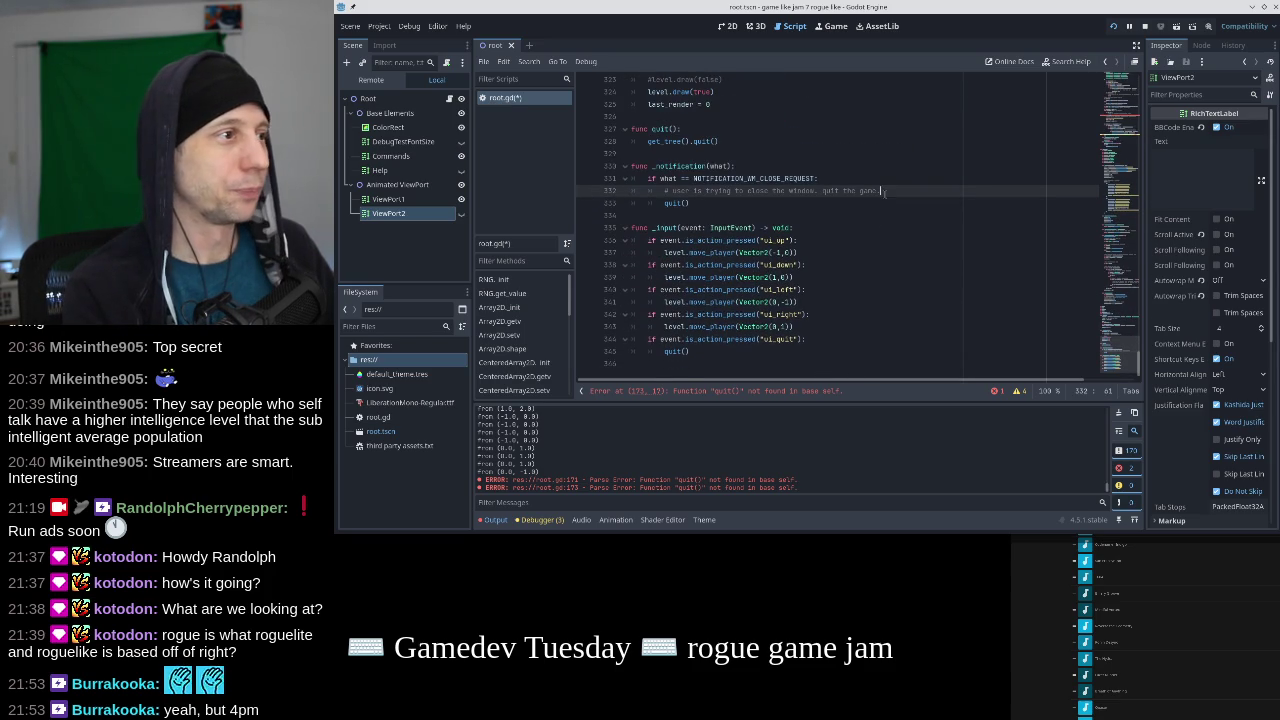
{"action": "scroll", "coordinate": [884, 194], "scroll_direction": "up", "scroll_amount": 5}
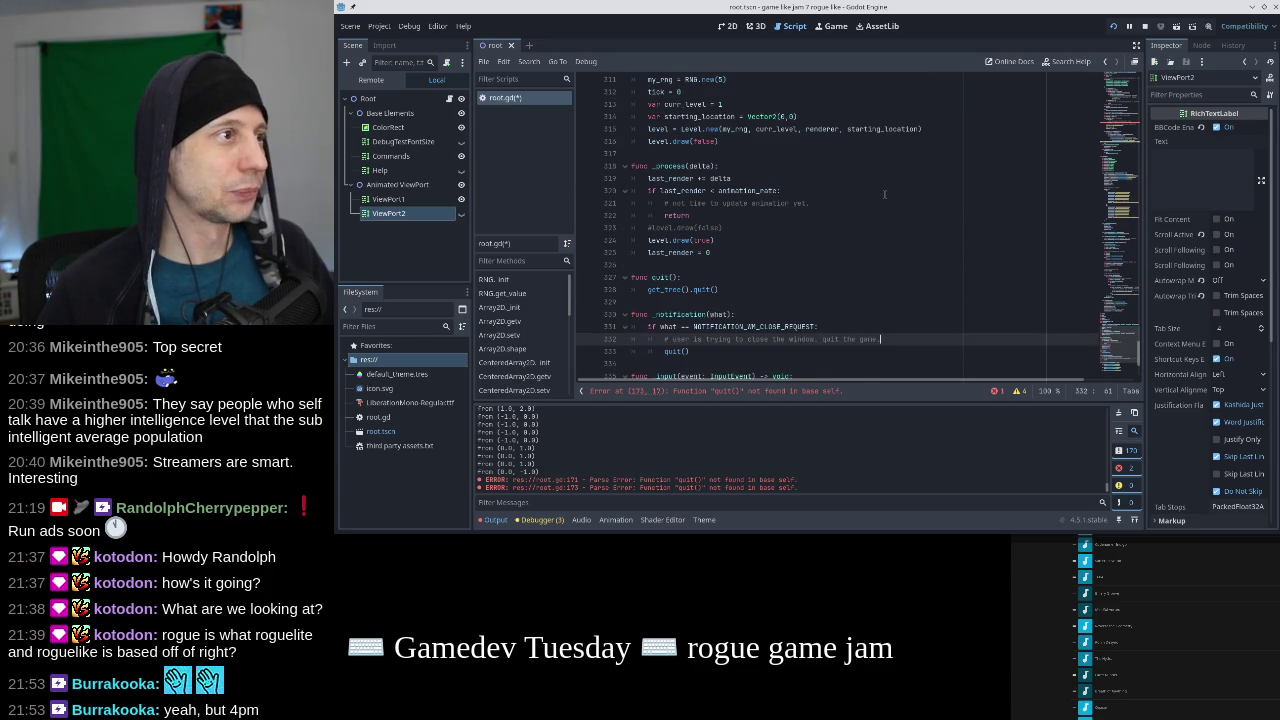
{"action": "left_click", "coordinate": [795, 171]}
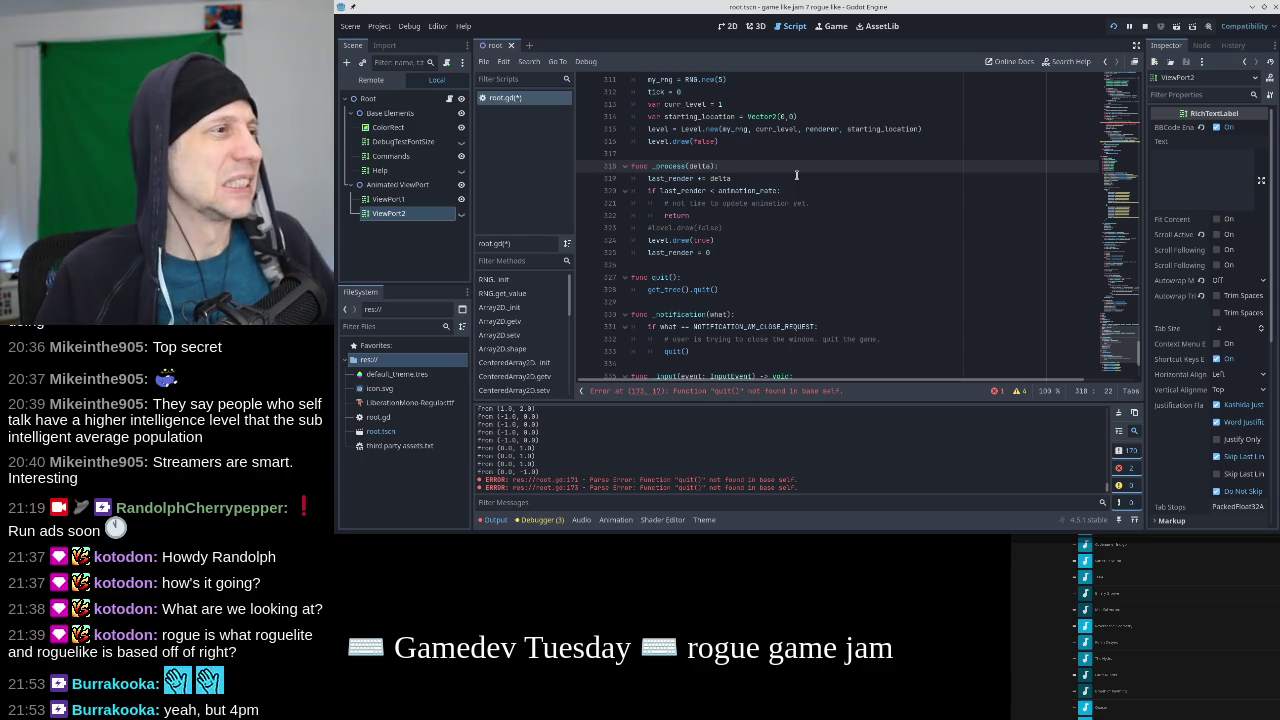
{"action": "scroll", "coordinate": [797, 175], "scroll_direction": "up", "scroll_amount": 4}
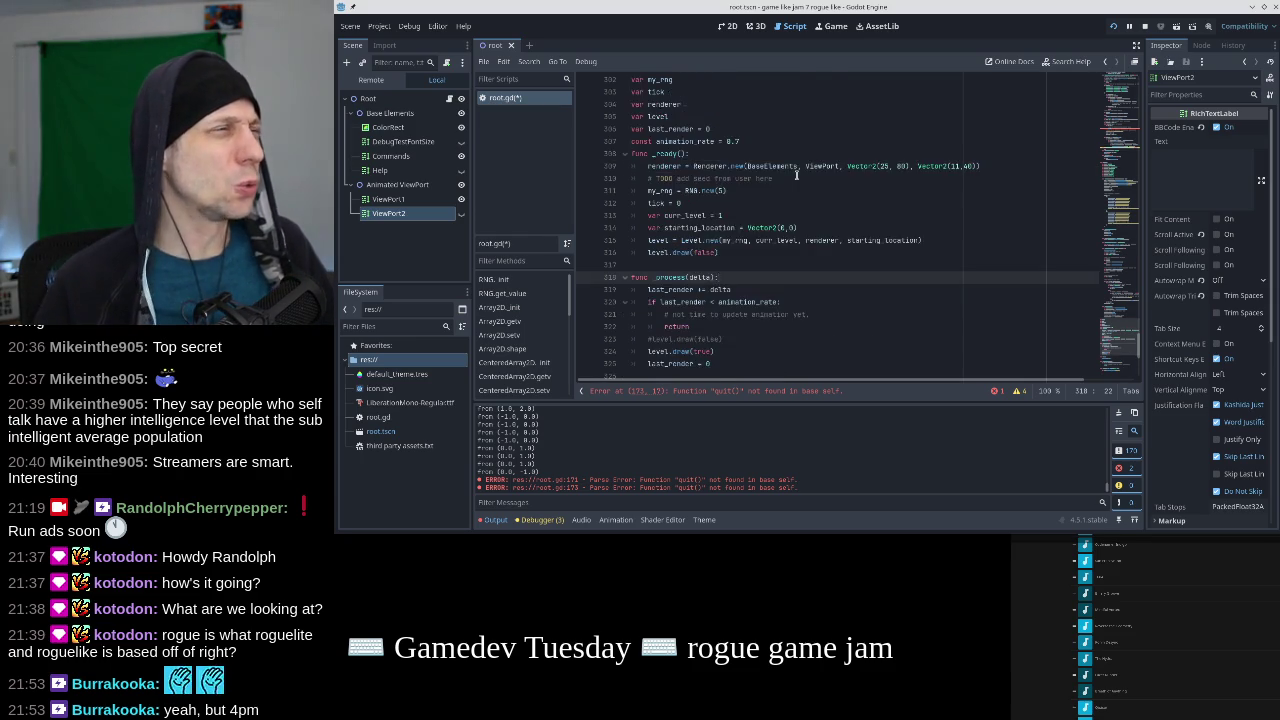
Start an unfinished connect("") call on a new line inside func _ready().
{"action": "left_click", "coordinate": [810, 189]}
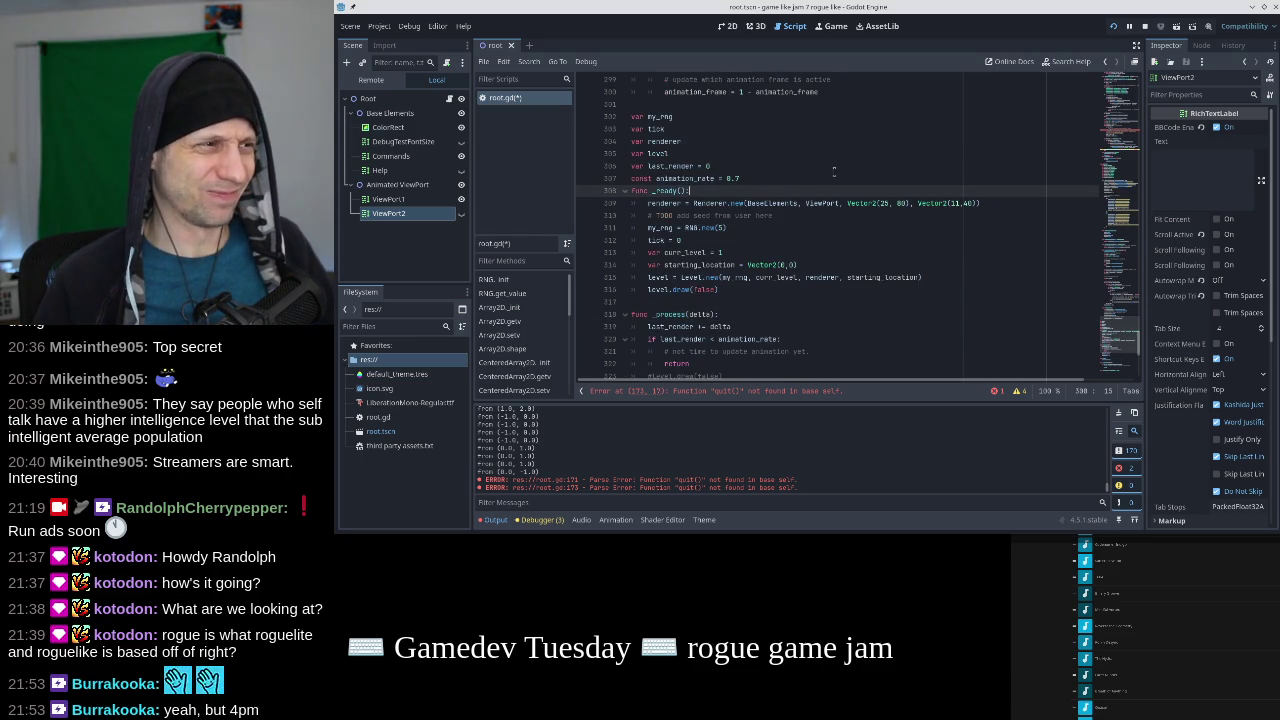
{"action": "key", "text": "Return"}
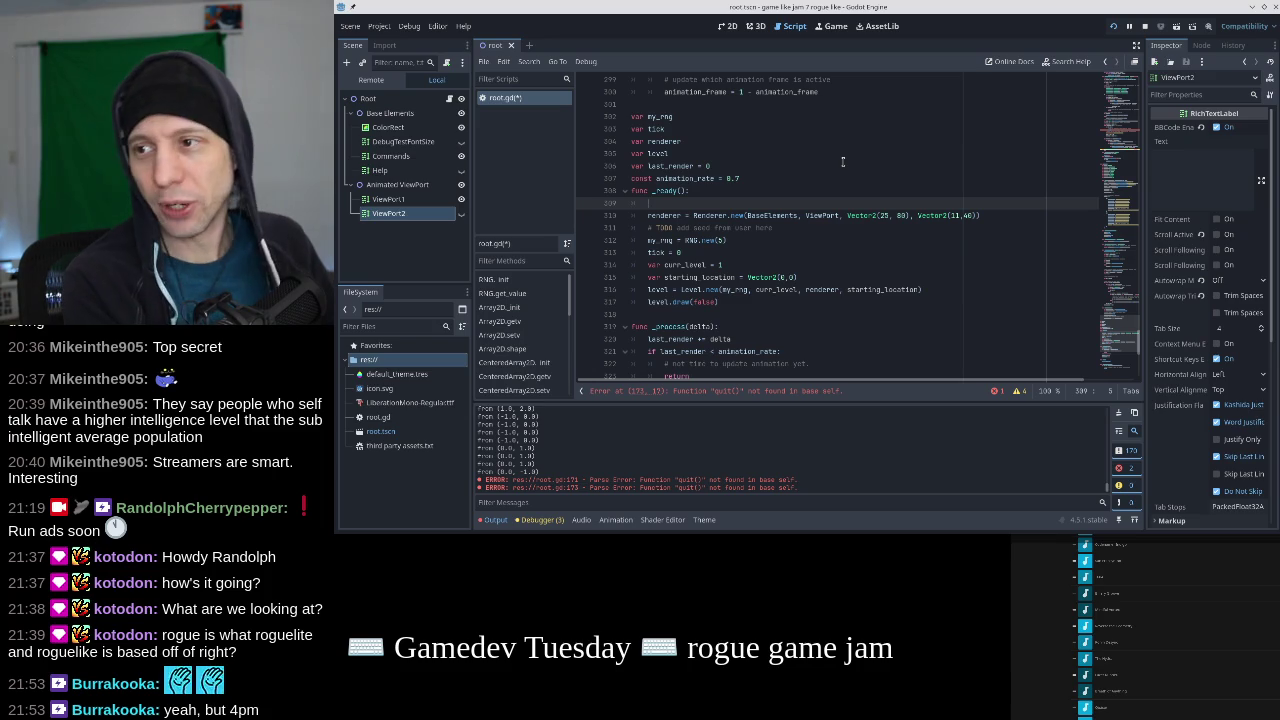
{"action": "type", "text": "connect(\""}
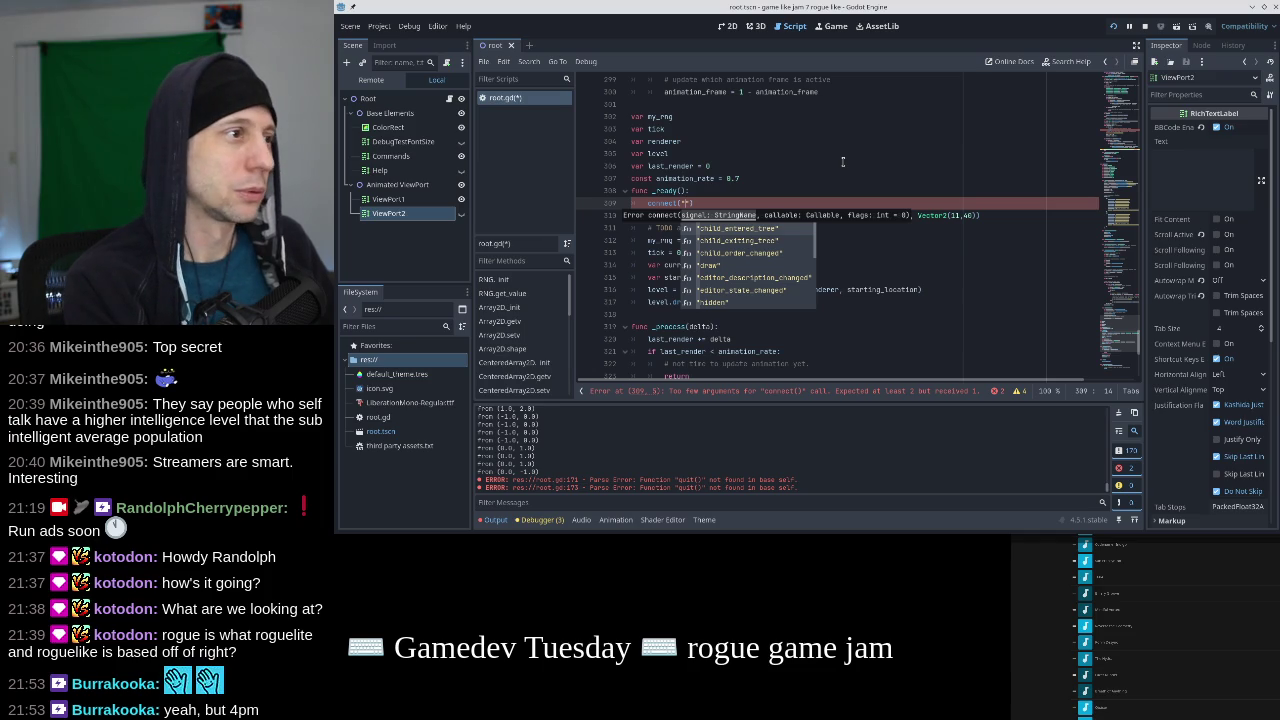
{"action": "key", "text": "Escape"}
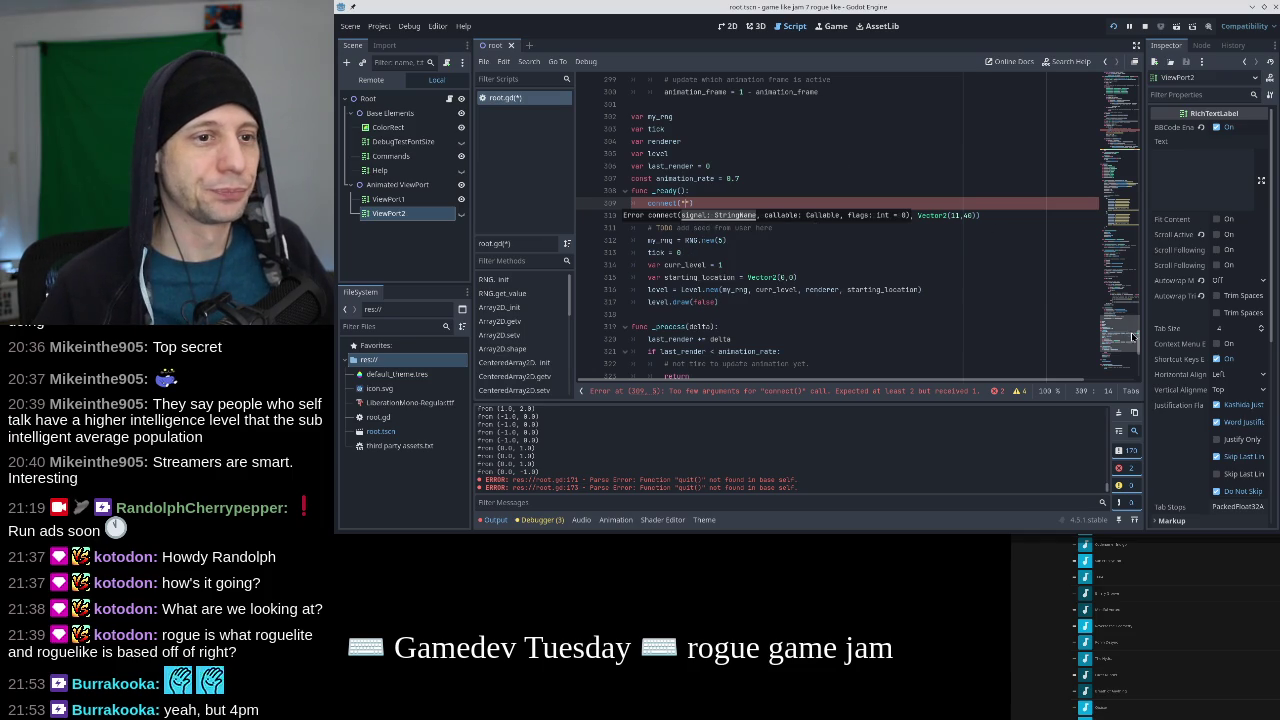
{"action": "left_click_drag", "start_coordinate": [1137, 340], "coordinate": [1118, 70]}
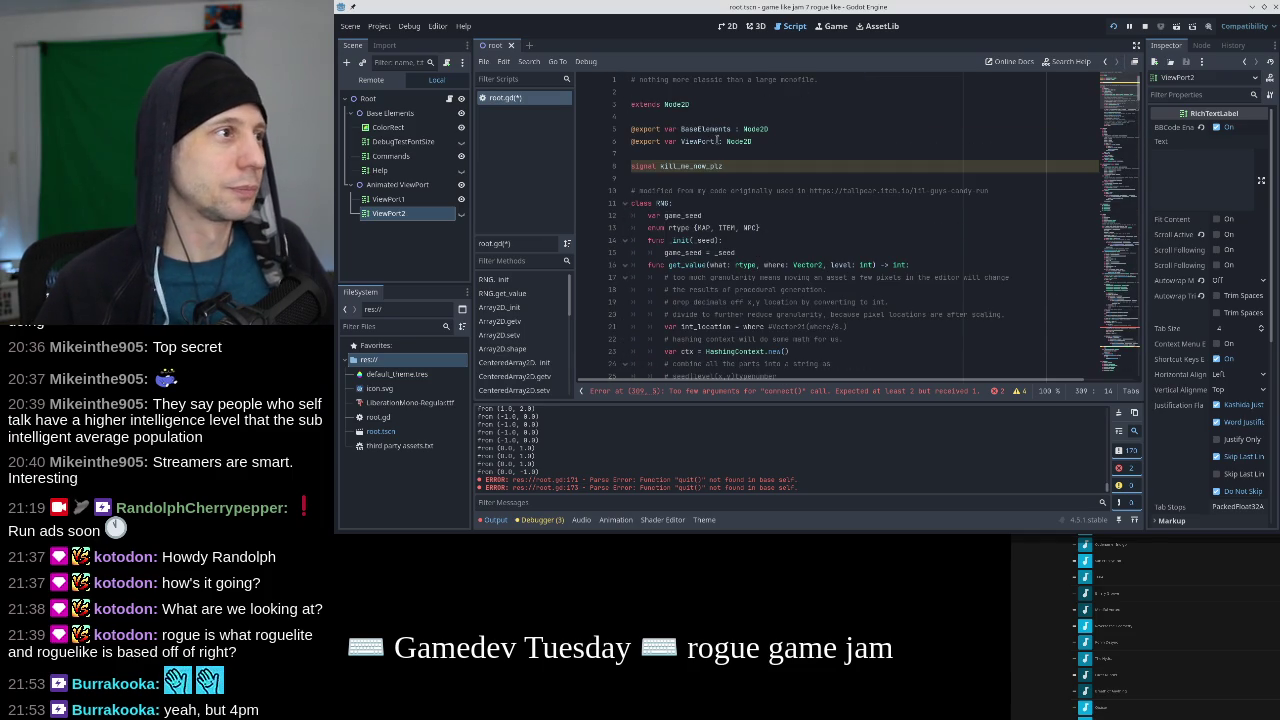
{"action": "left_click", "coordinate": [686, 166]}
{"action": "double_click", "coordinate": [688, 166]}
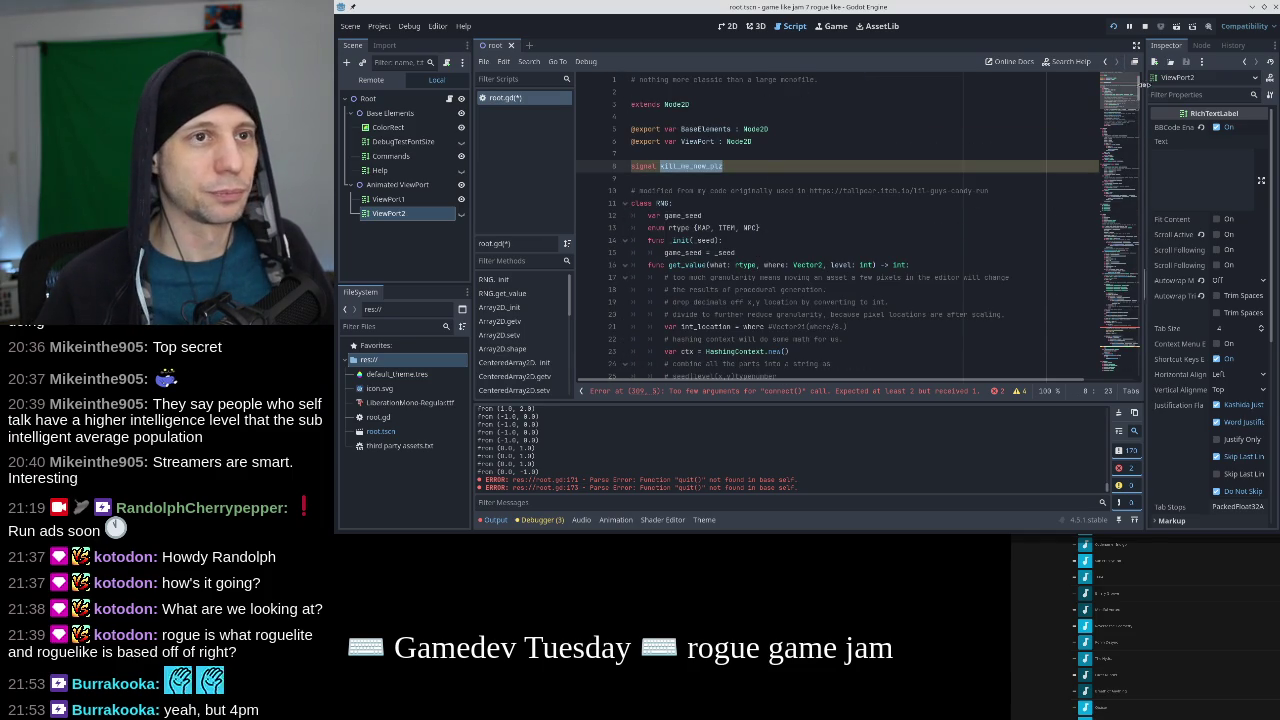
{"action": "left_click_drag", "start_coordinate": [1122, 90], "coordinate": [1118, 373]}
{"action": "scroll", "coordinate": [708, 213], "scroll_direction": "up", "scroll_amount": 3}
{"action": "type", "text": "0"}
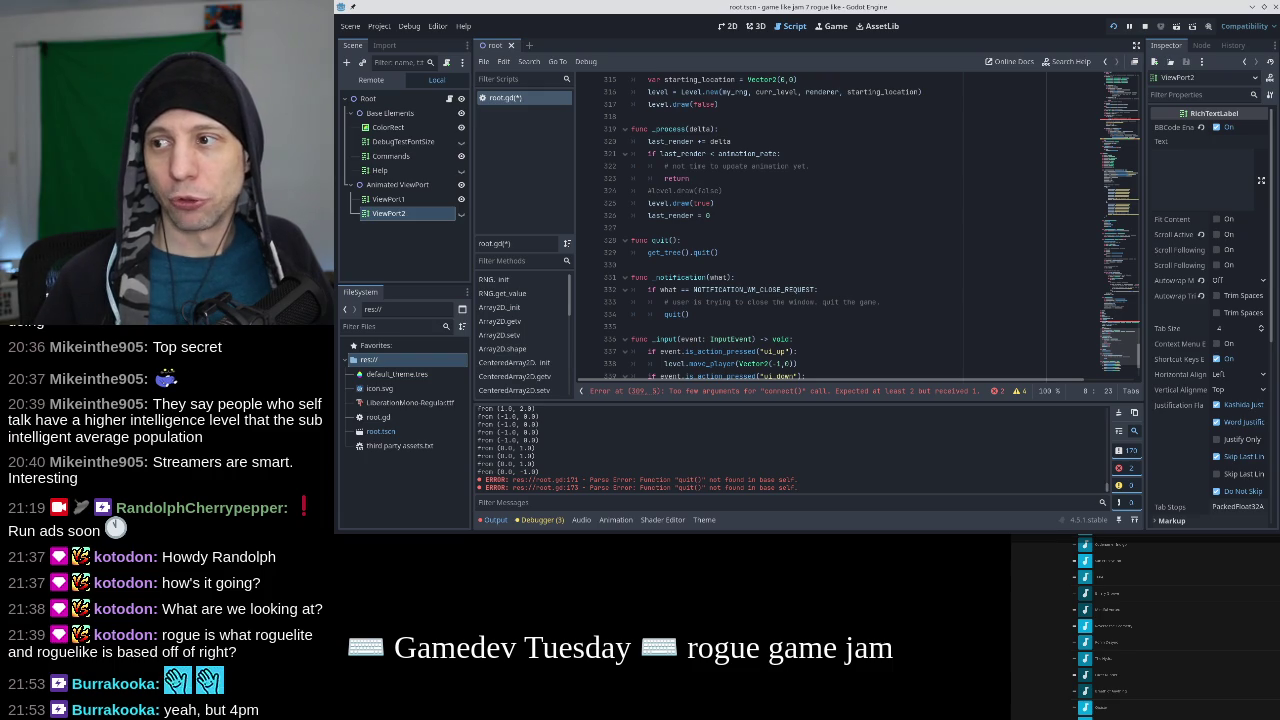
{"action": "scroll", "coordinate": [833, 321], "scroll_direction": "down", "scroll_amount": 3}
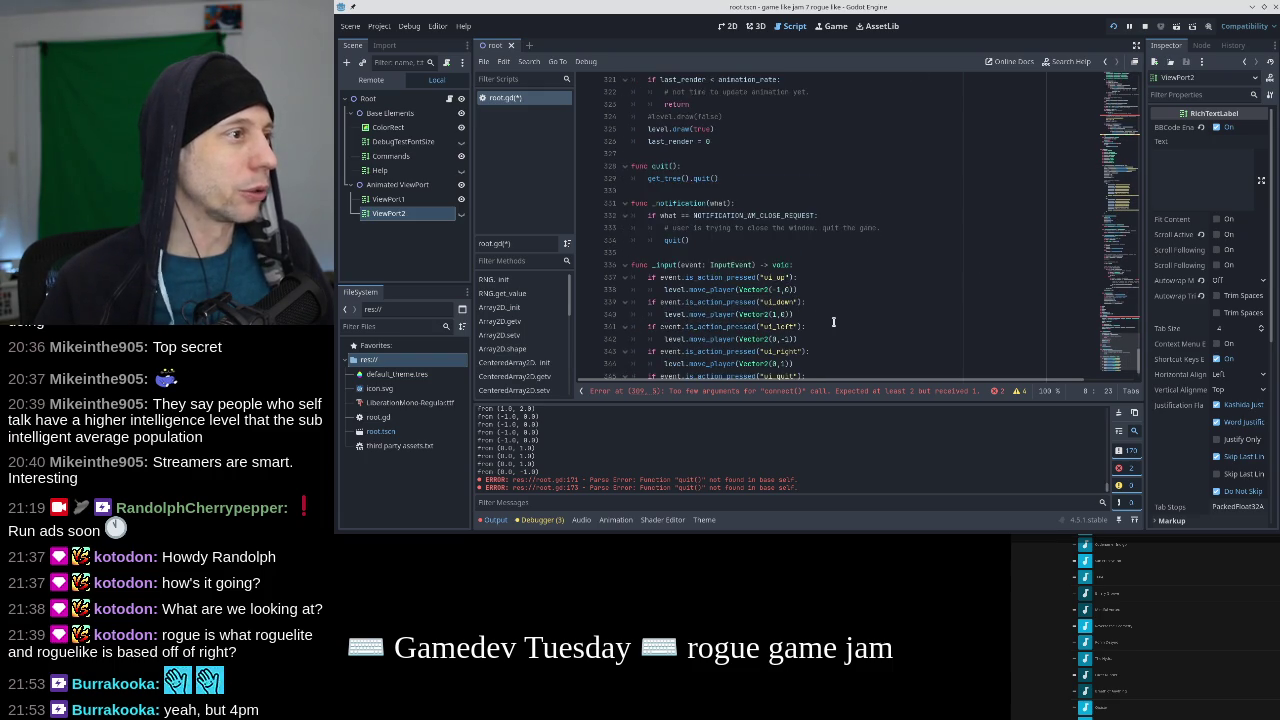
{"action": "key", "text": "alt+Tab"}
{"action": "left_click_drag", "start_coordinate": [1234, 83], "coordinate": [903, 83]}
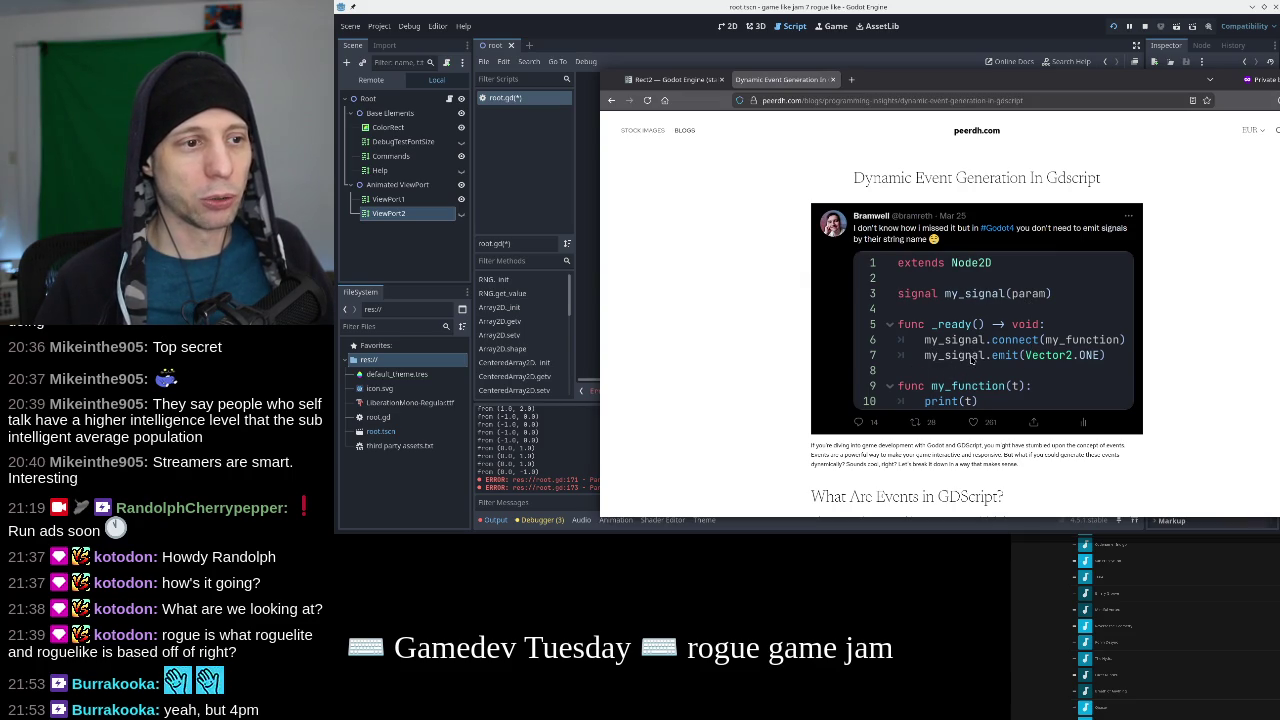
{"action": "key", "text": "alt+Tab"}
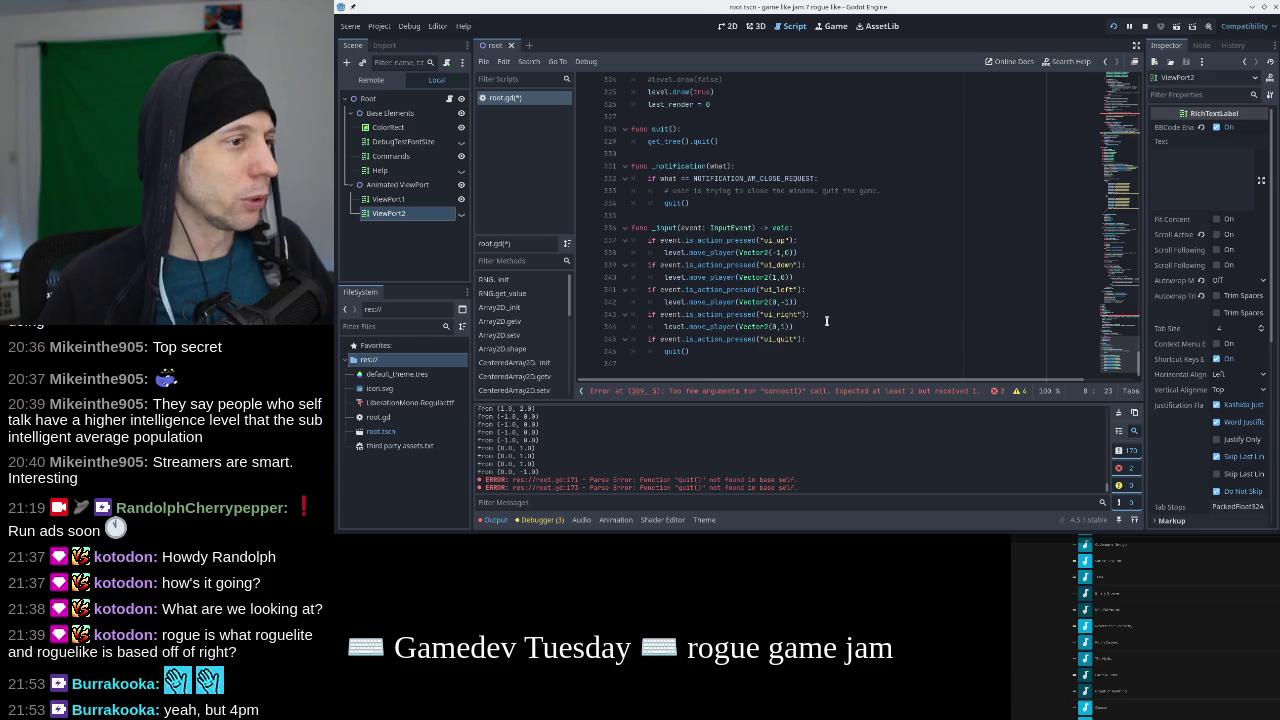
Rewrite the connect line in _ready() as kill_me_now_pls.connect(quit).
{"action": "scroll", "coordinate": [733, 231], "scroll_direction": "up", "scroll_amount": 2}
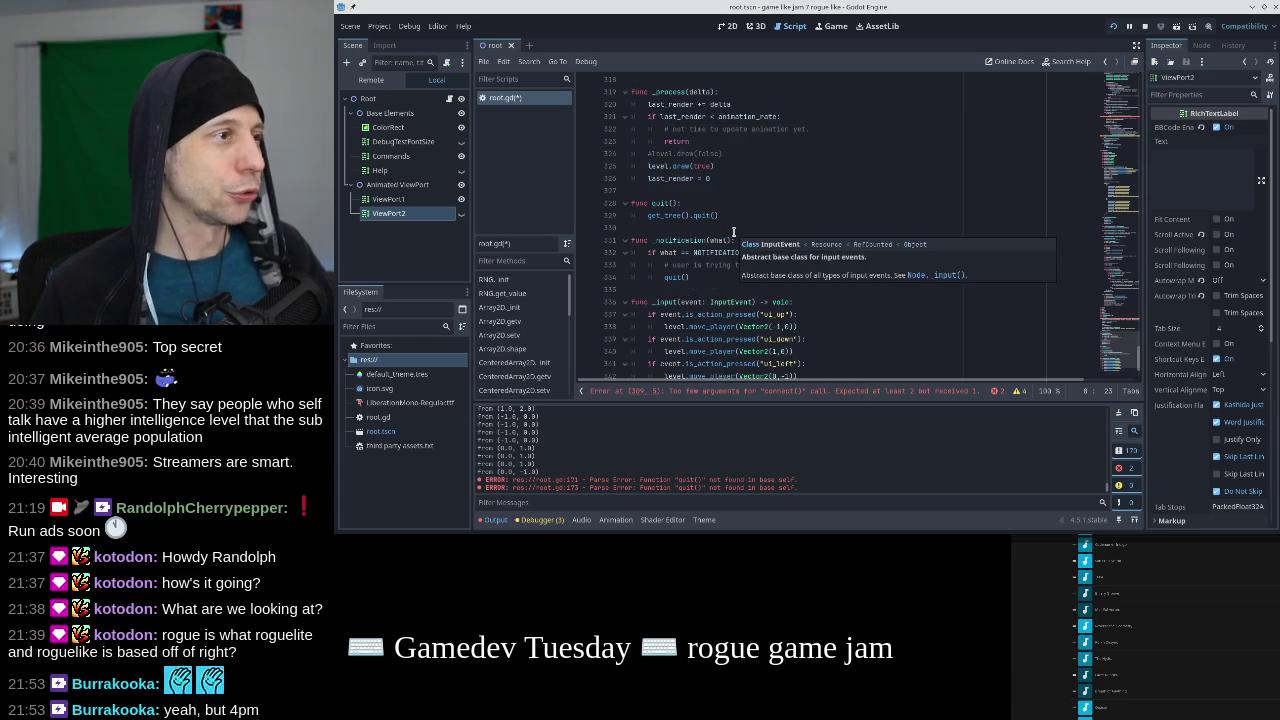
{"action": "scroll", "coordinate": [733, 231], "scroll_direction": "up", "scroll_amount": 3}
{"action": "scroll", "coordinate": [733, 231], "scroll_direction": "up", "scroll_amount": 3}
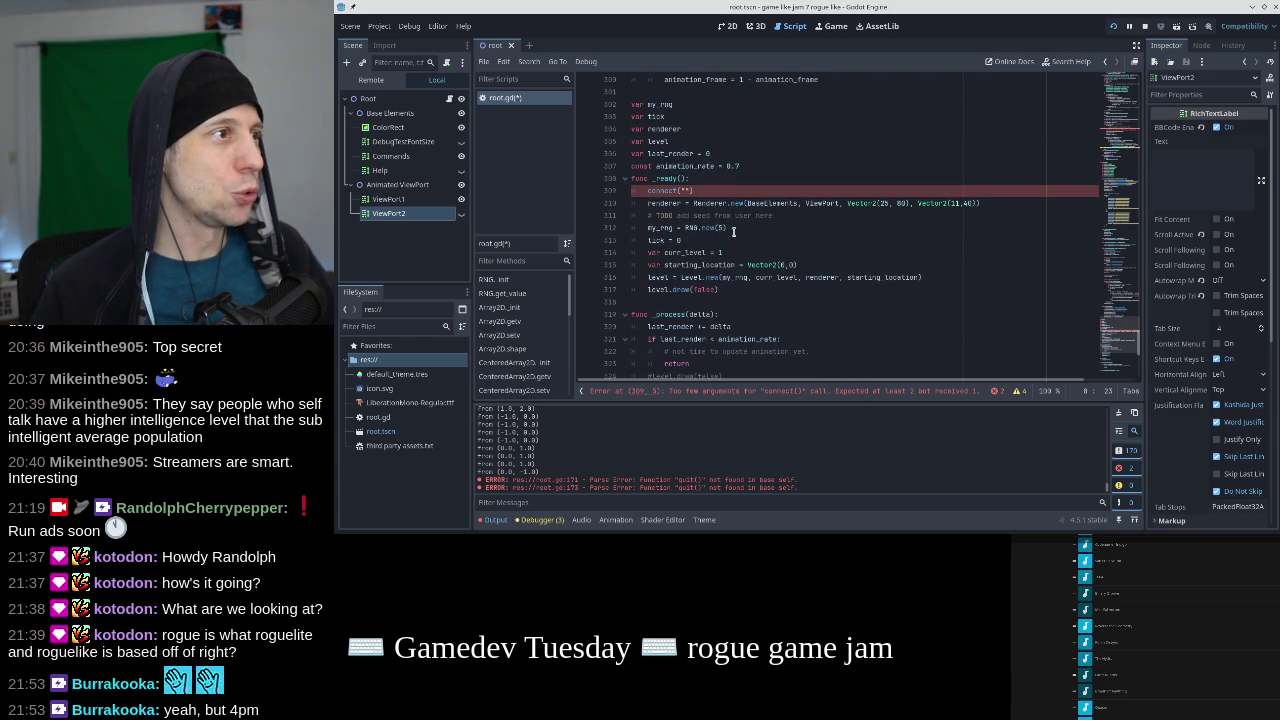
{"action": "left_click", "coordinate": [697, 190]}
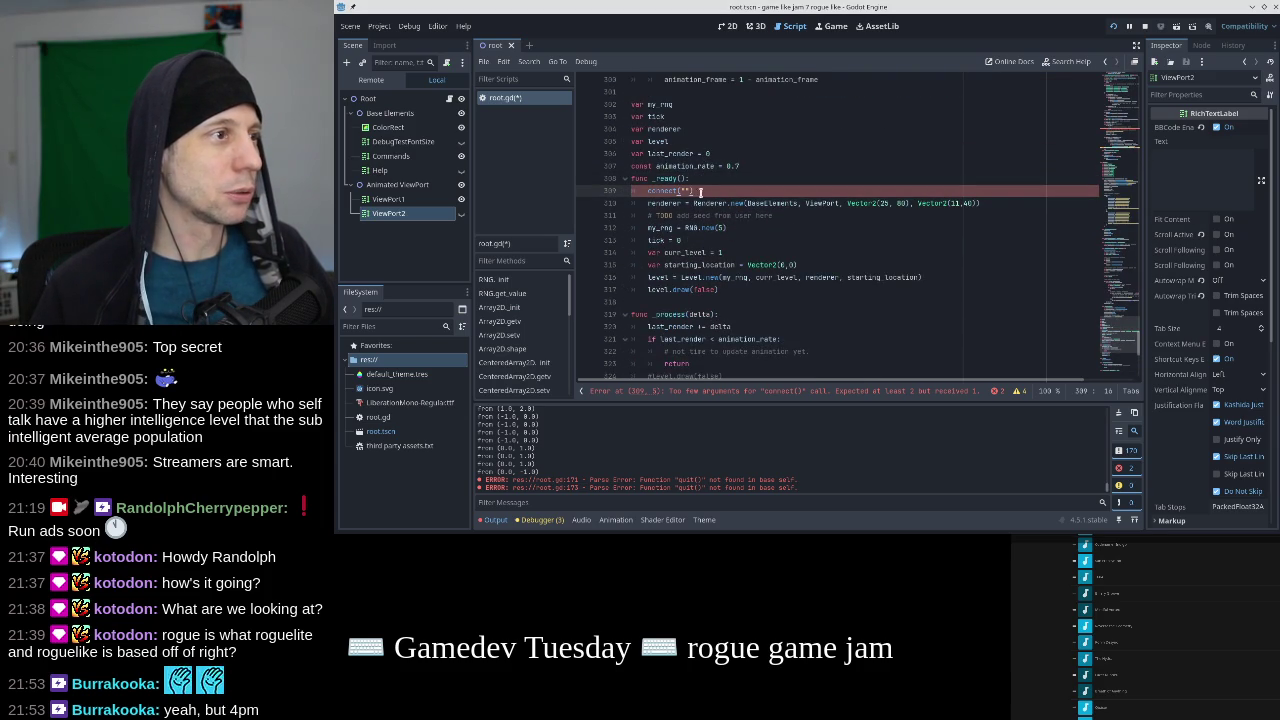
{"action": "key", "text": "shift+Home"}
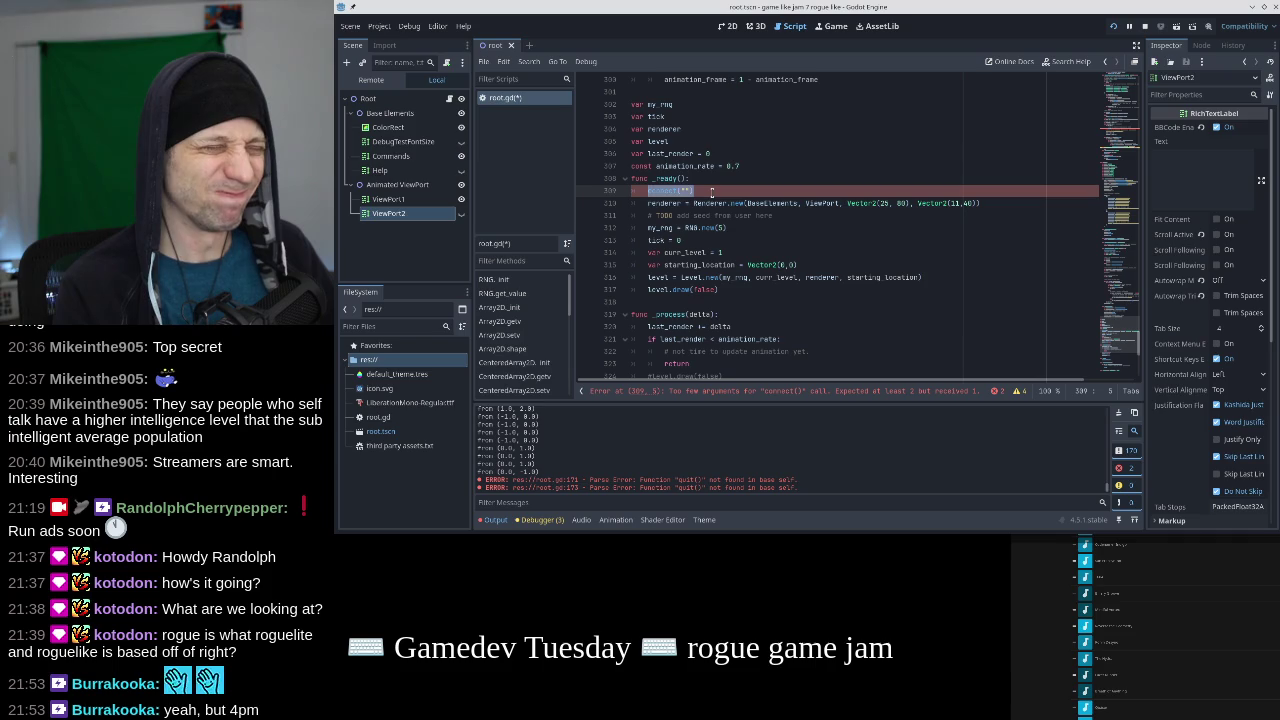
{"action": "type", "text": "kill_me_now_pls.connect"}
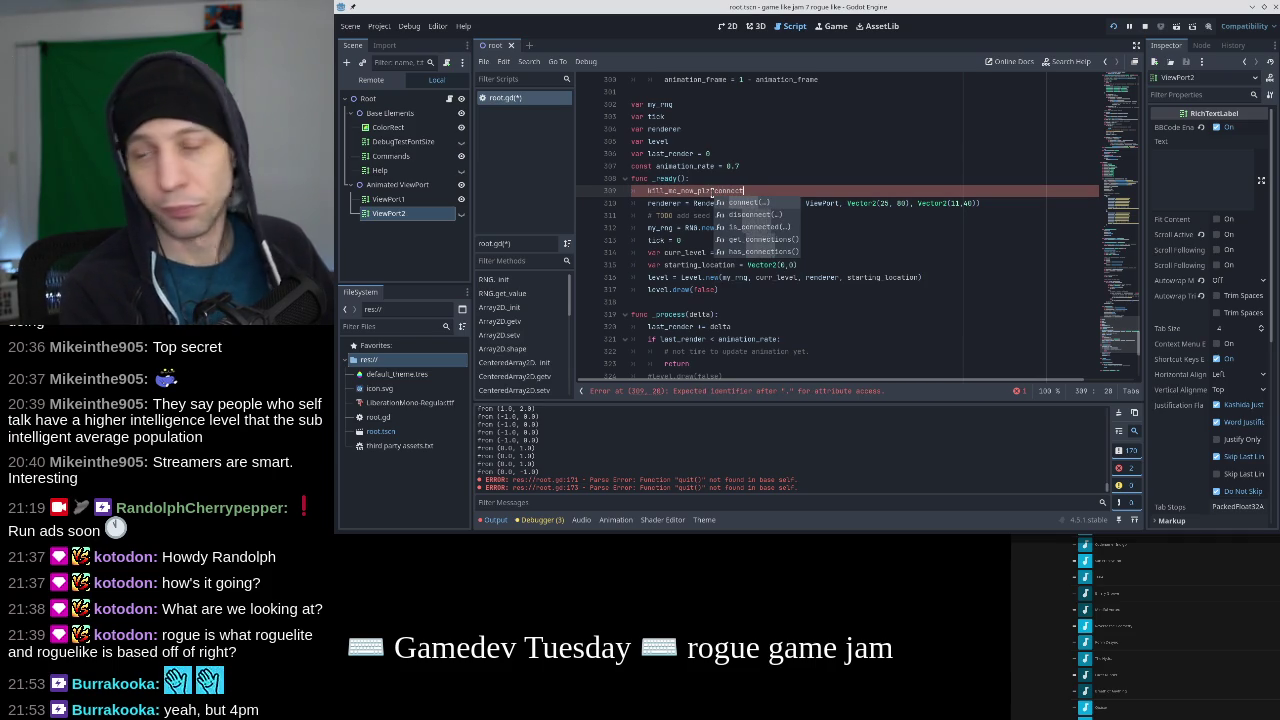
{"action": "type", "text": "(quit"}
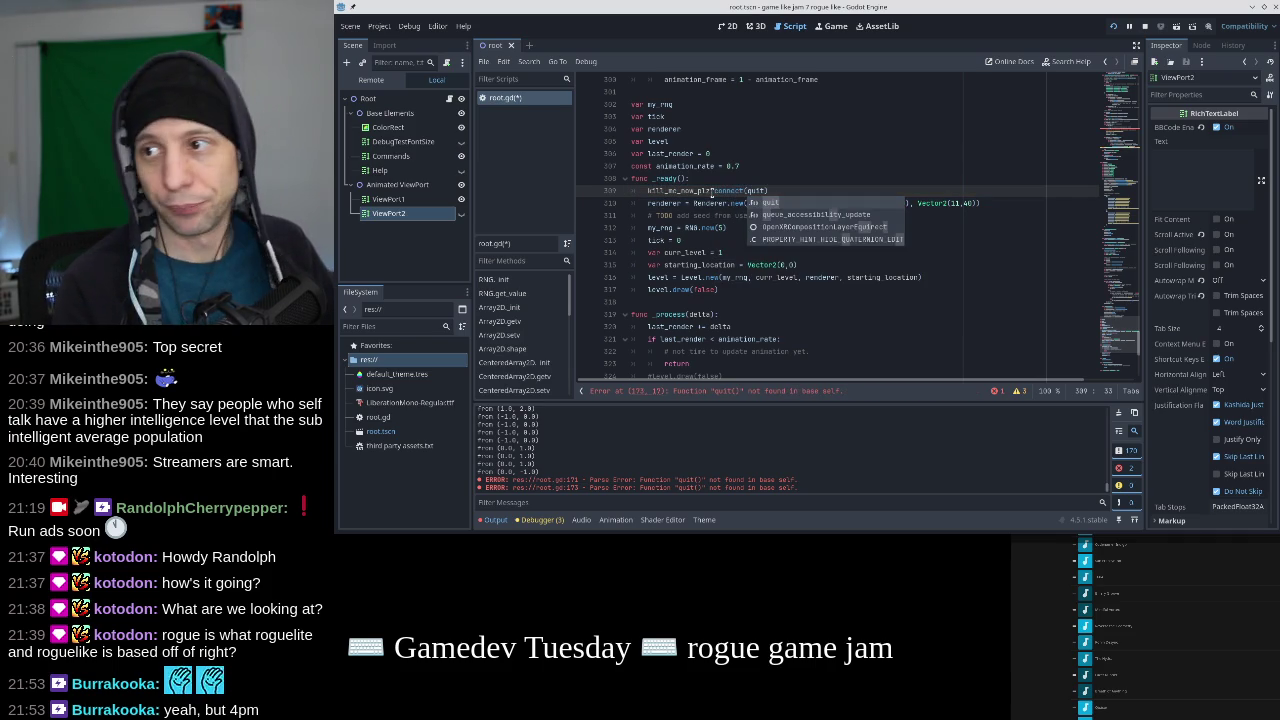
{"action": "key", "text": "Escape"}
{"action": "key", "text": "Down"}
{"action": "key", "text": "Down"}
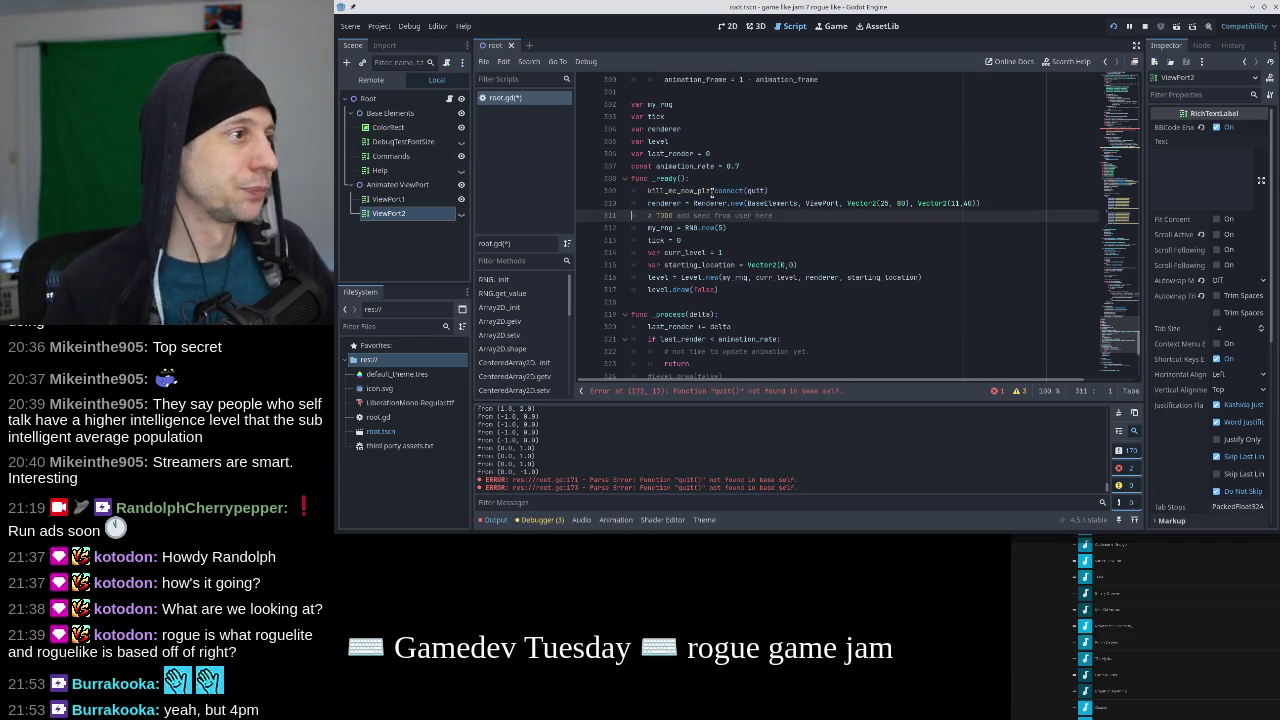
Replace quit() in the close-request handler on line 334 with kill_me_now_plz.exit().
{"action": "scroll", "coordinate": [714, 225], "scroll_direction": "down", "scroll_amount": 4}
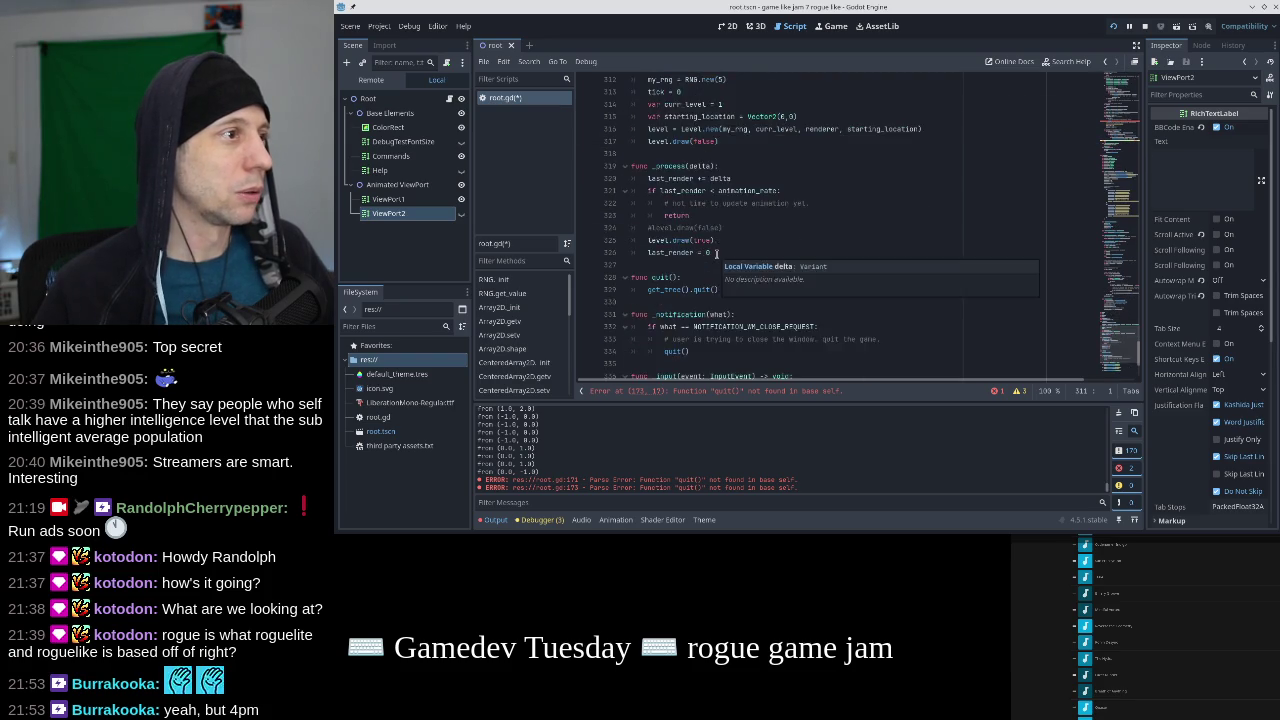
{"action": "scroll", "coordinate": [709, 166], "scroll_direction": "down", "scroll_amount": 2}
{"action": "scroll", "coordinate": [709, 166], "scroll_direction": "down", "scroll_amount": 1}
{"action": "left_click", "coordinate": [710, 241]}
{"action": "key", "text": "shift+Home"}
{"action": "key", "text": "BackSpace"}
{"action": "type", "text": "kill_me_"}
{"action": "key", "text": "Return"}
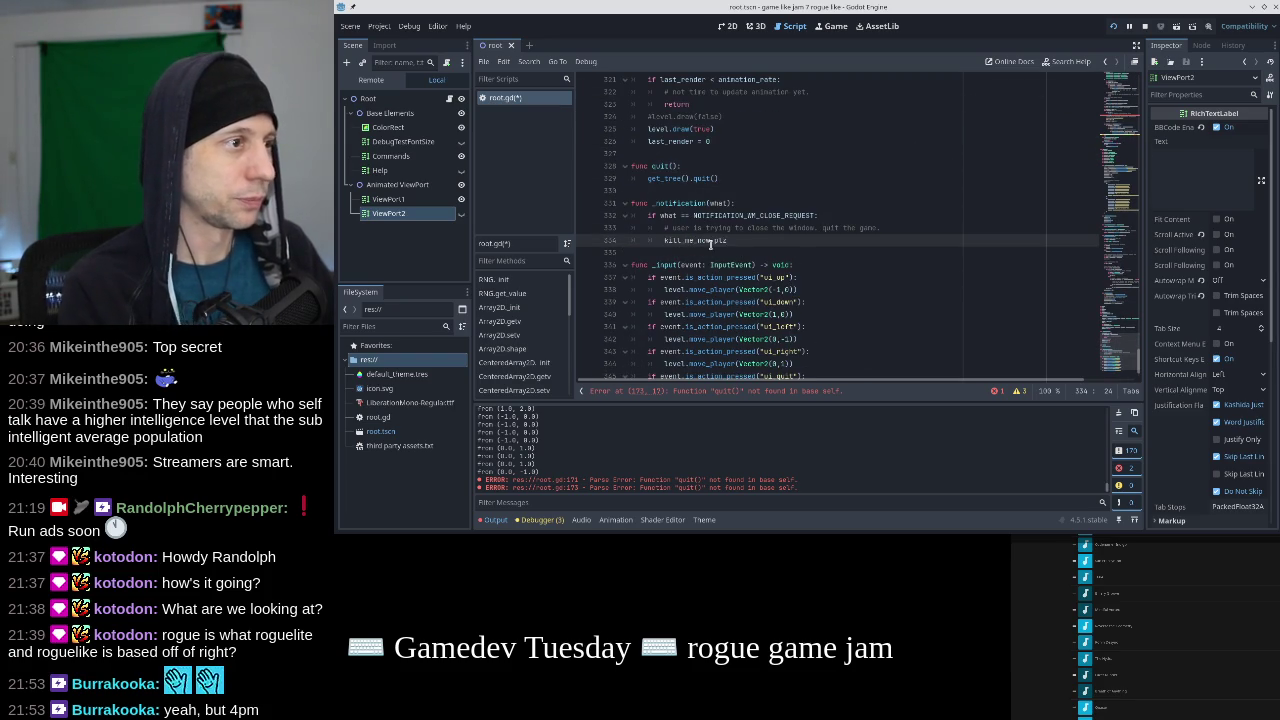
{"action": "type", "text": ".exit()"}
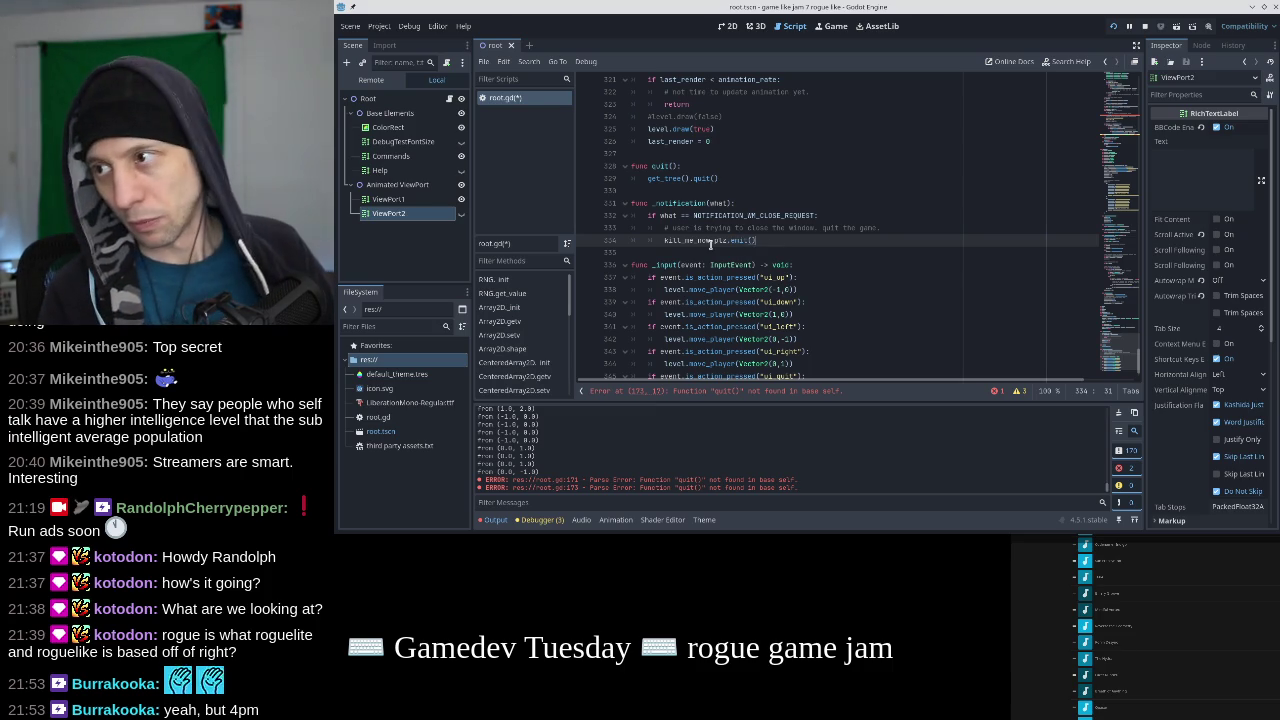
Copy kill_me_now_plz.exit() over the quit() call on line 346 and save.
{"action": "key", "text": "shift+Home"}
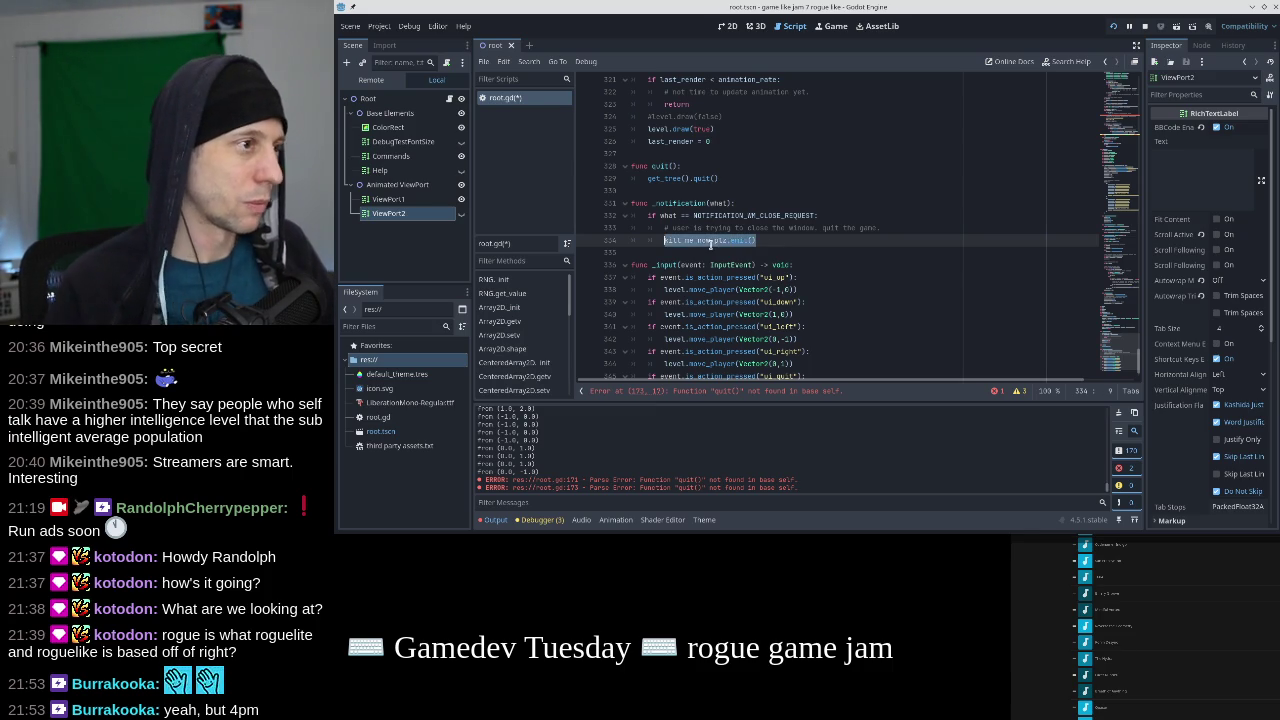
{"action": "scroll", "coordinate": [711, 243], "scroll_direction": "down", "scroll_amount": 1}
{"action": "key", "text": "ctrl+c"}
{"action": "left_click", "coordinate": [705, 351]}
{"action": "key", "text": "shift+Home"}
{"action": "key", "text": "ctrl+v"}
{"action": "key", "text": "ctrl+s"}
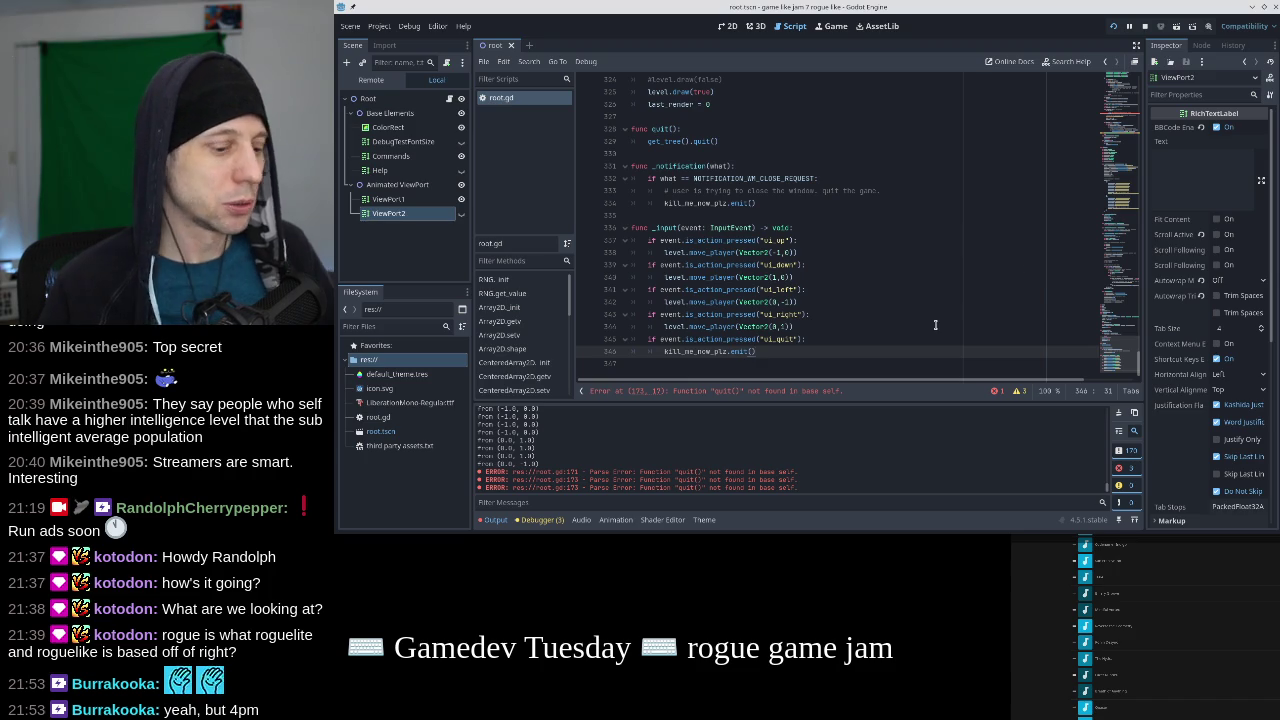
Replace quit() on line 173 with kill_me_now_plz.exit().
{"action": "left_click", "coordinate": [935, 326]}
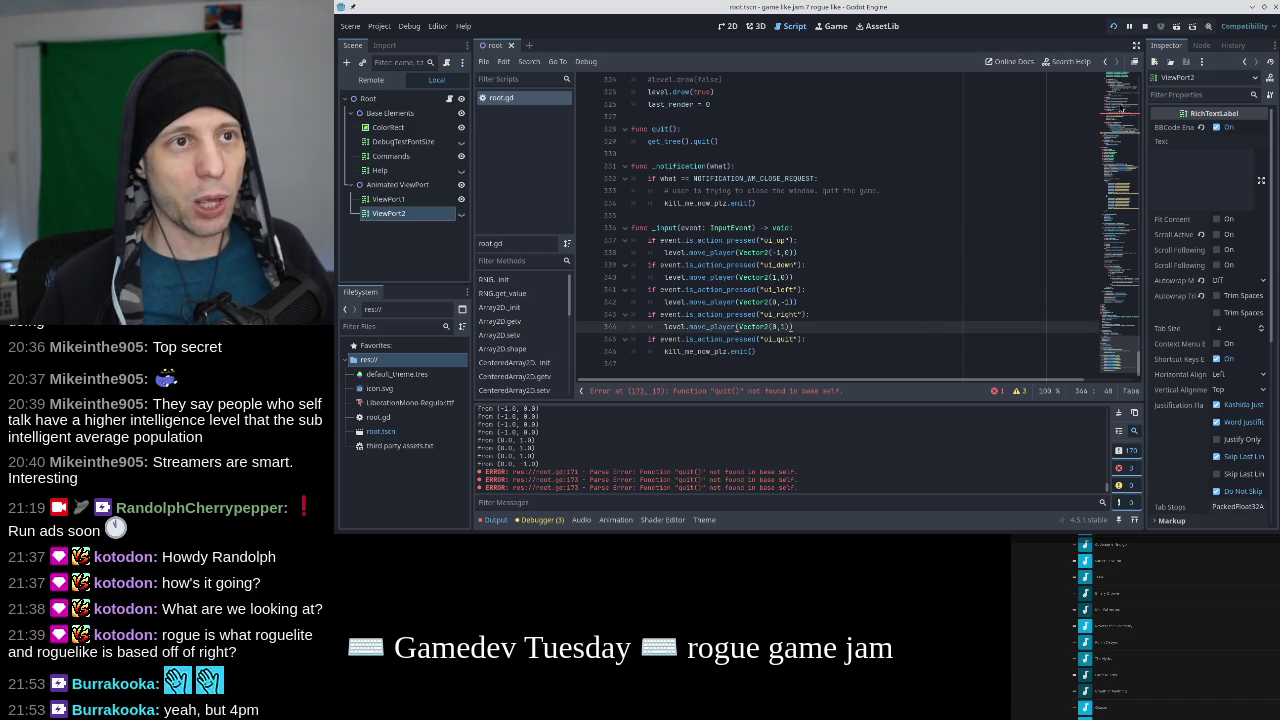
{"action": "left_click", "coordinate": [1116, 107]}
{"action": "left_click", "coordinate": [826, 202]}
{"action": "key", "text": "BackSpace"}
{"action": "key", "text": "BackSpace"}
{"action": "key", "text": "BackSpace"}
{"action": "type", "text": "kill_me_now_plz.exit()"}
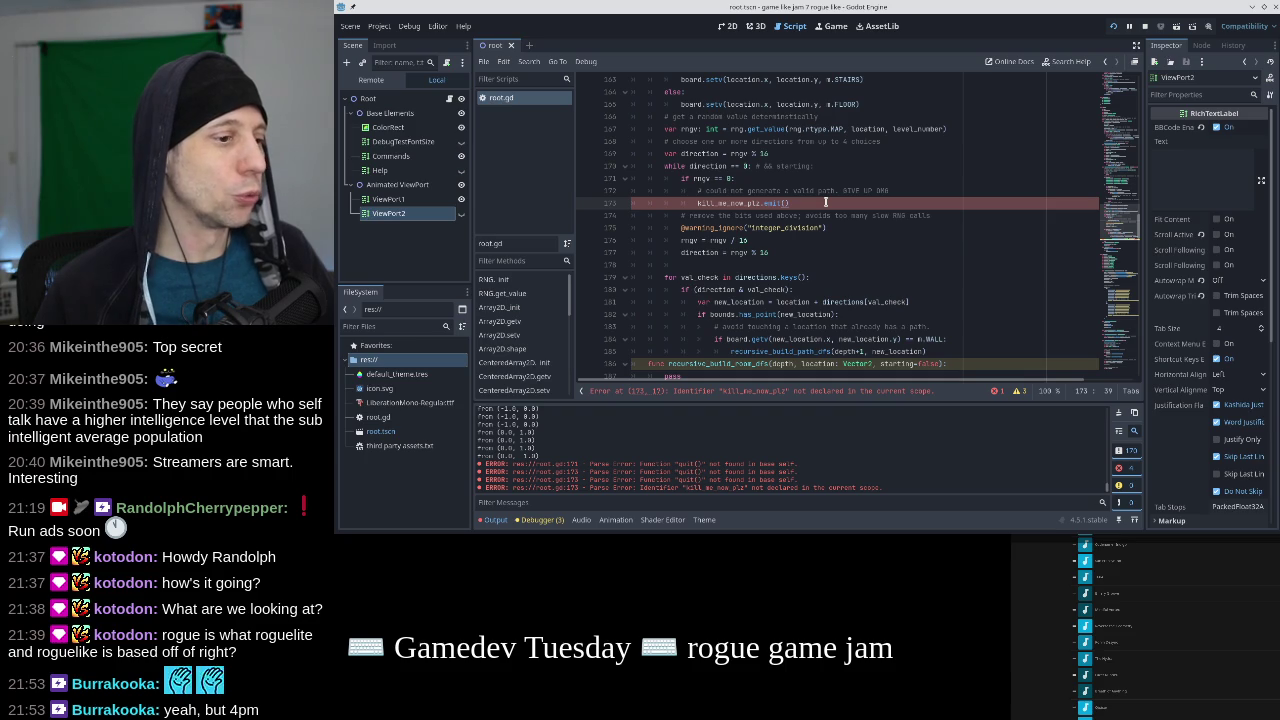
Begin declaring a kill_me_now_plz variable after the board declaration in class Level.
{"action": "scroll", "coordinate": [826, 202], "scroll_direction": "up", "scroll_amount": 10}
{"action": "scroll", "coordinate": [826, 202], "scroll_direction": "down", "scroll_amount": 11}
{"action": "scroll", "coordinate": [826, 202], "scroll_direction": "up", "scroll_amount": 11}
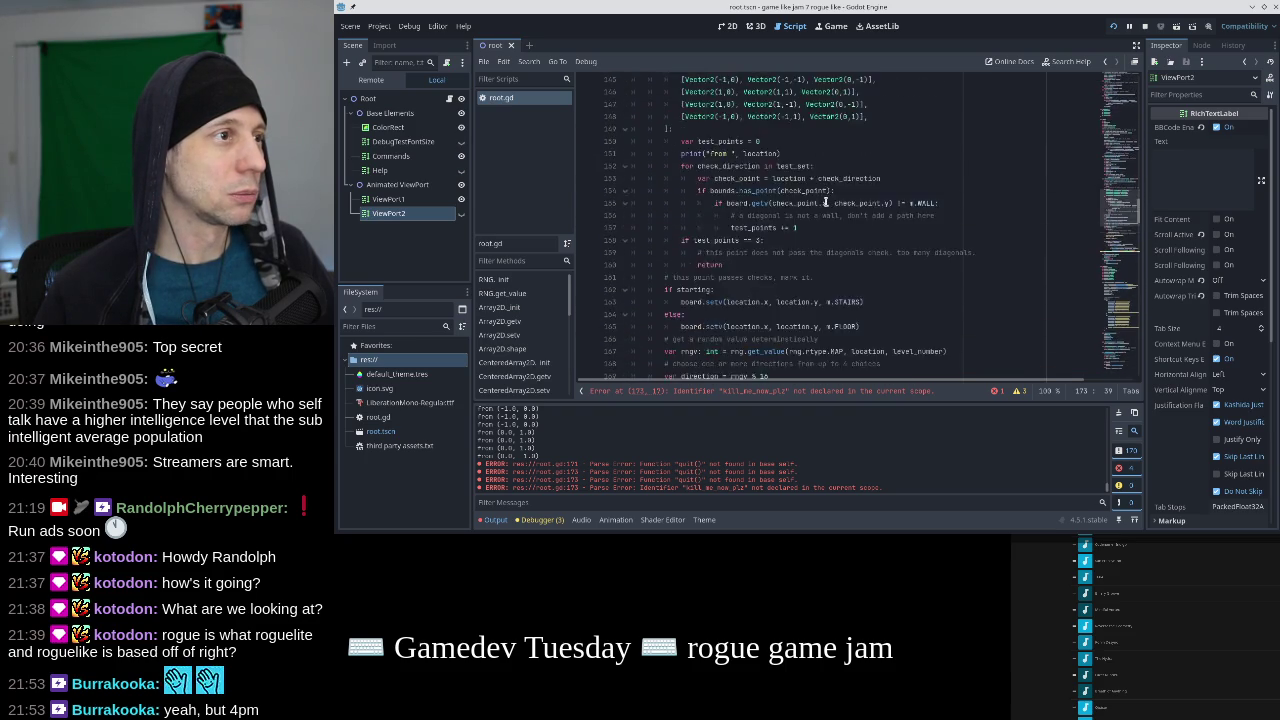
{"action": "scroll", "coordinate": [826, 202], "scroll_direction": "up", "scroll_amount": 14}
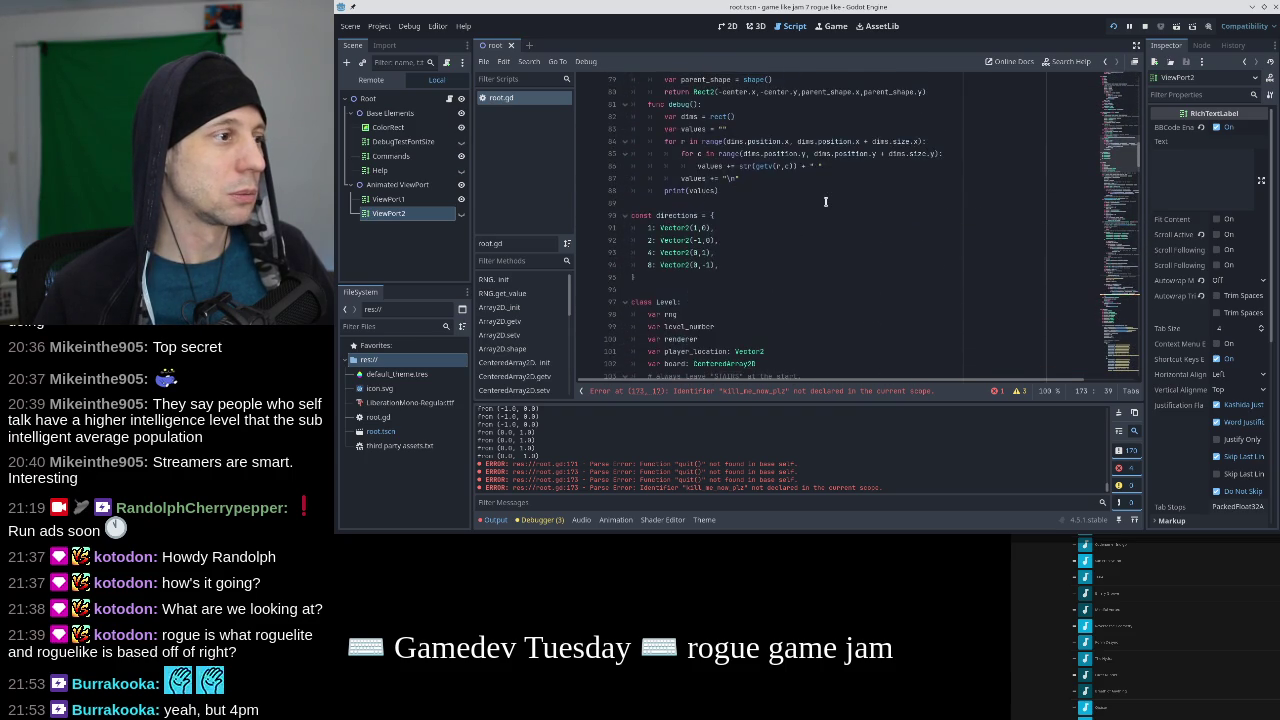
{"action": "scroll", "coordinate": [826, 202], "scroll_direction": "down", "scroll_amount": 6}
{"action": "left_click", "coordinate": [773, 178]}
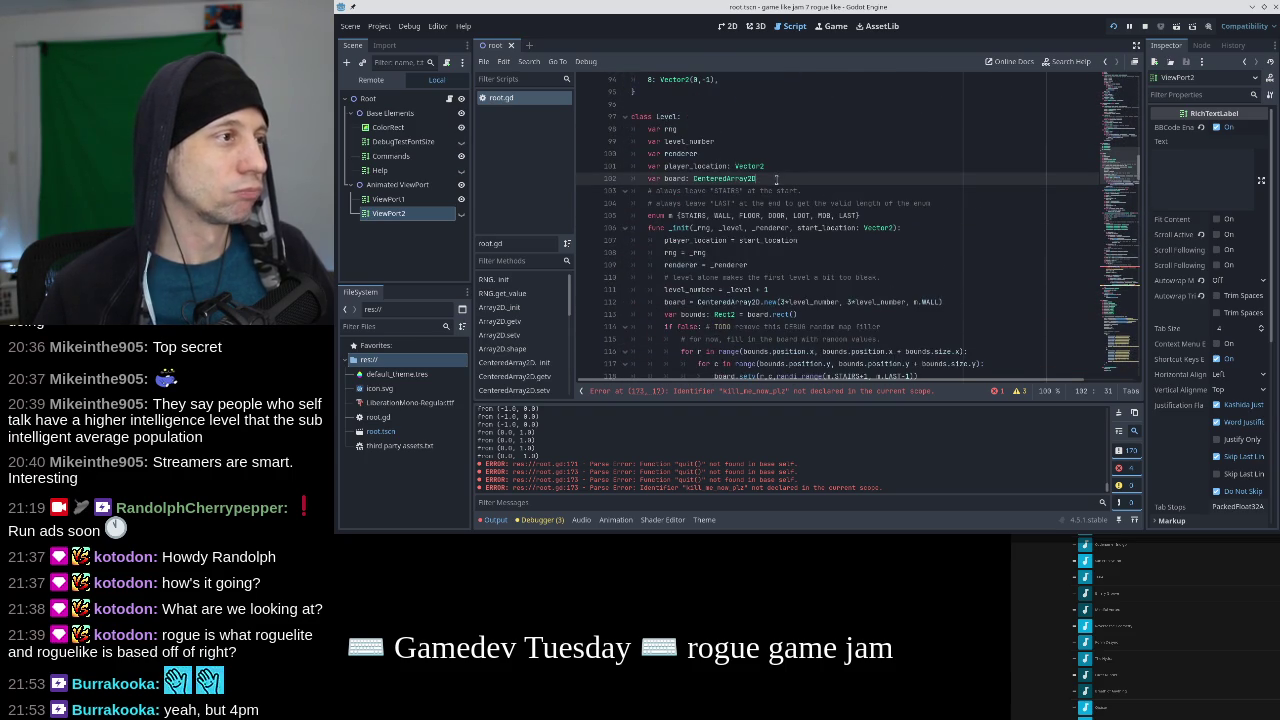
{"action": "key", "text": "Return"}
{"action": "type", "text": "var kill_me_now_plz"}
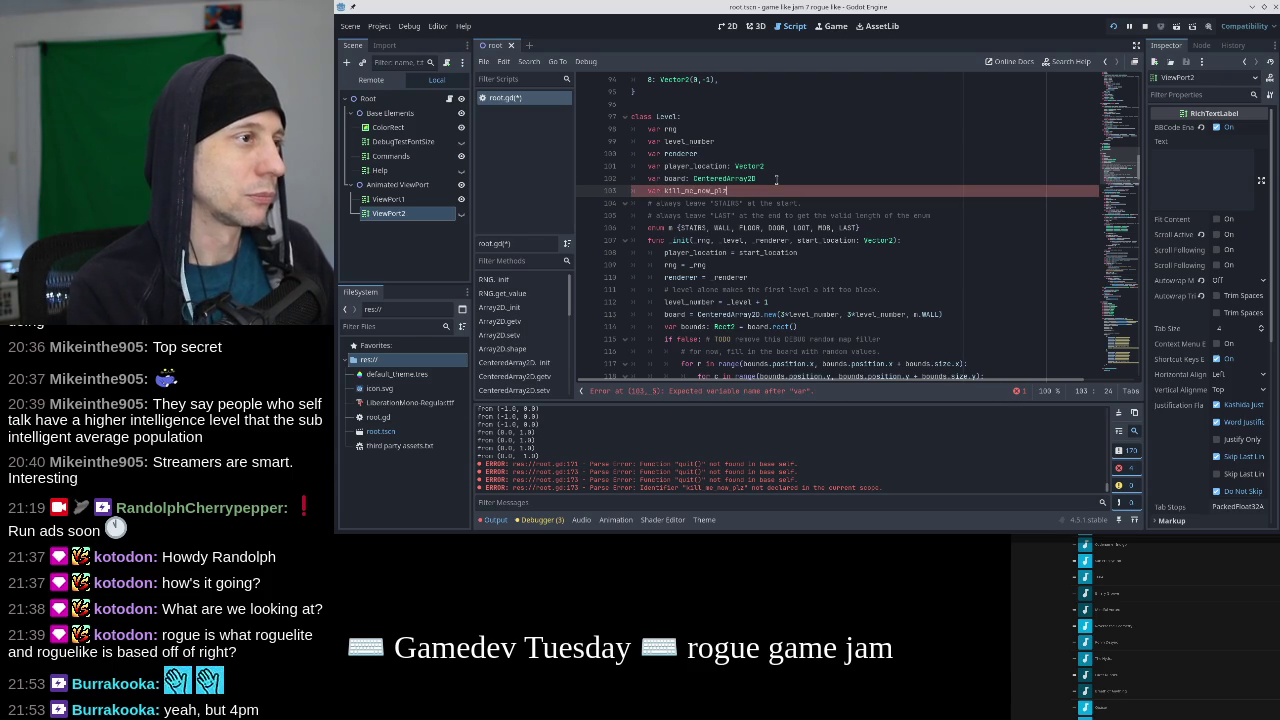
Add a _kill_me_now_plz parameter to Level._init and assign kill_me_now_plz = _kill_me_now_plz after renderer.
{"action": "left_click", "coordinate": [765, 240]}
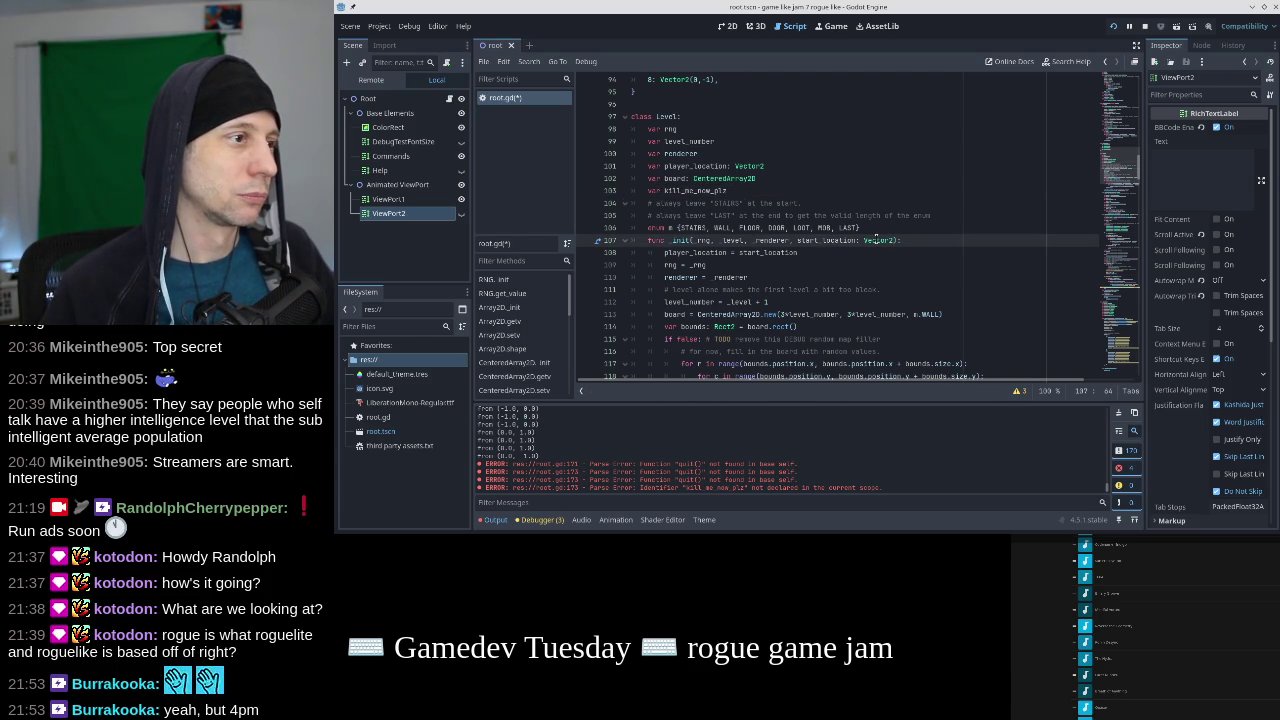
{"action": "type", "text": "_kill_me_now, _plz,"}
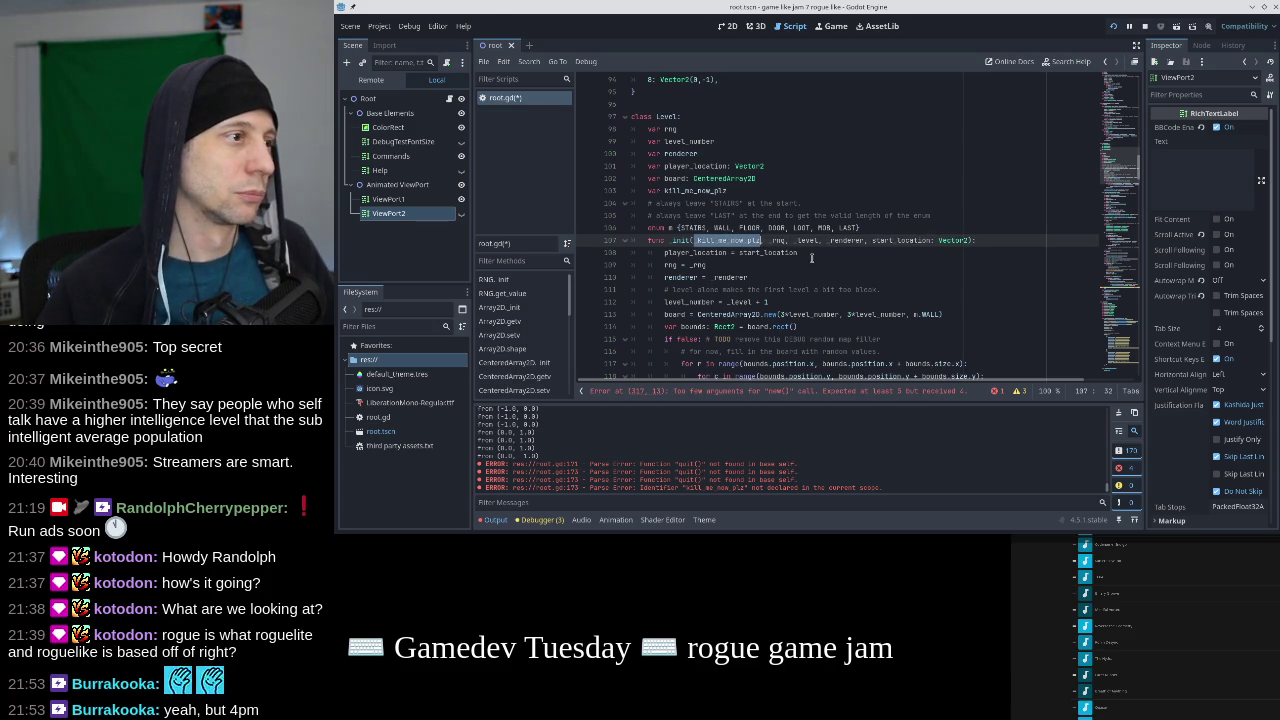
{"action": "left_click", "coordinate": [812, 258]}
{"action": "left_click", "coordinate": [812, 277]}
{"action": "key", "text": "Return"}
{"action": "type", "text": "kill_me_now_plz = _kill_me_now_plz"}
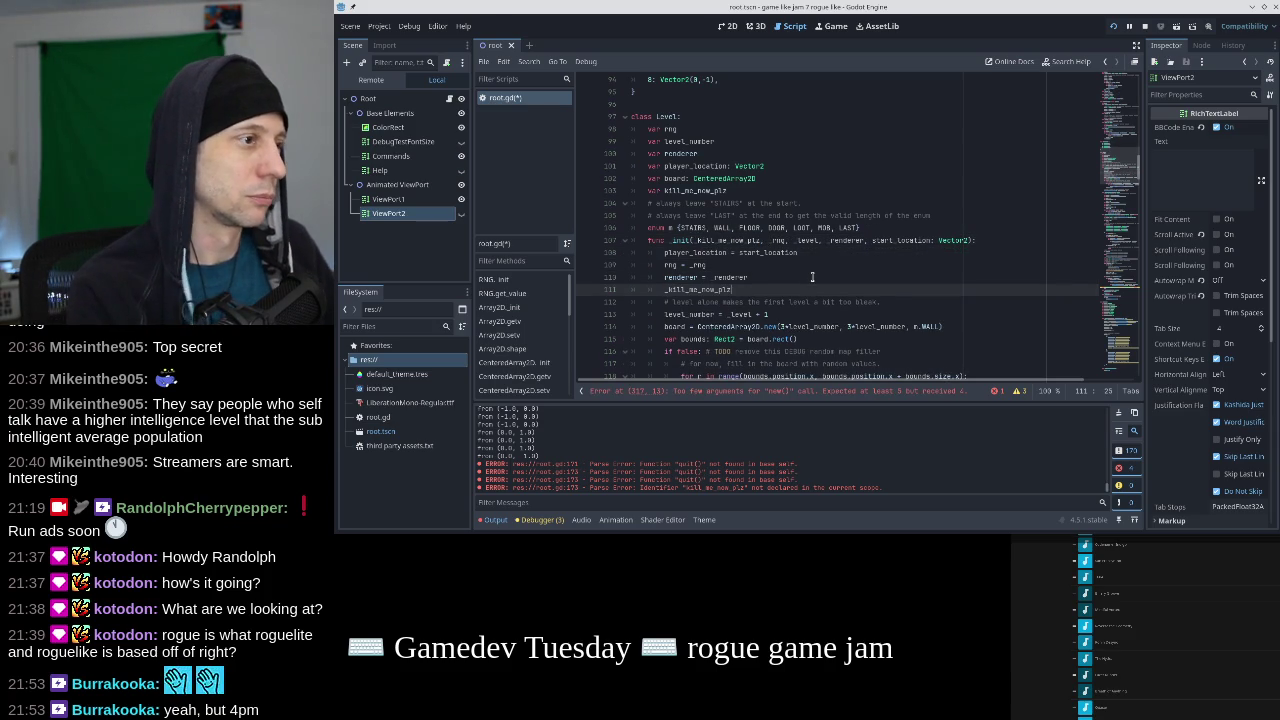
{"action": "key", "text": "Home"}
{"action": "key", "text": "Delete"}
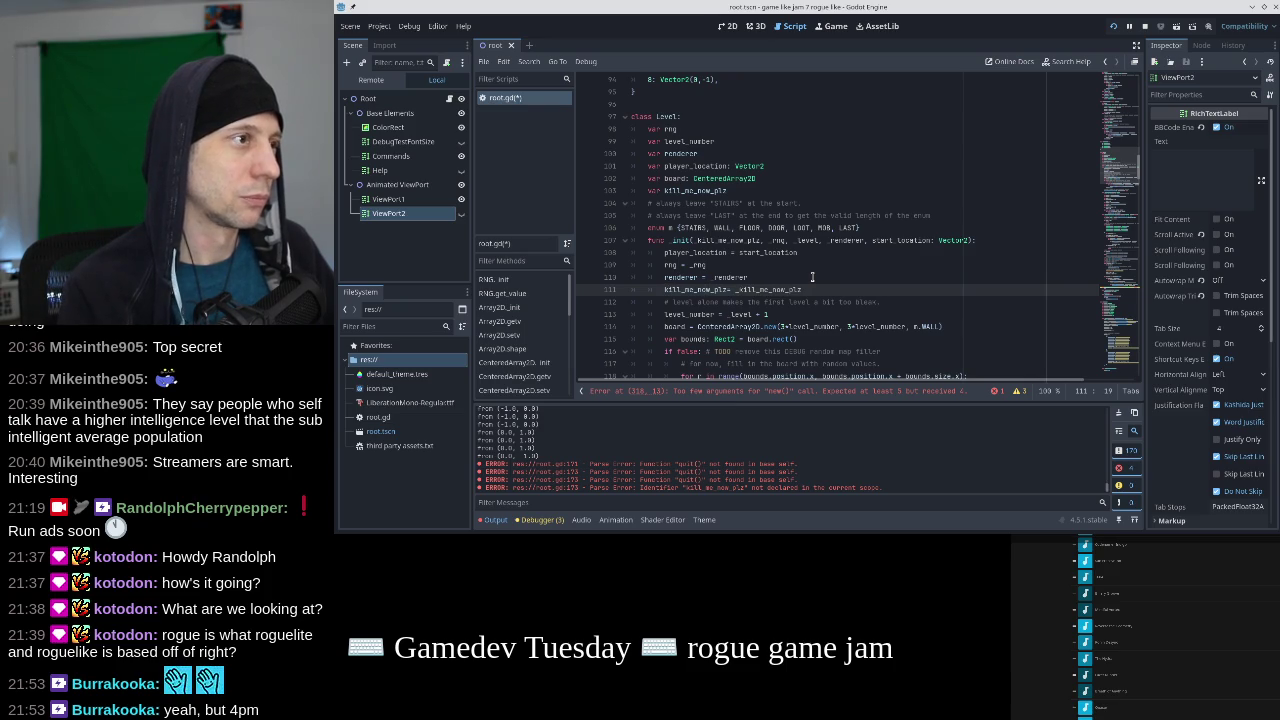
Save the script and jump further down to the next error.
{"action": "key", "text": "ctrl+s"}
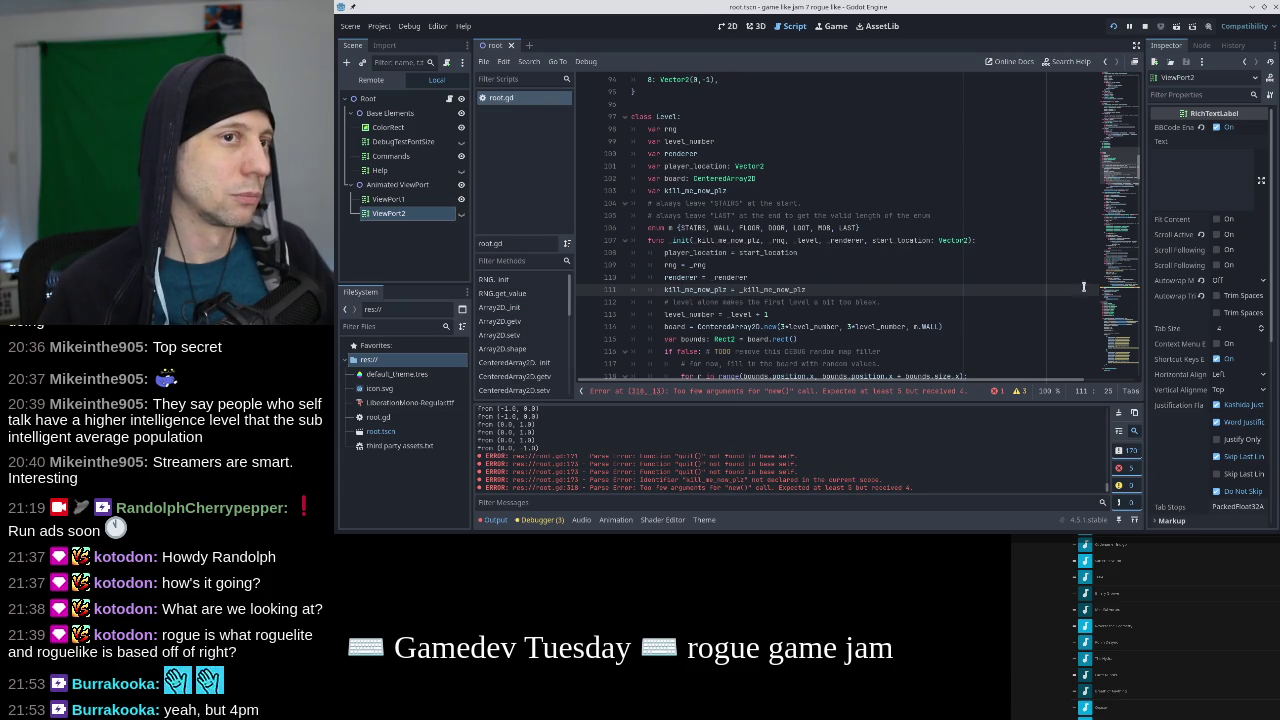
{"action": "left_click", "coordinate": [1120, 365]}
{"action": "left_click", "coordinate": [1120, 363]}
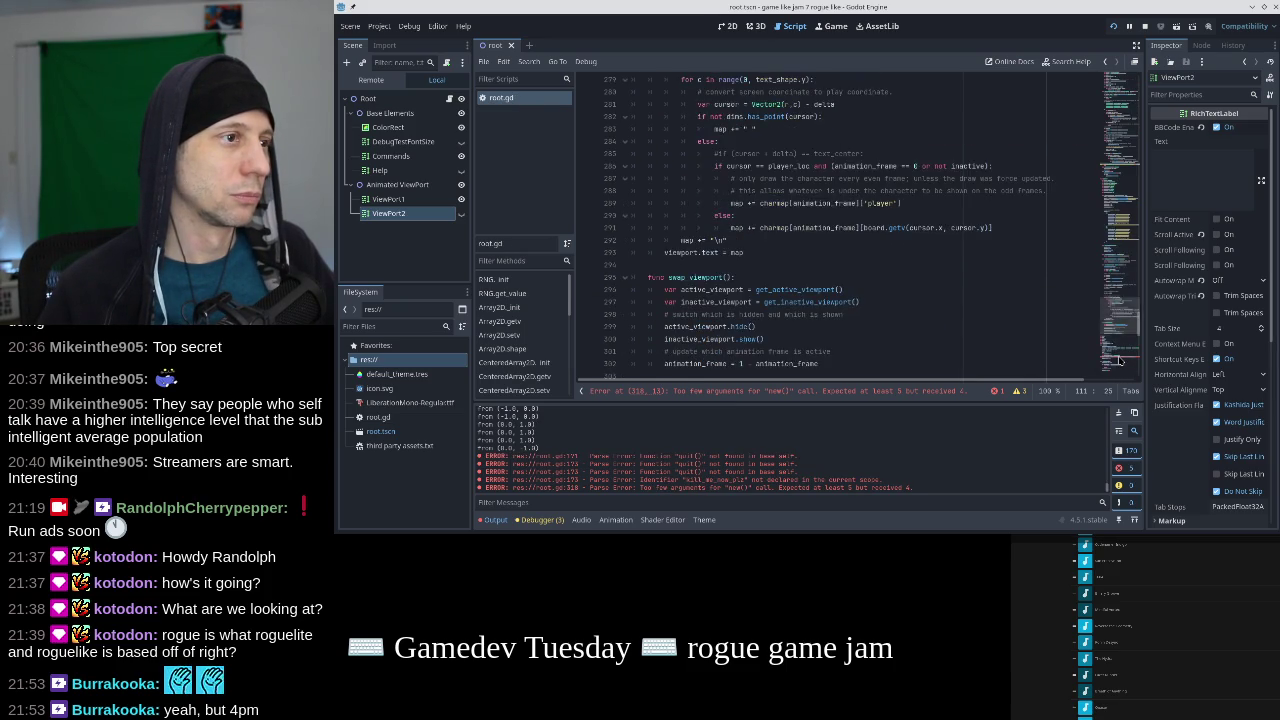
Pass kill_me_now_plz as the first argument of Level.new on line 318 and save.
{"action": "left_click", "coordinate": [1120, 360]}
{"action": "left_click", "coordinate": [721, 252]}
{"action": "type", "text": "_kill_me_now_plz"}
{"action": "type", "text": ","}
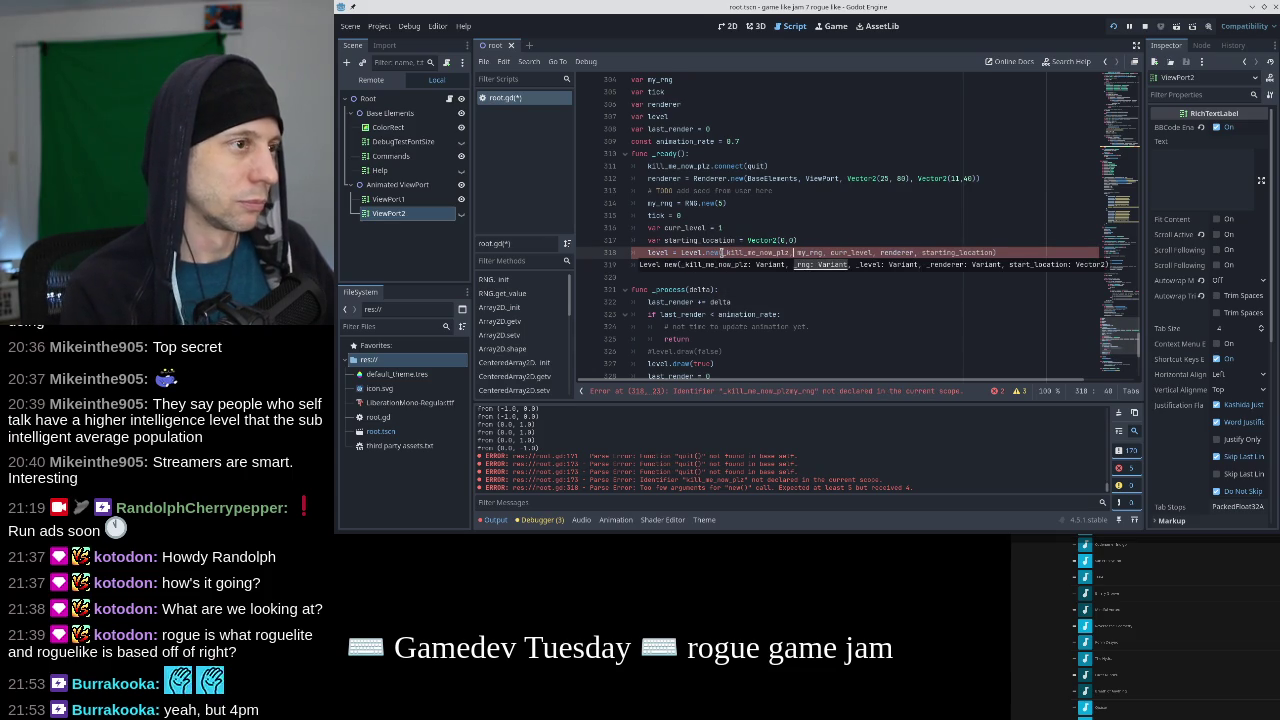
{"action": "key", "text": "BackSpace"}
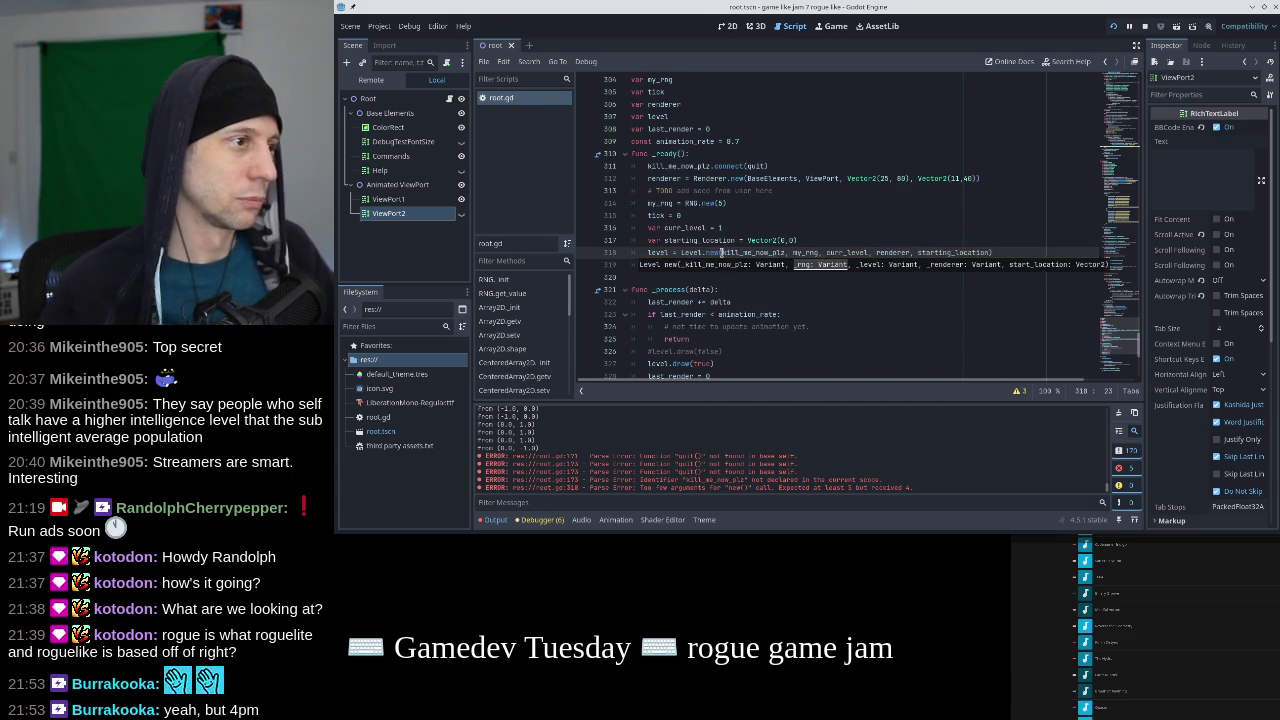
{"action": "left_click", "coordinate": [790, 215]}
{"action": "key", "text": "ctrl+s"}
Test-run the game, close its window, and run it again.
{"action": "left_click", "coordinate": [1114, 26]}
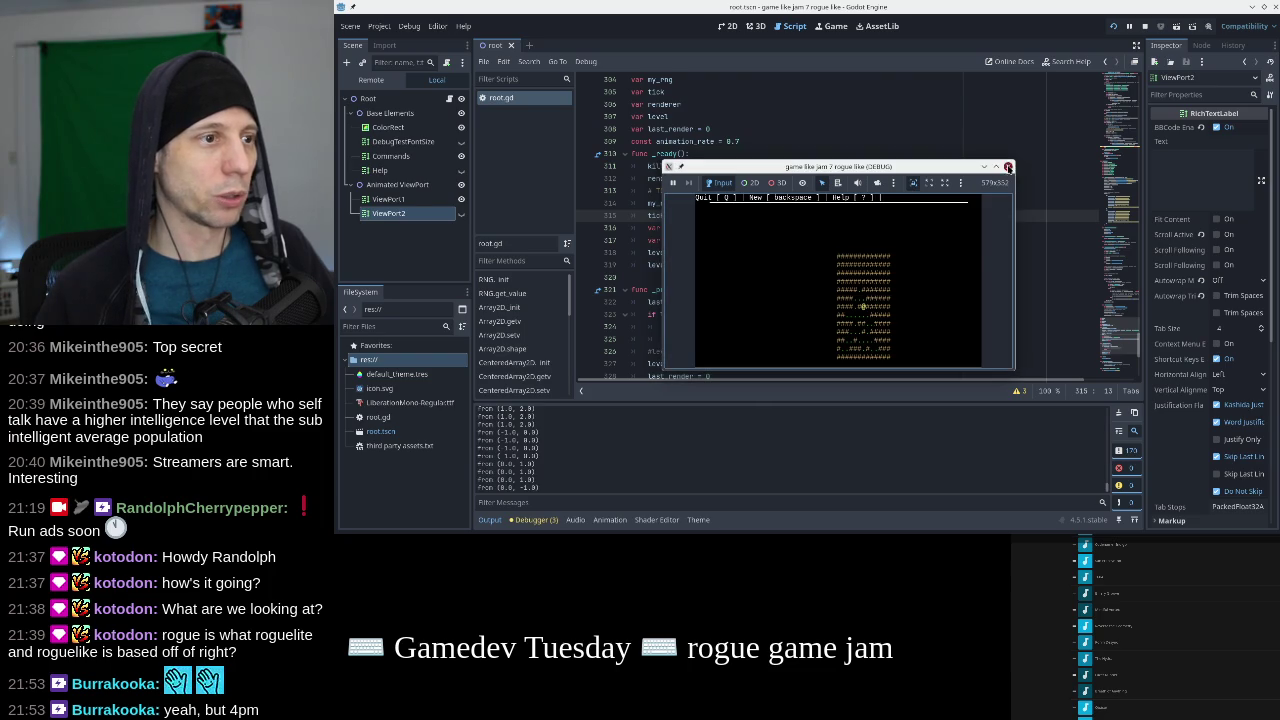
{"action": "left_click", "coordinate": [1008, 166]}
{"action": "left_click", "coordinate": [1113, 26]}
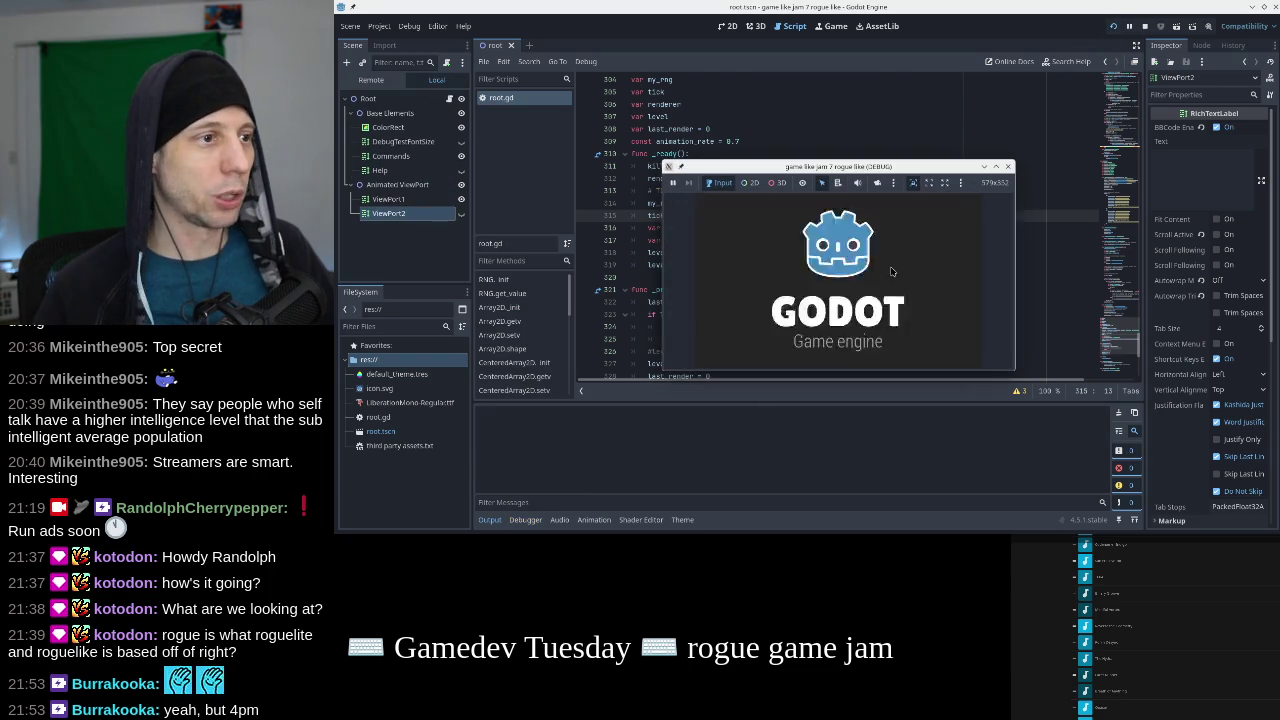
Stop the game, save the project, and test-run it once more.
{"action": "key", "text": "q"}
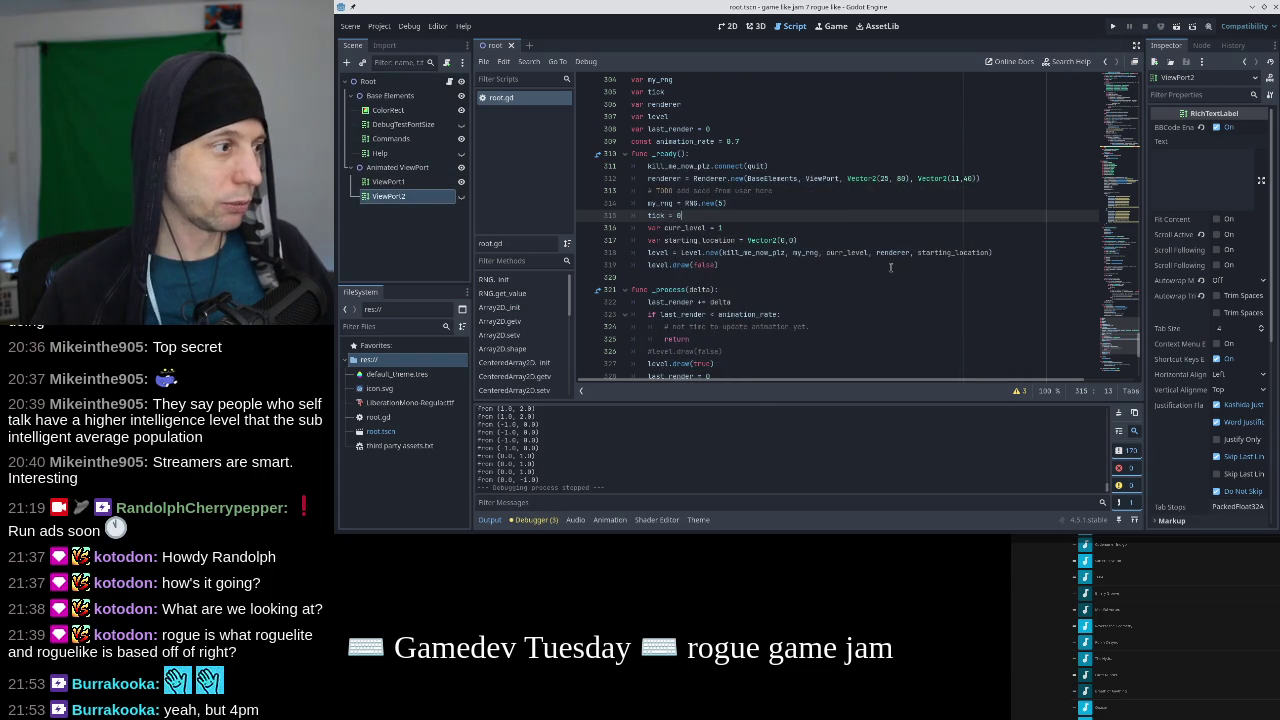
{"action": "left_click", "coordinate": [733, 347]}
{"action": "scroll", "coordinate": [739, 340], "scroll_direction": "down", "scroll_amount": 8}
{"action": "key", "text": "ctrl+f"}
{"action": "type", "text": "\""}
{"action": "key", "text": "ctrl+z"}
{"action": "key", "text": "Escape"}
{"action": "key", "text": "ctrl+s"}
{"action": "key", "text": "F5"}
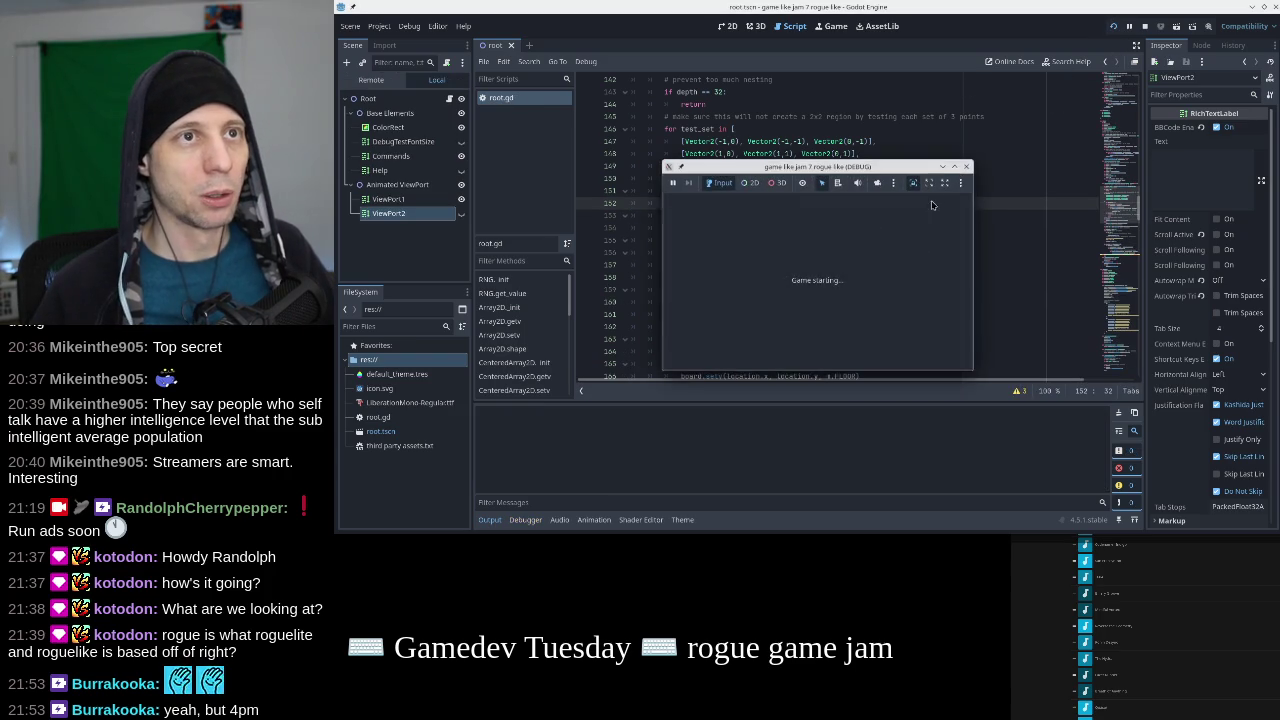
{"action": "key", "text": "q"}
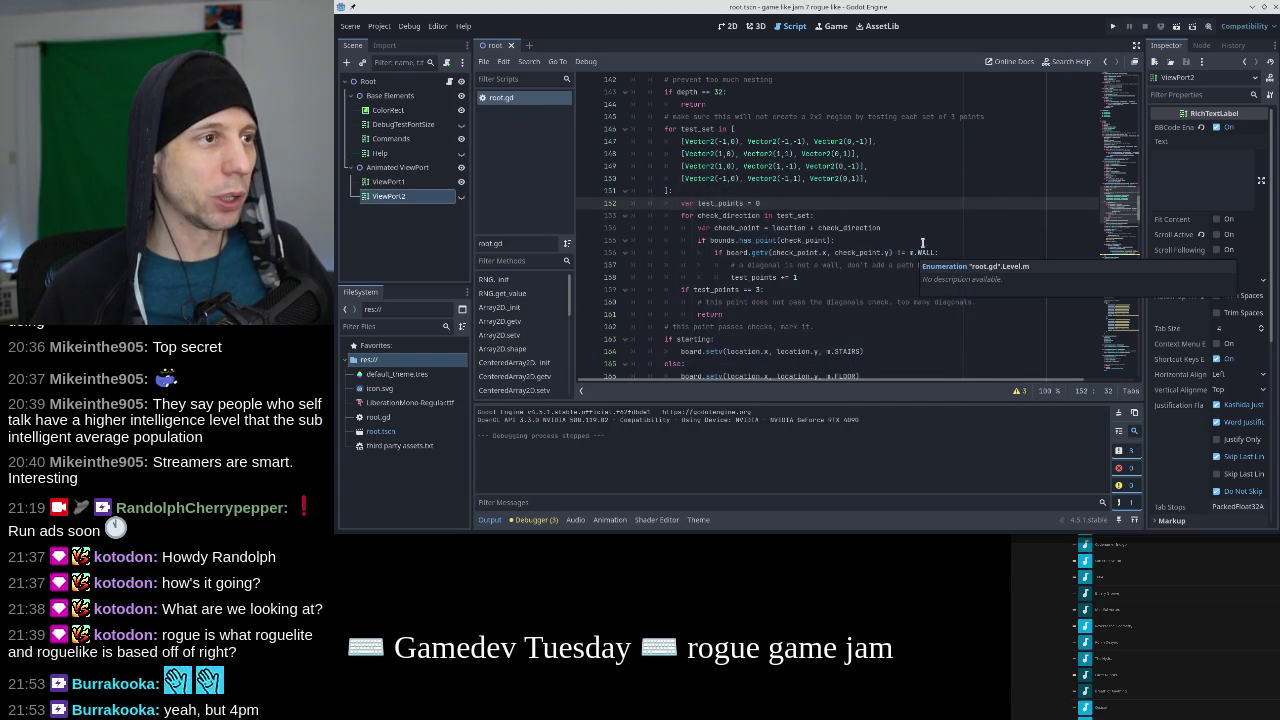
Go to the kill_me_now_plz call in the rngv == 0 give-up branch near line 173.
{"action": "left_click", "coordinate": [1122, 251]}
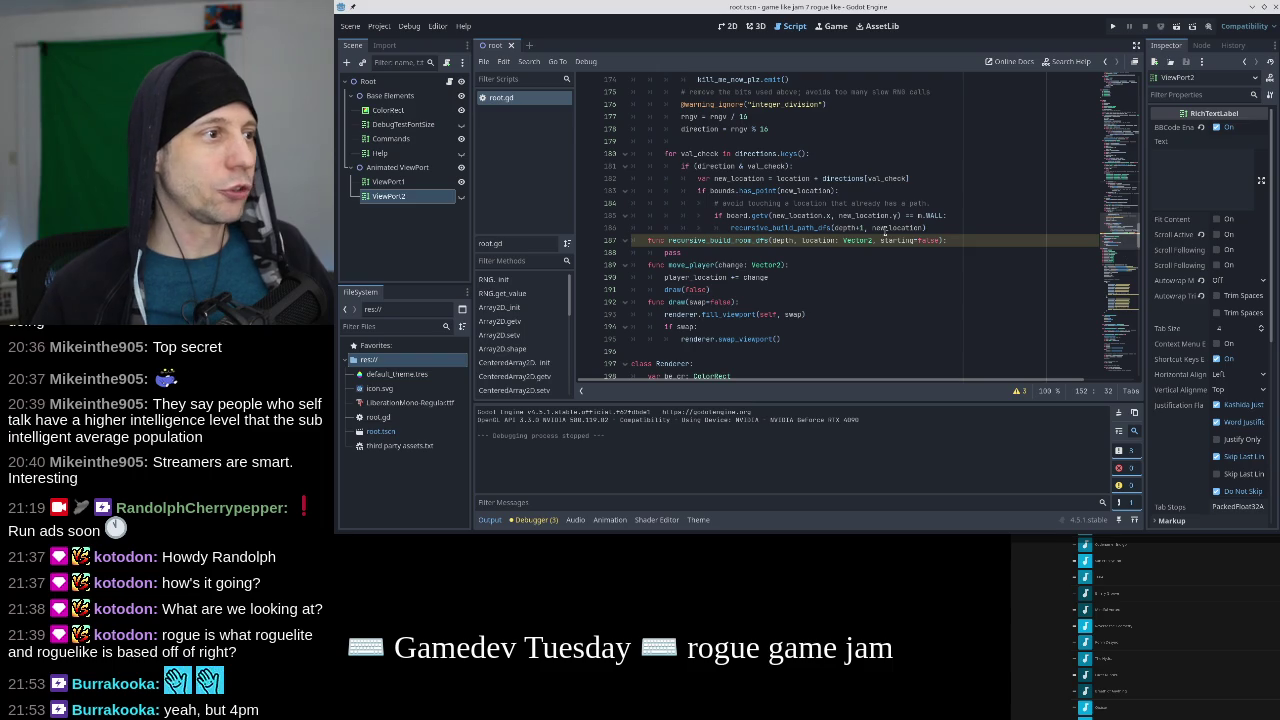
{"action": "scroll", "coordinate": [884, 229], "scroll_direction": "up", "scroll_amount": 5}
{"action": "scroll", "coordinate": [884, 229], "scroll_direction": "down", "scroll_amount": 2}
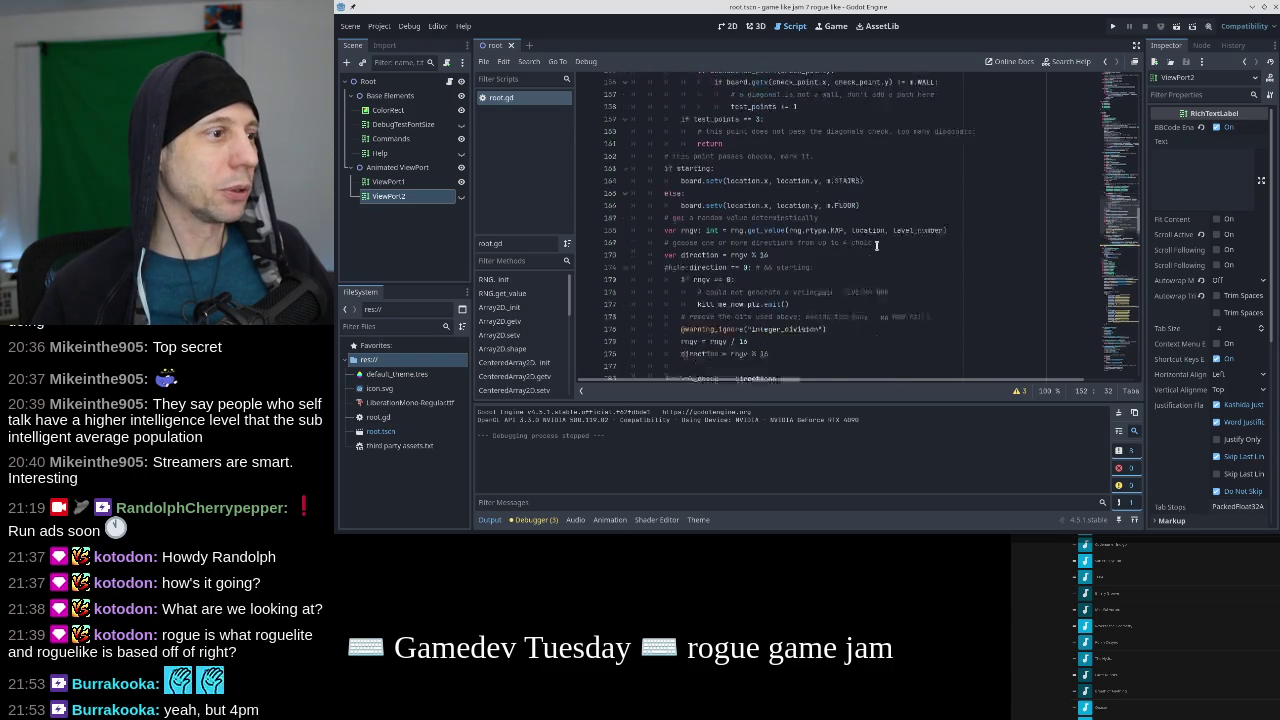
{"action": "left_click", "coordinate": [798, 241]}
{"action": "left_click", "coordinate": [802, 262]}
{"action": "key", "text": "Up"}
{"action": "key", "text": "Up"}
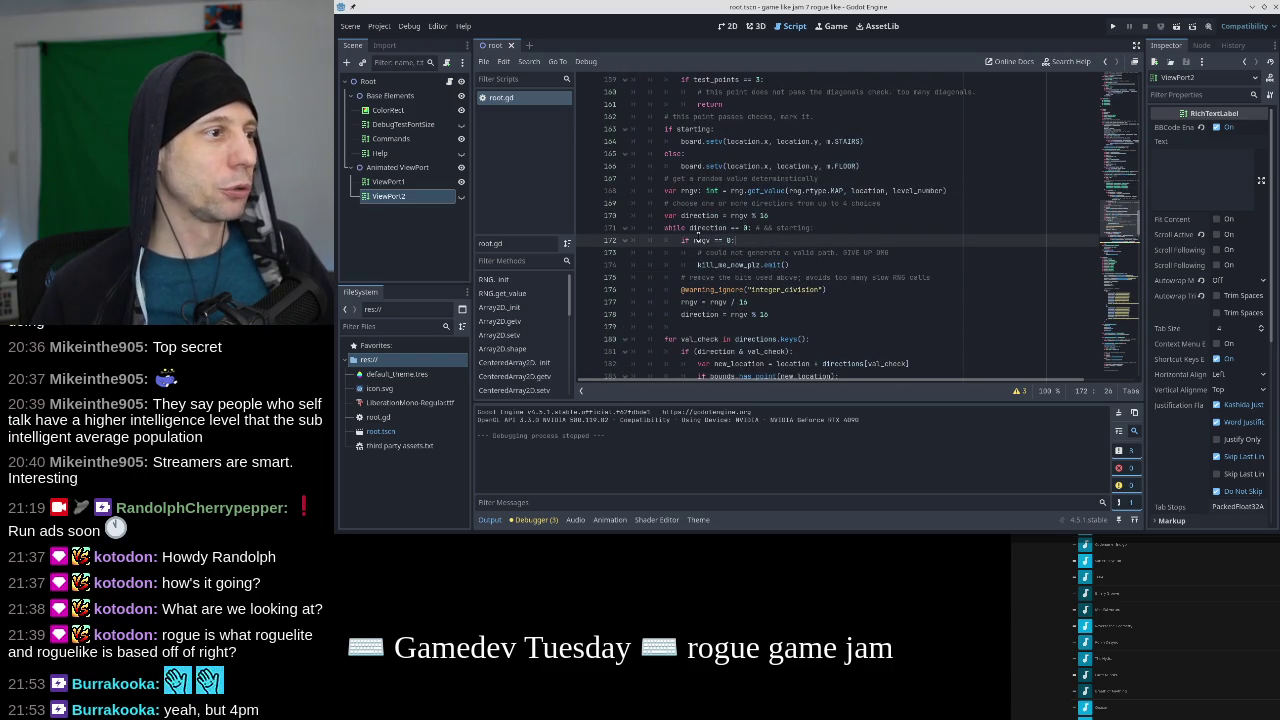
{"action": "double_click", "coordinate": [685, 241]}
{"action": "left_click", "coordinate": [717, 241]}
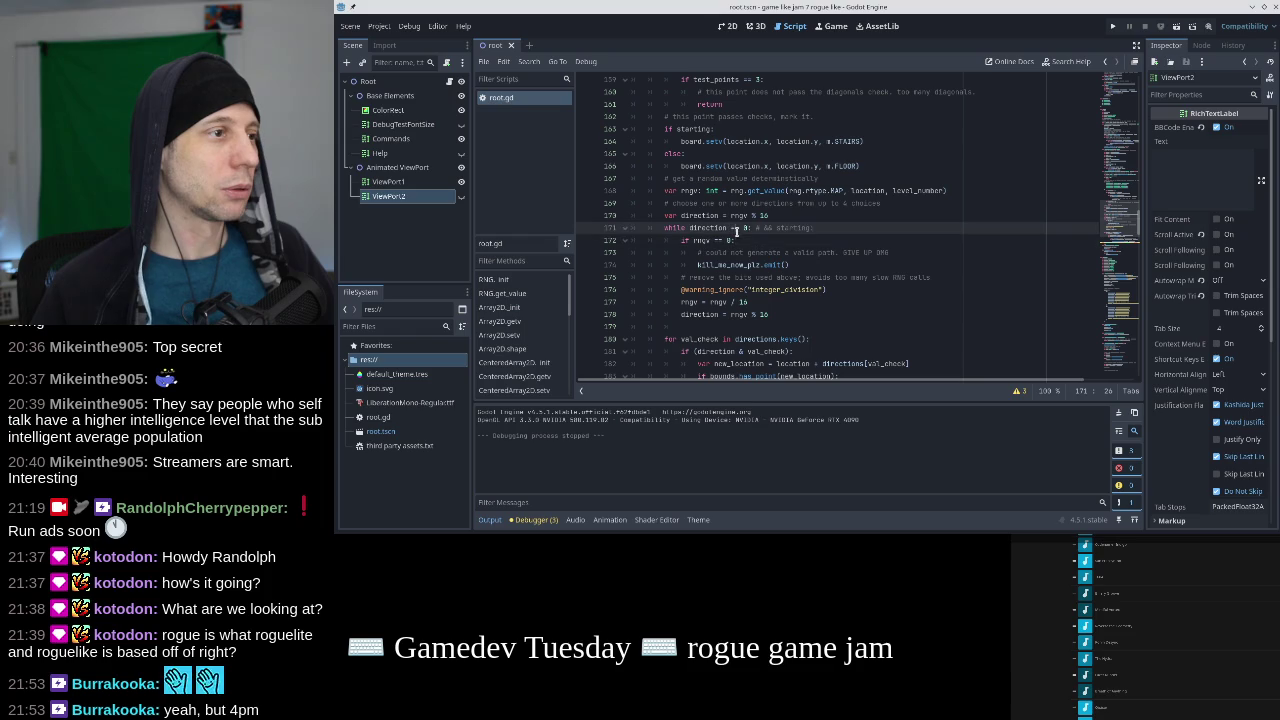
{"action": "left_click", "coordinate": [800, 264]}
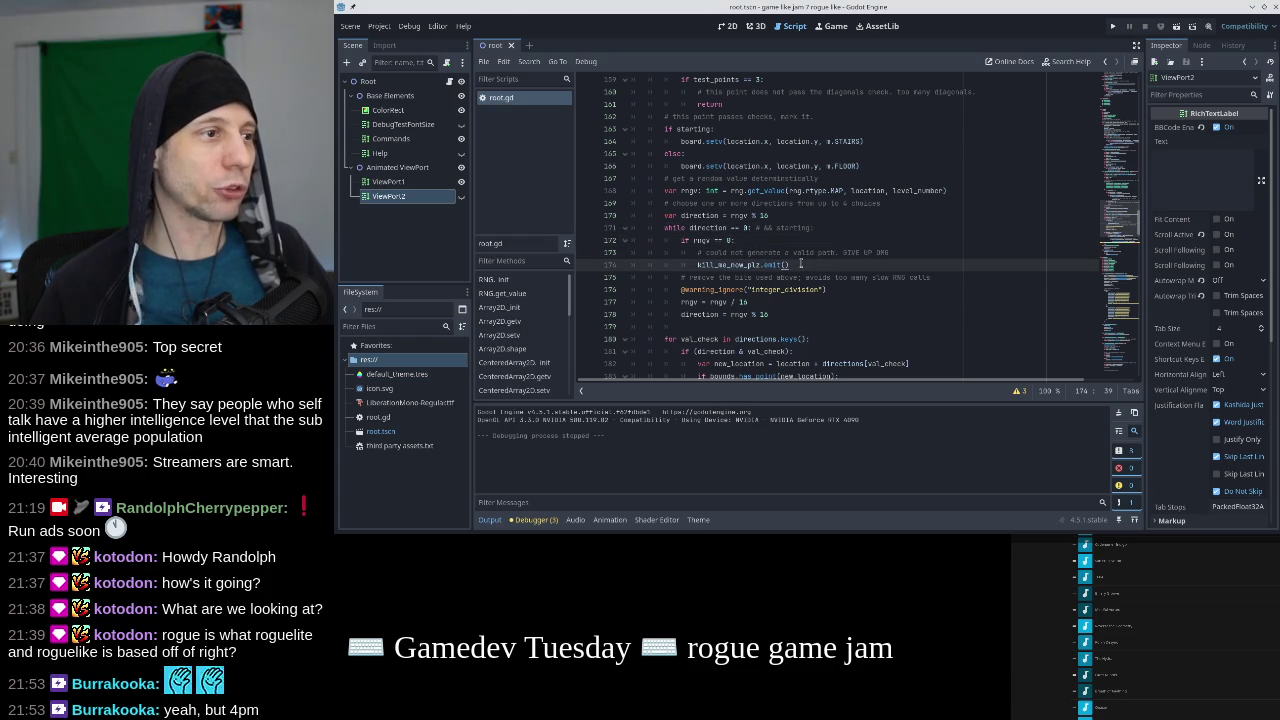
{"action": "left_click", "coordinate": [898, 252]}
{"action": "type", "text": "DO NOT INFINITE LOOP PLS"}
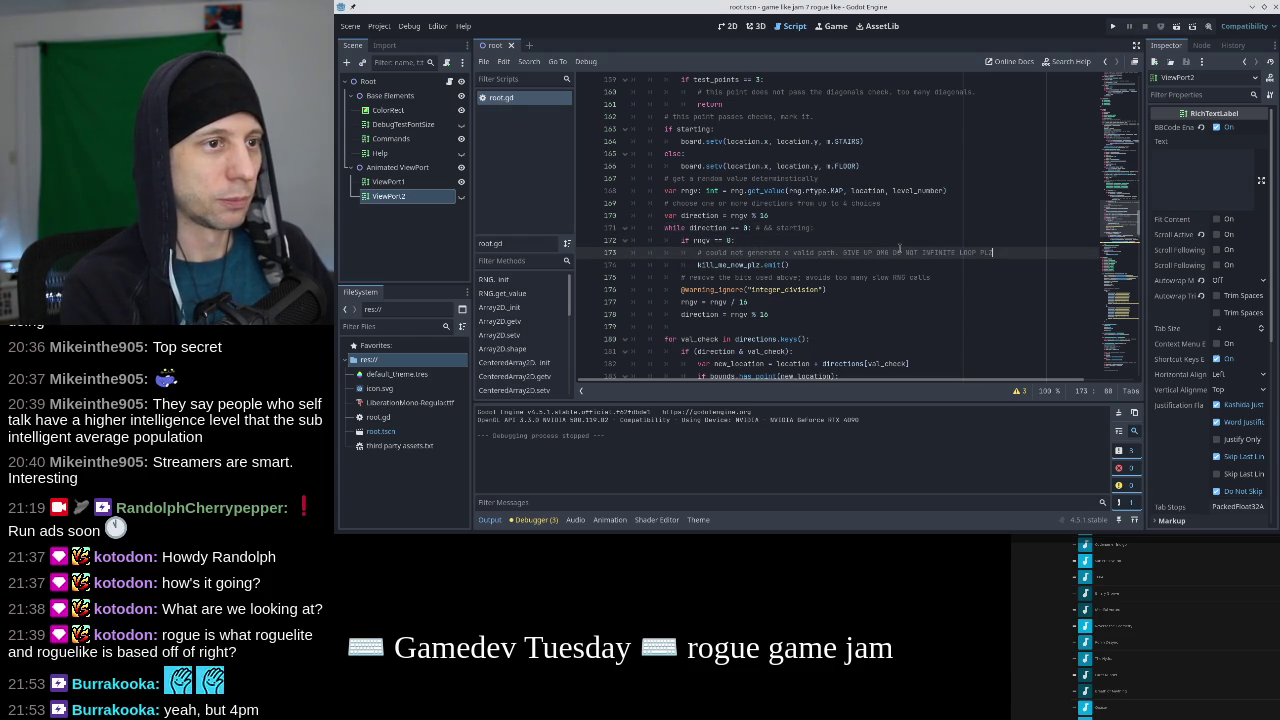
{"action": "key", "text": "Right"}
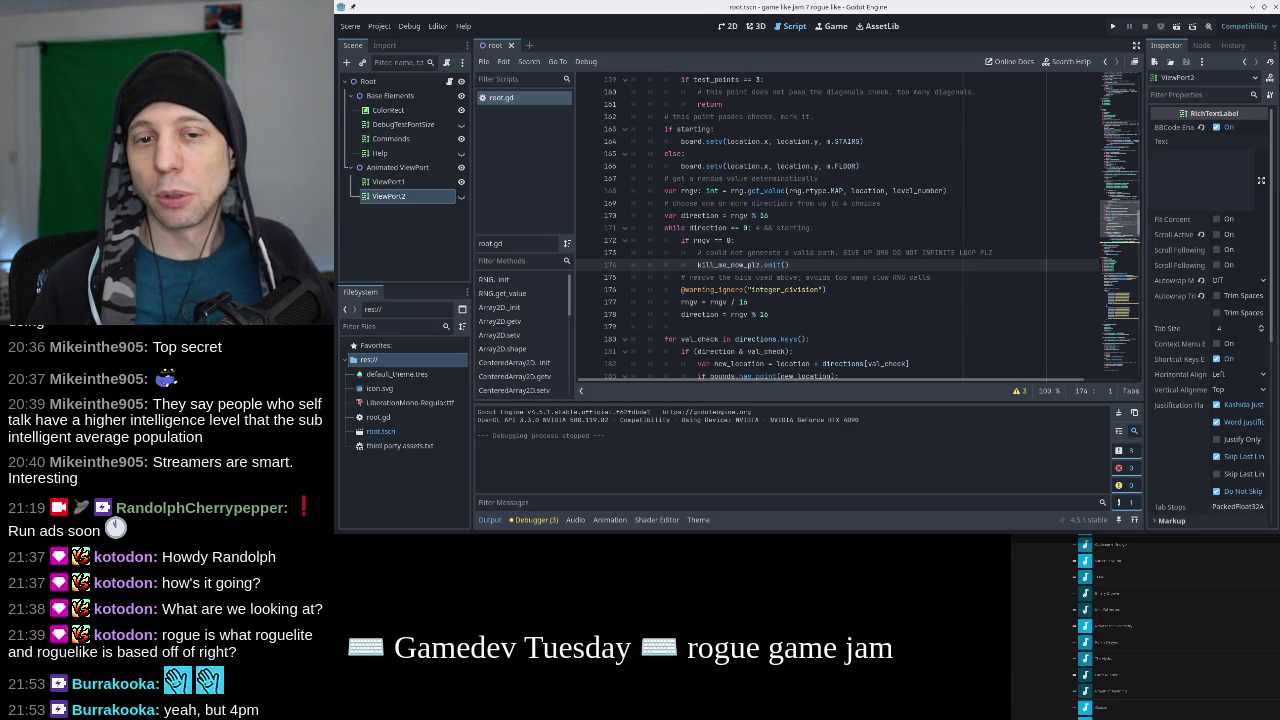
{"action": "mouse_move", "coordinate": [850, 193]}
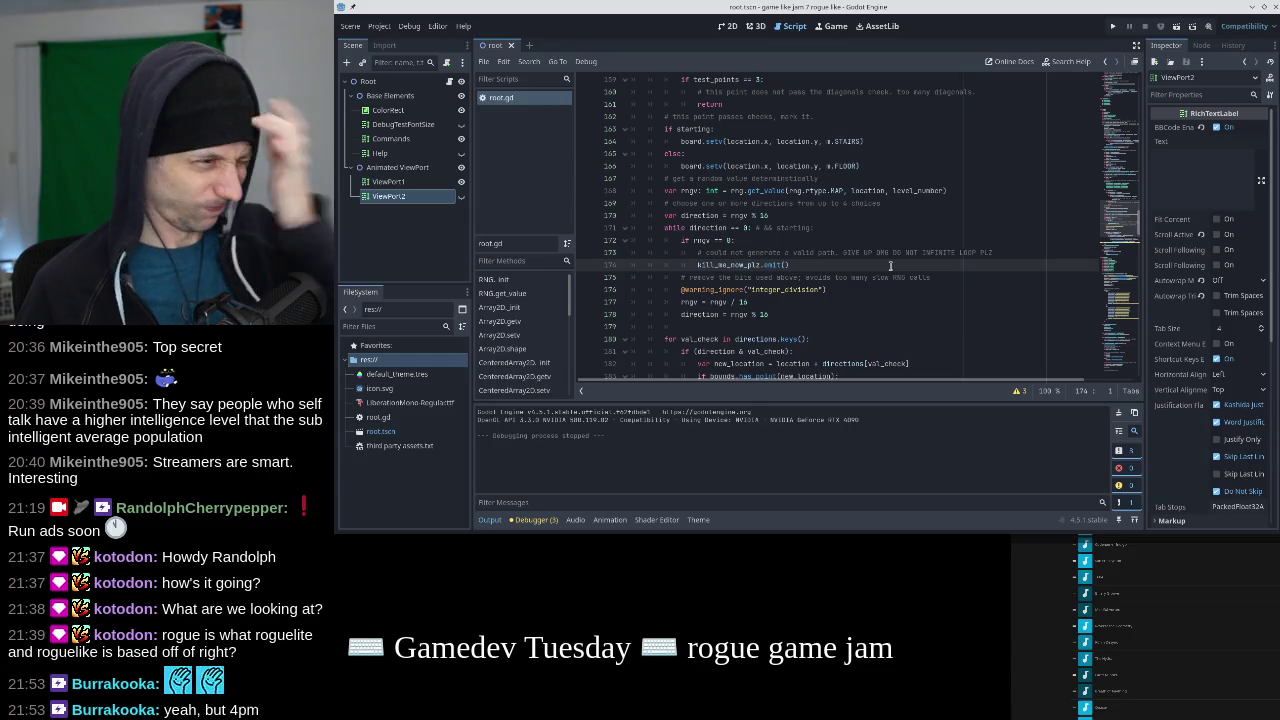
{"action": "scroll", "coordinate": [890, 266], "scroll_direction": "down", "scroll_amount": 3}
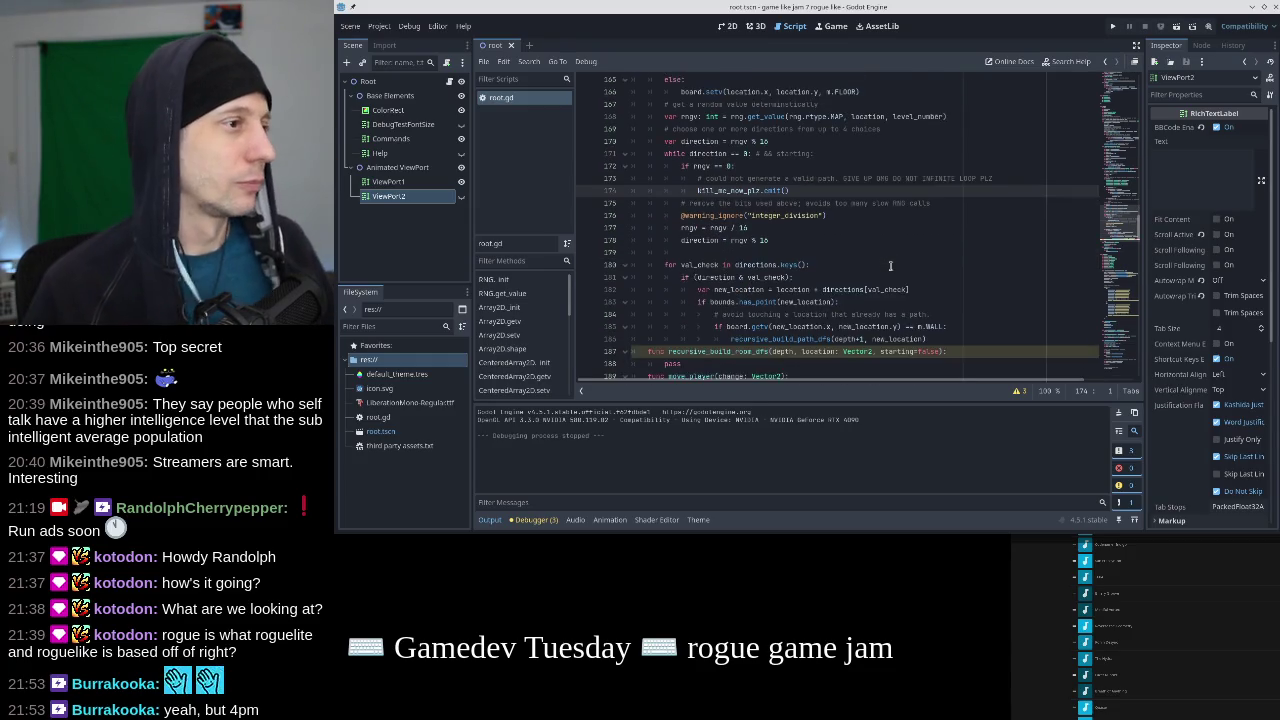
Comment out the func recursive_build_room_dfs declaration and its pass line with Ctrl+K.
{"action": "left_click", "coordinate": [949, 315]}
{"action": "left_click", "coordinate": [952, 327]}
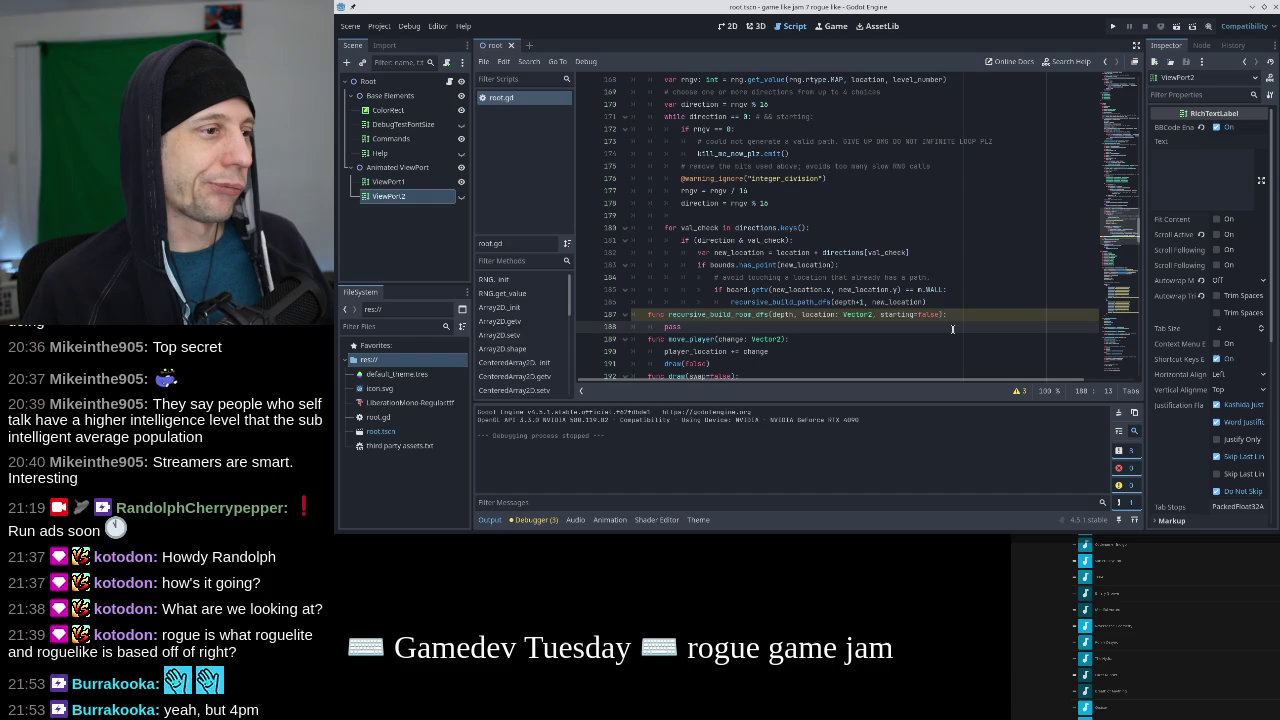
{"action": "left_click", "coordinate": [949, 302]}
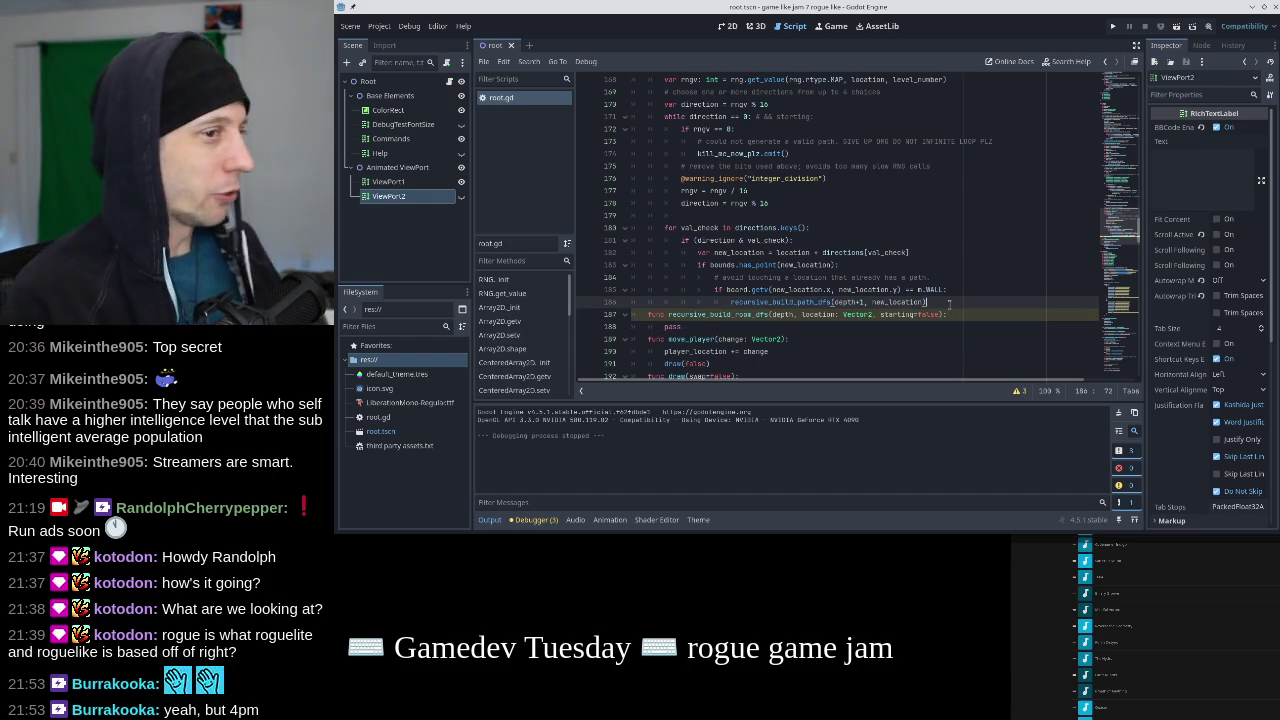
{"action": "key", "text": "Right"}
{"action": "key", "text": "End"}
{"action": "key", "text": "ctrl+k"}
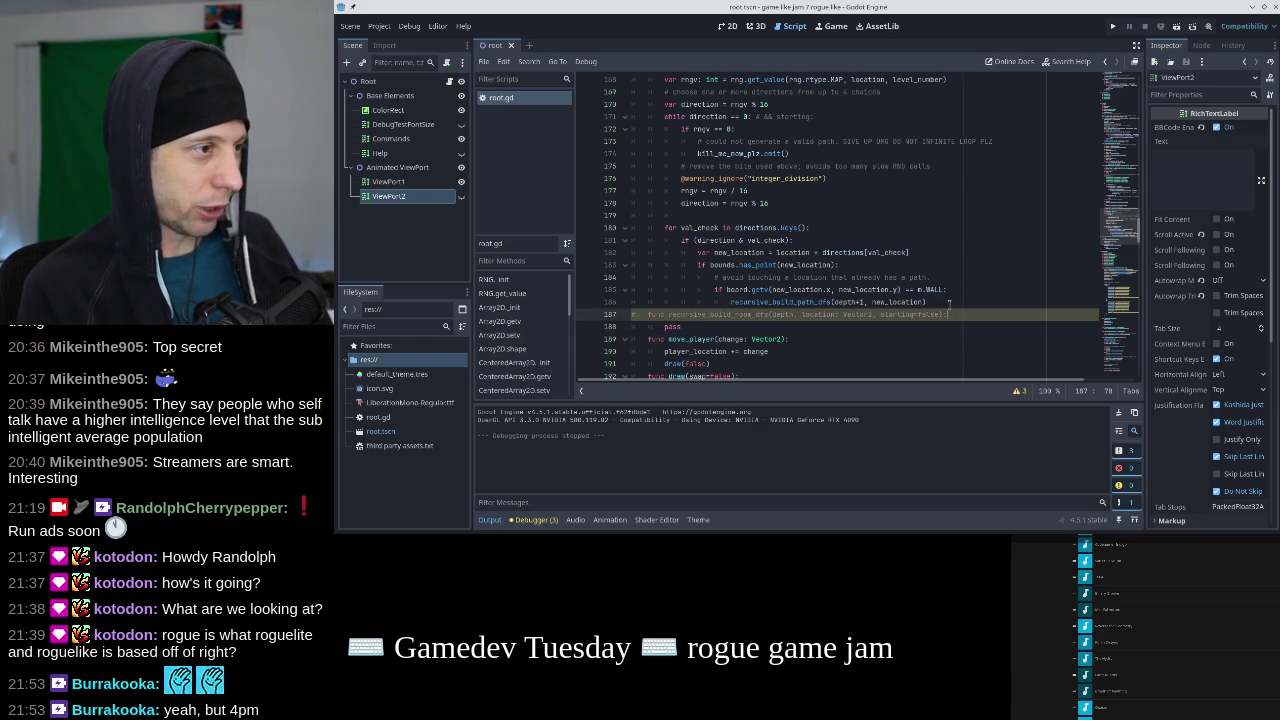
{"action": "key", "text": "Down"}
{"action": "key", "text": "ctrl+k"}
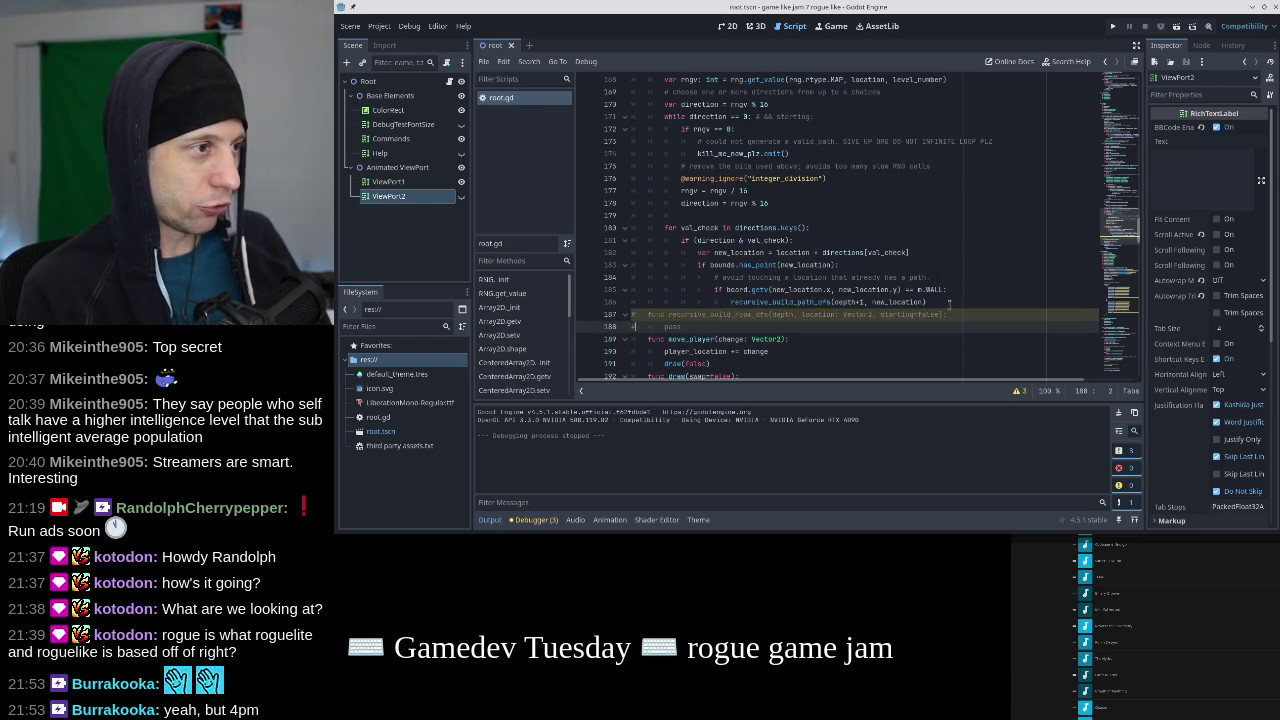
{"action": "key", "text": "Up"}
{"action": "key", "text": "Up"}
{"action": "key", "text": "Up"}
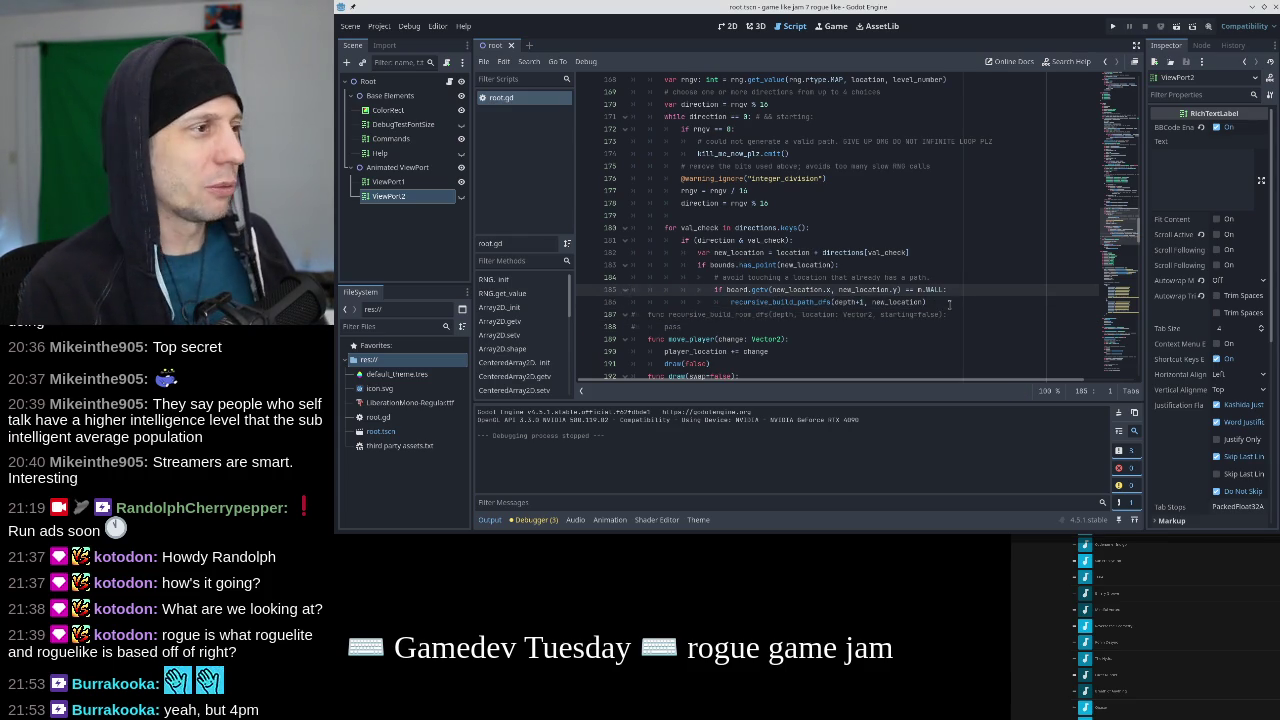
{"action": "key", "text": "Up"}
{"action": "key", "text": "Up"}
{"action": "key", "text": "Up"}
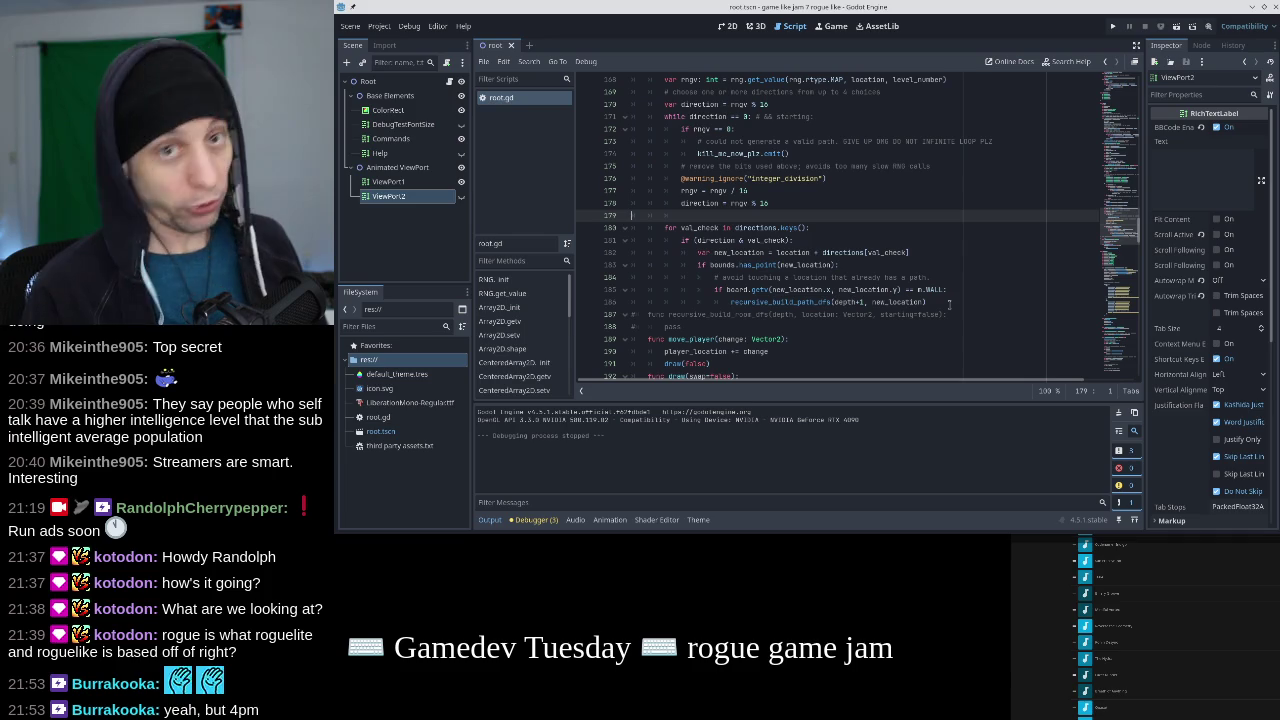
{"action": "key", "text": "alt+Tab"}
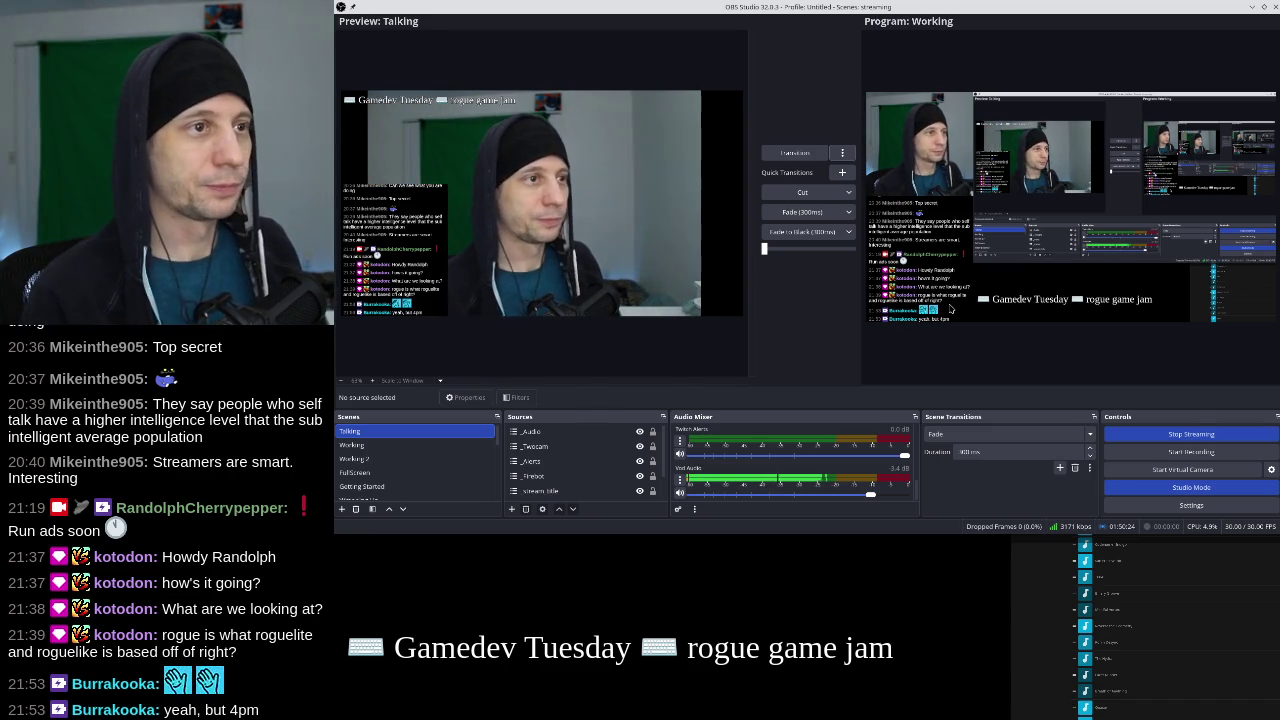
{"action": "key", "text": "alt+Tab"}
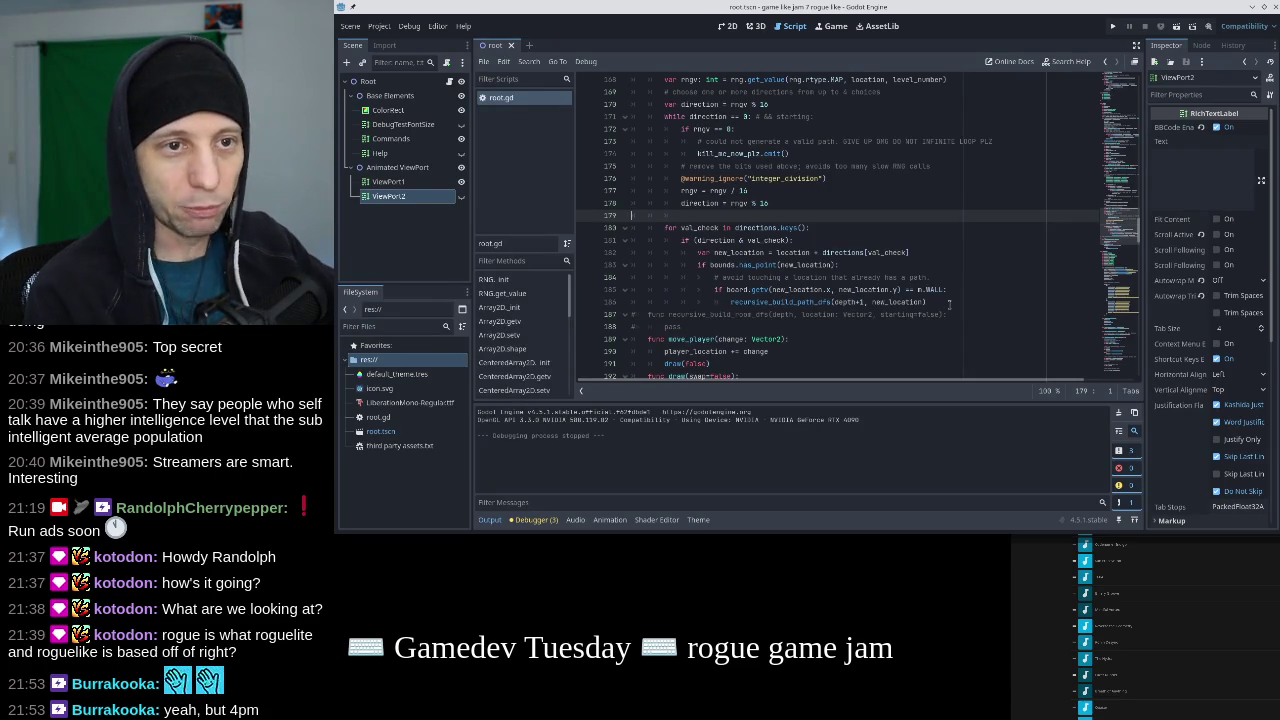
{"action": "key", "text": "Home"}
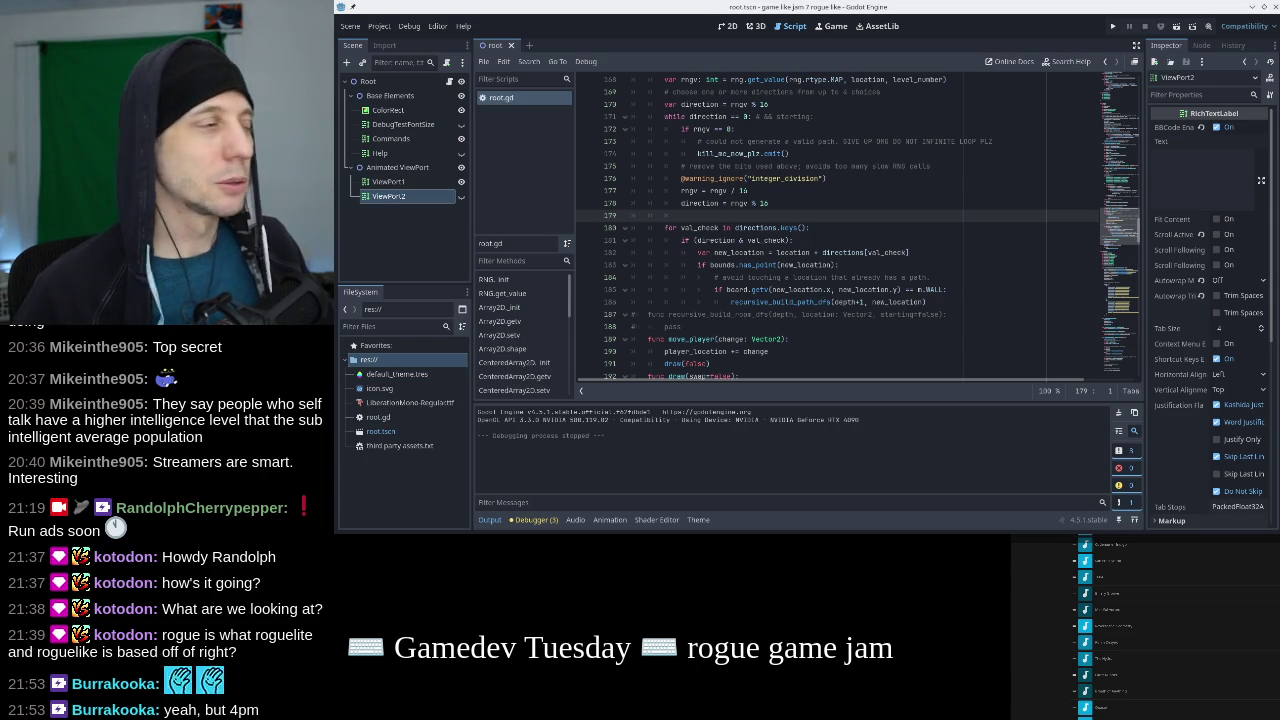
Delete blank line 179 between the direction reroll and the val_check loop.
{"action": "left_click", "coordinate": [836, 240]}
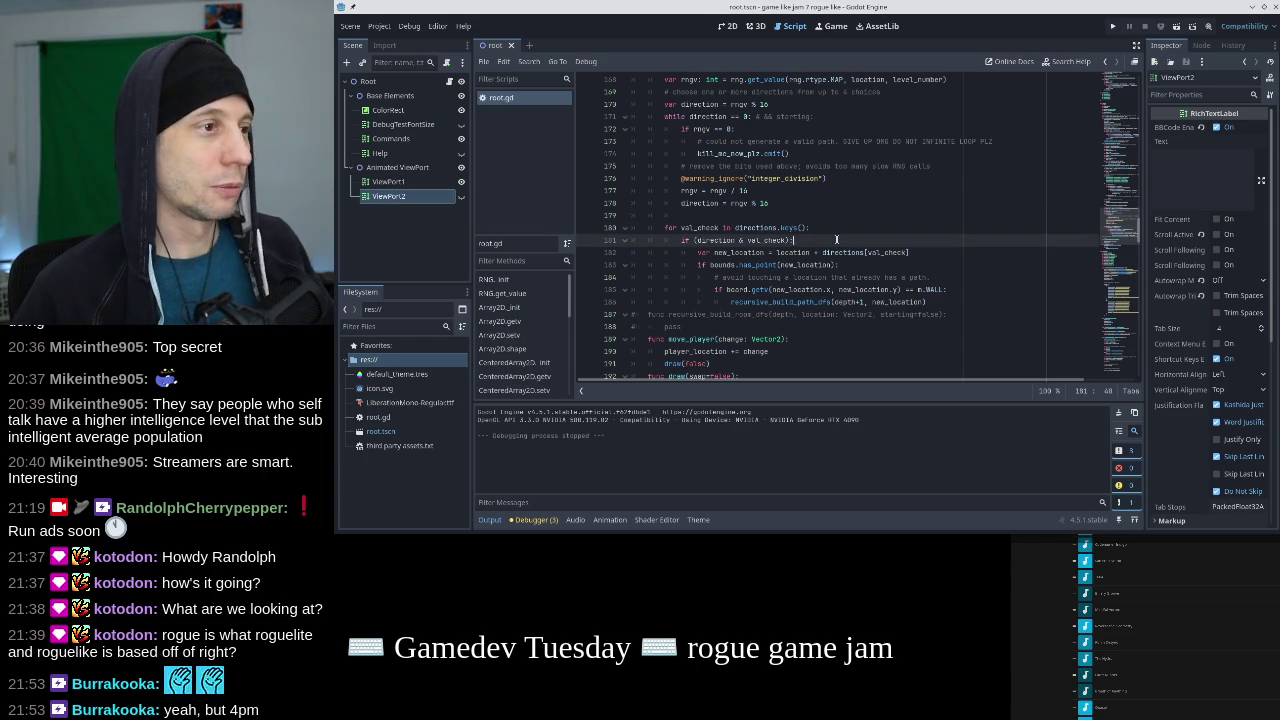
{"action": "key", "text": "Up"}
{"action": "key", "text": "Up"}
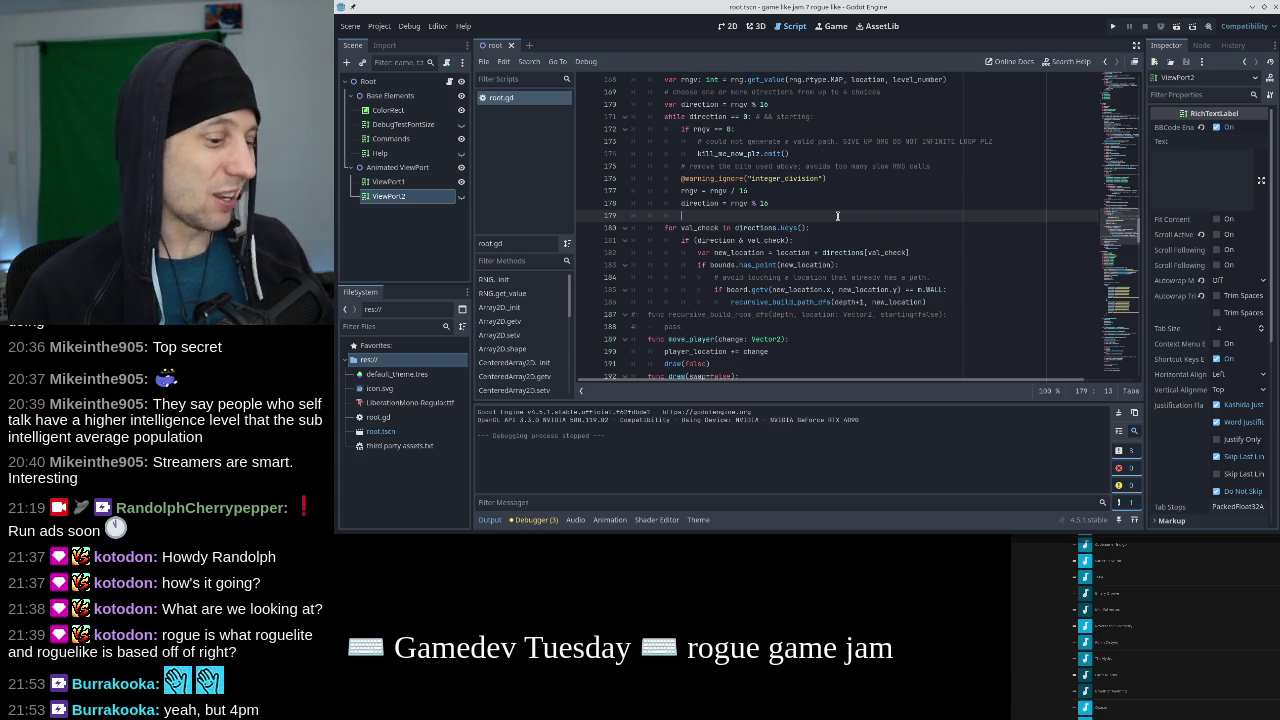
{"action": "key", "text": "ctrl+shift+k"}
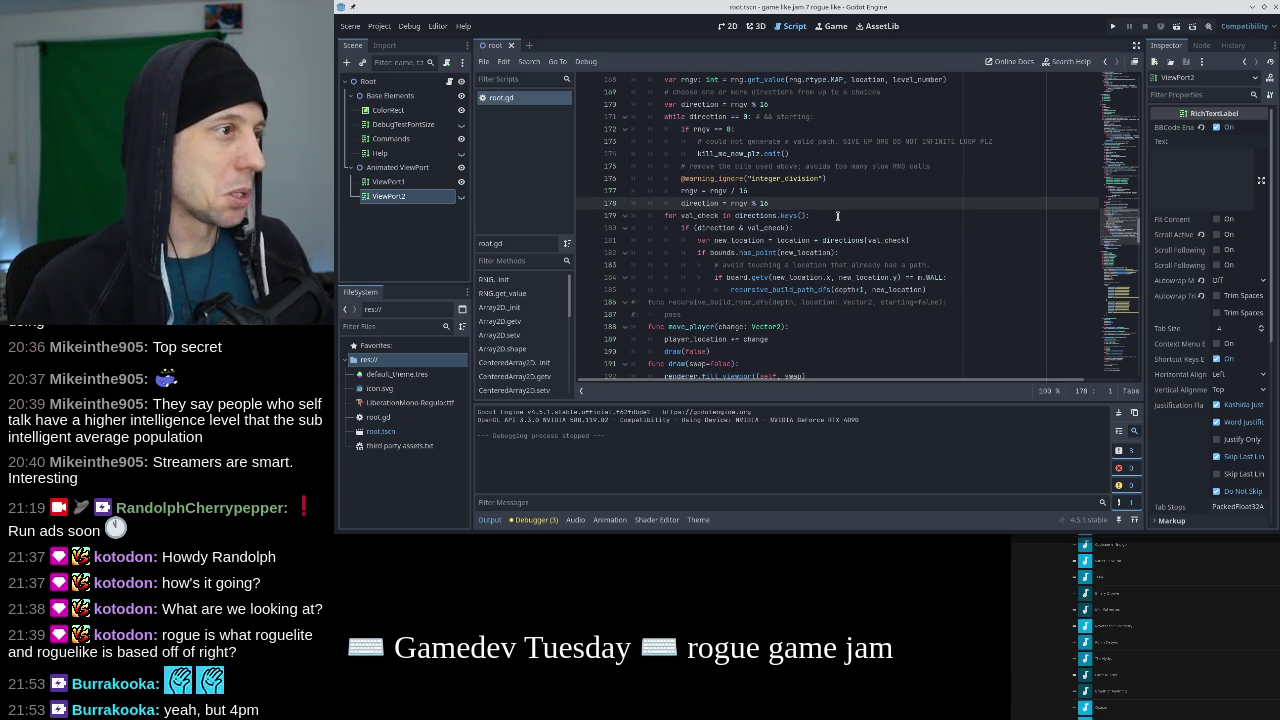
{"action": "scroll", "coordinate": [837, 215], "scroll_direction": "up", "scroll_amount": 2}
{"action": "scroll", "coordinate": [837, 215], "scroll_direction": "down", "scroll_amount": 3}
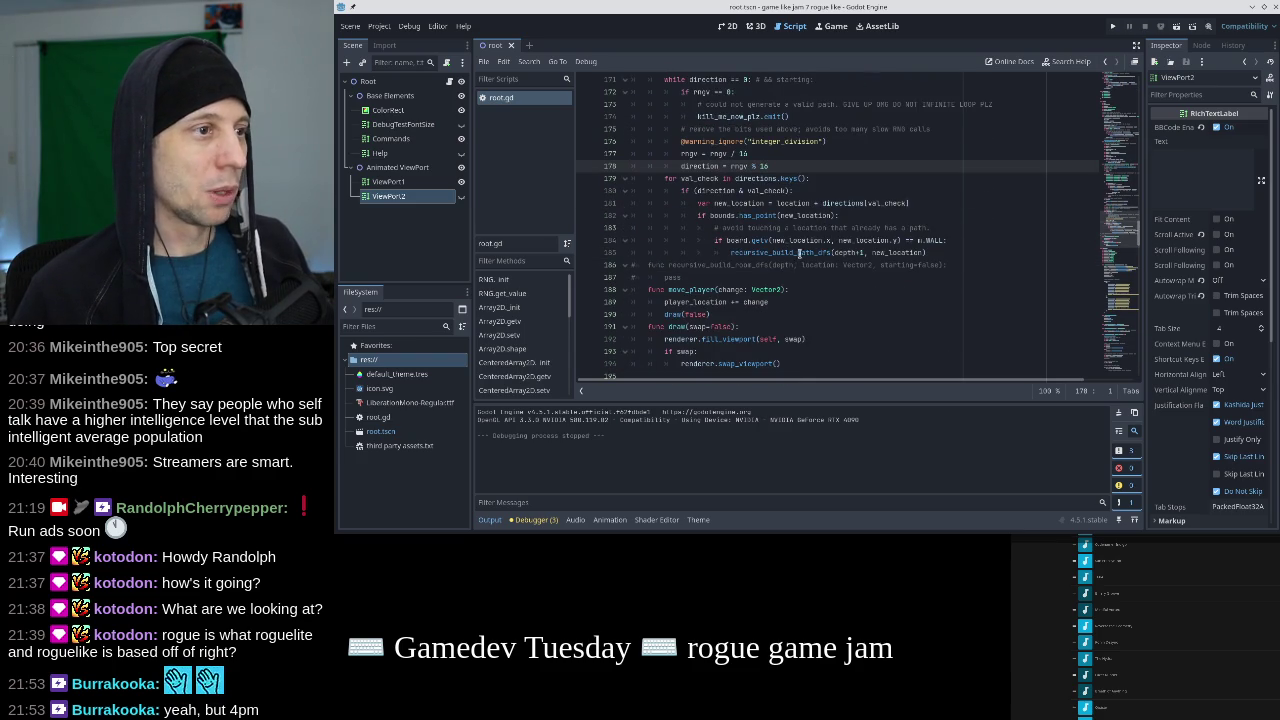
{"action": "scroll", "coordinate": [822, 130], "scroll_direction": "up", "scroll_amount": 6}
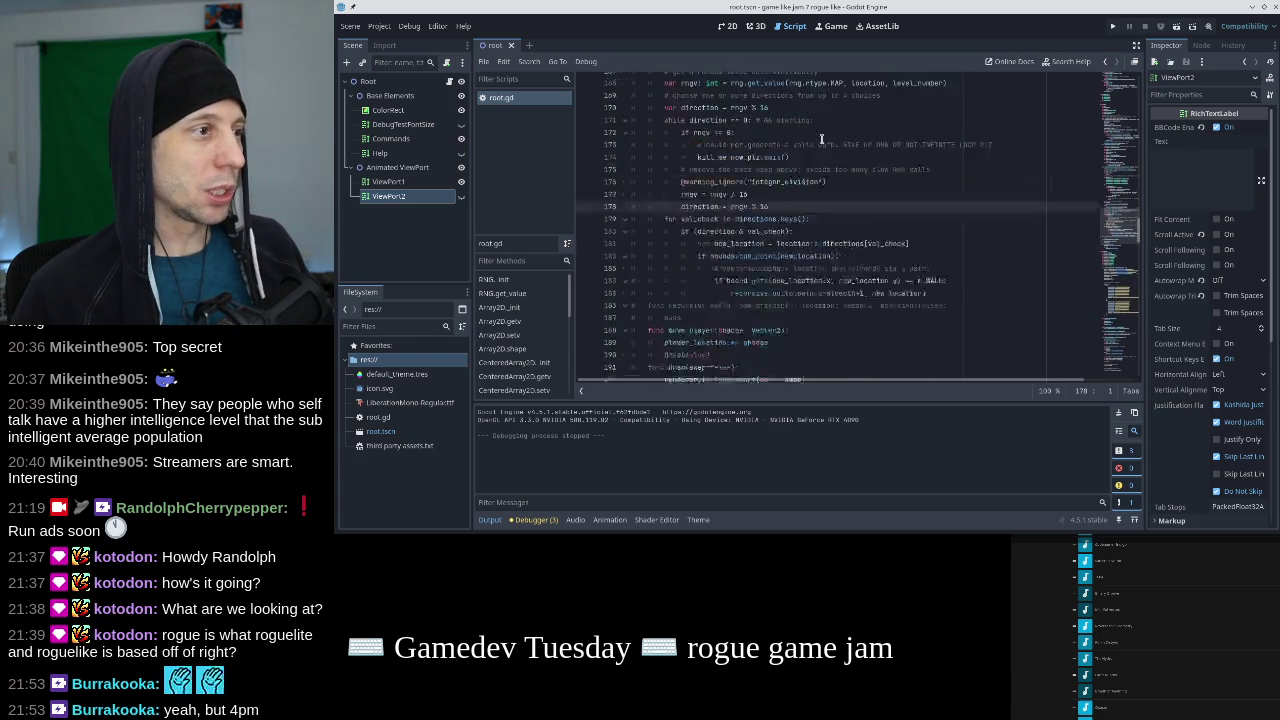
{"action": "scroll", "coordinate": [822, 139], "scroll_direction": "up", "scroll_amount": 2}
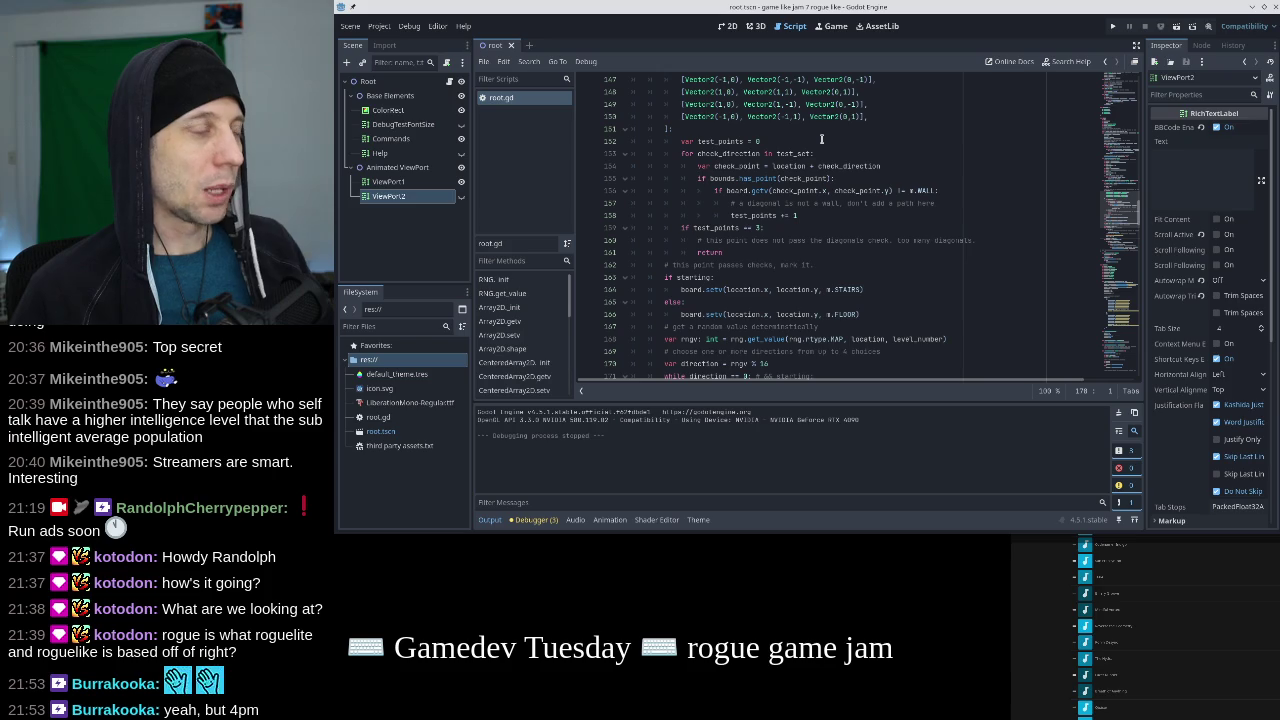
Test-run the dungeon generator and stop the game.
{"action": "left_click", "coordinate": [1121, 28]}
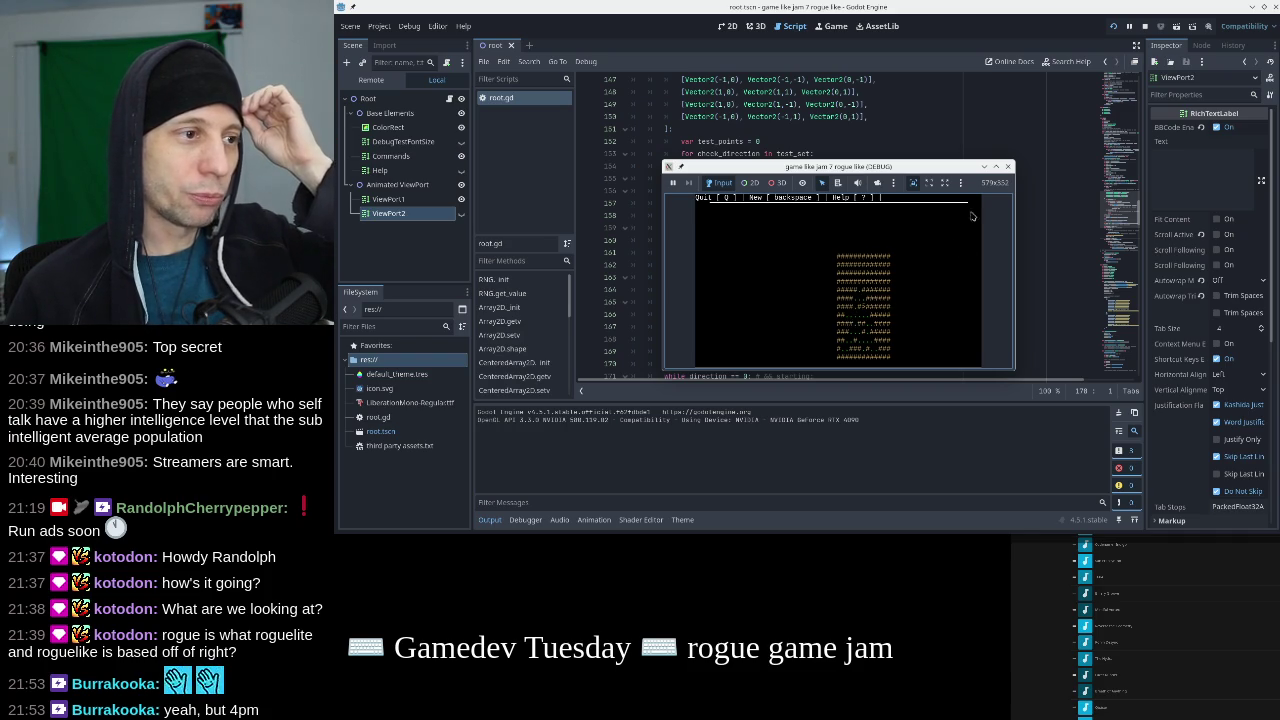
{"action": "key", "text": "q"}
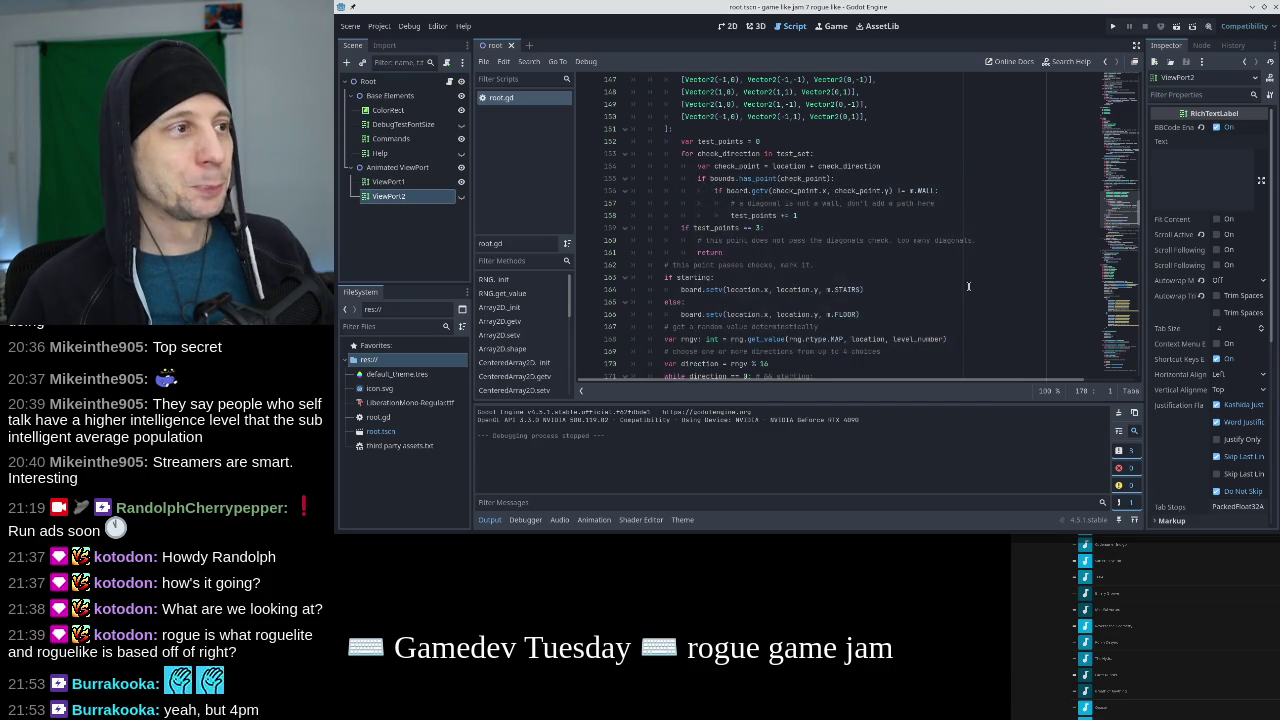
{"action": "scroll", "coordinate": [968, 286], "scroll_direction": "up", "scroll_amount": 4}
{"action": "scroll", "coordinate": [968, 286], "scroll_direction": "down", "scroll_amount": 11}
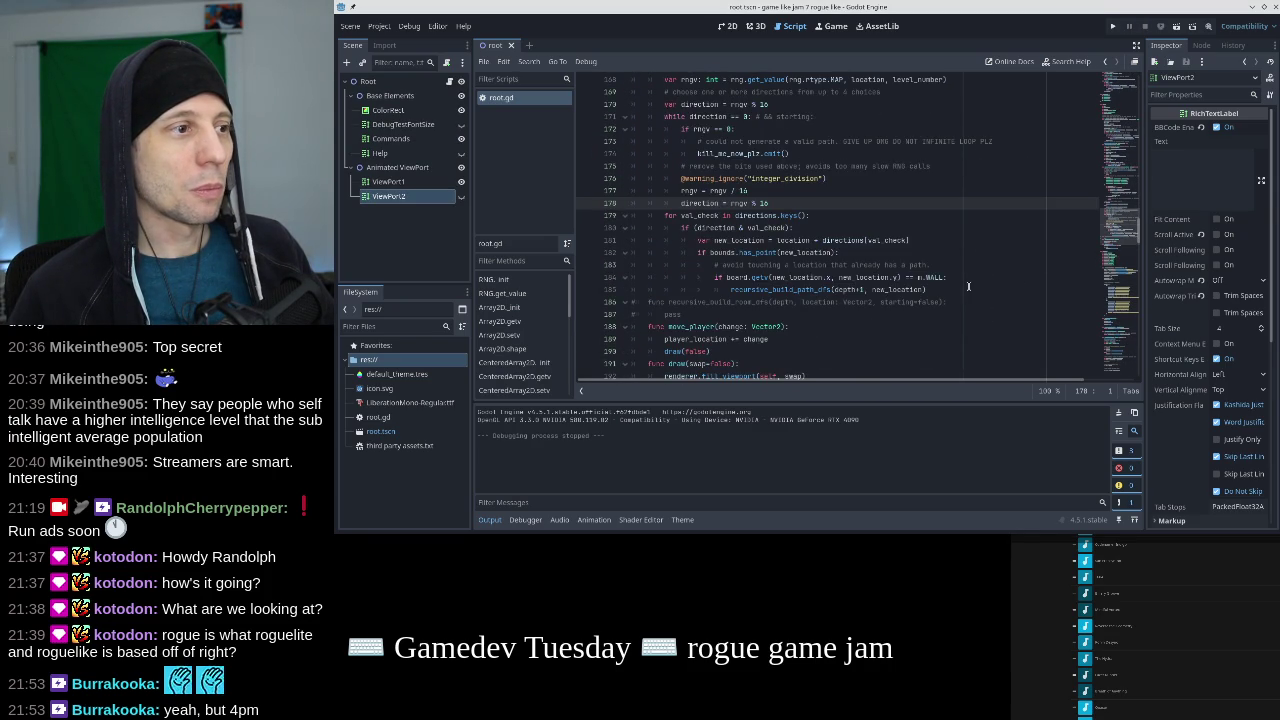
Toggle the comment on the recursive_build_room_dfs line, leaving it uncommented.
{"action": "left_click", "coordinate": [966, 302]}
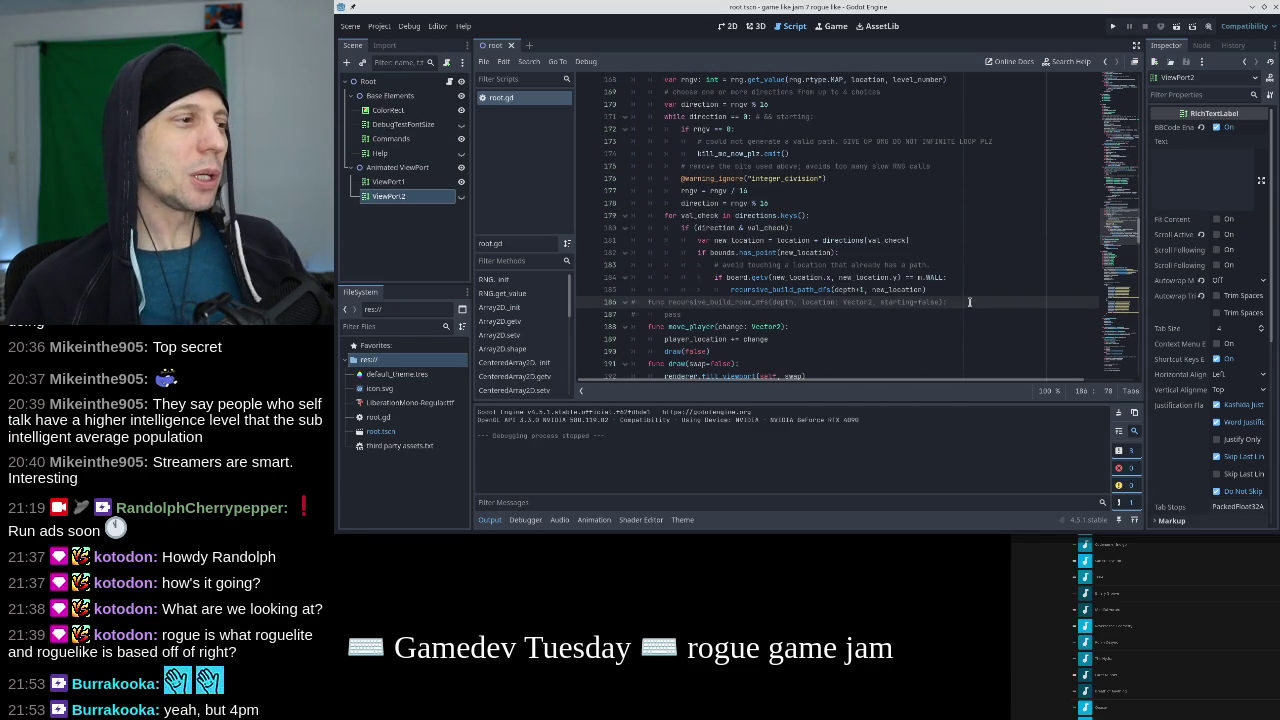
{"action": "key", "text": "Home"}
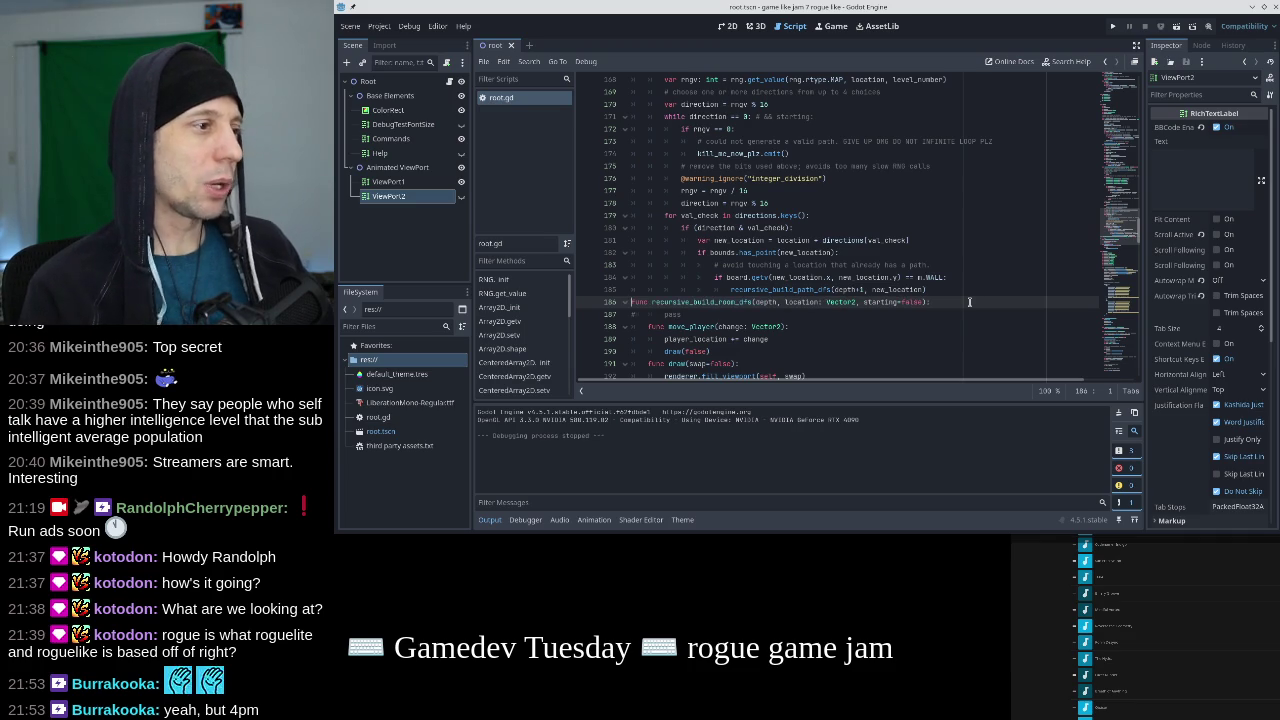
{"action": "key", "text": "ctrl+k"}
{"action": "key", "text": "Down"}
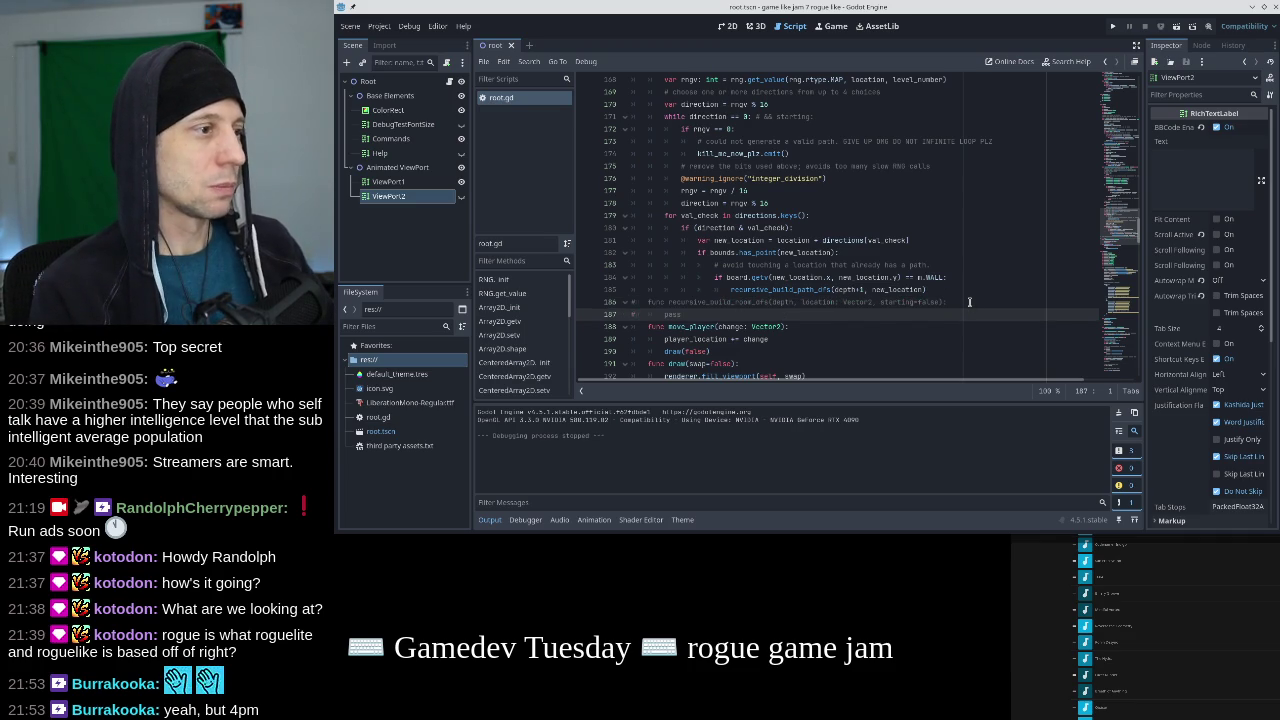
{"action": "key", "text": "ctrl+z"}
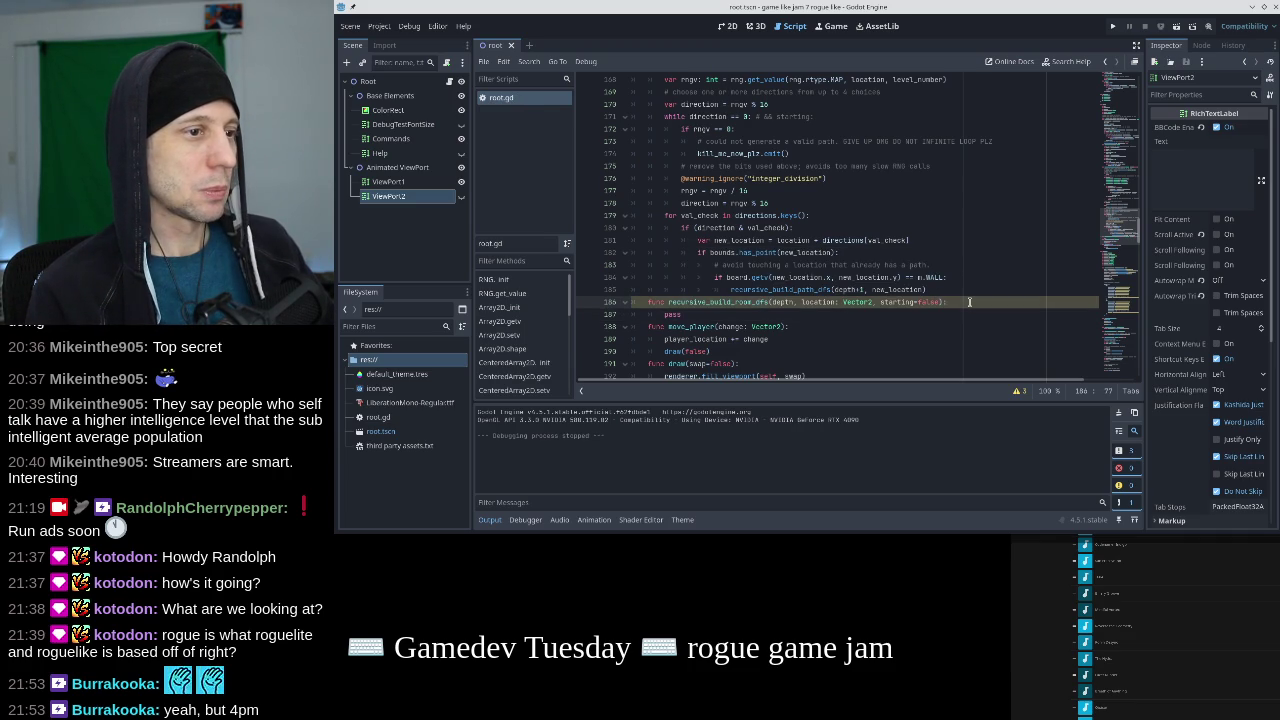
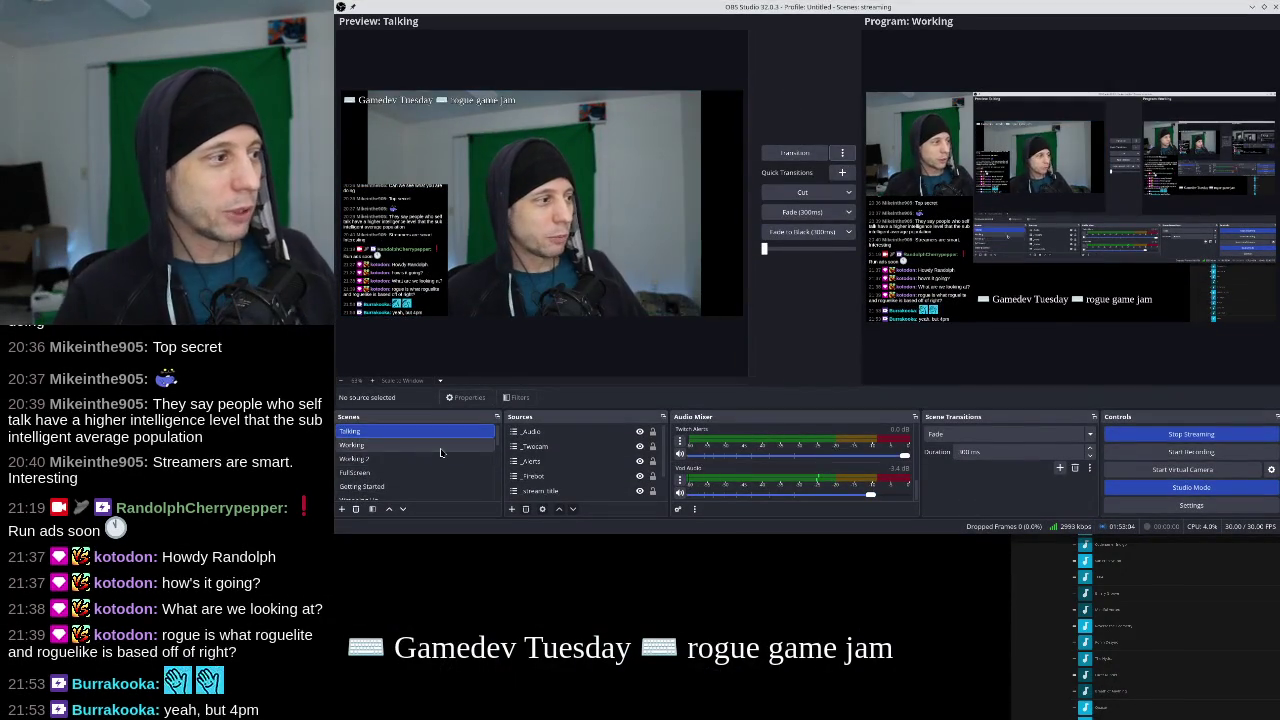
Preview the Getting Started, _Starting, Working 2, FullScreen, Wrapping Up and Talking scenes.
{"action": "scroll", "coordinate": [440, 453], "scroll_direction": "down", "scroll_amount": 3}
{"action": "scroll", "coordinate": [440, 453], "scroll_direction": "up", "scroll_amount": 3}
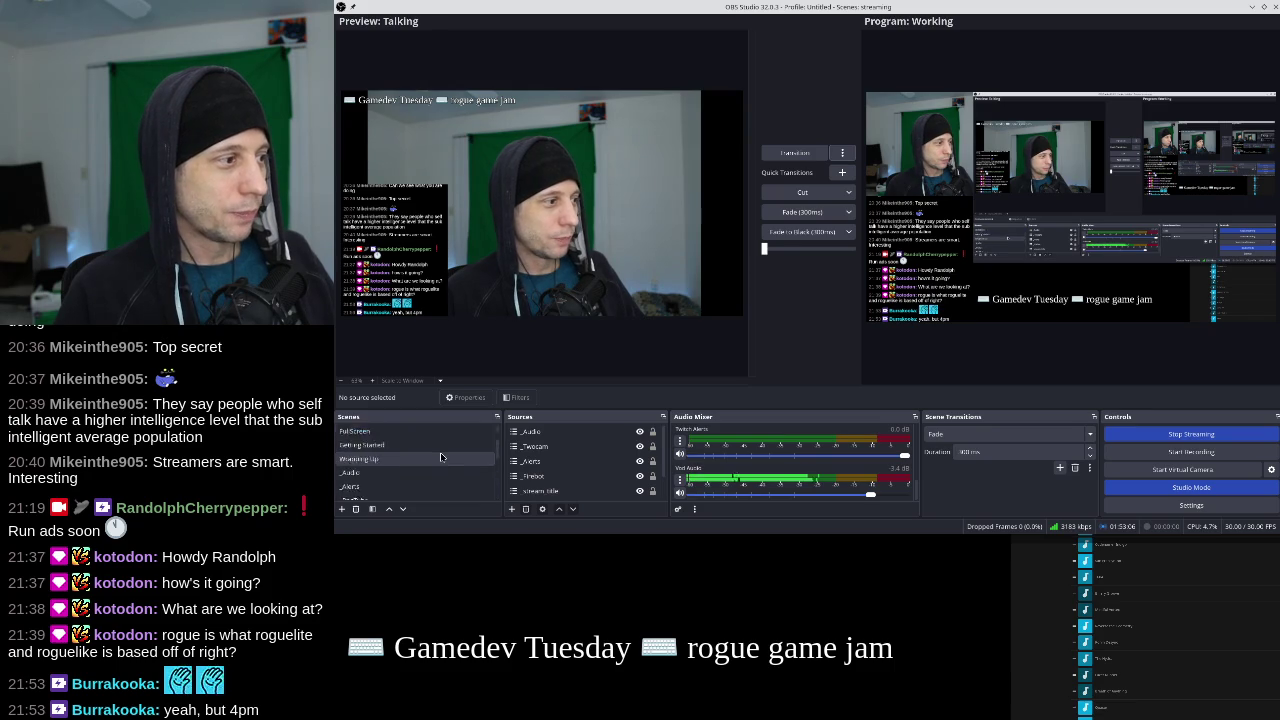
{"action": "scroll", "coordinate": [441, 457], "scroll_direction": "down", "scroll_amount": 3}
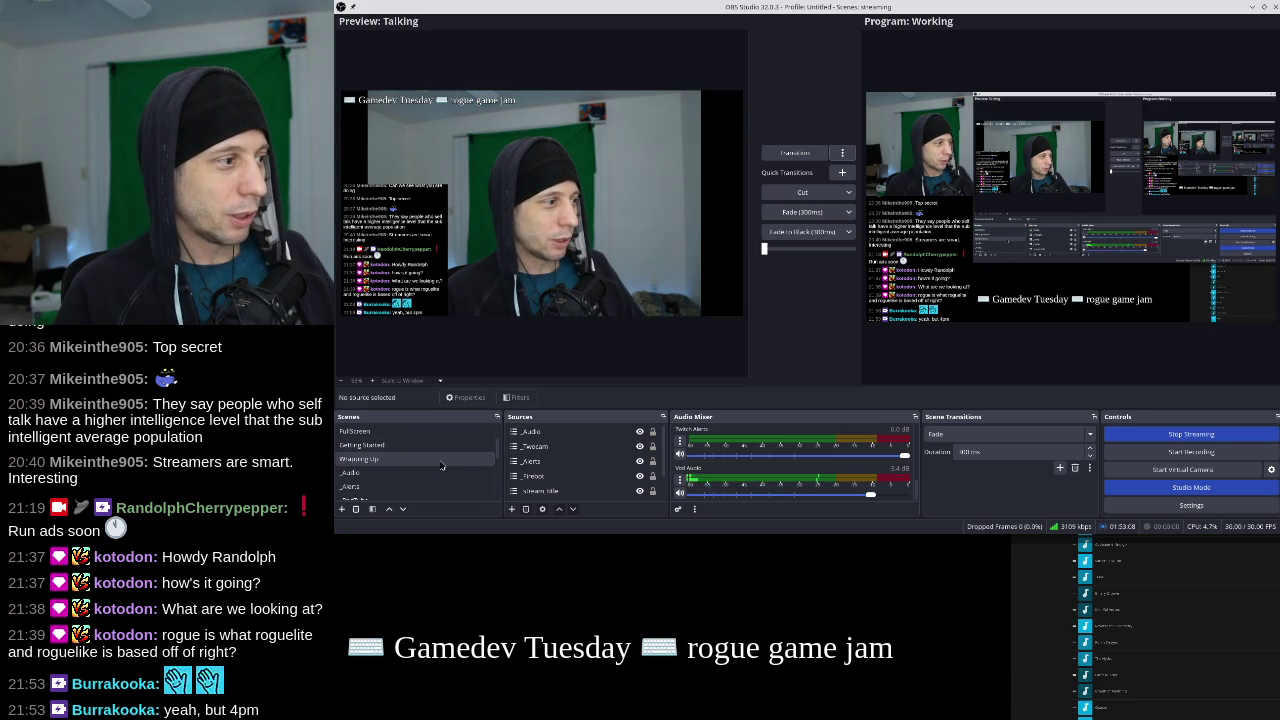
{"action": "left_click", "coordinate": [442, 448]}
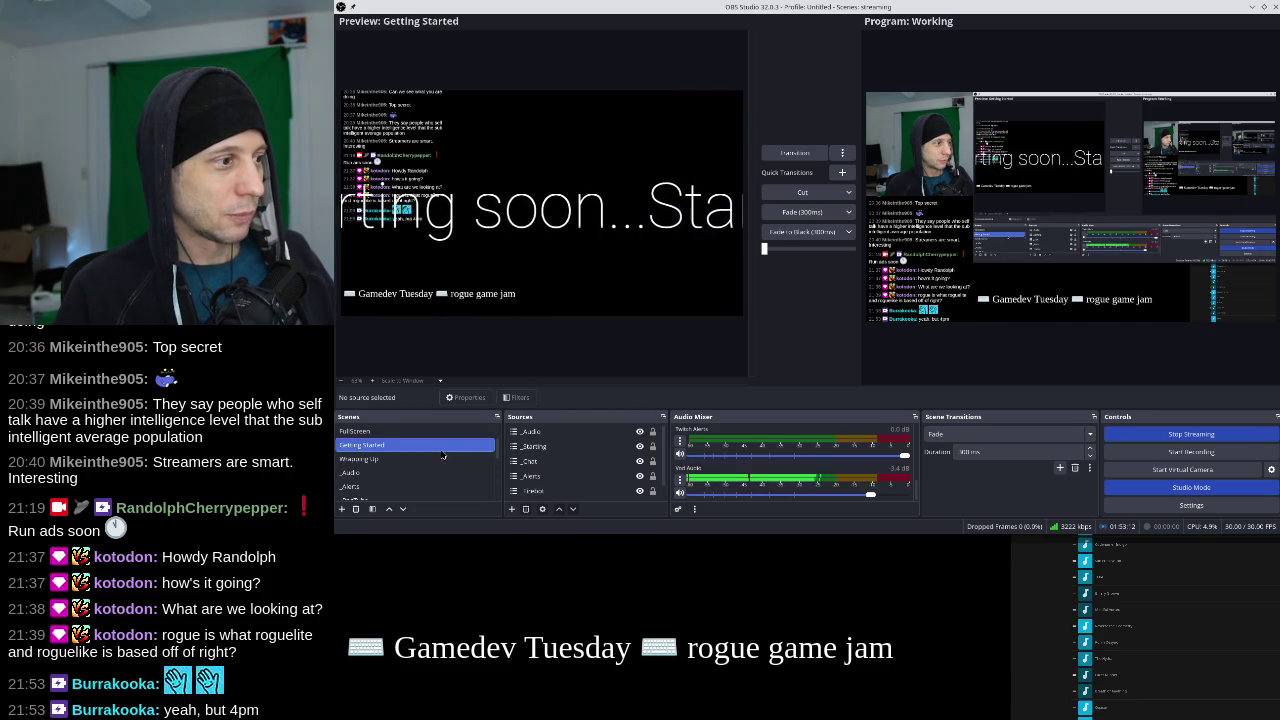
{"action": "scroll", "coordinate": [471, 450], "scroll_direction": "down", "scroll_amount": 3}
{"action": "left_click", "coordinate": [457, 447]}
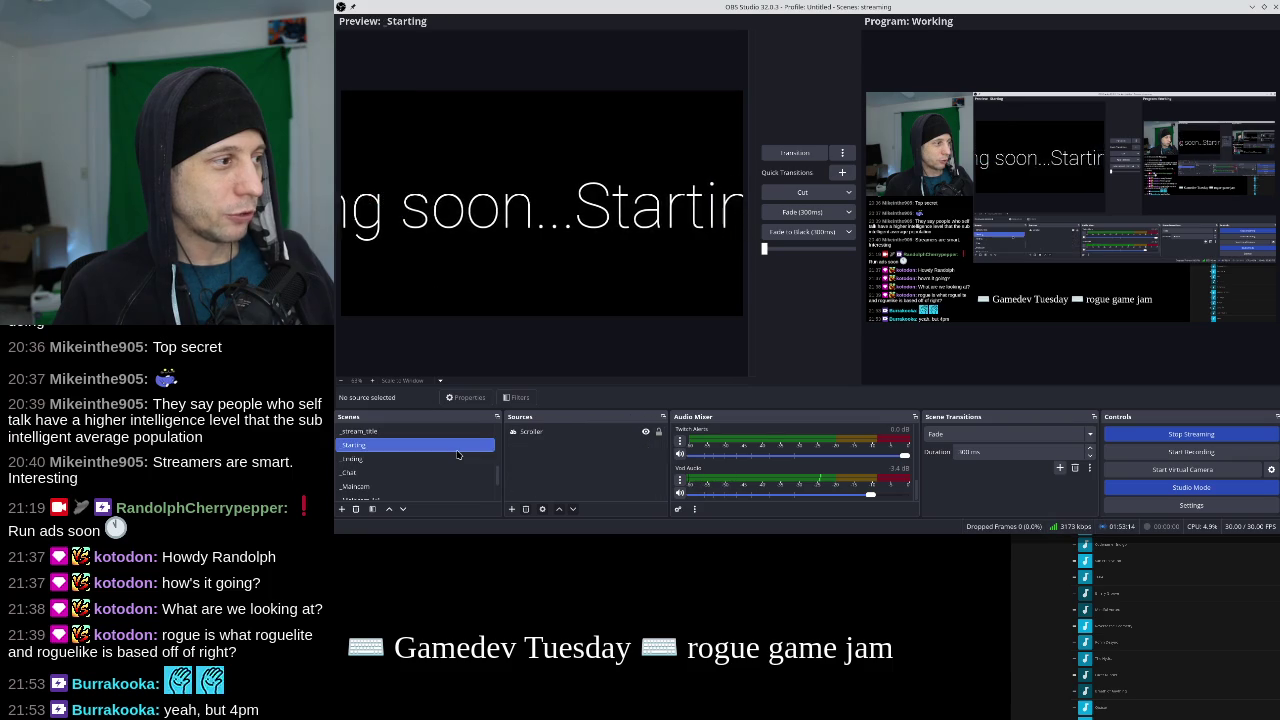
{"action": "scroll", "coordinate": [457, 455], "scroll_direction": "up", "scroll_amount": 3}
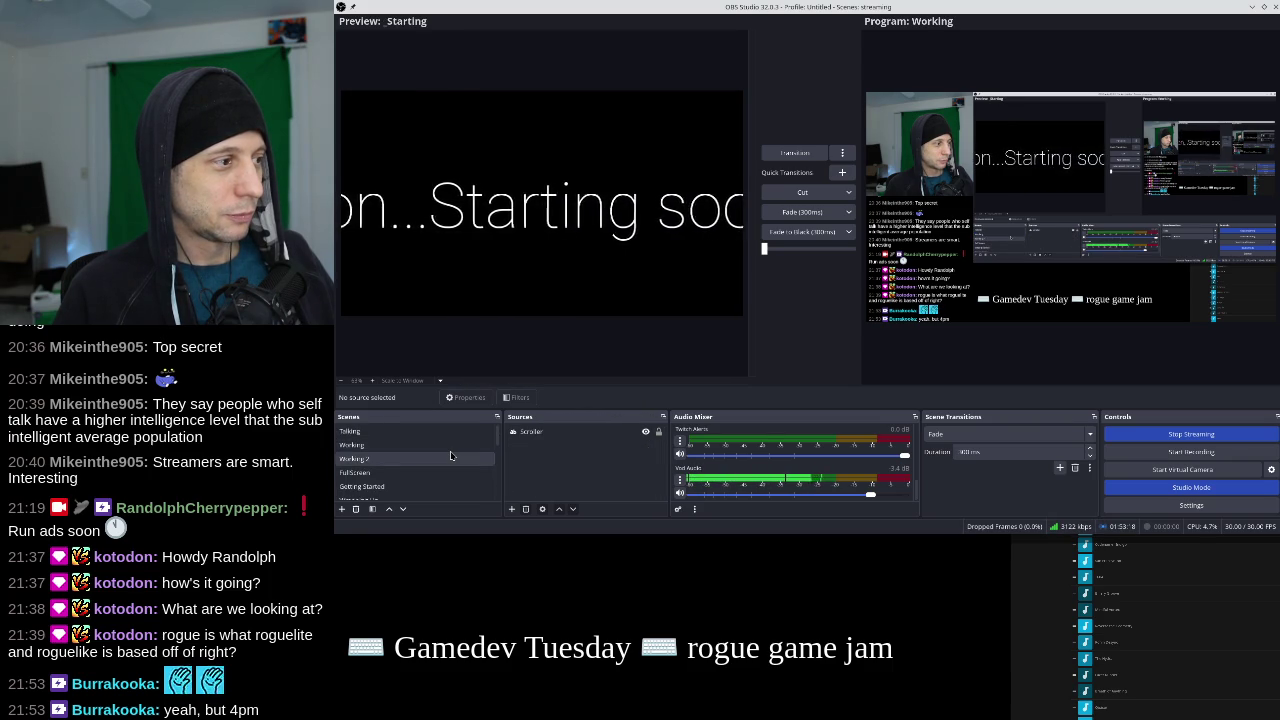
{"action": "left_click", "coordinate": [450, 456]}
{"action": "left_click", "coordinate": [450, 467]}
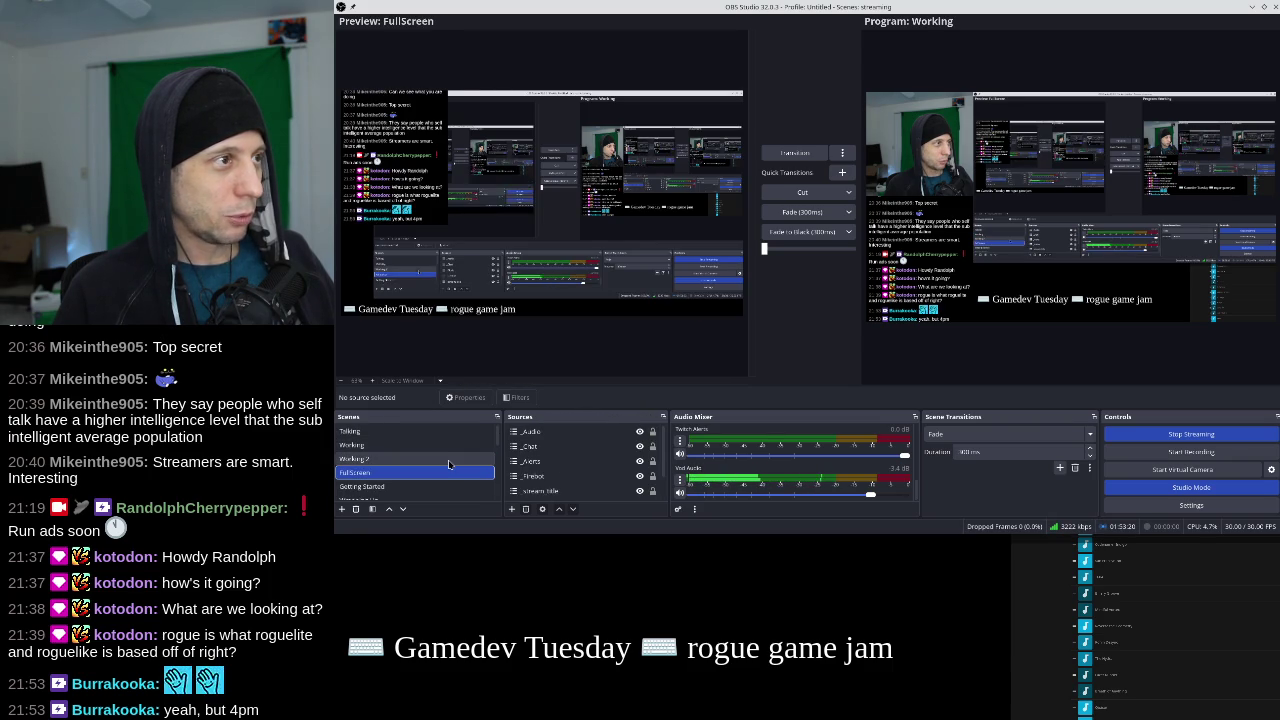
{"action": "scroll", "coordinate": [449, 463], "scroll_direction": "down", "scroll_amount": 1}
{"action": "left_click", "coordinate": [446, 459]}
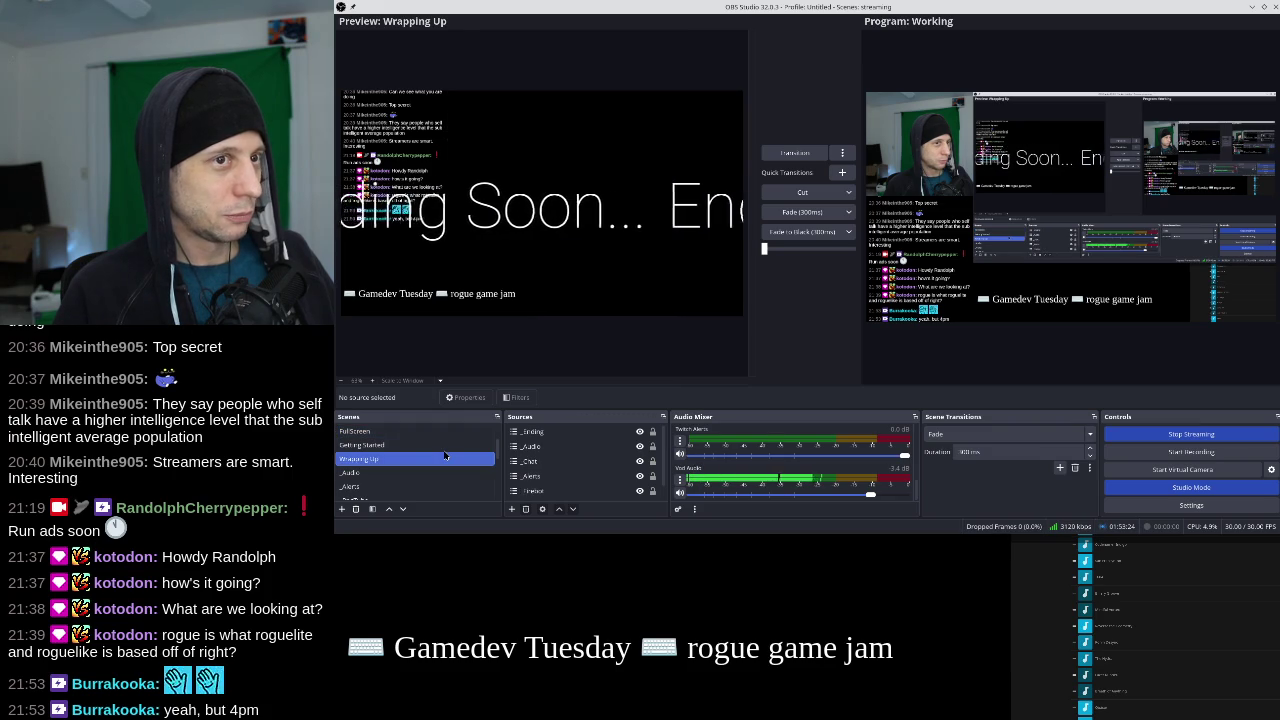
{"action": "scroll", "coordinate": [445, 455], "scroll_direction": "up", "scroll_amount": 1}
{"action": "left_click", "coordinate": [446, 431]}
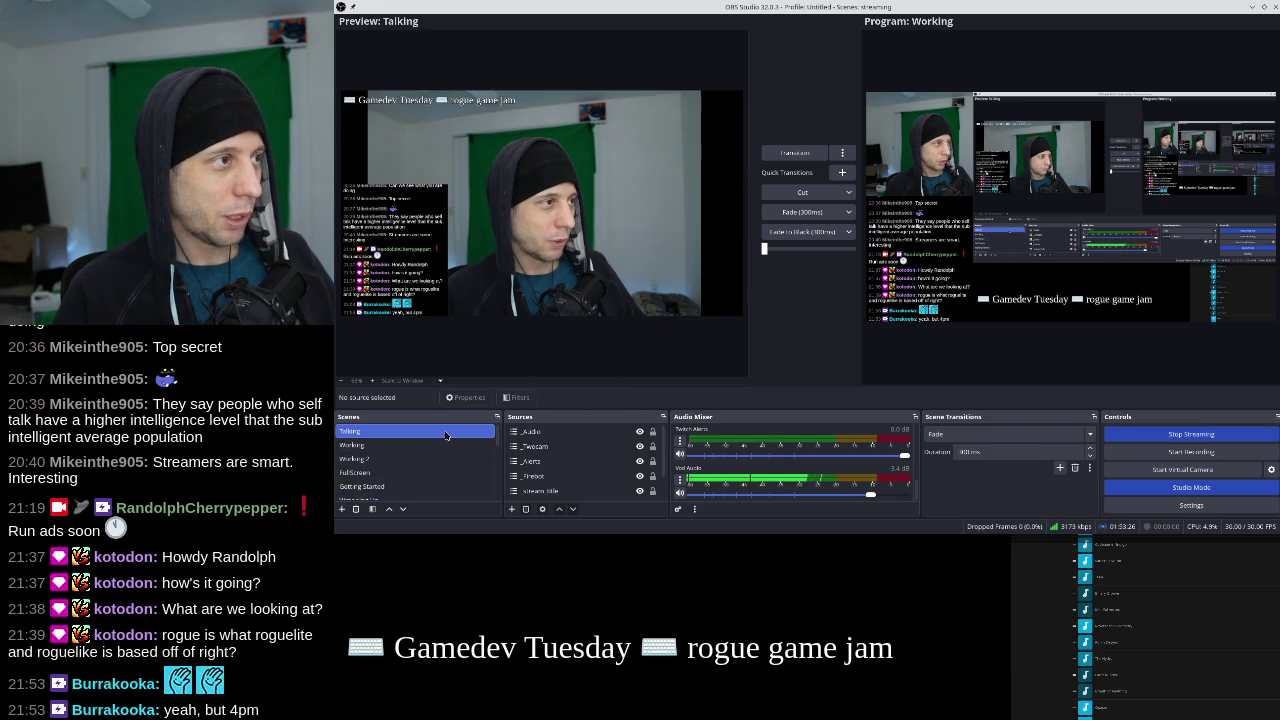
Step the preview between Working and Working 2, return to Talking, and transition it live.
{"action": "key", "text": "Down"}
{"action": "key", "text": "Down"}
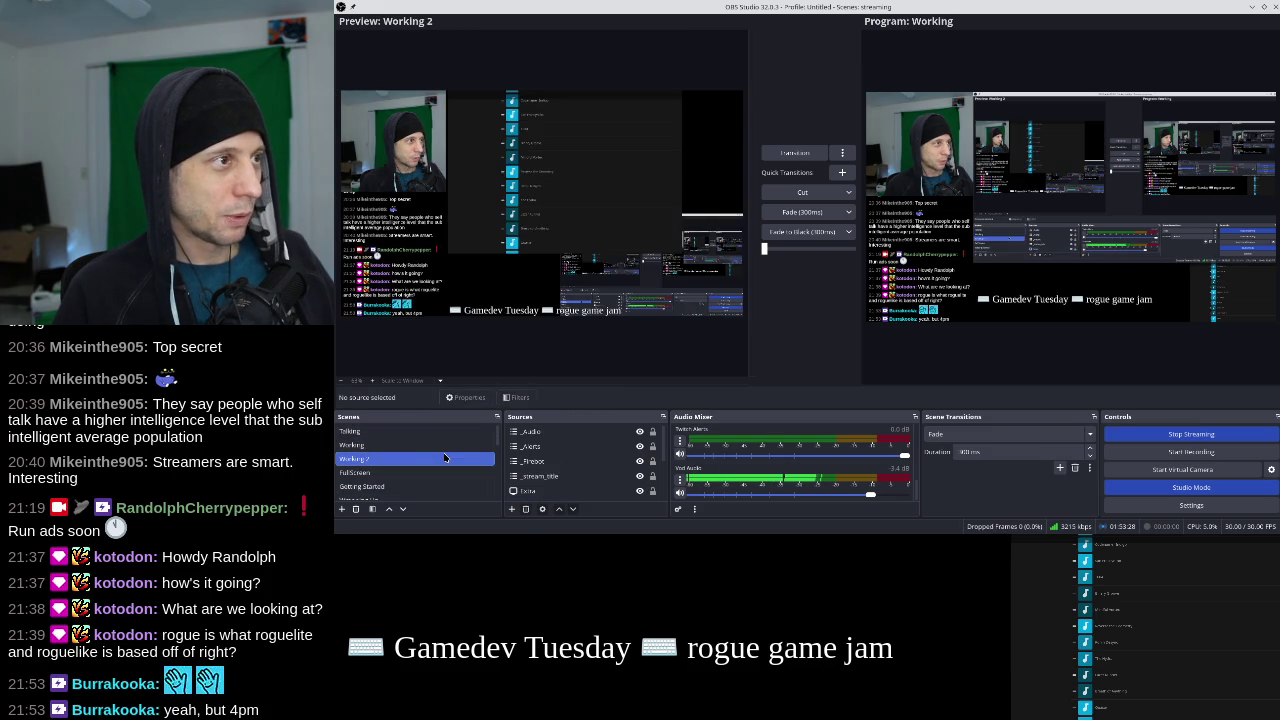
{"action": "key", "text": "Up"}
{"action": "key", "text": "Down"}
{"action": "key", "text": "Up"}
{"action": "key", "text": "Down"}
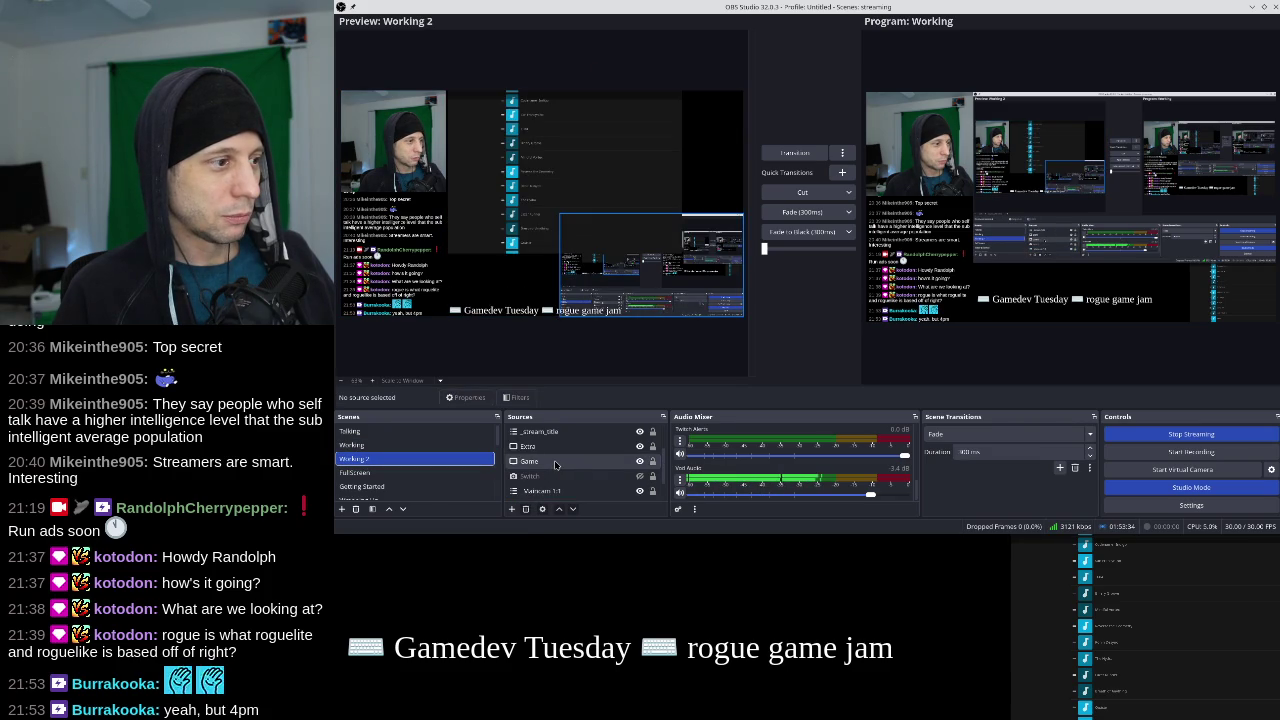
{"action": "key", "text": "Up"}
{"action": "key", "text": "Up"}
{"action": "left_click", "coordinate": [792, 153]}
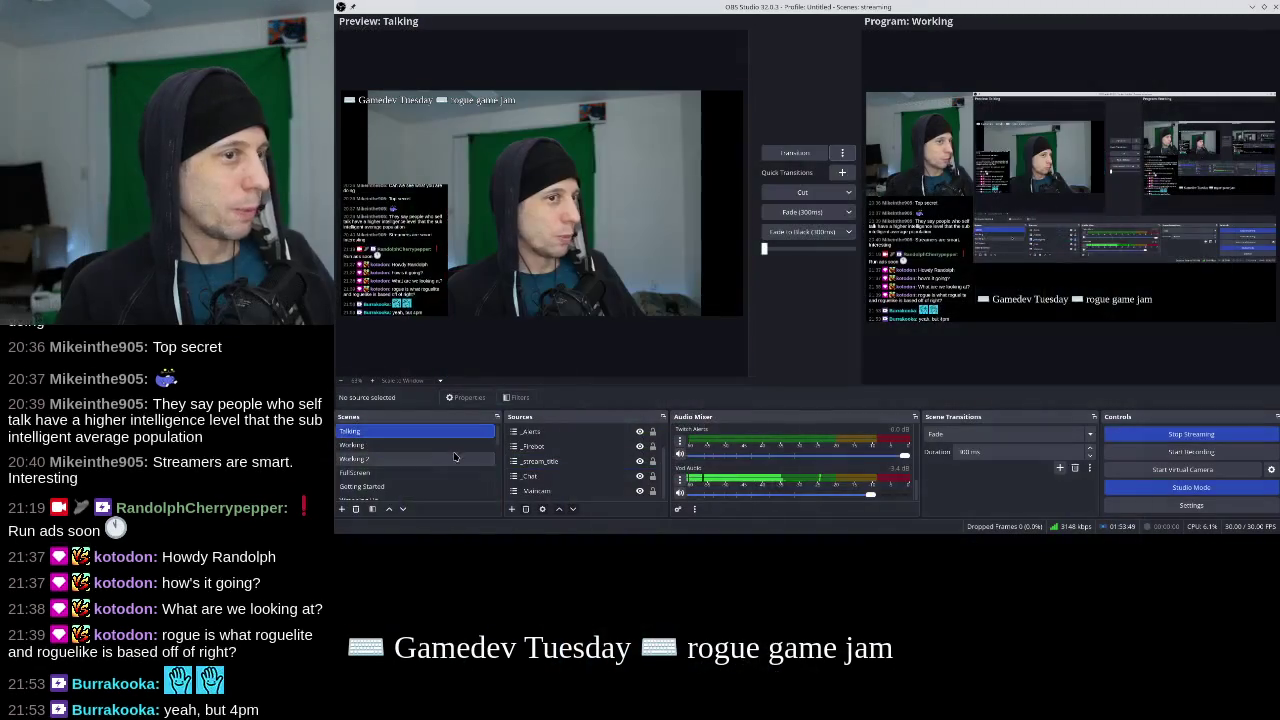
Preview the _Audio, Talking, Working, Working 2 and Getting Started scenes.
{"action": "scroll", "coordinate": [438, 461], "scroll_direction": "down", "scroll_amount": 2}
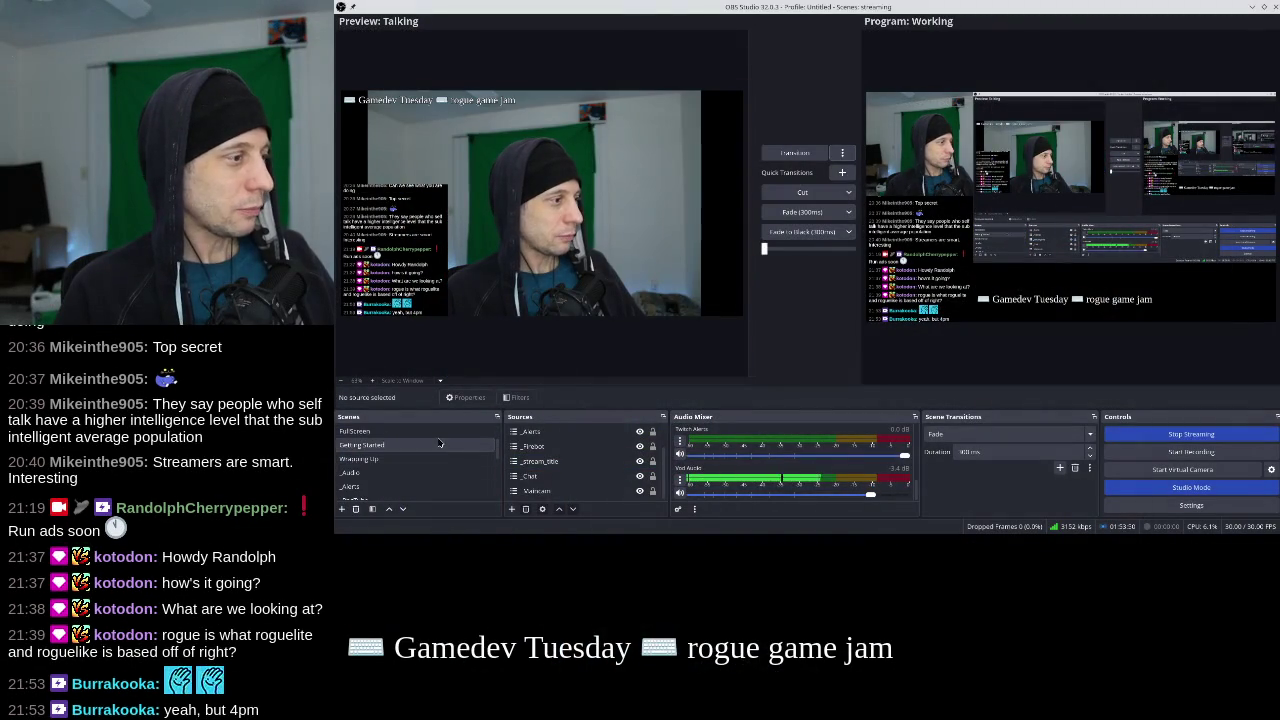
{"action": "scroll", "coordinate": [438, 461], "scroll_direction": "down", "scroll_amount": 1}
{"action": "left_click", "coordinate": [430, 431]}
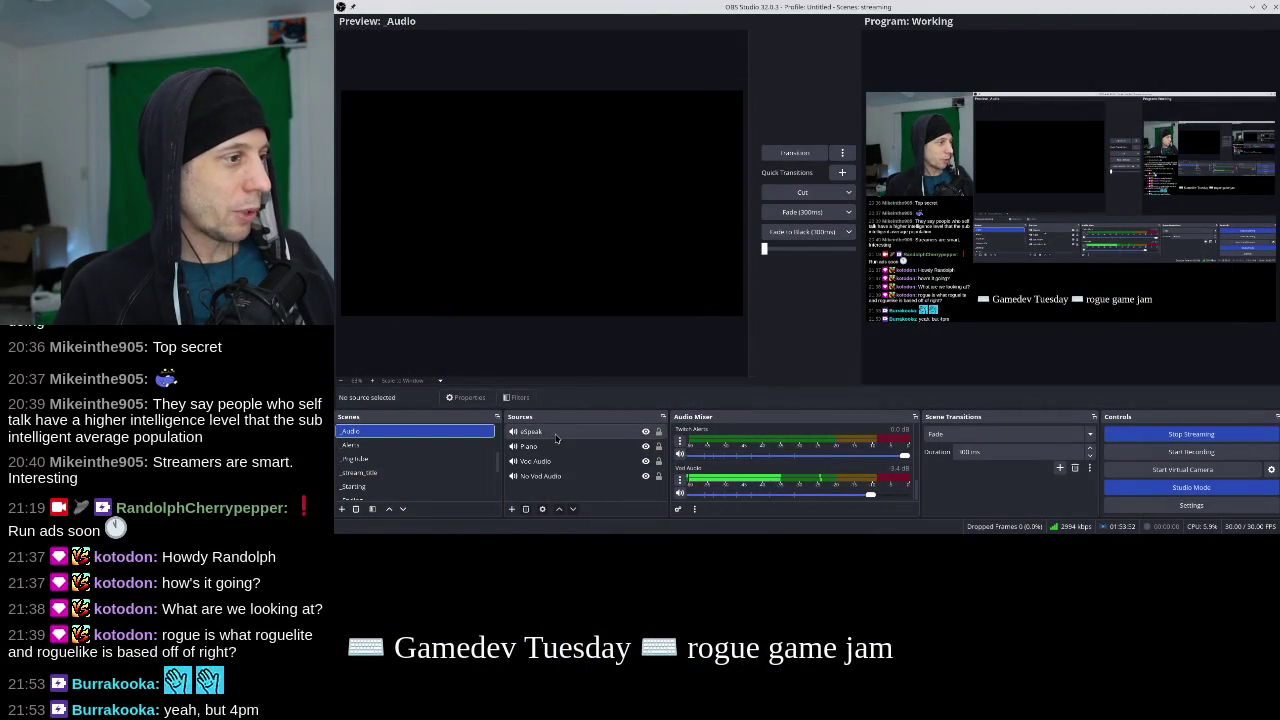
{"action": "scroll", "coordinate": [402, 434], "scroll_direction": "up", "scroll_amount": 3}
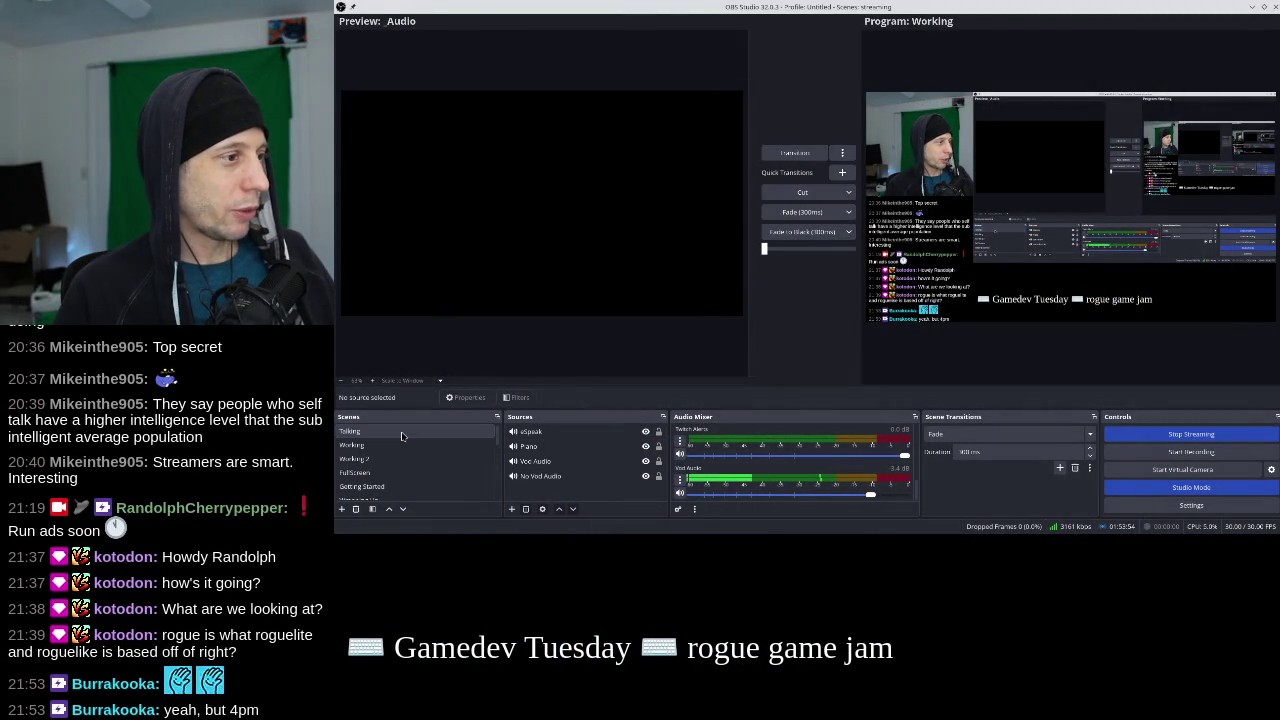
{"action": "left_click", "coordinate": [402, 431]}
{"action": "left_click", "coordinate": [493, 444]}
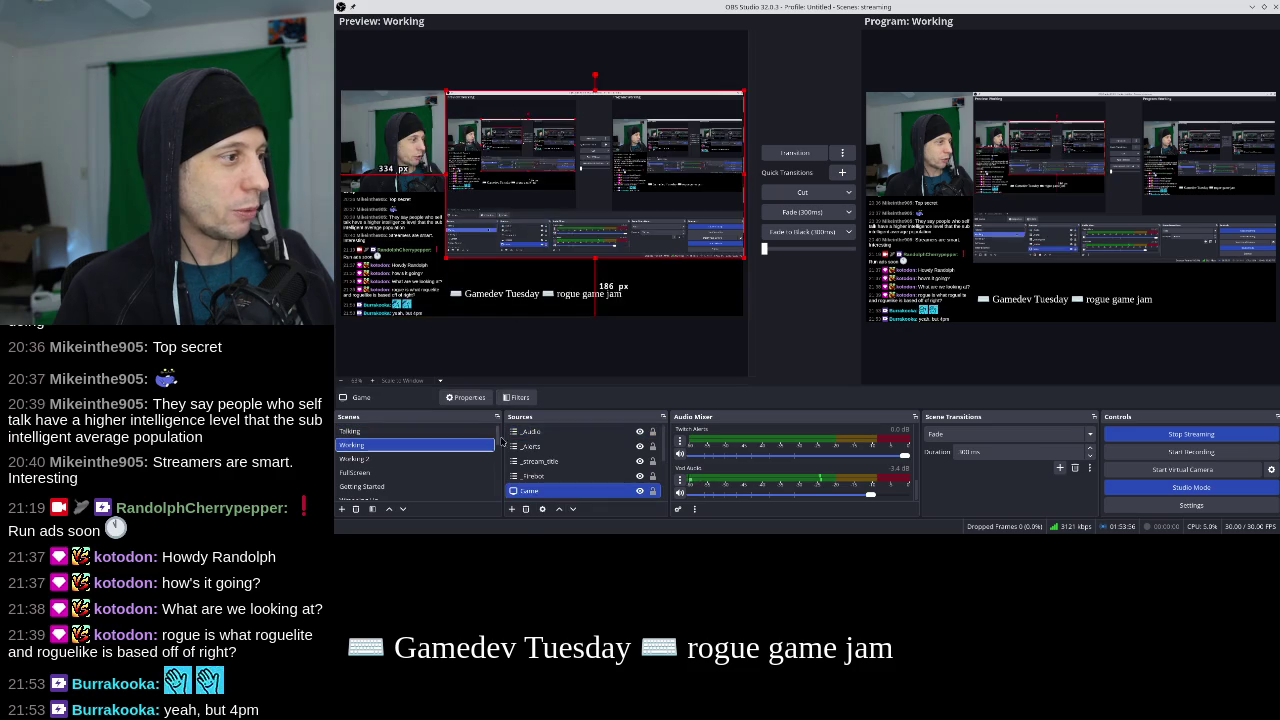
{"action": "left_click", "coordinate": [490, 458]}
{"action": "left_click", "coordinate": [544, 446]}
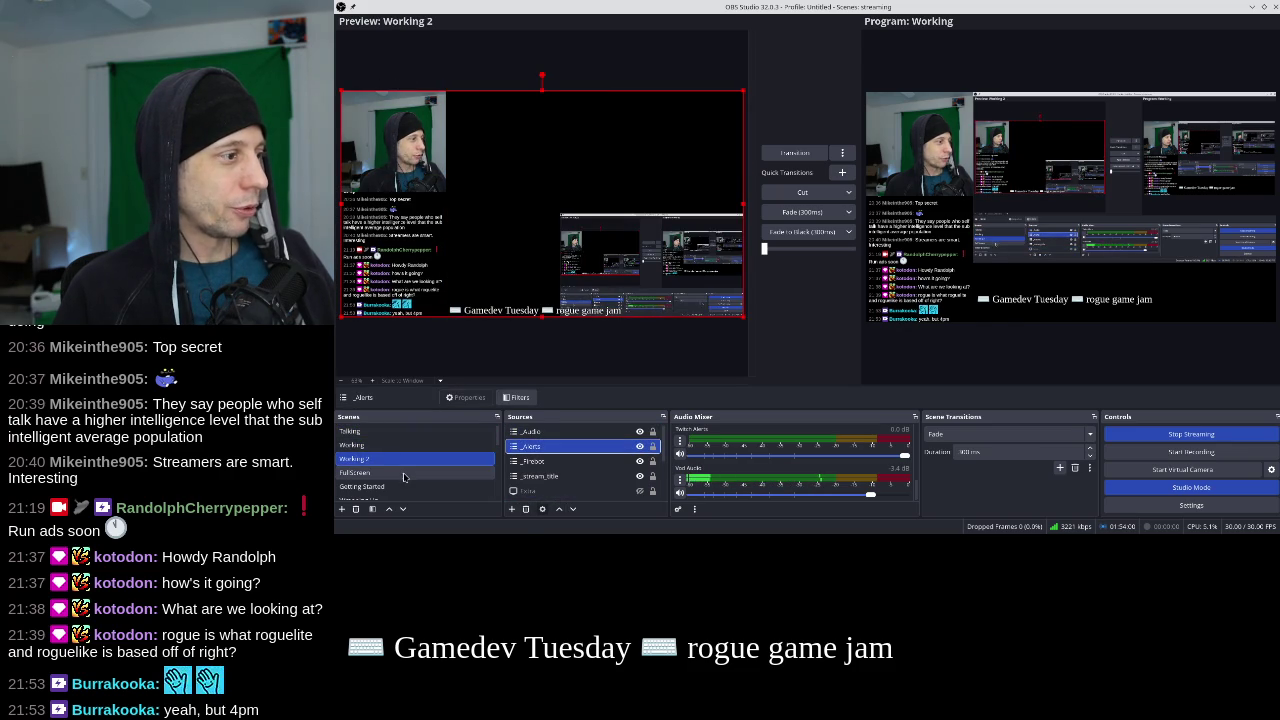
{"action": "left_click", "coordinate": [405, 486]}
{"action": "left_click", "coordinate": [572, 433]}
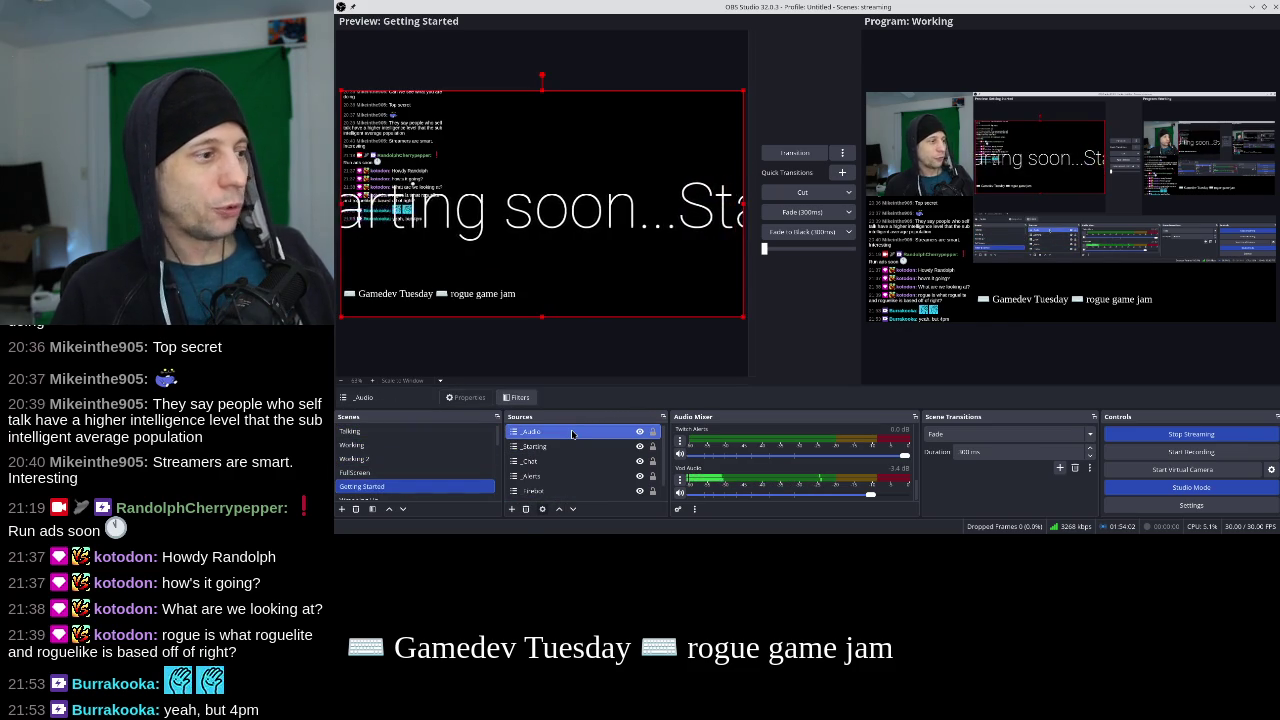
Preview _stream_title, Talking and Working, ending with FullScreen loaded in the preview.
{"action": "scroll", "coordinate": [432, 466], "scroll_direction": "down", "scroll_amount": 1}
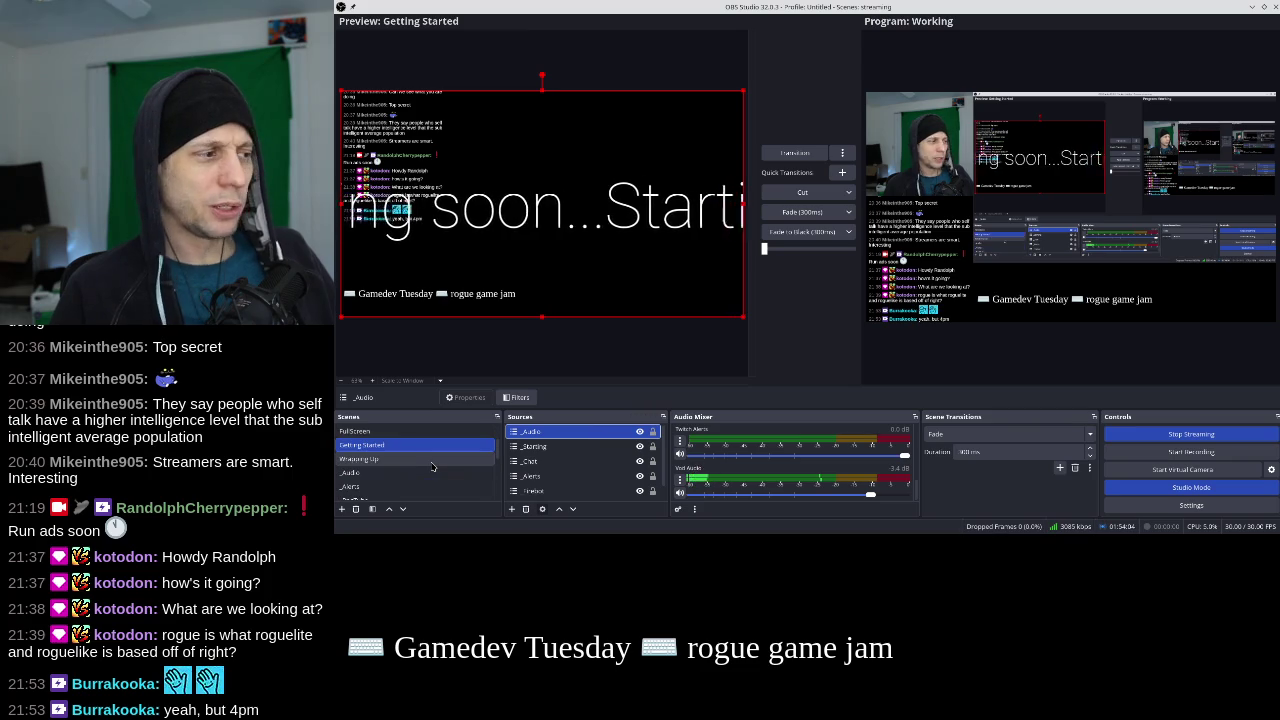
{"action": "scroll", "coordinate": [432, 466], "scroll_direction": "down", "scroll_amount": 1}
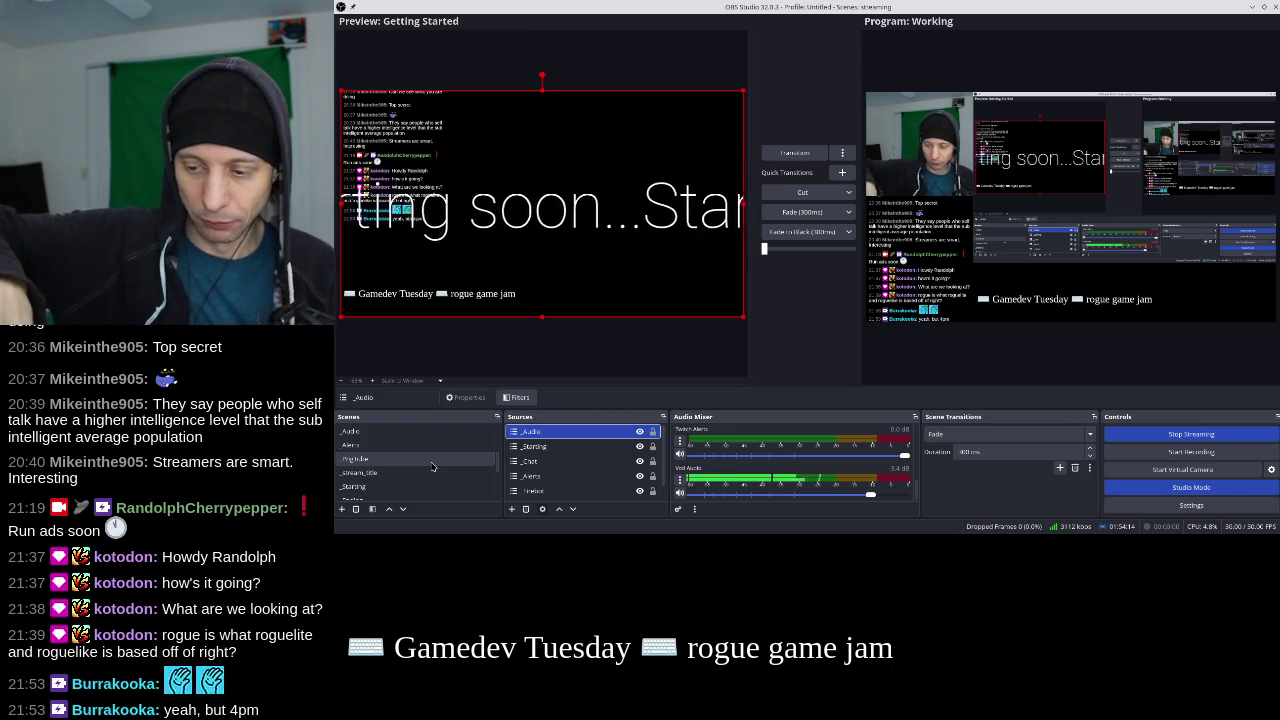
{"action": "left_click", "coordinate": [426, 473]}
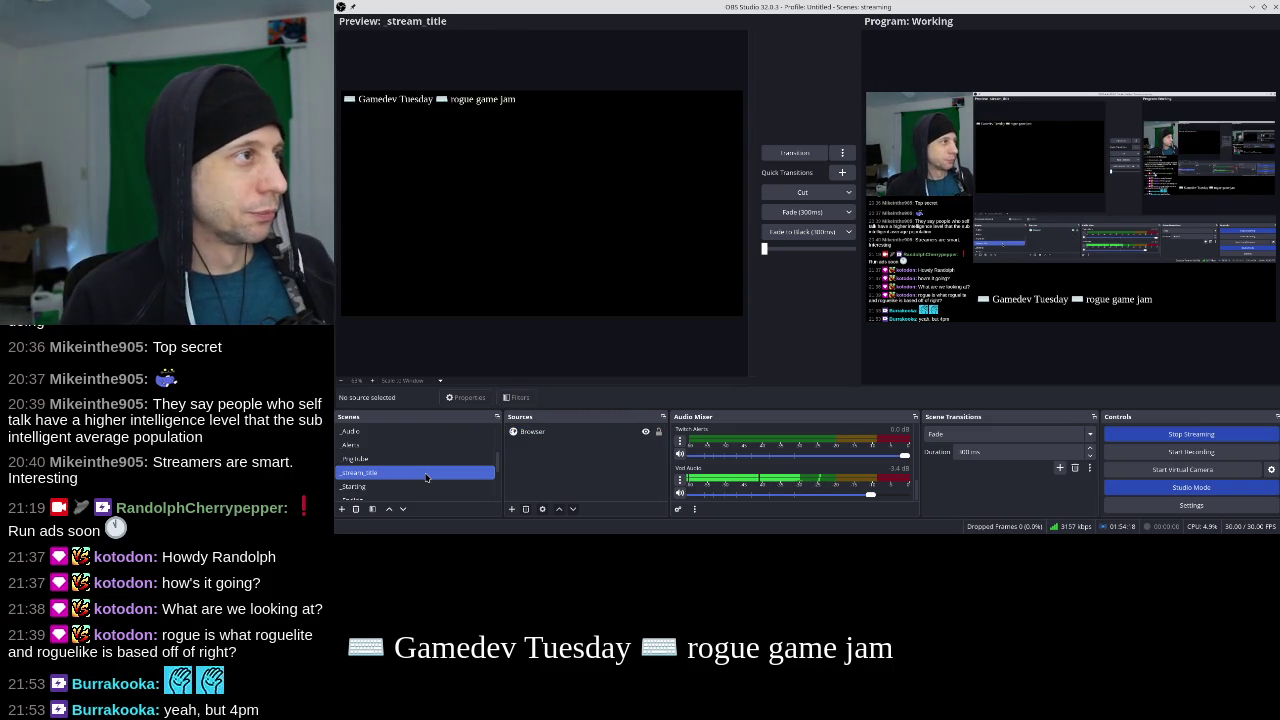
{"action": "scroll", "coordinate": [434, 444], "scroll_direction": "up", "scroll_amount": 5}
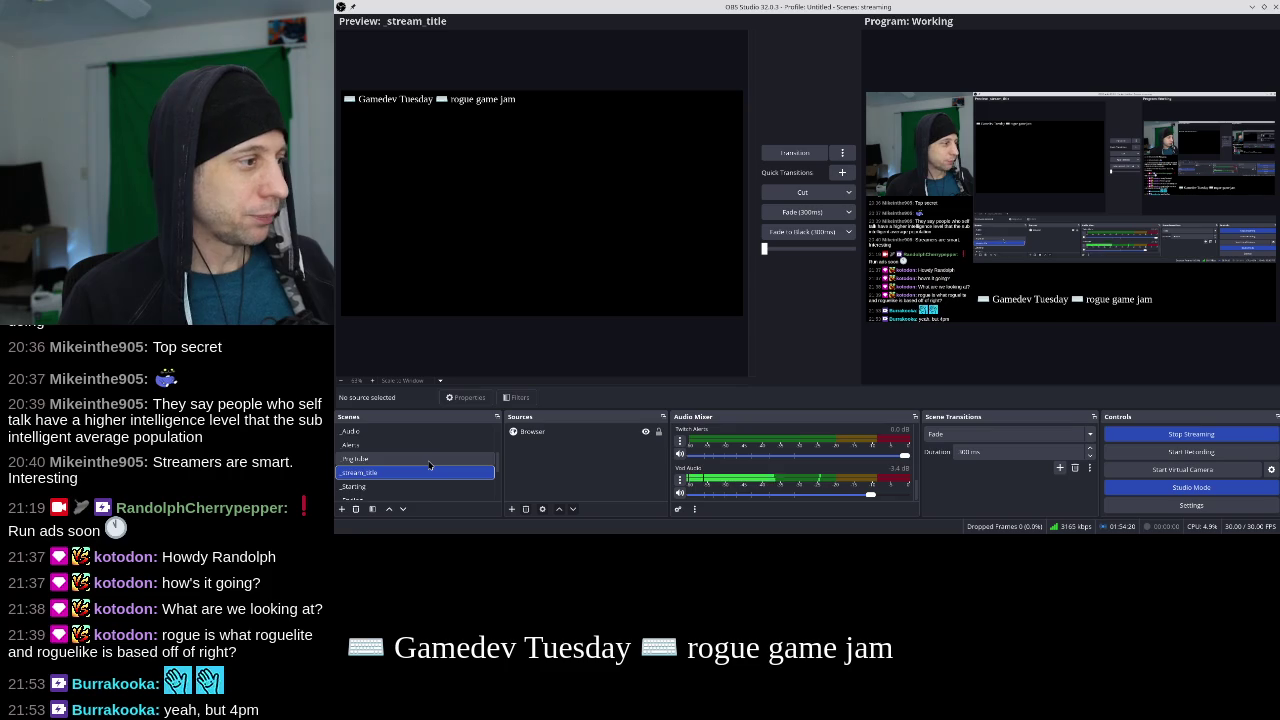
{"action": "left_click", "coordinate": [414, 433]}
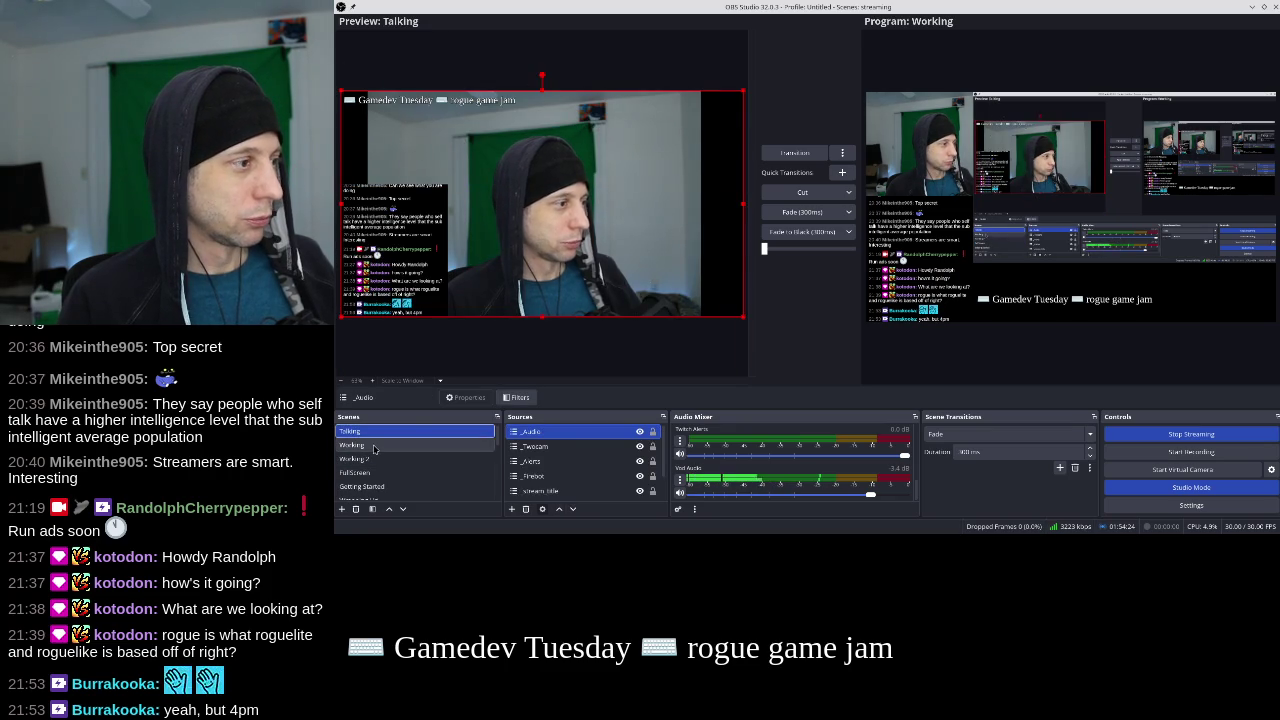
{"action": "key", "text": "Down"}
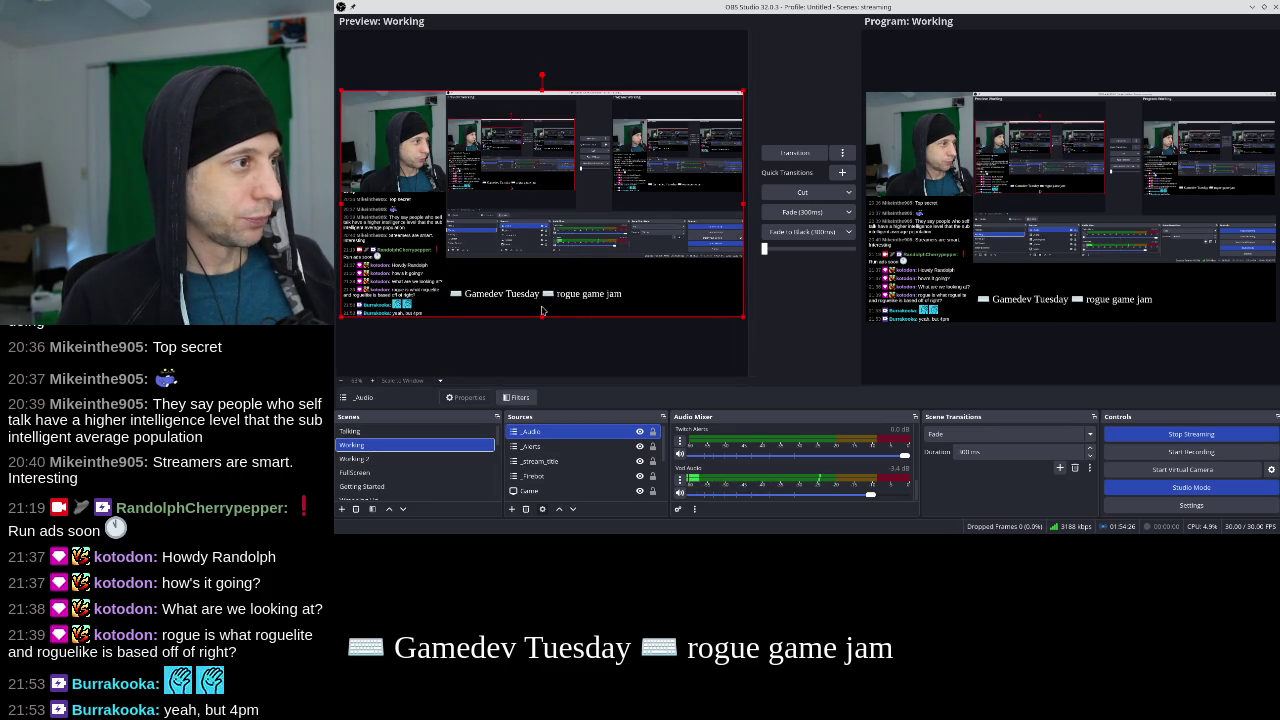
{"action": "scroll", "coordinate": [422, 440], "scroll_direction": "down", "scroll_amount": 3}
{"action": "left_click", "coordinate": [422, 437]}
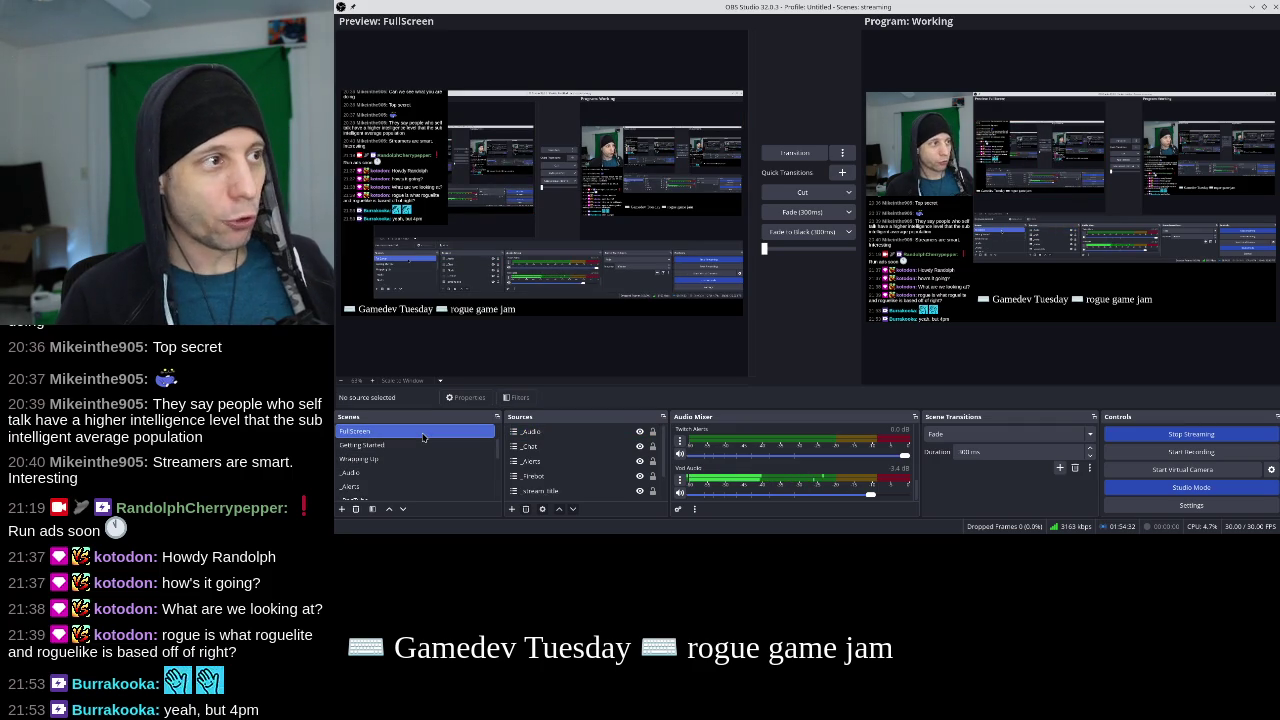
{"action": "scroll", "coordinate": [418, 470], "scroll_direction": "up", "scroll_amount": 3}
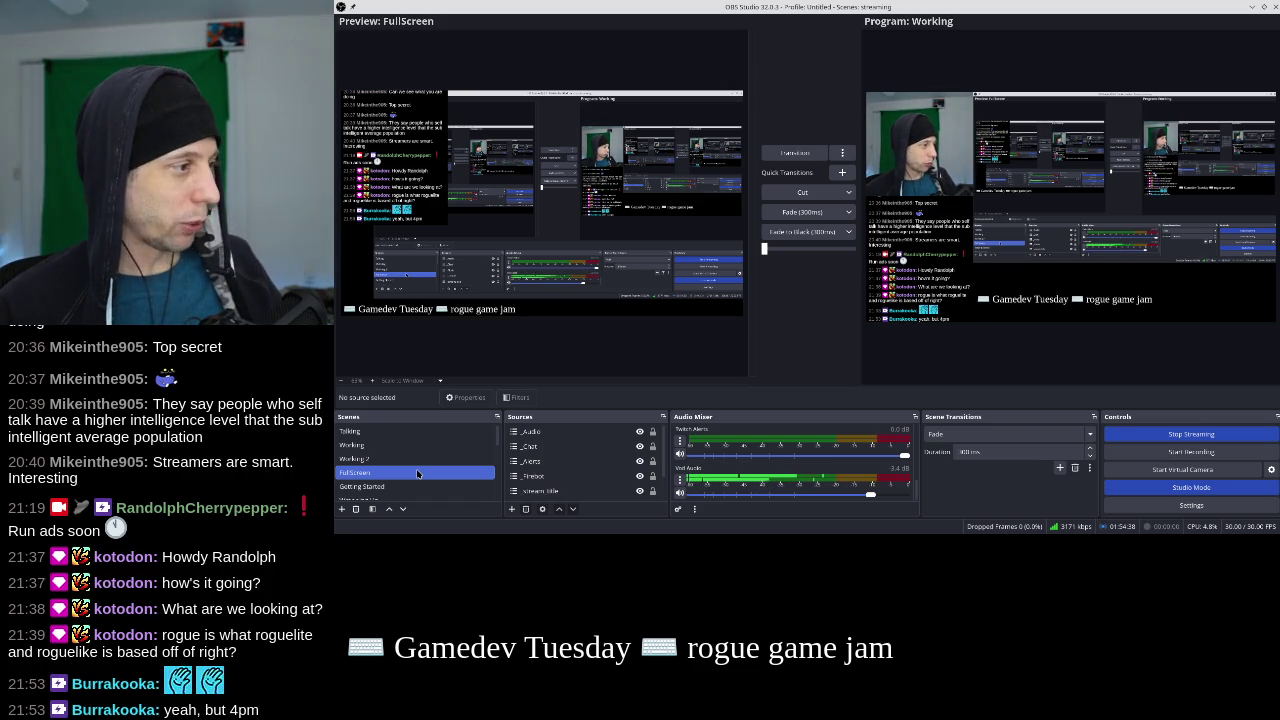
{"action": "scroll", "coordinate": [419, 468], "scroll_direction": "down", "scroll_amount": 3}
{"action": "scroll", "coordinate": [421, 460], "scroll_direction": "down", "scroll_amount": 5}
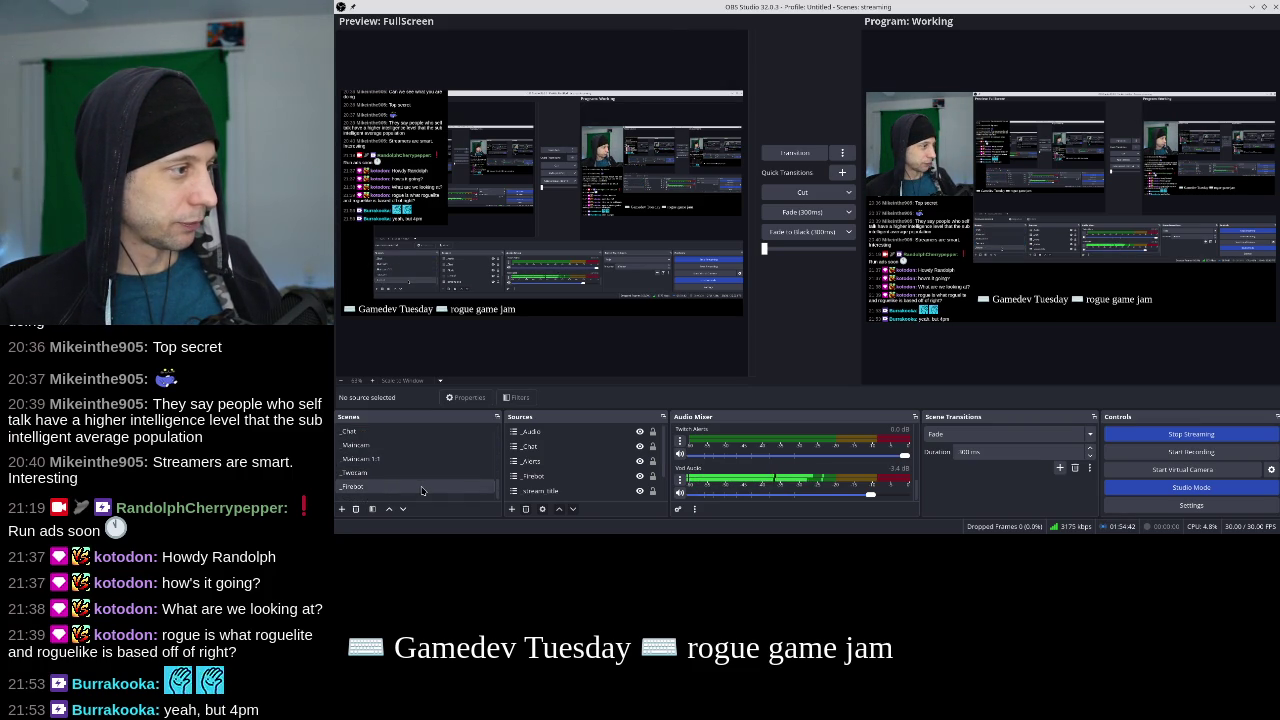
Preview the _Firebot scene and scroll through the Scenes list.
{"action": "left_click", "coordinate": [422, 488]}
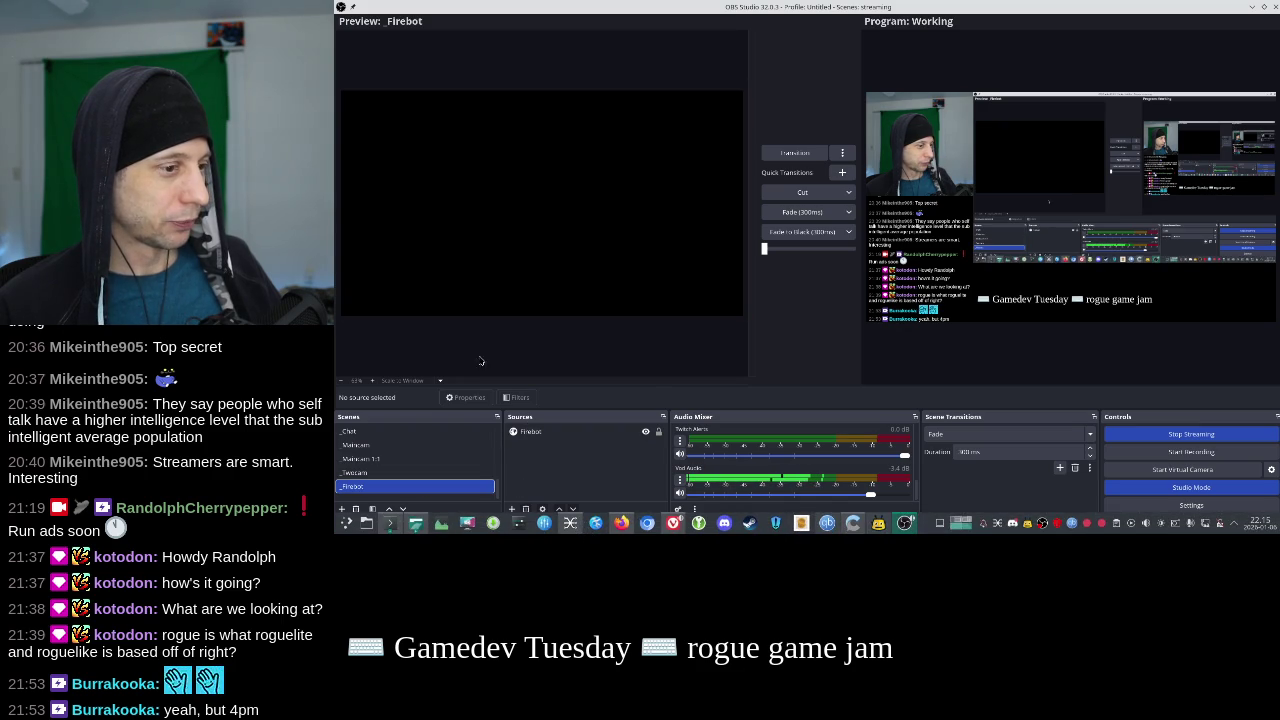
{"action": "scroll", "coordinate": [390, 445], "scroll_direction": "up", "scroll_amount": 2}
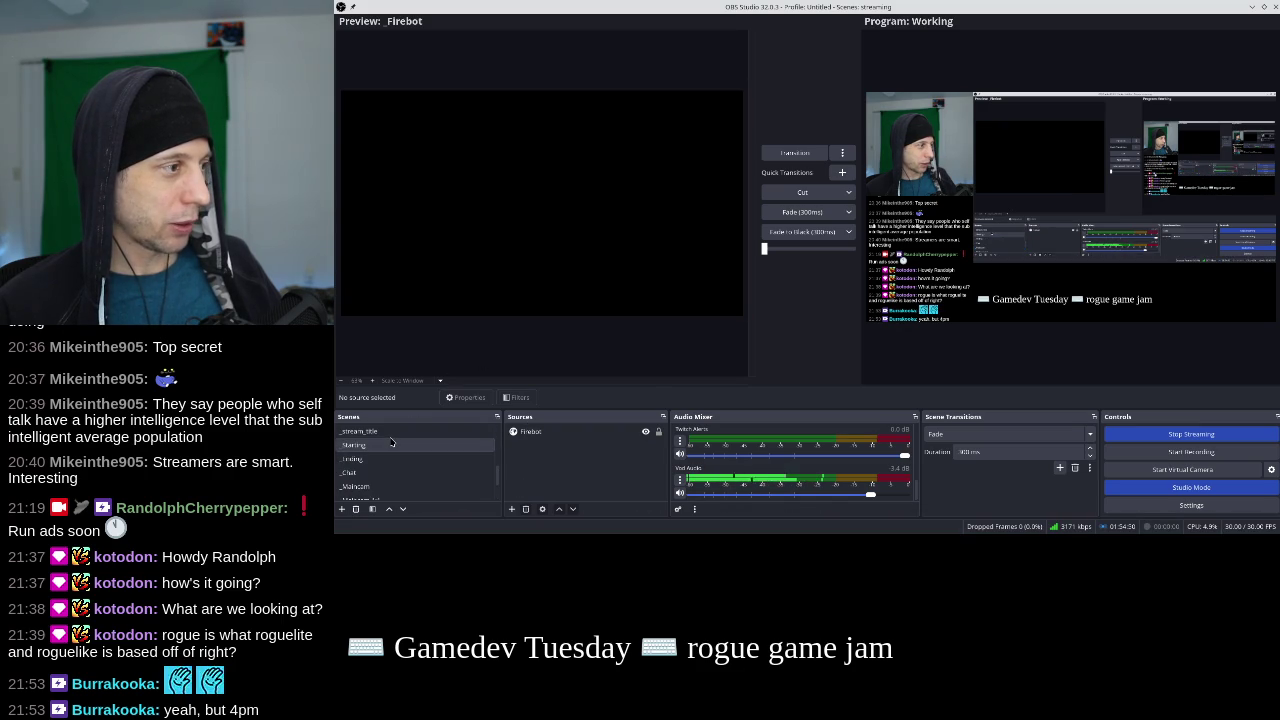
{"action": "scroll", "coordinate": [390, 450], "scroll_direction": "up", "scroll_amount": 3}
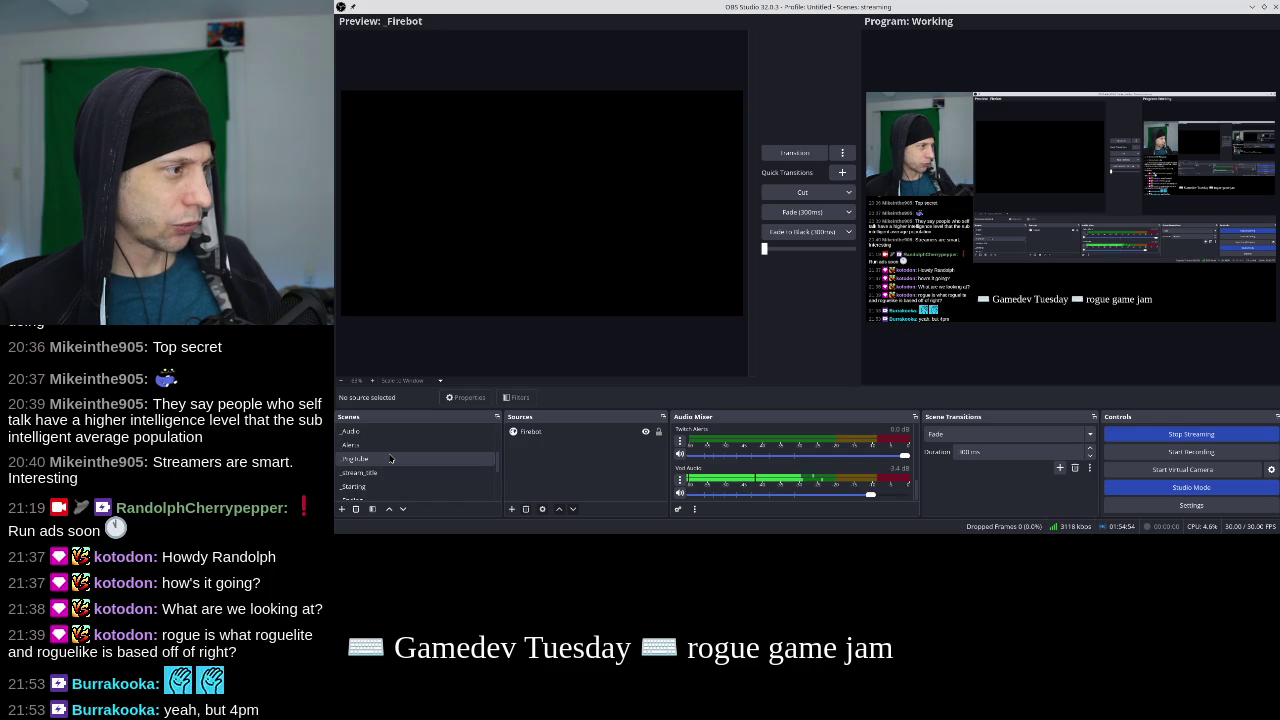
{"action": "scroll", "coordinate": [390, 458], "scroll_direction": "down", "scroll_amount": 5}
{"action": "scroll", "coordinate": [387, 470], "scroll_direction": "up", "scroll_amount": 1}
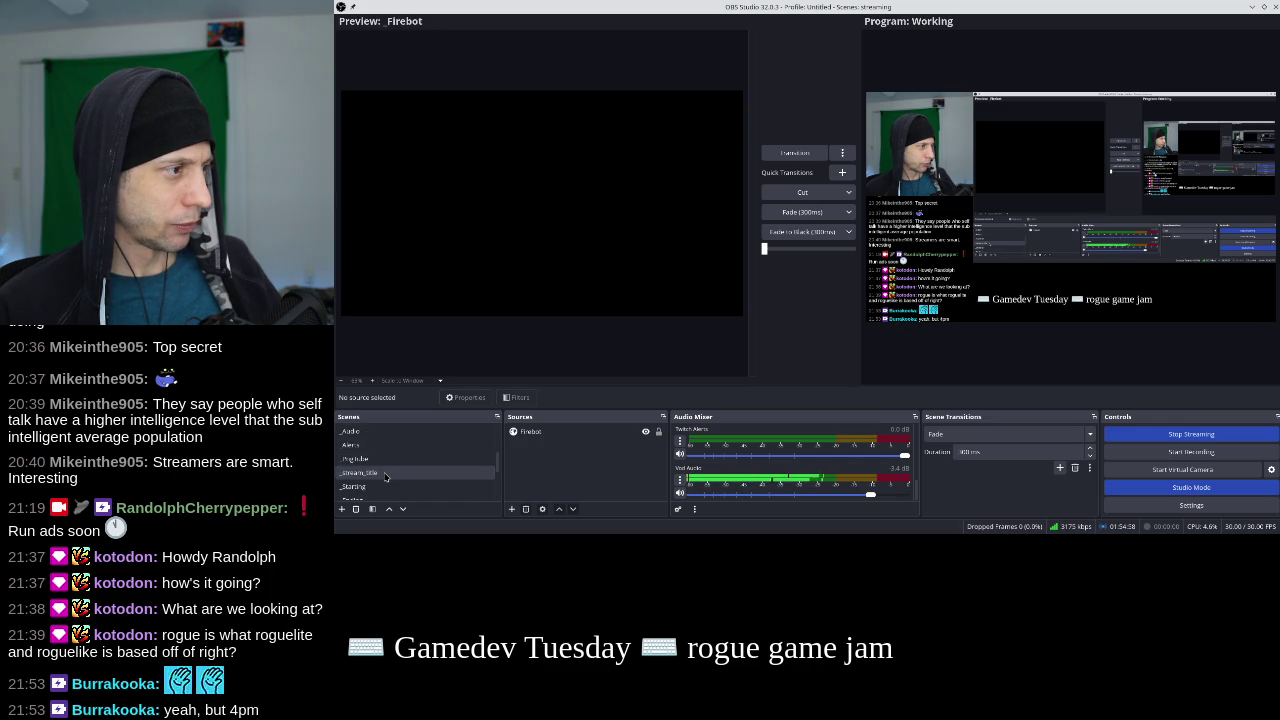
{"action": "scroll", "coordinate": [385, 460], "scroll_direction": "up", "scroll_amount": 1}
{"action": "scroll", "coordinate": [385, 457], "scroll_direction": "down", "scroll_amount": 2}
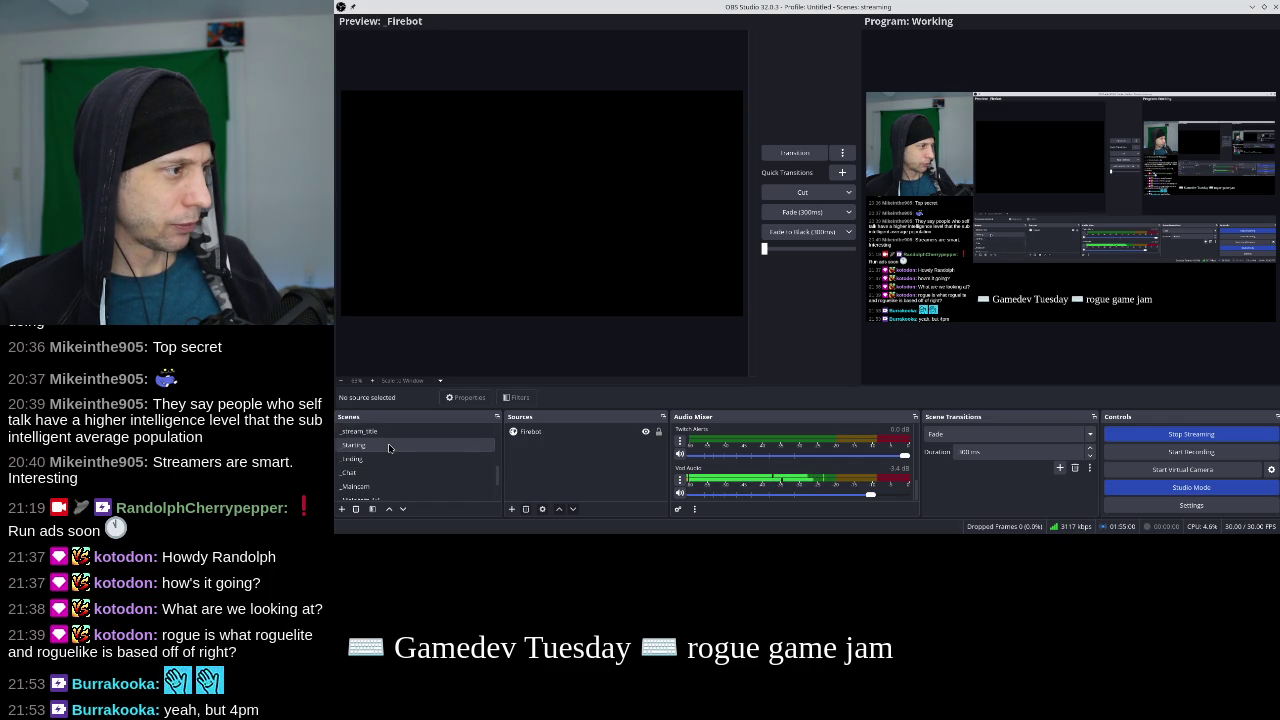
{"action": "scroll", "coordinate": [387, 482], "scroll_direction": "up", "scroll_amount": 3}
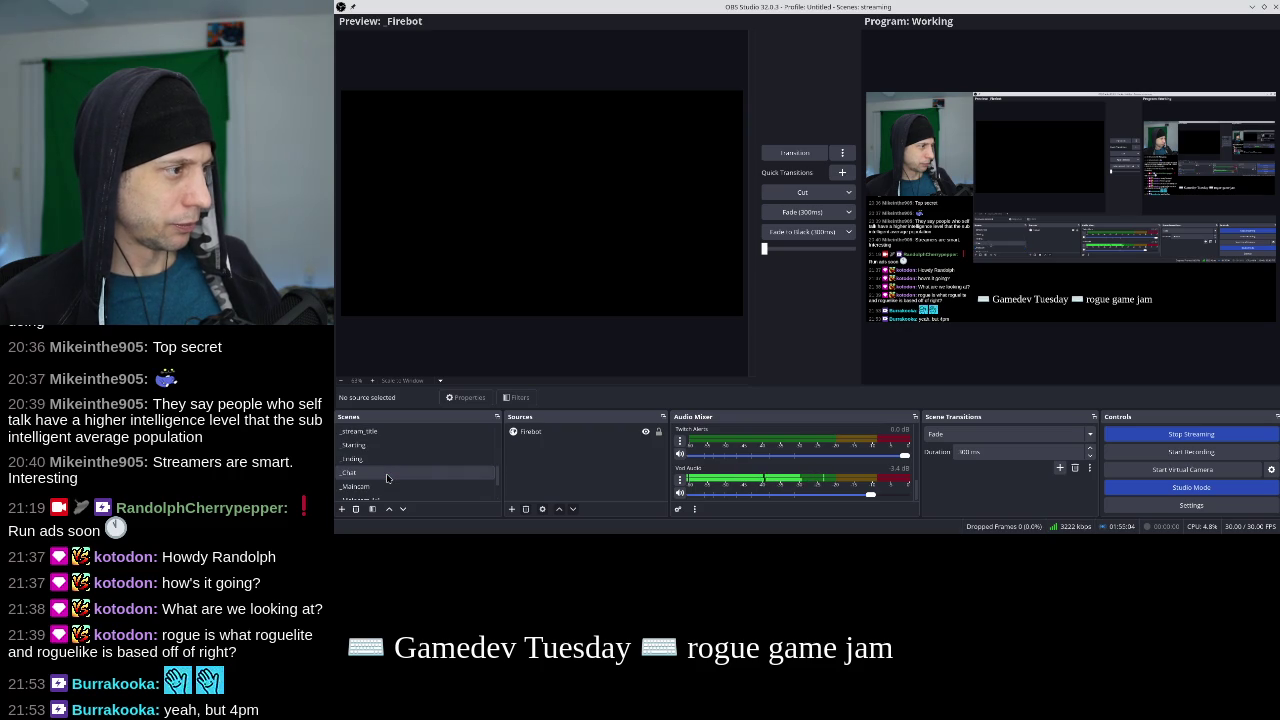
{"action": "scroll", "coordinate": [388, 462], "scroll_direction": "up", "scroll_amount": 3}
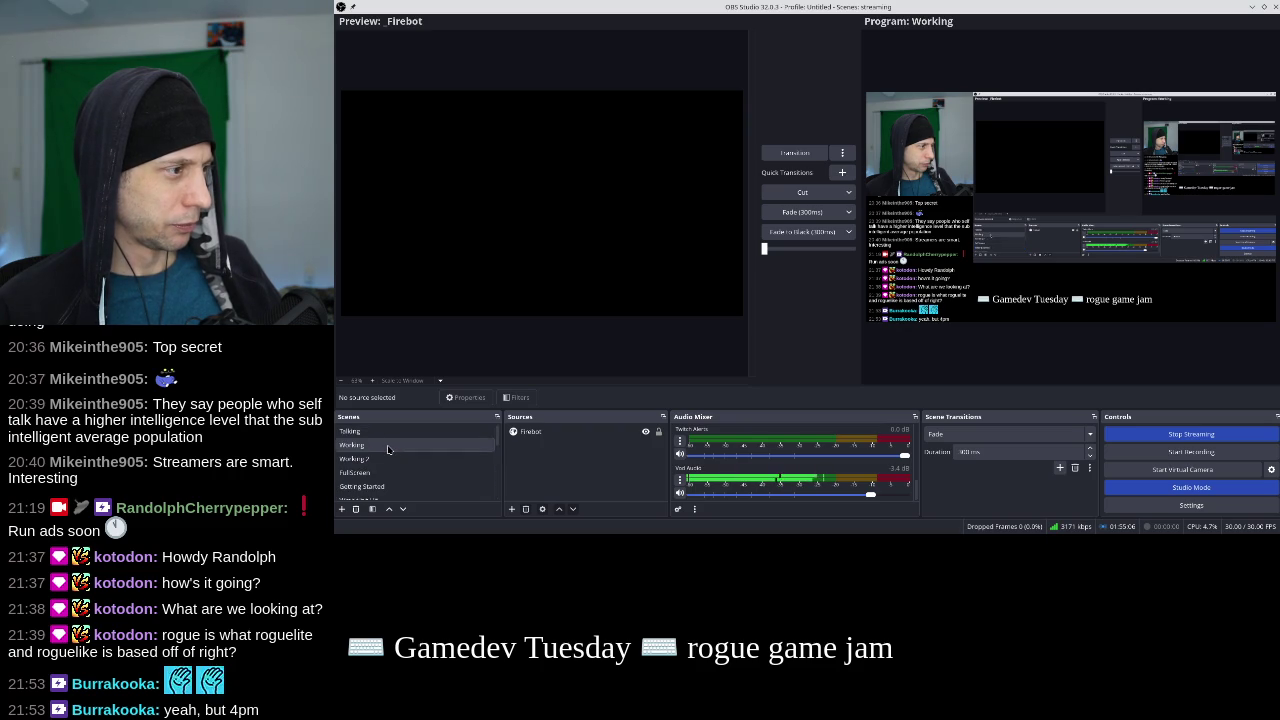
Preview Talking, Alerts and _Firebot, then settle on the Working scene and return to Godot.
{"action": "left_click", "coordinate": [388, 431]}
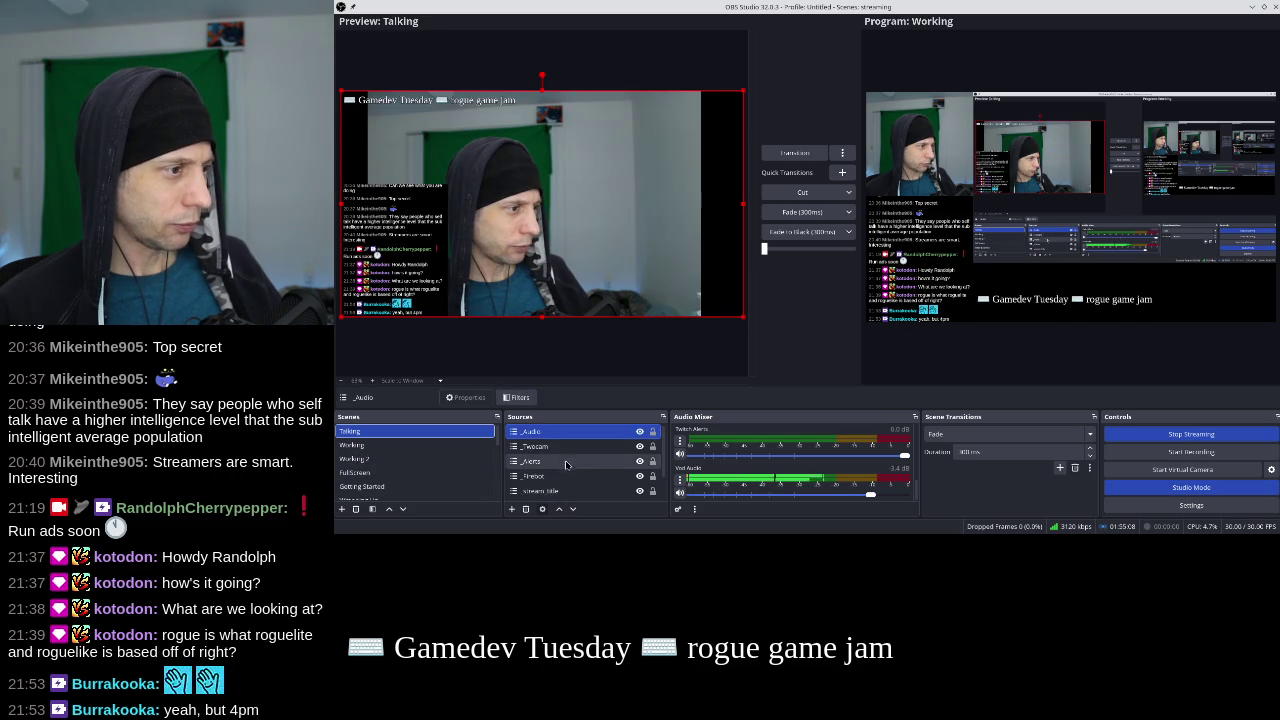
{"action": "scroll", "coordinate": [387, 446], "scroll_direction": "down", "scroll_amount": 2}
{"action": "left_click", "coordinate": [386, 446]}
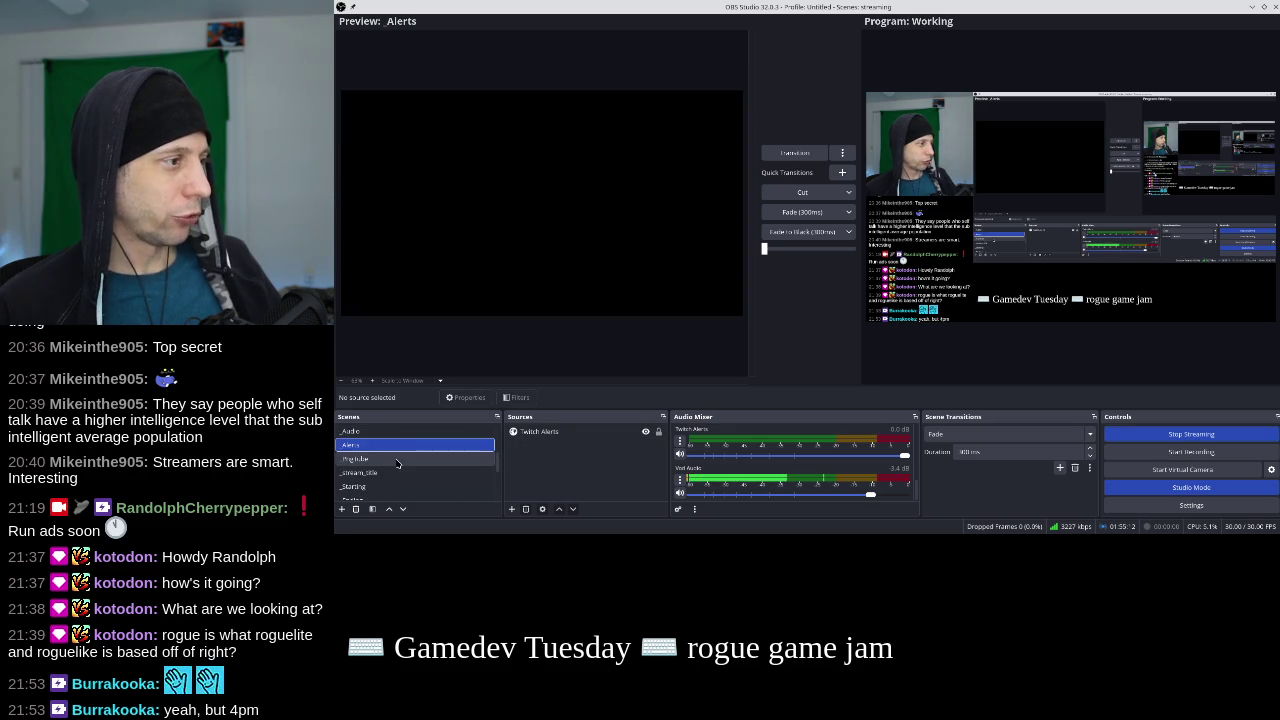
{"action": "scroll", "coordinate": [371, 472], "scroll_direction": "down", "scroll_amount": 2}
{"action": "left_click", "coordinate": [373, 487]}
{"action": "scroll", "coordinate": [421, 466], "scroll_direction": "up", "scroll_amount": 5}
{"action": "left_click", "coordinate": [350, 431]}
{"action": "left_click", "coordinate": [352, 445]}
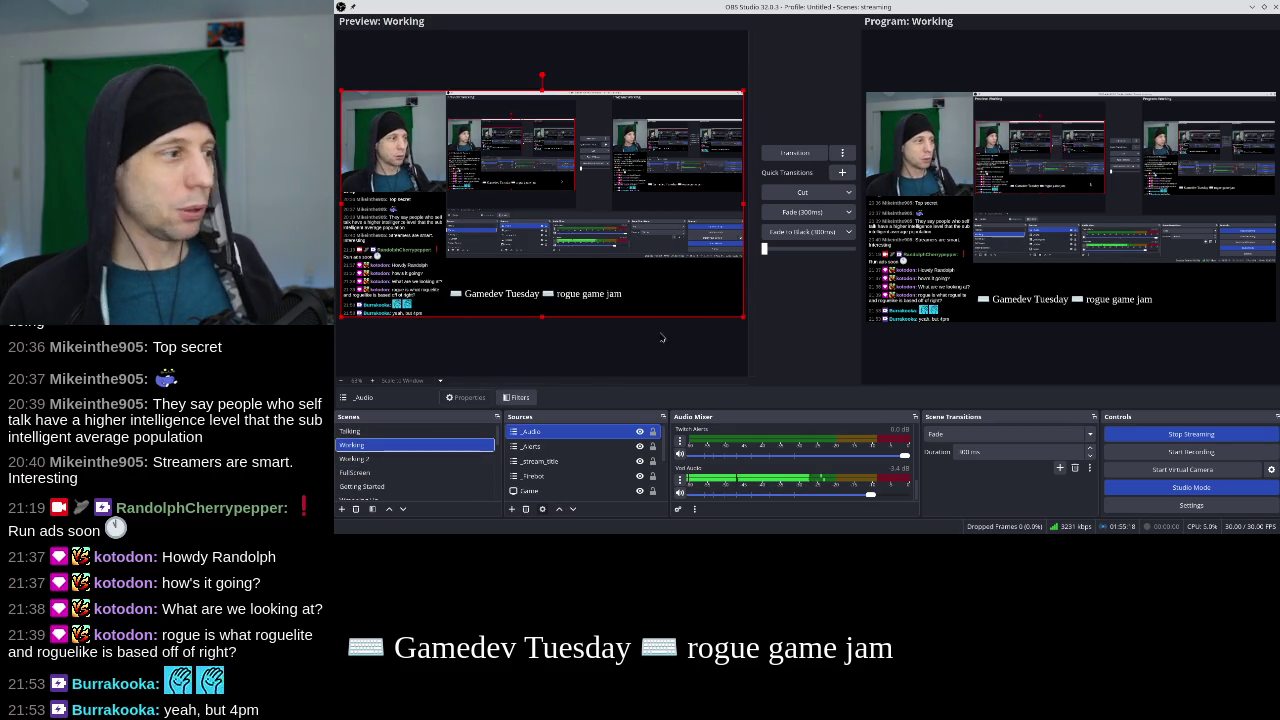
{"action": "key", "text": "alt+Tab"}
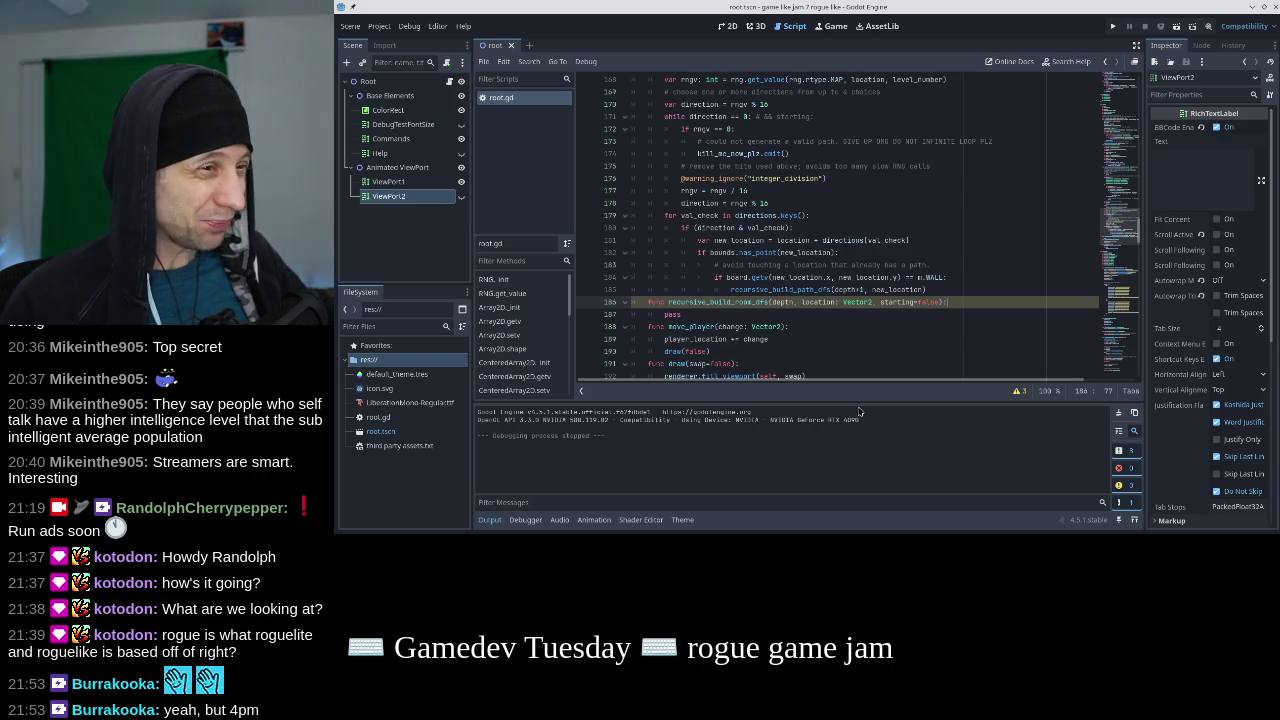
Move the caret to the pass line of recursive_build_room_dfs in root.gd.
{"action": "key", "text": "Down"}
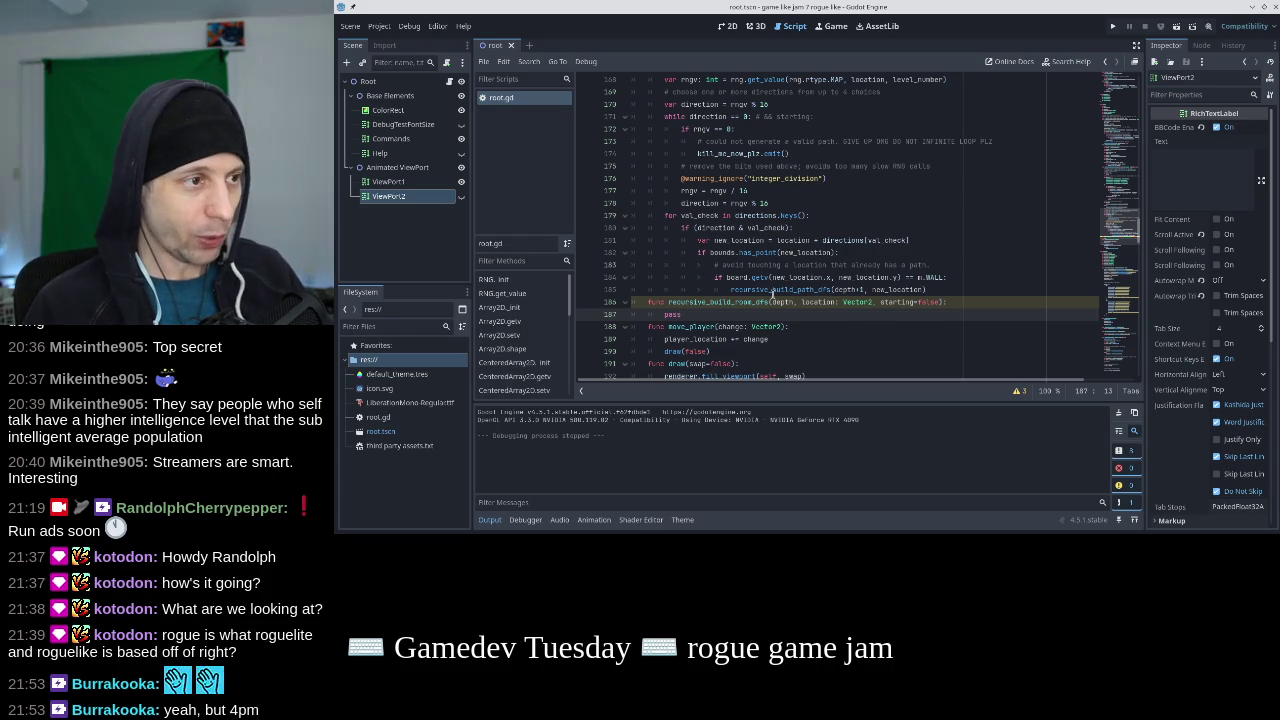
Add an rngv parameter before depth, save, and remove starting=false from the signature.
{"action": "left_click", "coordinate": [772, 301]}
{"action": "type", "text": "rngv,"}
{"action": "key", "text": "ctrl+s"}
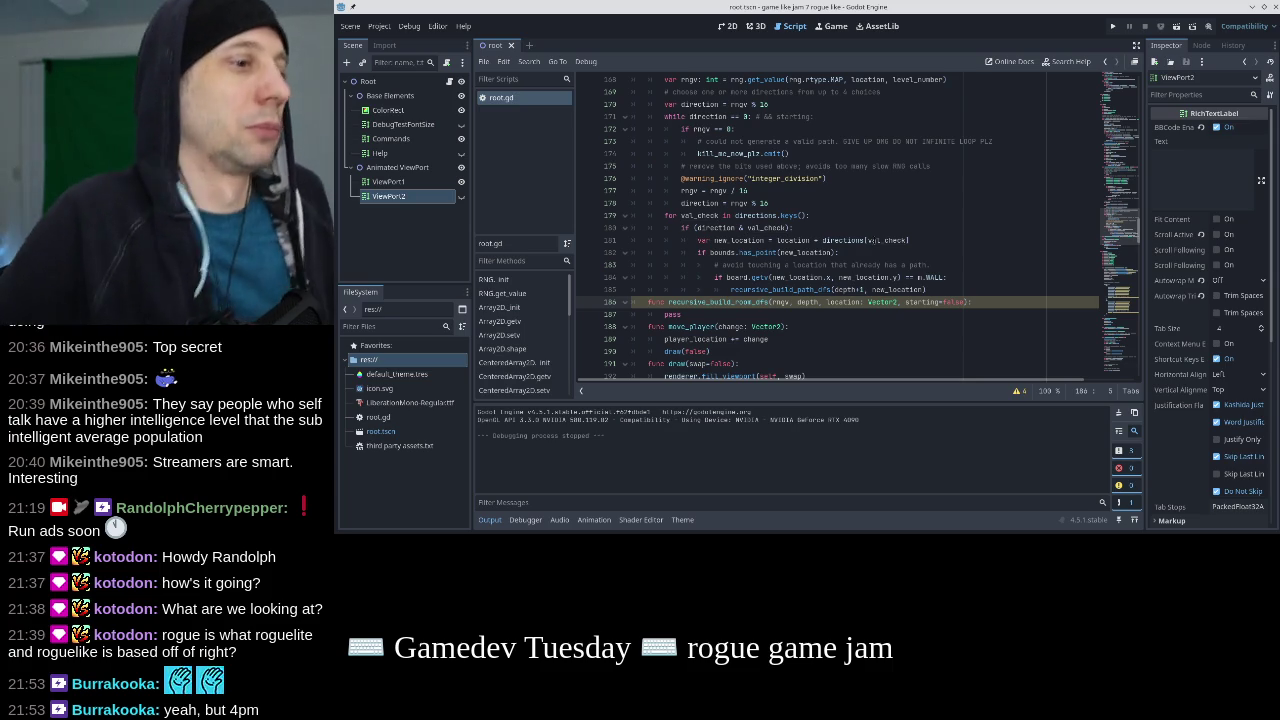
{"action": "left_click", "coordinate": [964, 301], "text": "shift"}
{"action": "key", "text": "BackSpace"}
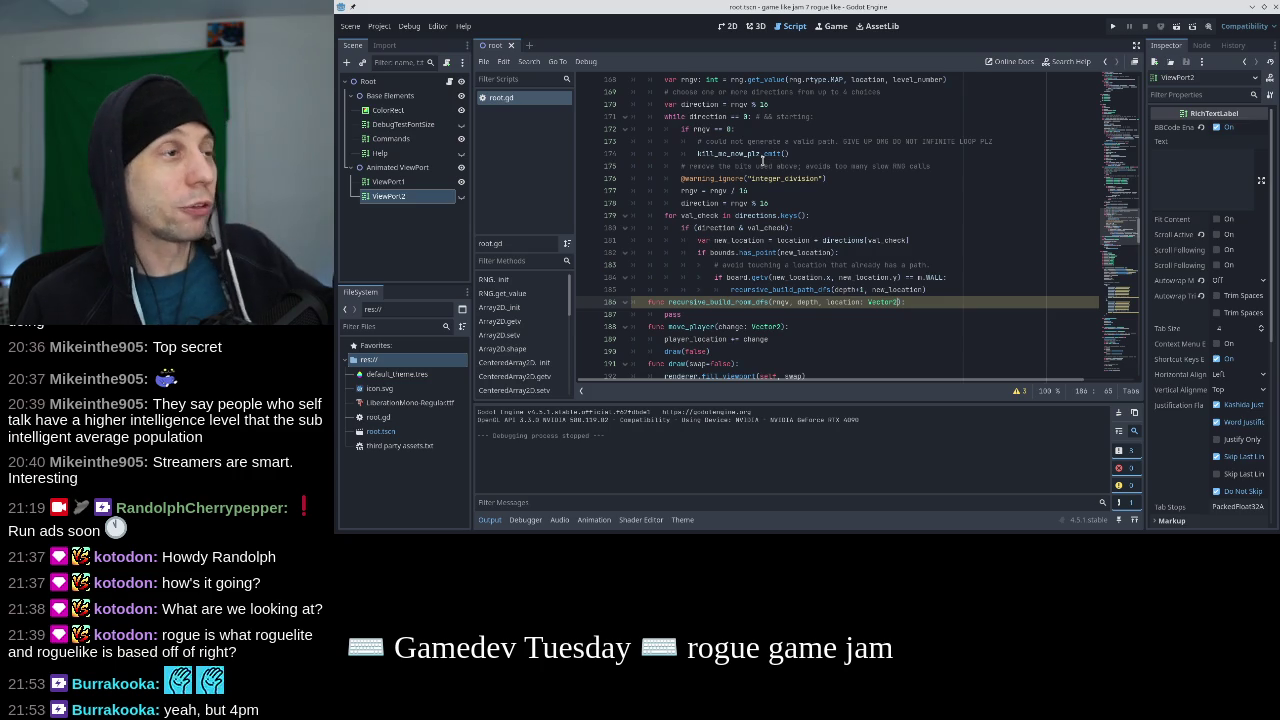
Compare the line 186 signature with the rng.get_value call on line 168.
{"action": "left_click", "coordinate": [842, 79]}
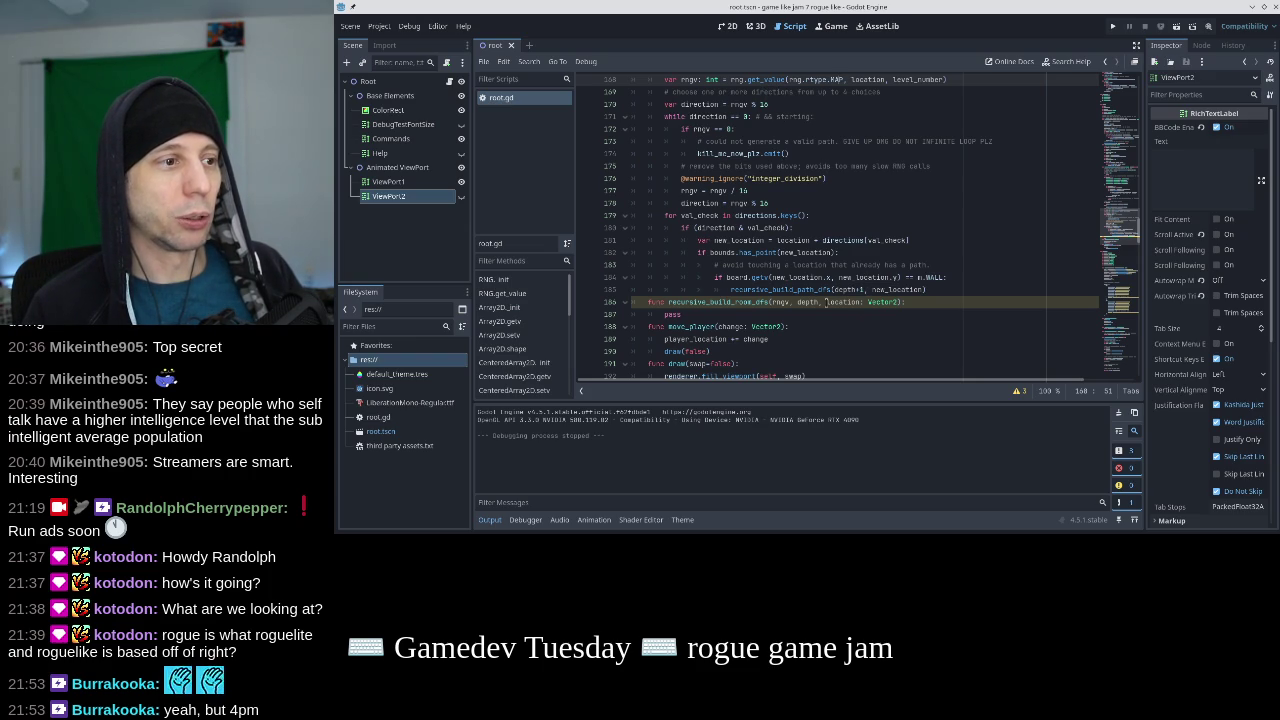
{"action": "left_click_drag", "start_coordinate": [859, 301], "coordinate": [683, 301]}
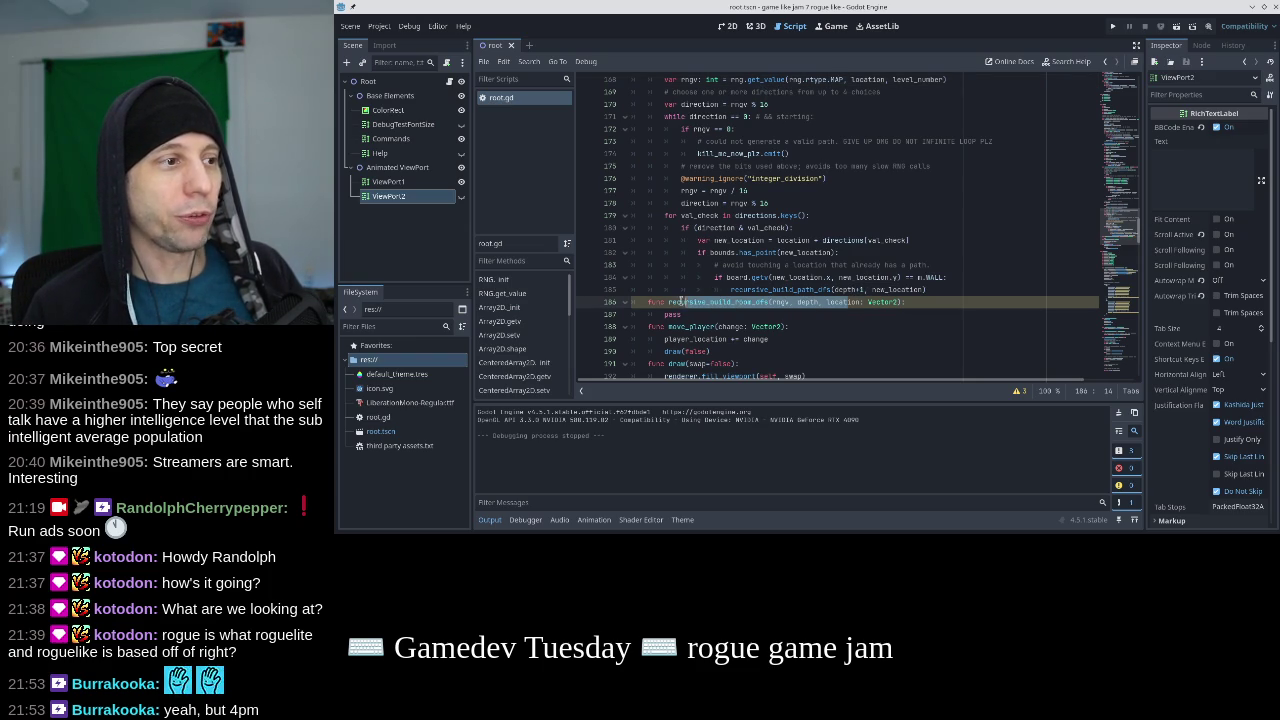
{"action": "left_click", "coordinate": [851, 302]}
{"action": "left_click", "coordinate": [920, 80]}
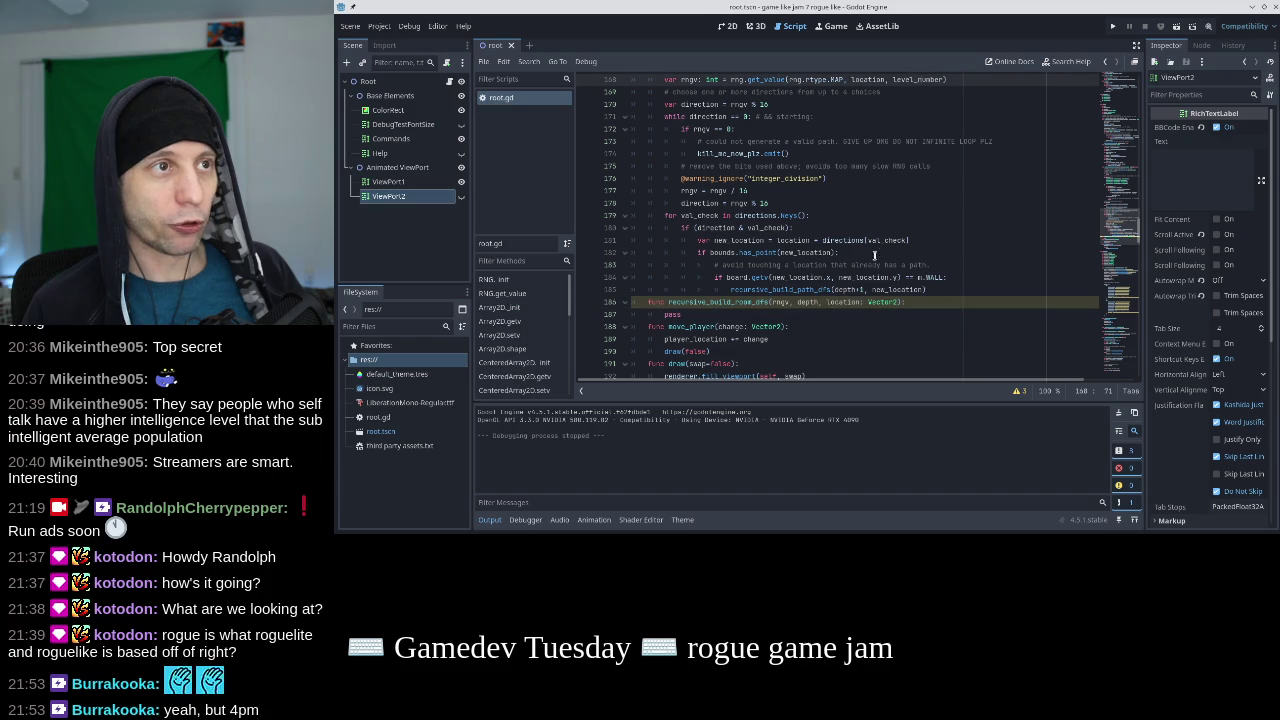
{"action": "left_click", "coordinate": [851, 303]}
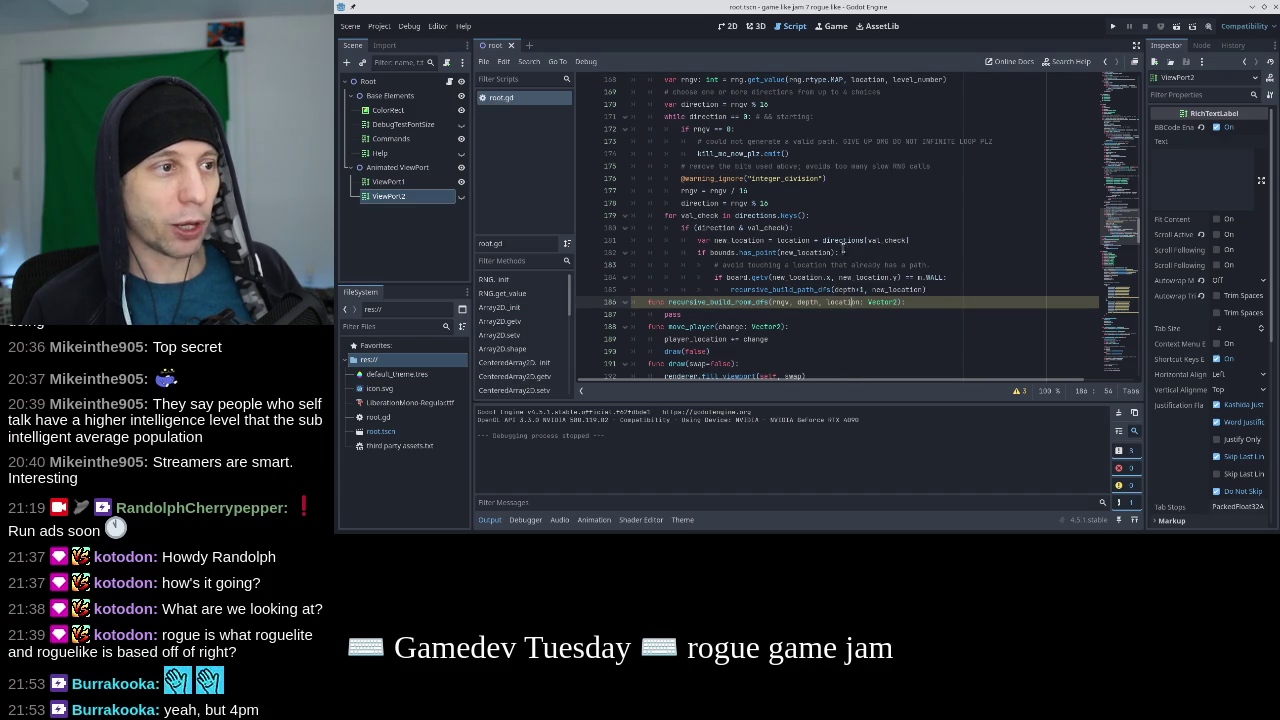
{"action": "left_click", "coordinate": [804, 79]}
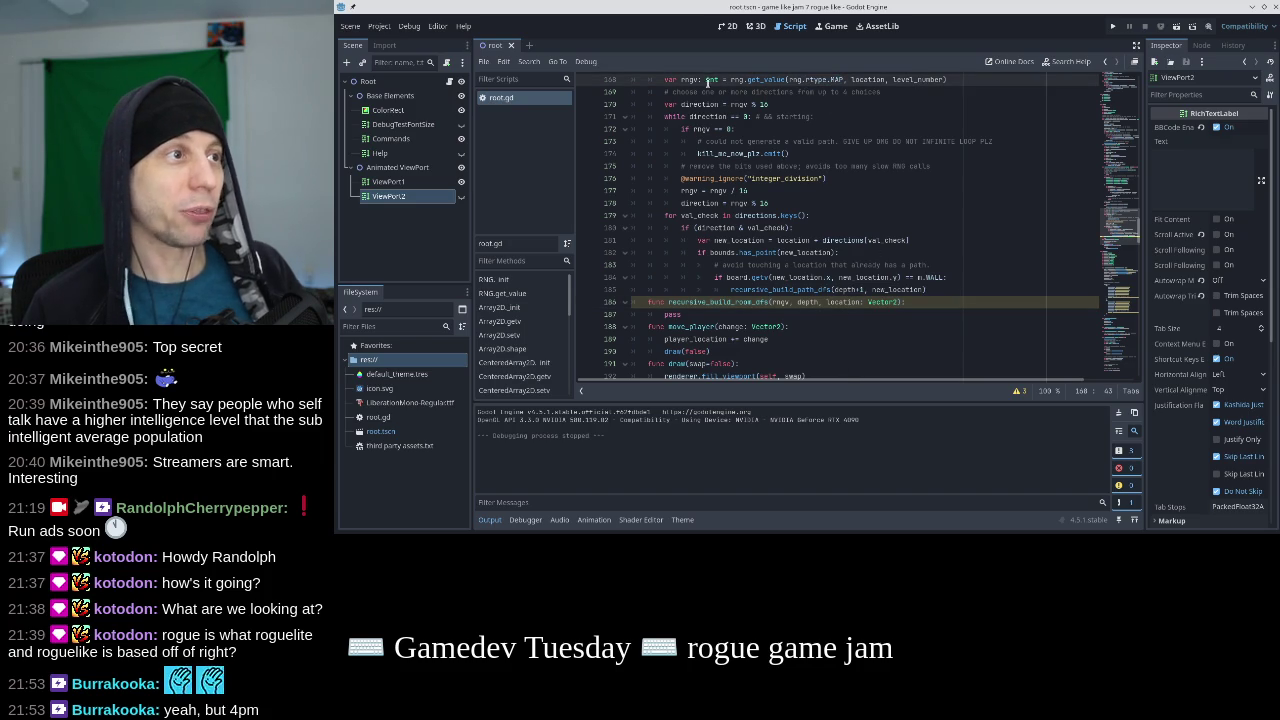
{"action": "left_click_drag", "start_coordinate": [1120, 226], "coordinate": [1125, 105]}
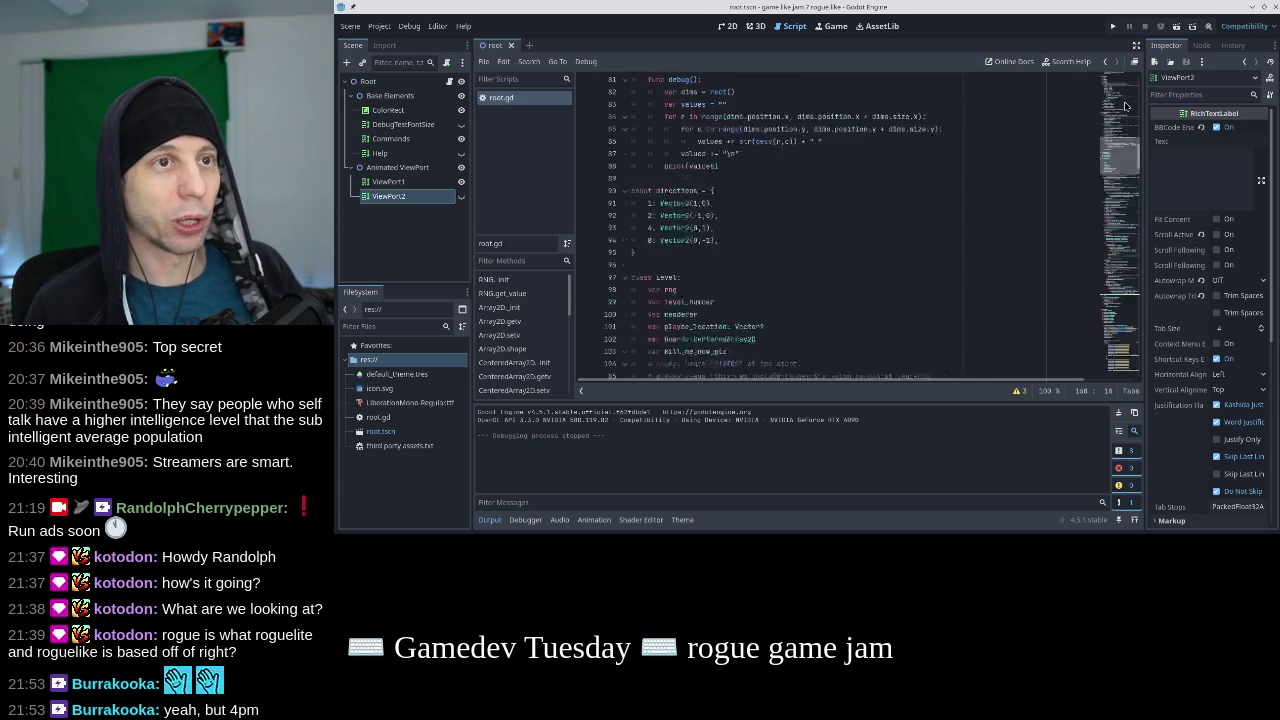
{"action": "scroll", "coordinate": [1125, 105], "scroll_direction": "up", "scroll_amount": 6}
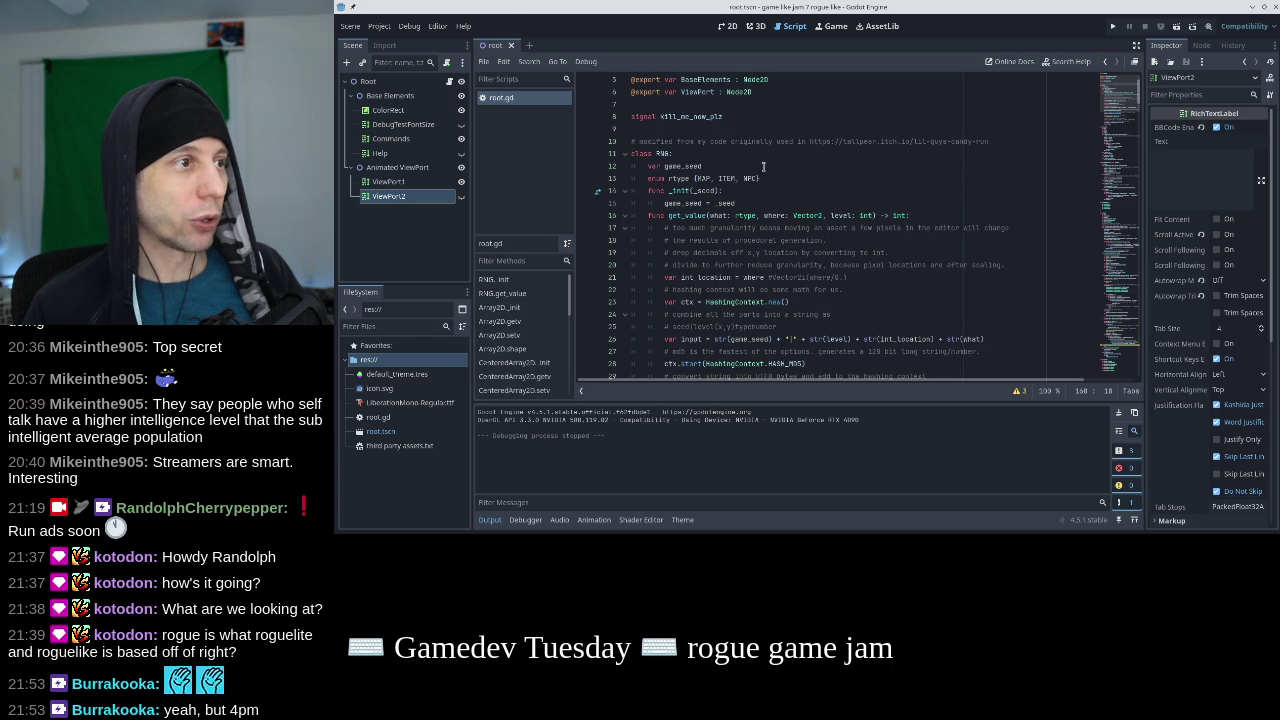
{"action": "scroll", "coordinate": [763, 167], "scroll_direction": "down", "scroll_amount": 1}
{"action": "scroll", "coordinate": [730, 162], "scroll_direction": "down", "scroll_amount": 2}
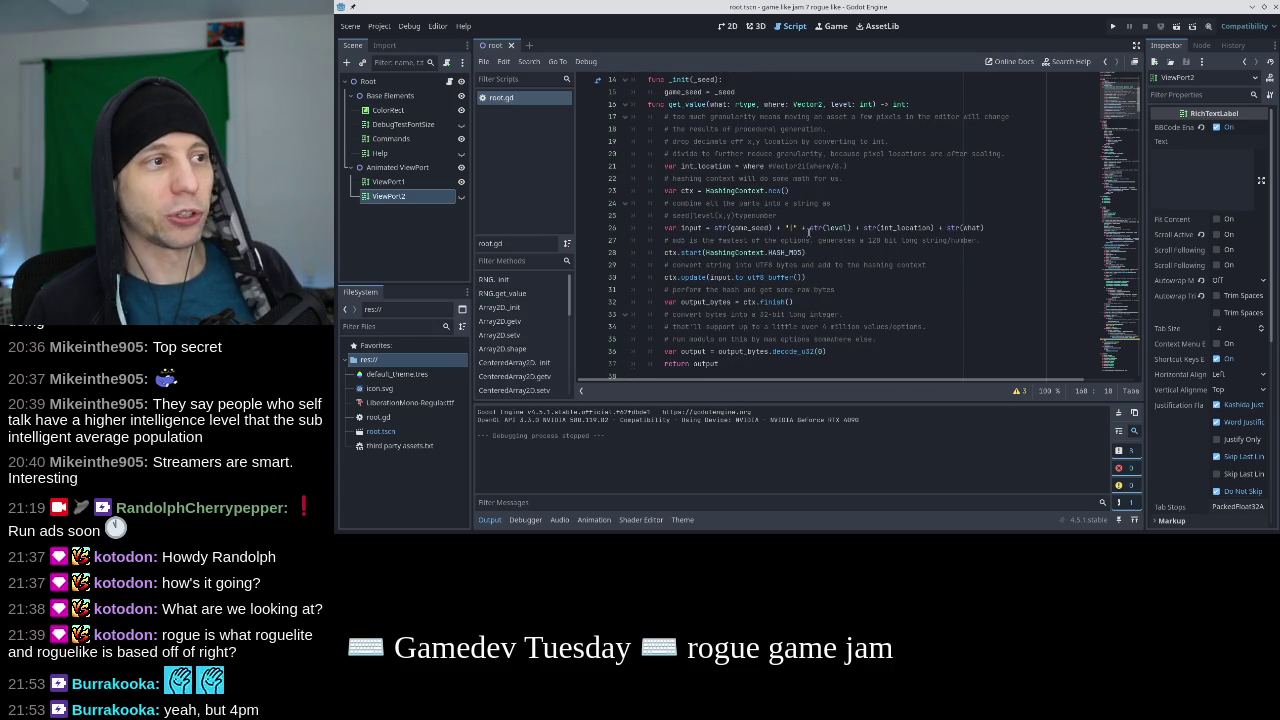
{"action": "double_click", "coordinate": [785, 252]}
{"action": "left_click", "coordinate": [799, 215]}
{"action": "mouse_move", "coordinate": [985, 228]}
{"action": "left_mouse_down"}
{"action": "mouse_move", "coordinate": [676, 228]}
{"action": "mouse_move", "coordinate": [710, 228]}
{"action": "left_mouse_up"}
{"action": "left_click", "coordinate": [708, 228]}
{"action": "left_click", "coordinate": [988, 228]}
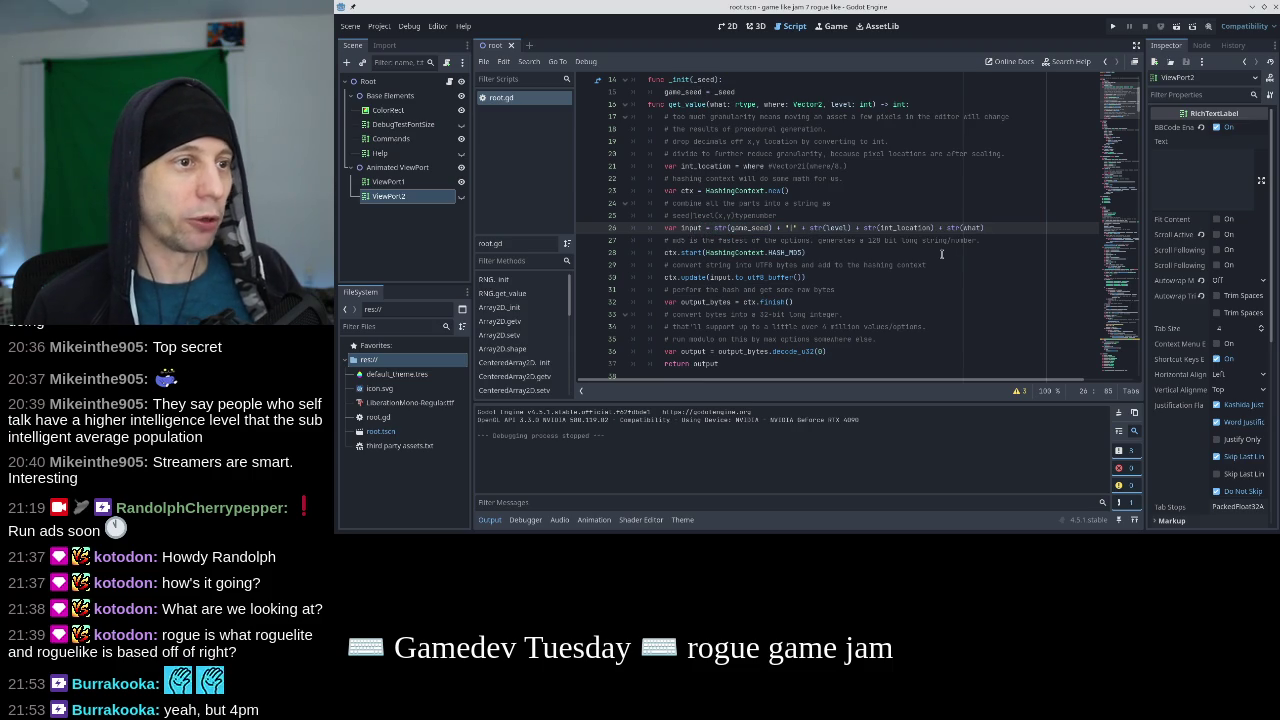
{"action": "scroll", "coordinate": [900, 232], "scroll_direction": "up", "scroll_amount": 5}
{"action": "left_click_drag", "start_coordinate": [760, 228], "coordinate": [650, 228]}
{"action": "left_click", "coordinate": [704, 228]}
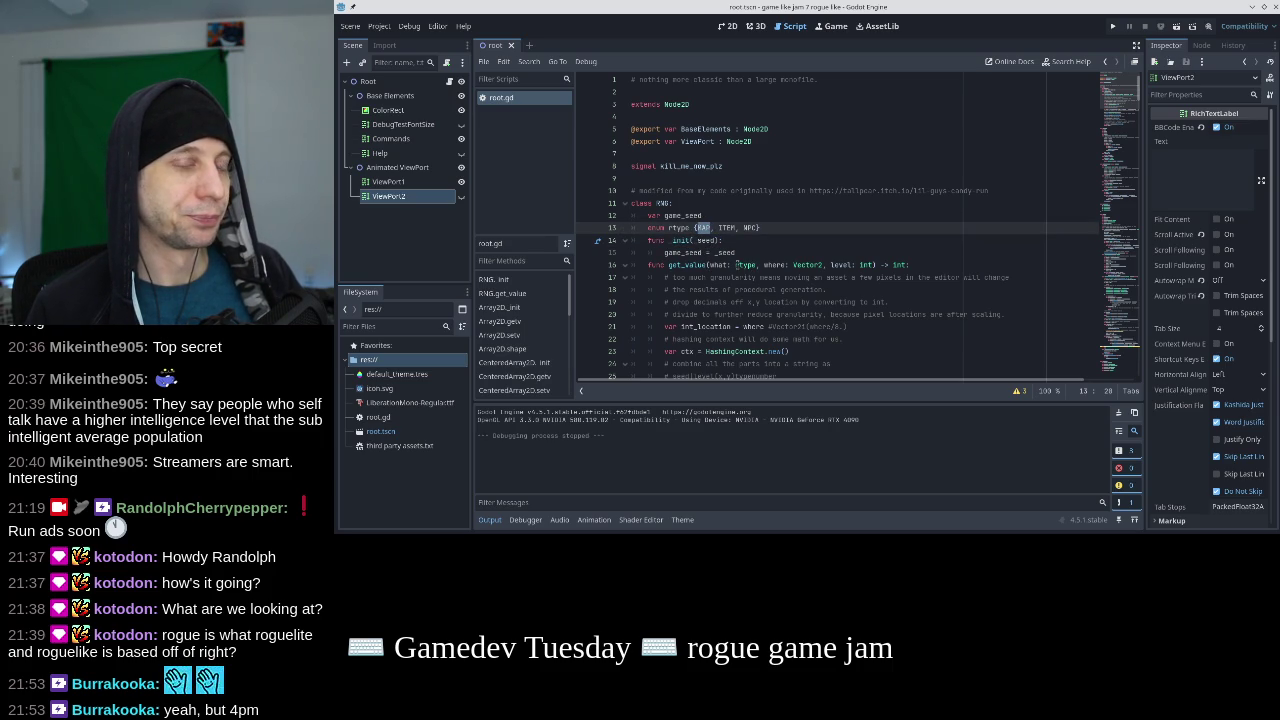
{"action": "scroll", "coordinate": [868, 240], "scroll_direction": "down", "scroll_amount": 2}
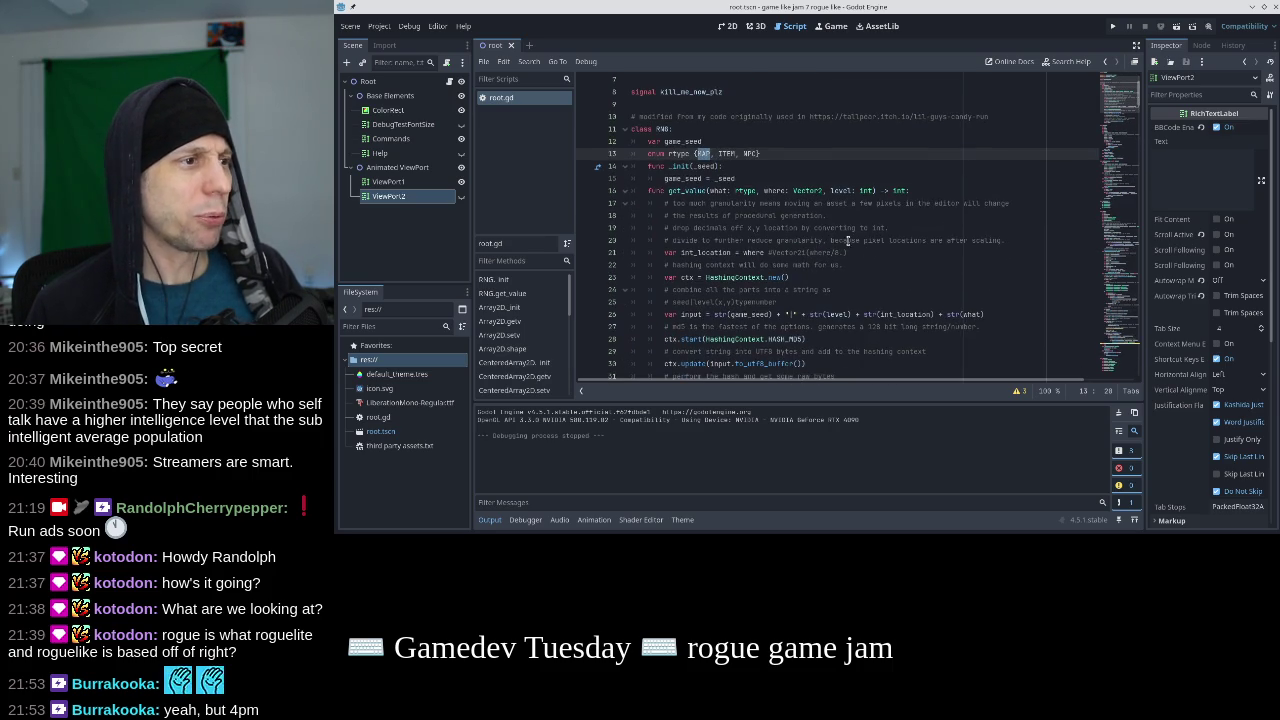
{"action": "scroll", "coordinate": [830, 241], "scroll_direction": "down", "scroll_amount": 3}
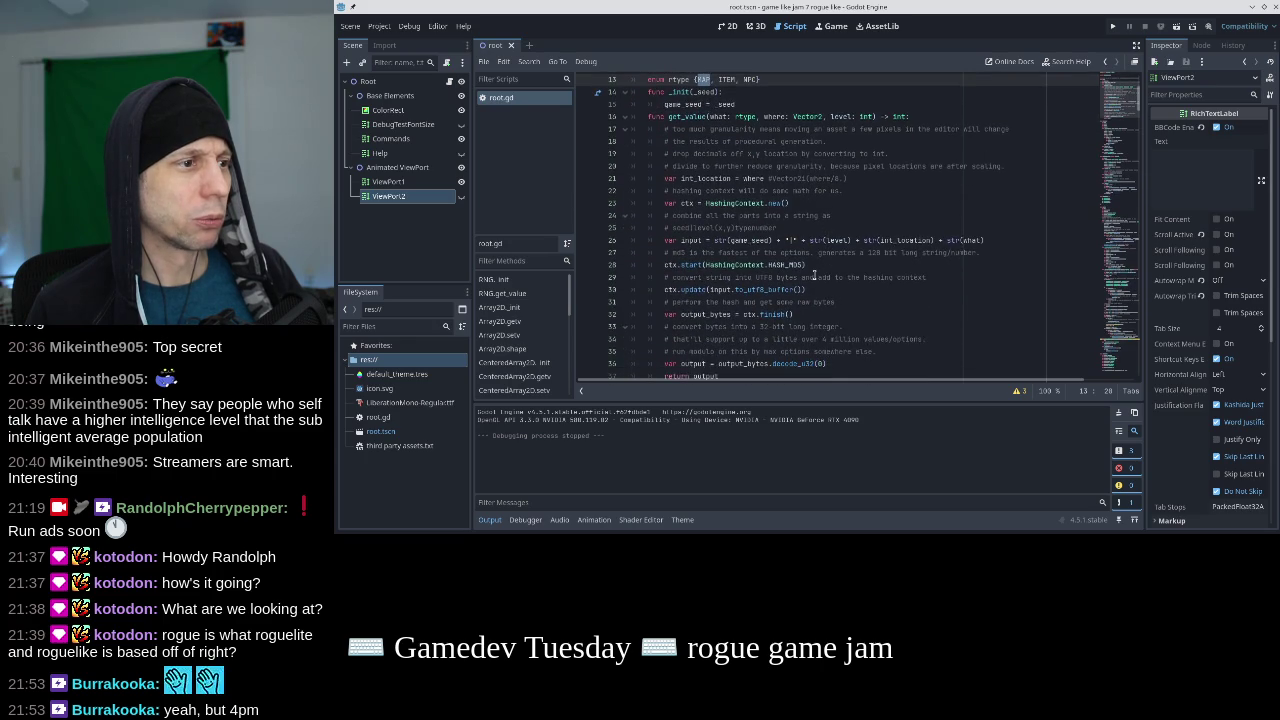
{"action": "left_click_drag", "start_coordinate": [843, 290], "coordinate": [758, 290]}
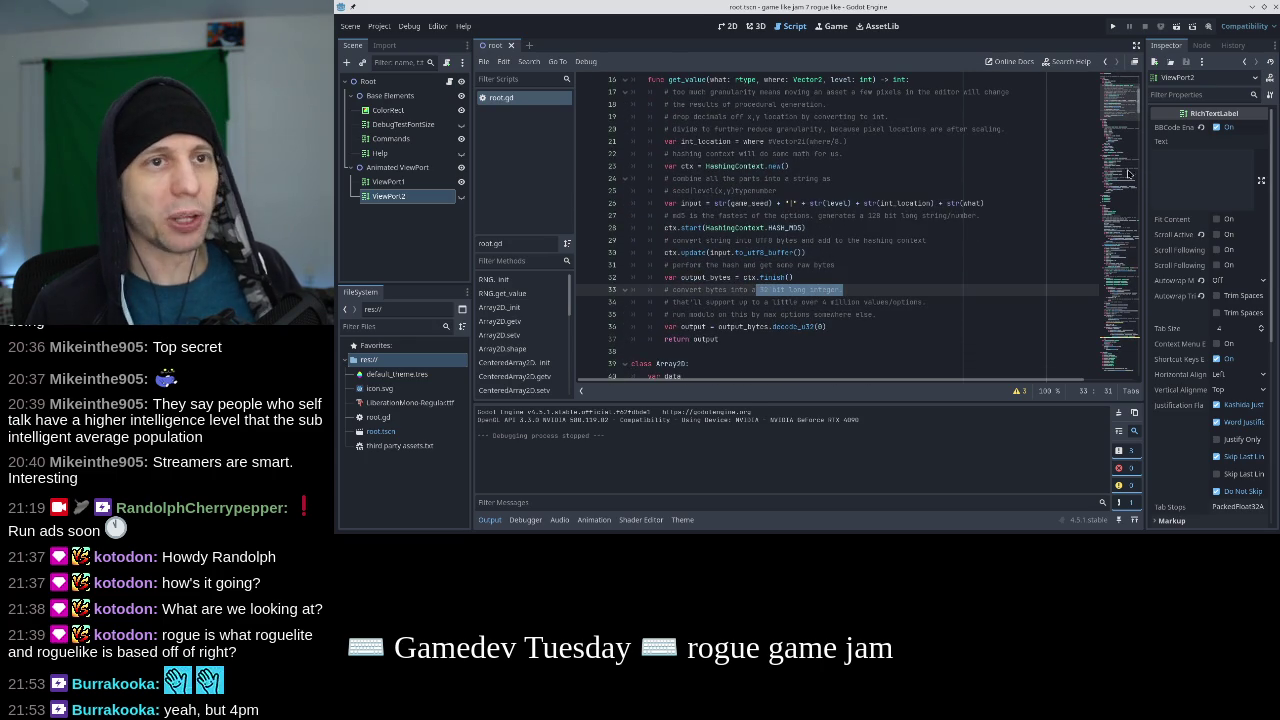
{"action": "mouse_move", "coordinate": [1132, 170]}
{"action": "left_mouse_down"}
{"action": "mouse_move", "coordinate": [1116, 285]}
{"action": "mouse_move", "coordinate": [1111, 258]}
{"action": "left_mouse_up"}
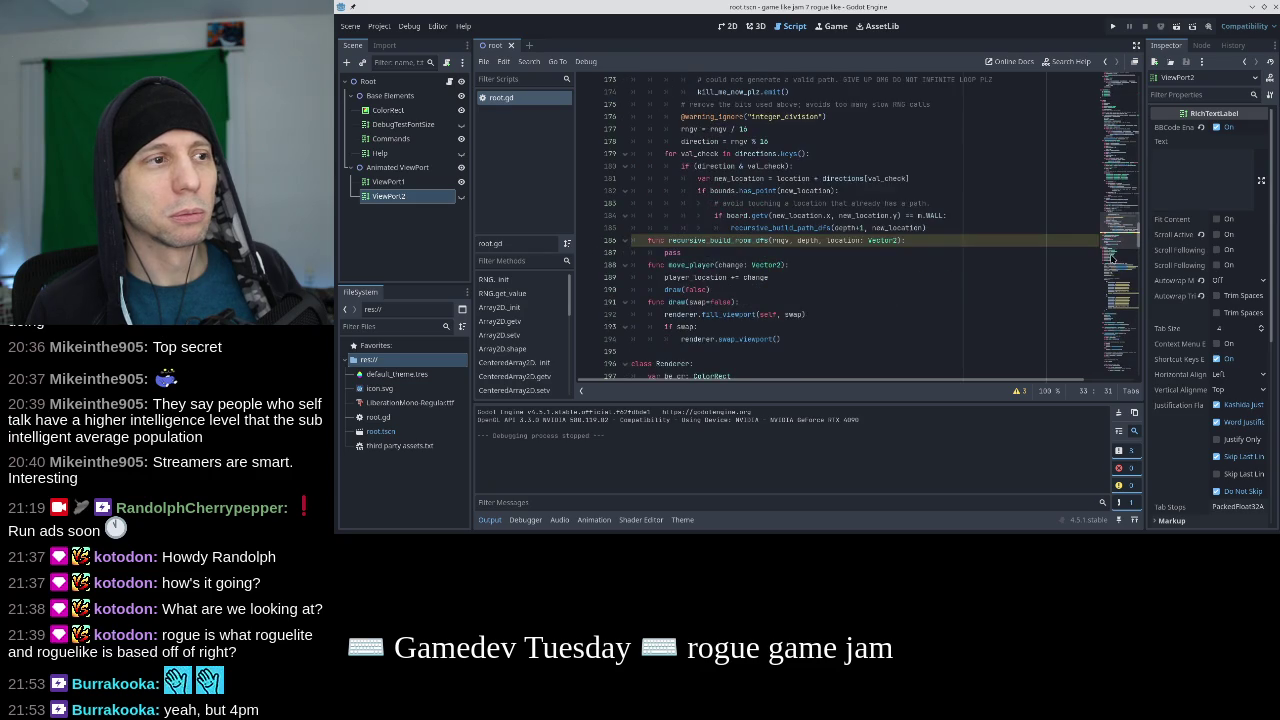
{"action": "scroll", "coordinate": [953, 240], "scroll_direction": "up", "scroll_amount": 1}
{"action": "left_click", "coordinate": [816, 205]}
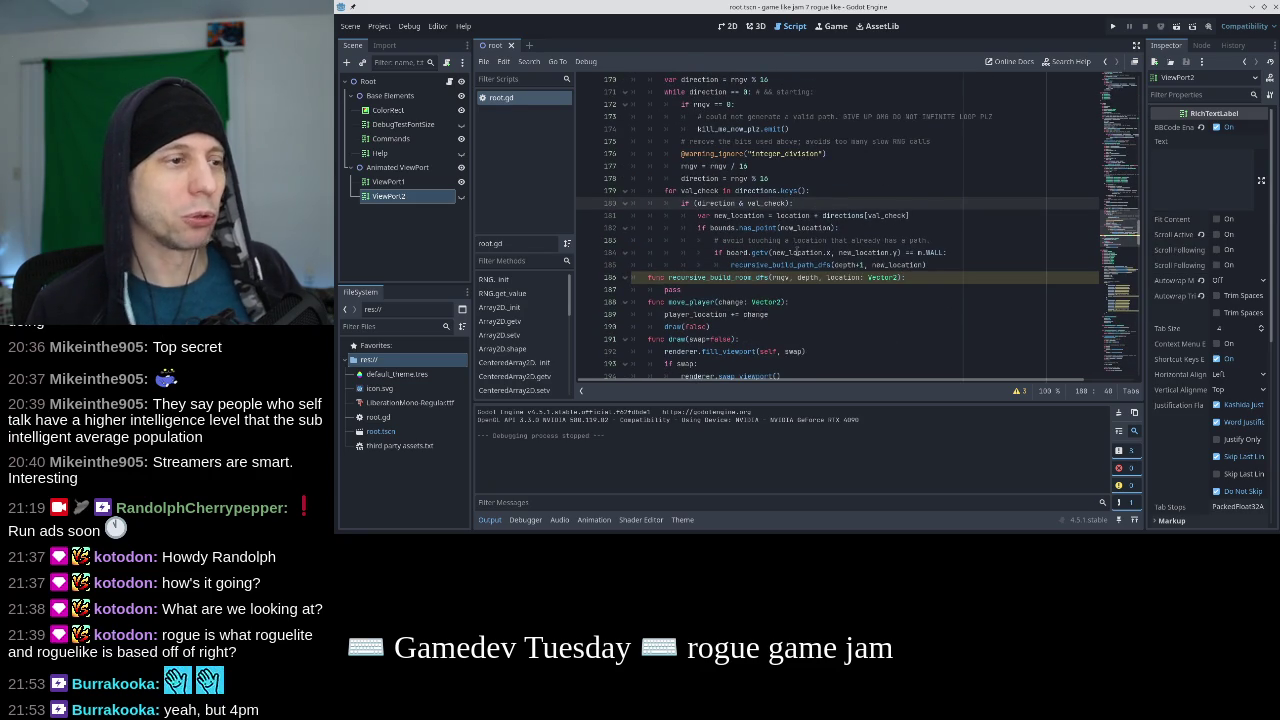
{"action": "mouse_move", "coordinate": [797, 253]}
{"action": "left_click", "coordinate": [784, 286]}
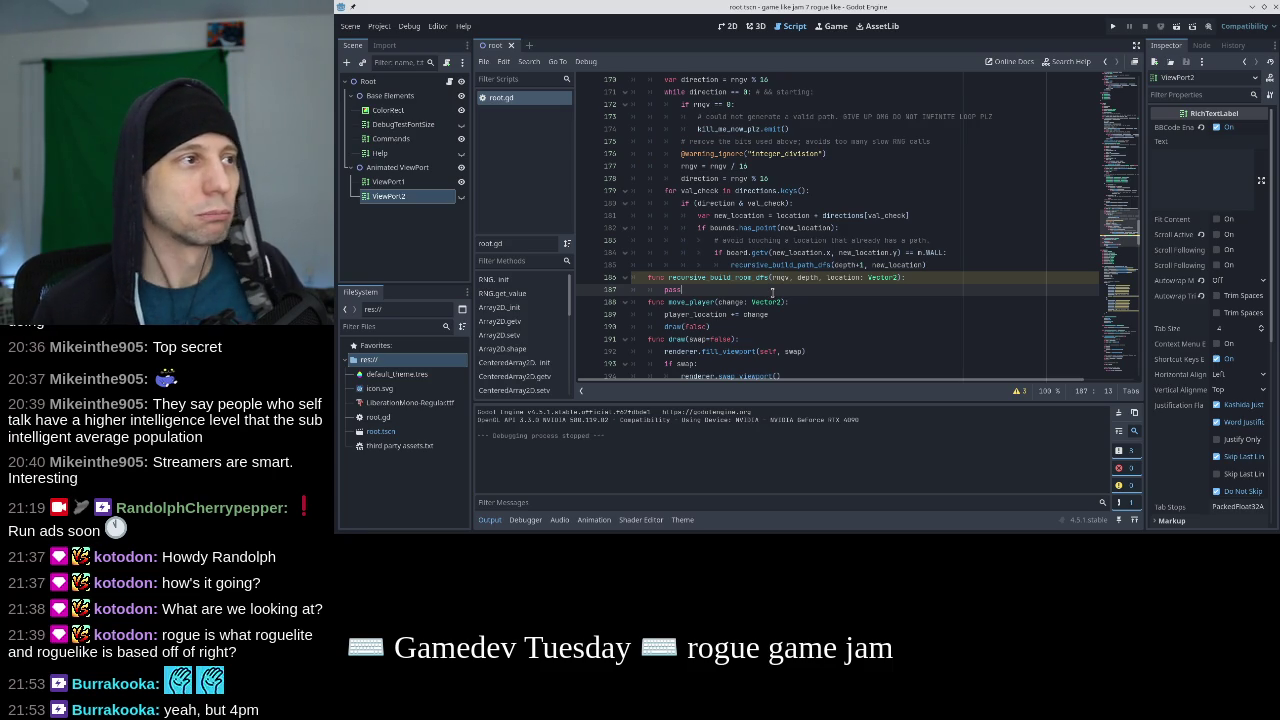
{"action": "left_click", "coordinate": [786, 177]}
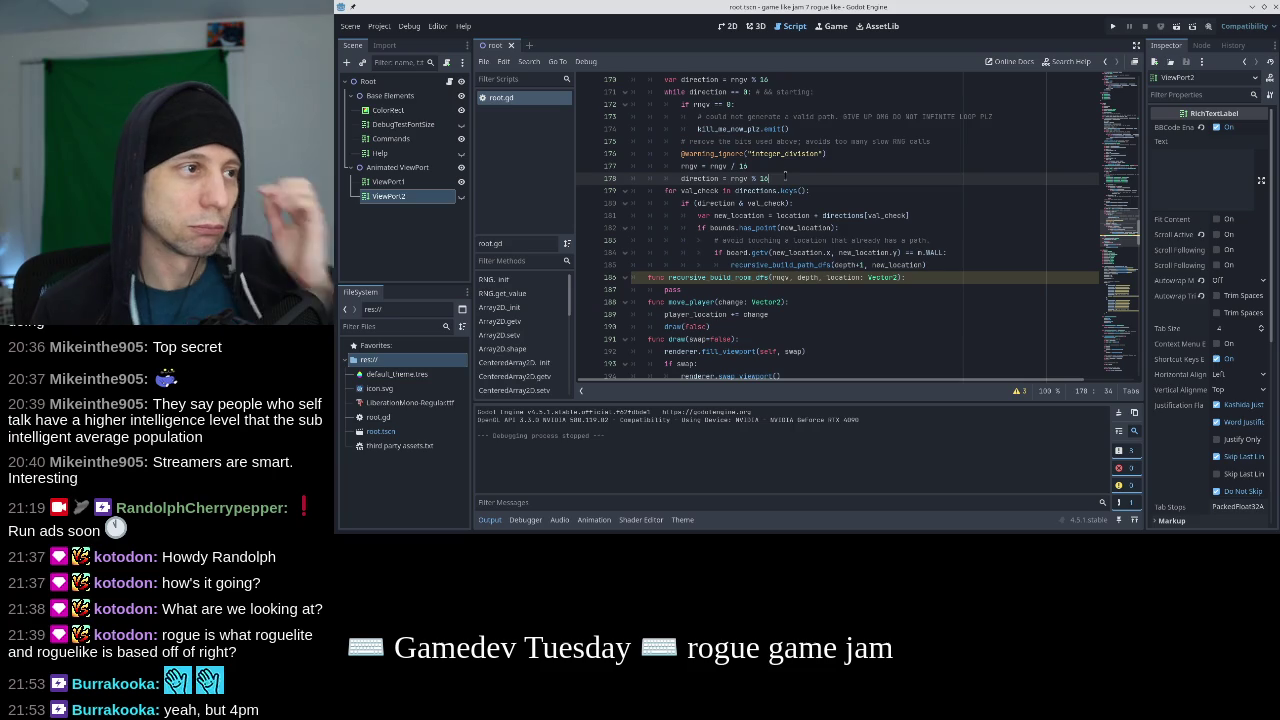
Write the try_room = rngv % 2 line and an rngv halving line, then save.
{"action": "key", "text": "Return"}
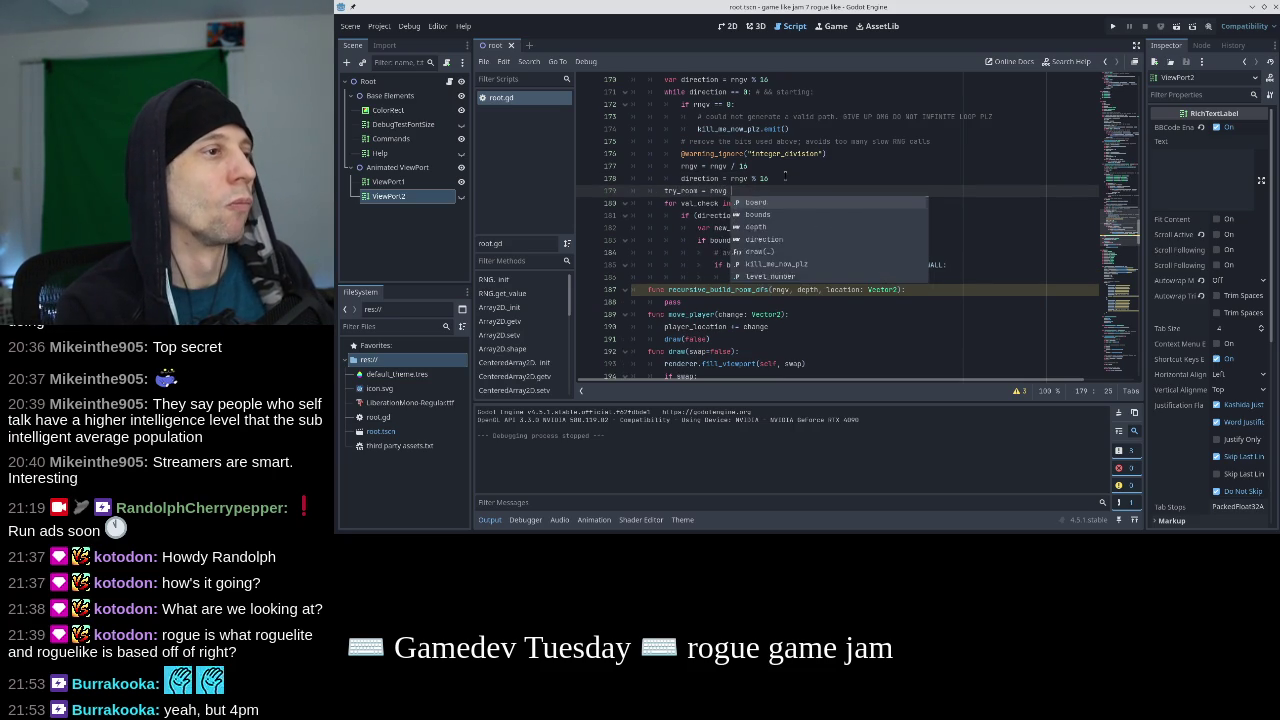
{"action": "type", "text": "% "}
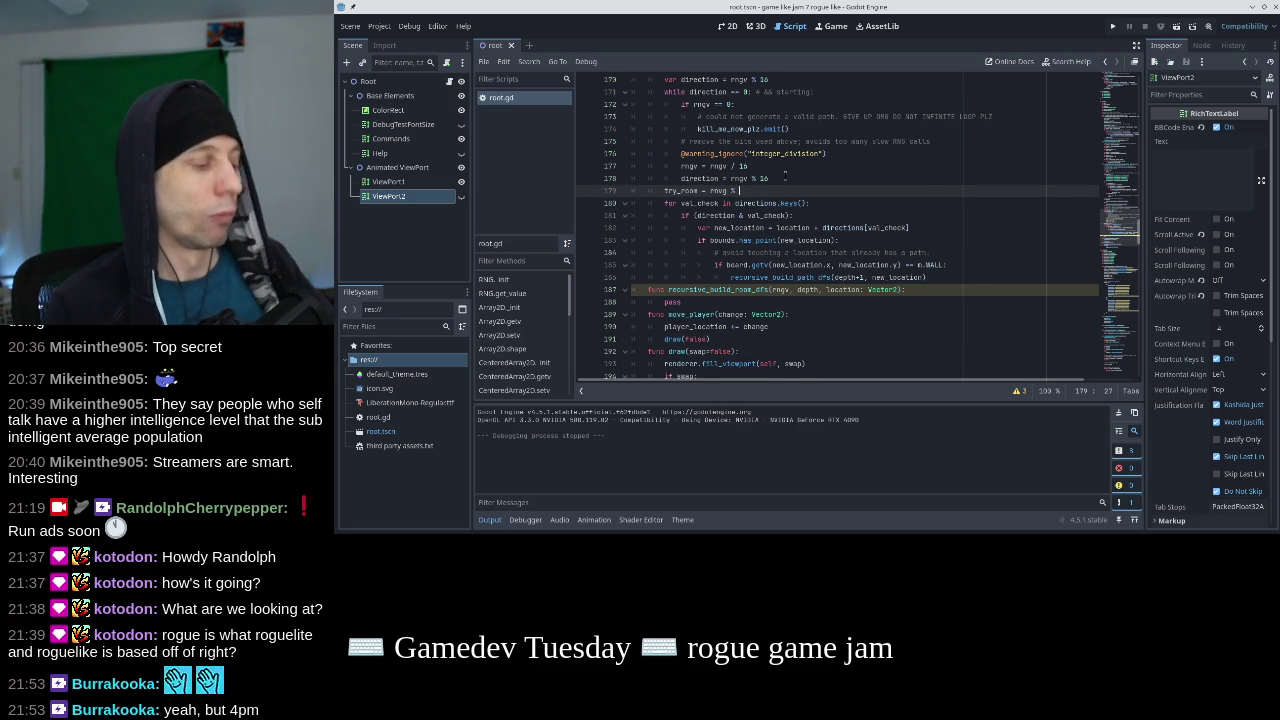
{"action": "type", "text": "2"}
{"action": "key", "text": "Return"}
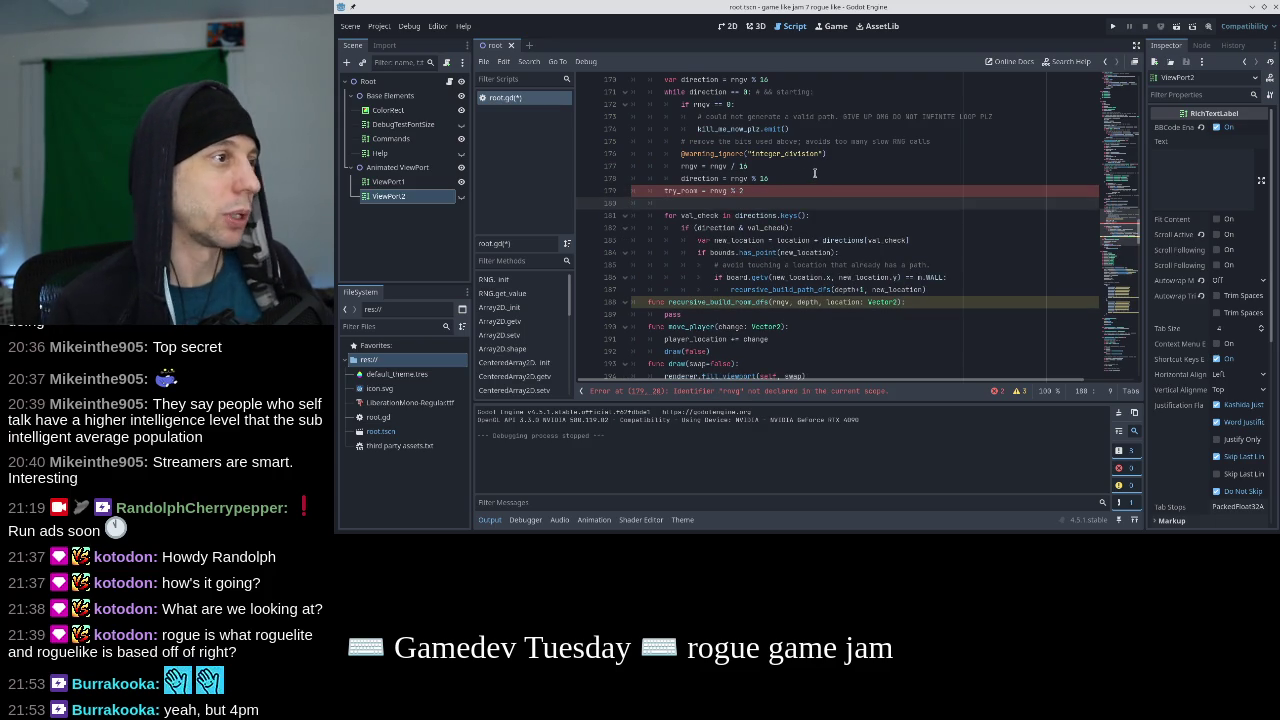
{"action": "double_click", "coordinate": [718, 190]}
{"action": "key", "text": "Down"}
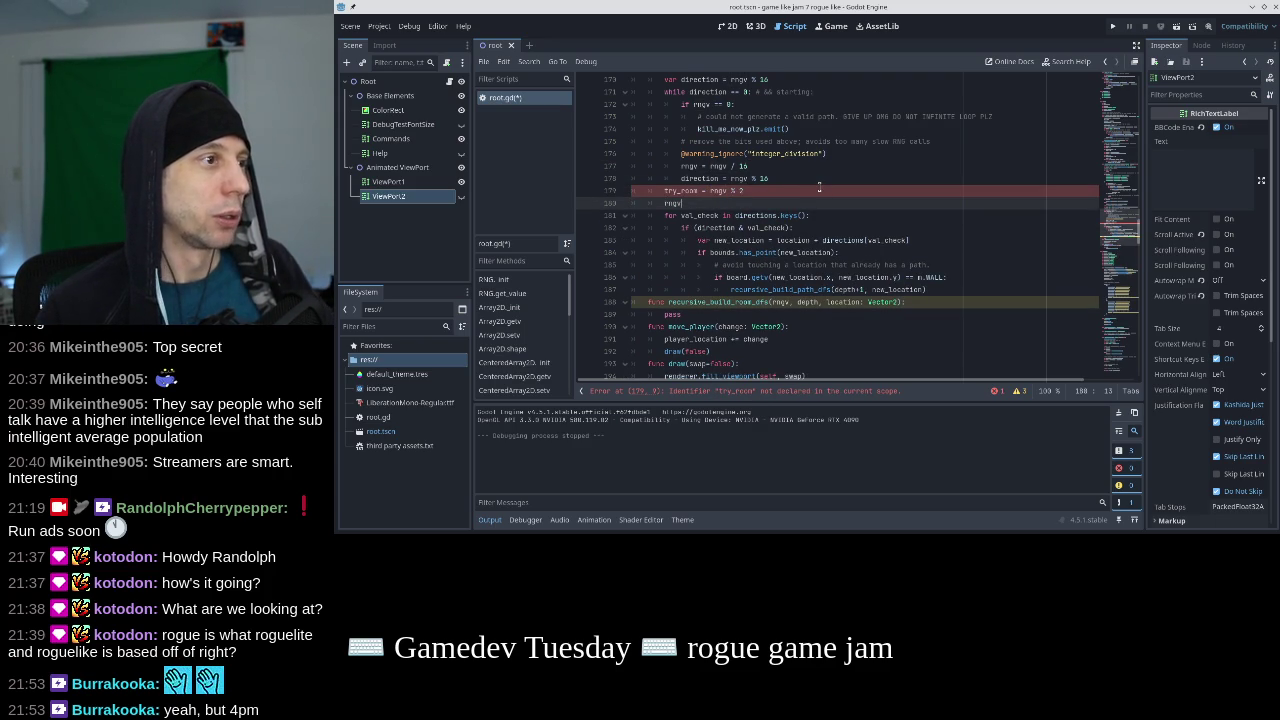
{"action": "type", "text": " = rngv / 2"}
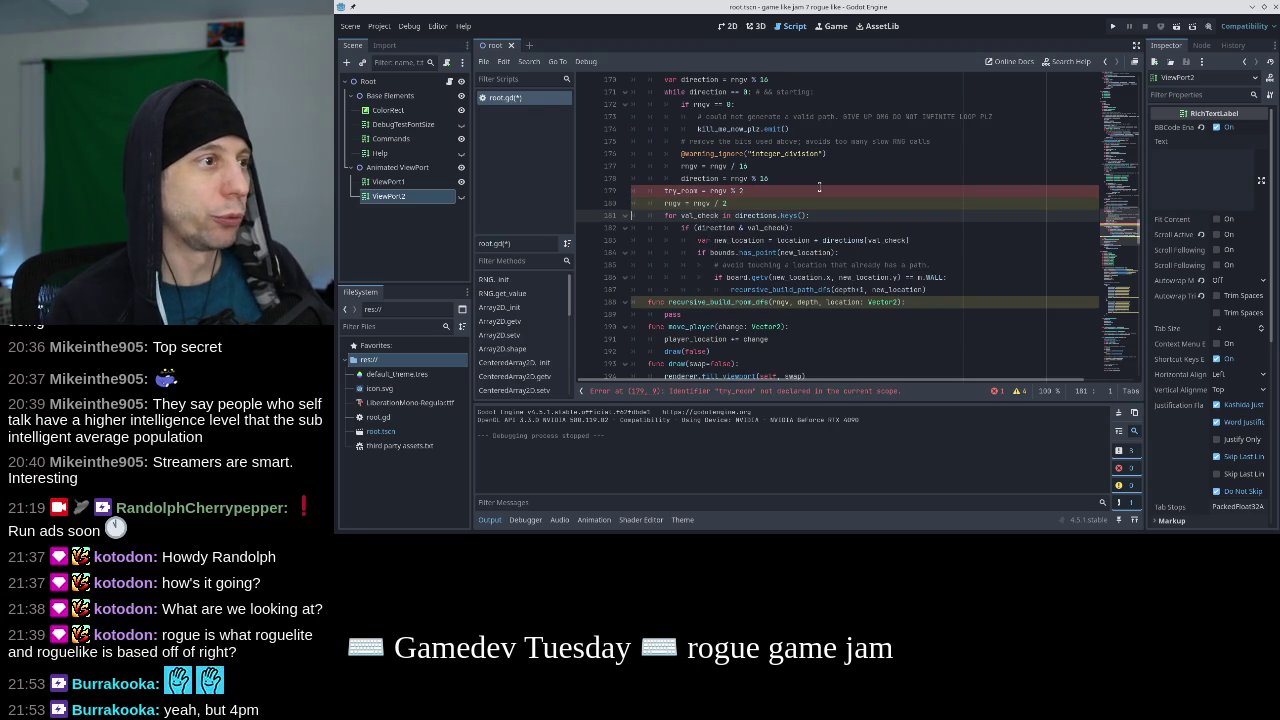
{"action": "key", "text": "ctrl+s"}
Fix the parse error by declaring the line as var try_room.
{"action": "left_click", "coordinate": [819, 187]}
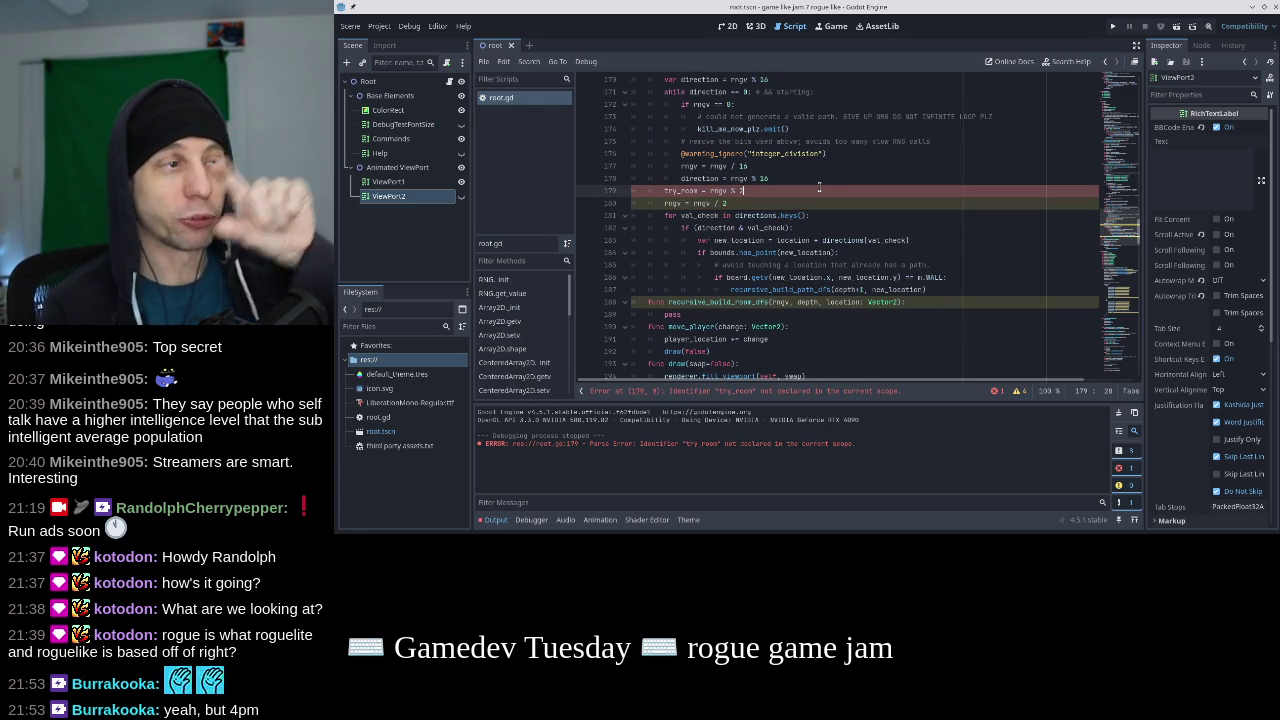
{"action": "key", "text": "shift+Left"}
{"action": "key", "text": "shift+Left"}
{"action": "key", "text": "shift+Left"}
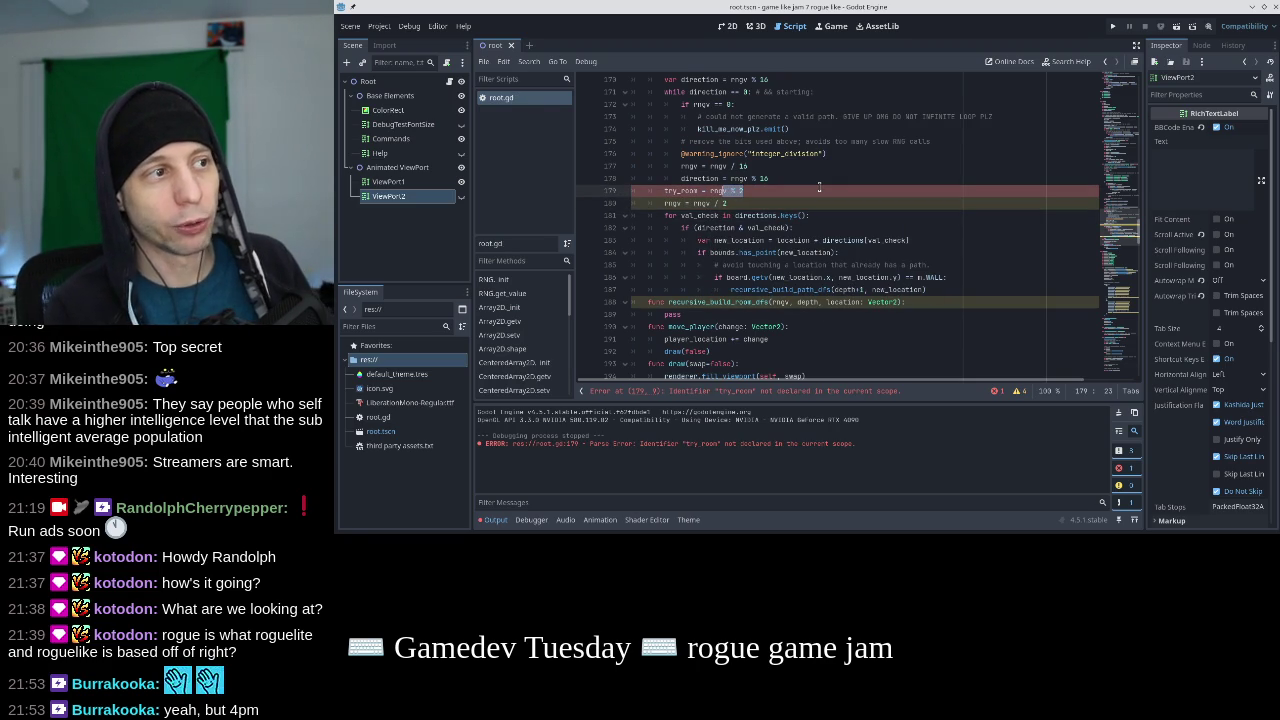
{"action": "key", "text": "Down"}
{"action": "key", "text": "Up"}
{"action": "key", "text": "Home"}
{"action": "type", "text": "var"}
{"action": "key", "text": "Down"}
{"action": "key", "text": "shift+Left"}
{"action": "key", "text": "shift+Left"}
{"action": "key", "text": "shift+Left"}
{"action": "key", "text": "End"}
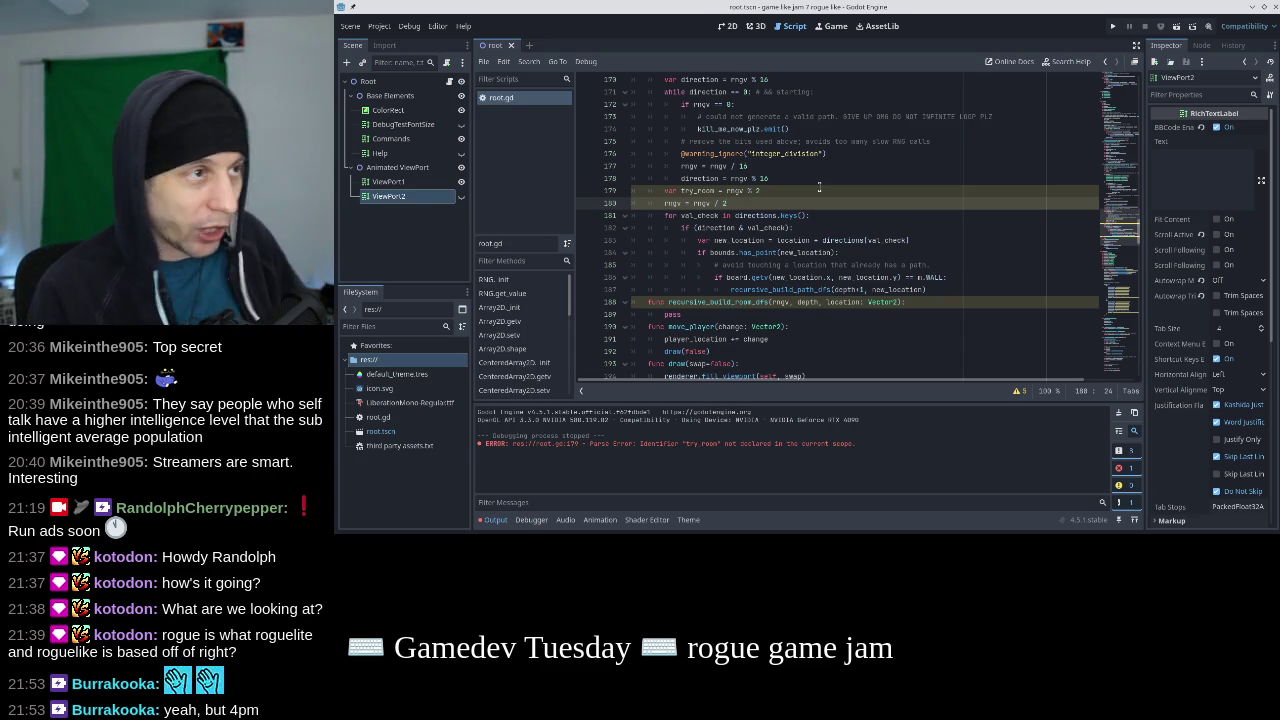
Review the try_room lines and open a new line after the recursive_build_path_dfs call.
{"action": "key", "text": "Up"}
{"action": "key", "text": "Up"}
{"action": "key", "text": "Up"}
{"action": "key", "text": "Right"}
{"action": "key", "text": "Right"}
{"action": "key", "text": "Right"}
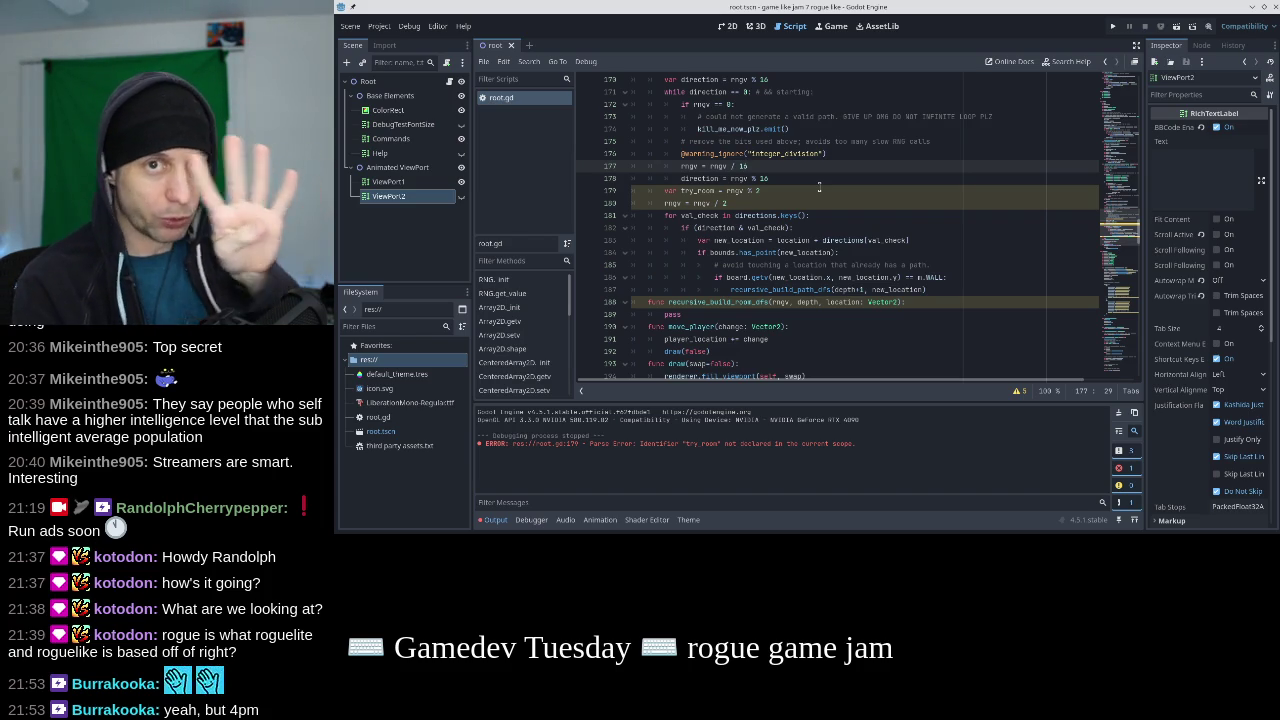
{"action": "key", "text": "Down"}
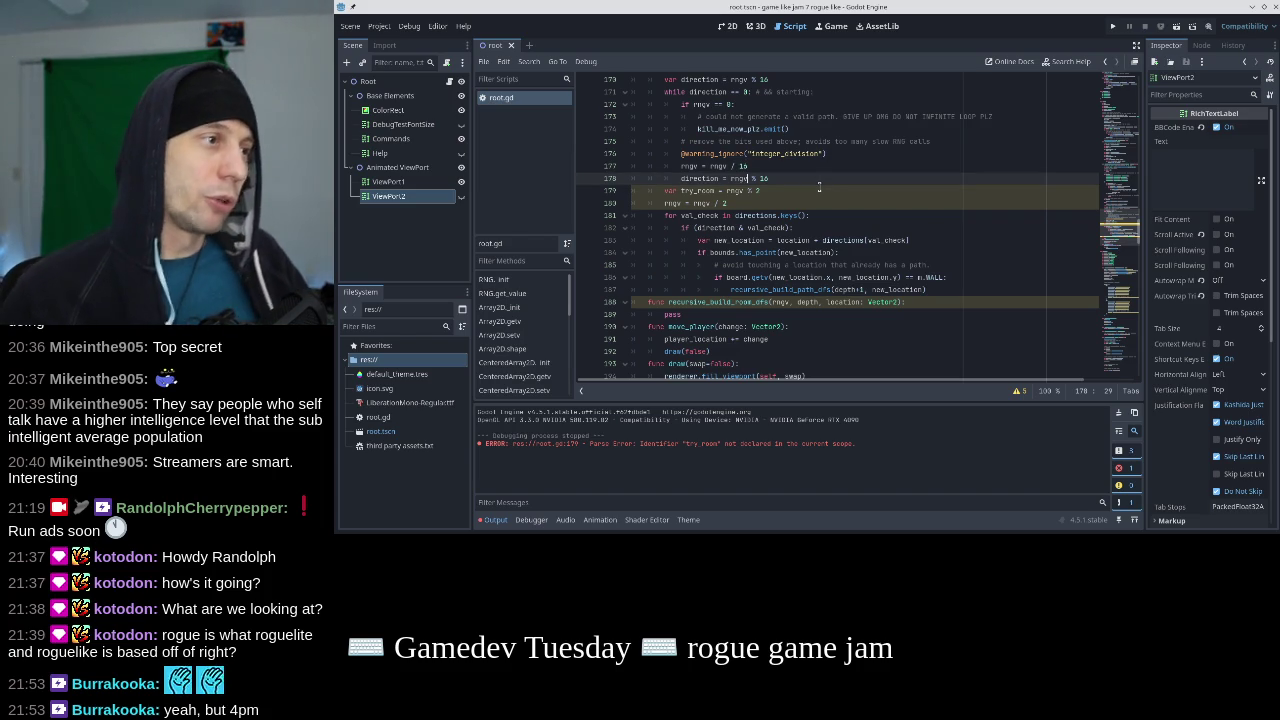
{"action": "left_click", "coordinate": [818, 195]}
{"action": "key", "text": "Down"}
{"action": "left_click", "coordinate": [814, 194]}
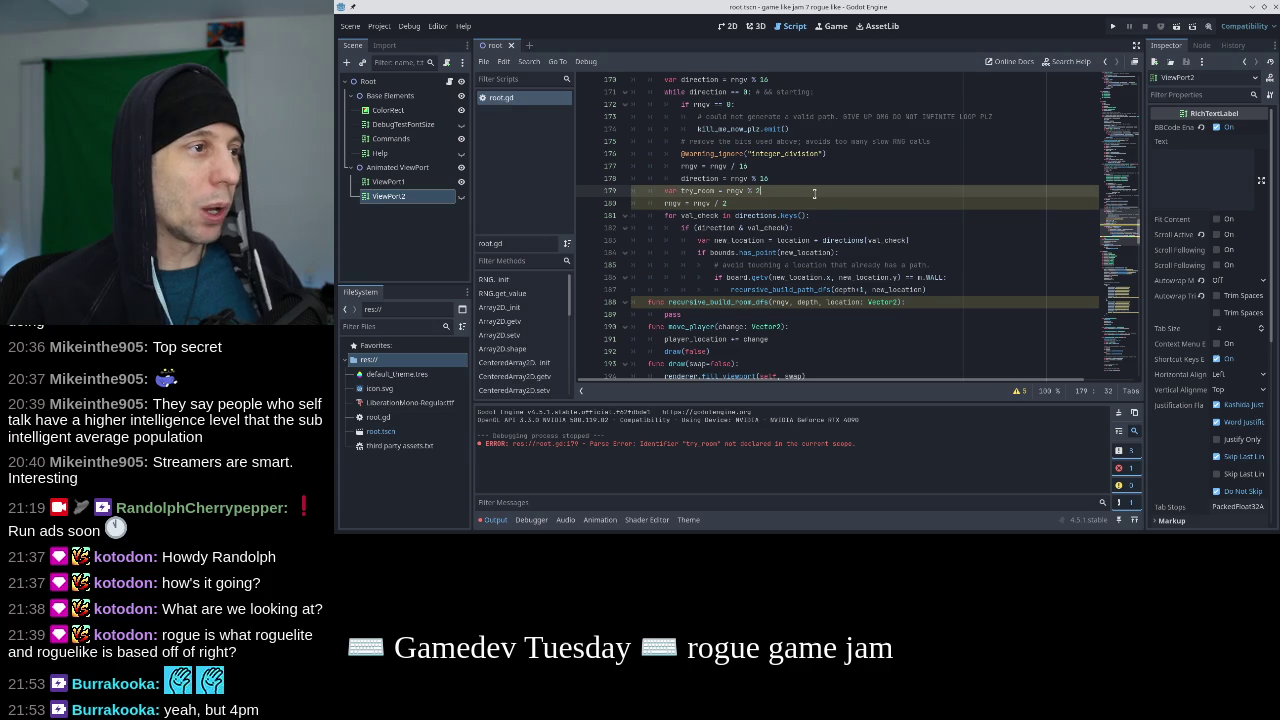
{"action": "left_click", "coordinate": [807, 201]}
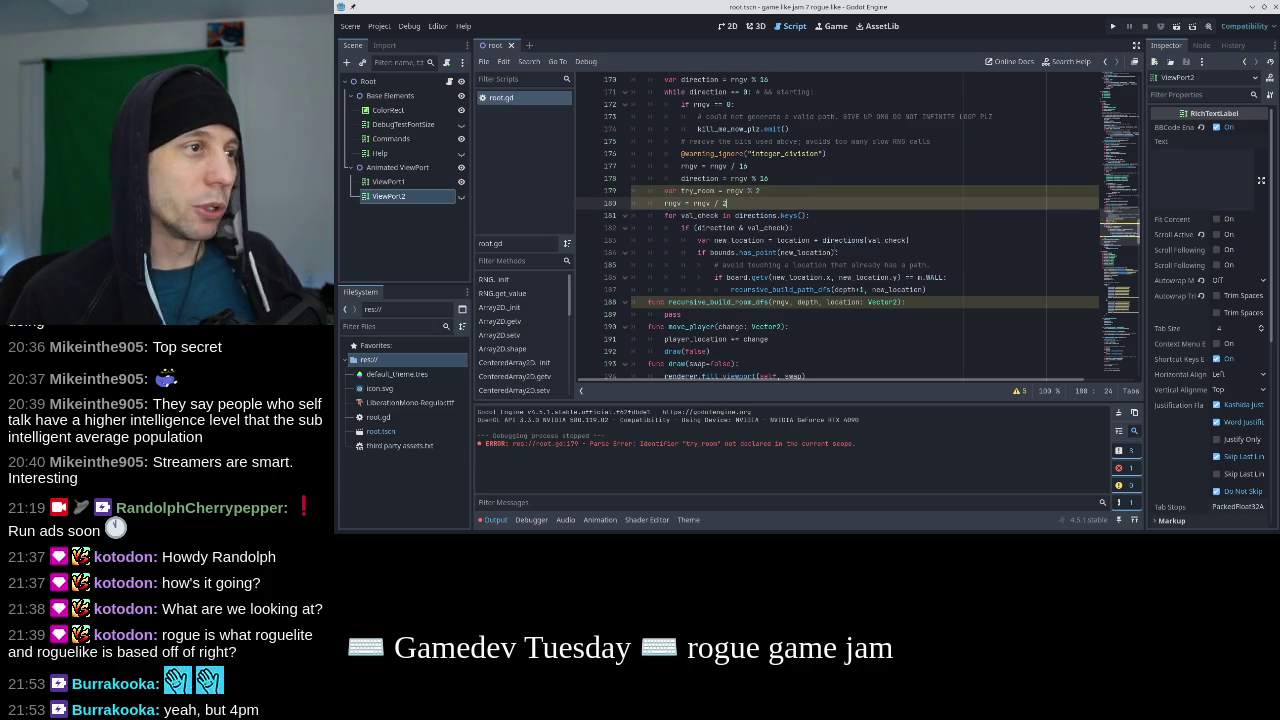
{"action": "left_click", "coordinate": [929, 289]}
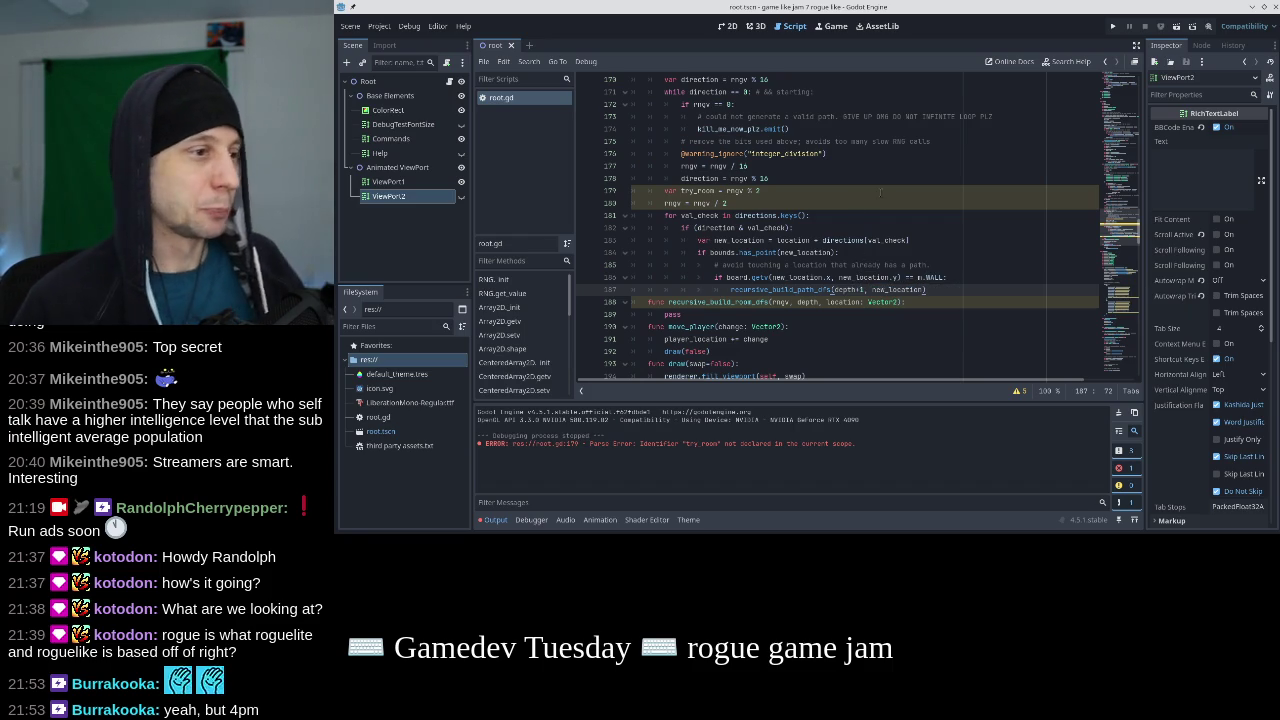
{"action": "key", "text": "Return"}
{"action": "type", "text": "if try_room"}
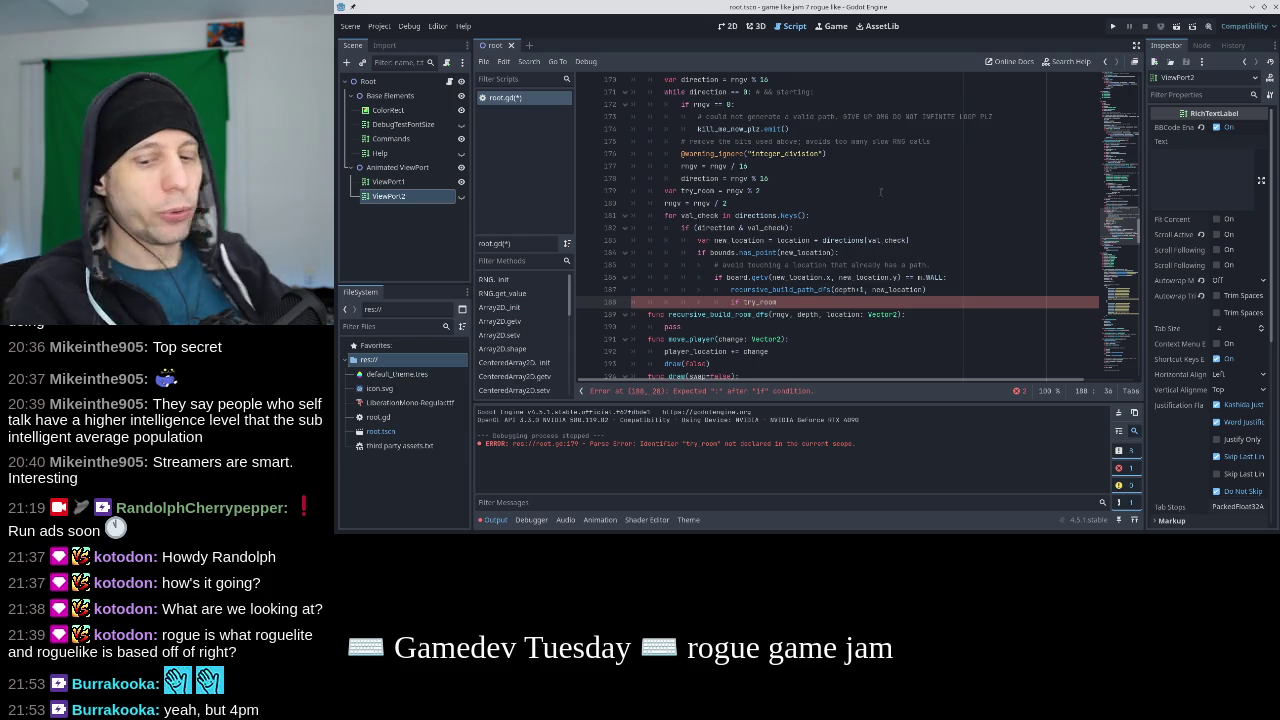
{"action": "left_click", "coordinate": [811, 189]}
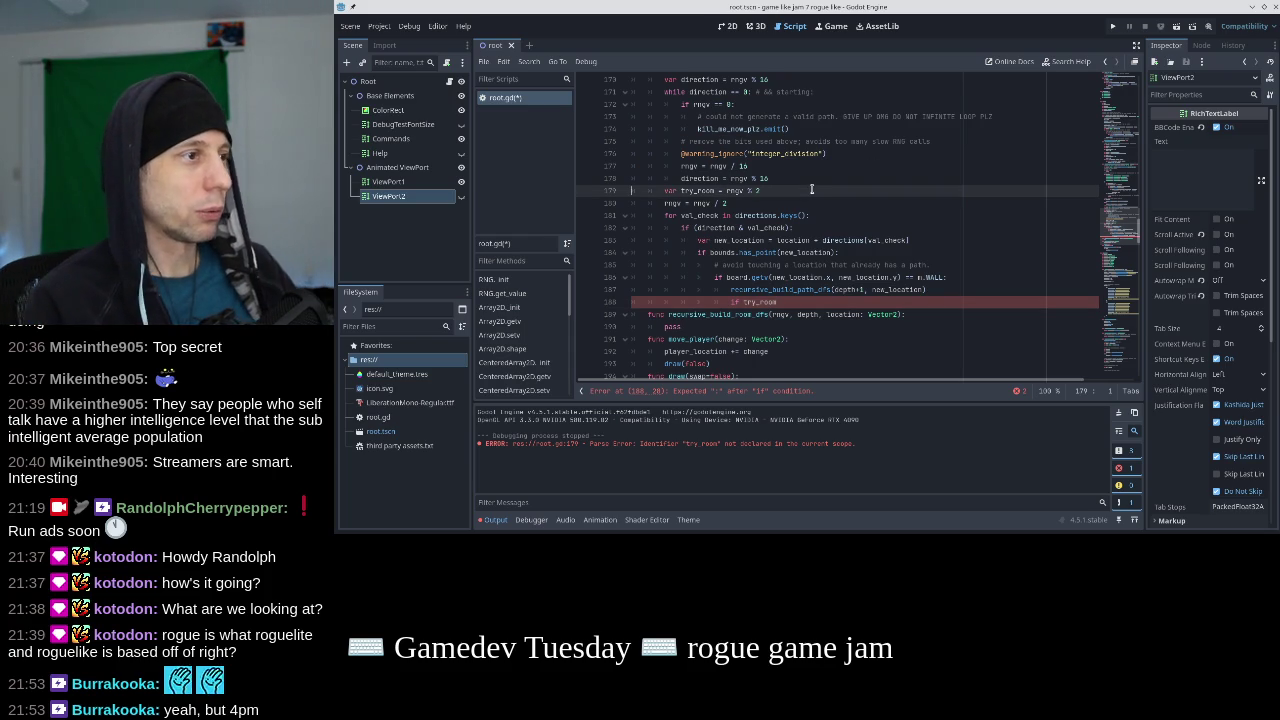
Move the try_room and rngv halving lines below the recursive call and indent them.
{"action": "key", "text": "shift+Down"}
{"action": "key", "text": "shift+Down"}
{"action": "key", "text": "alt+Down"}
{"action": "key", "text": "alt+Down"}
{"action": "key", "text": "alt+Down"}
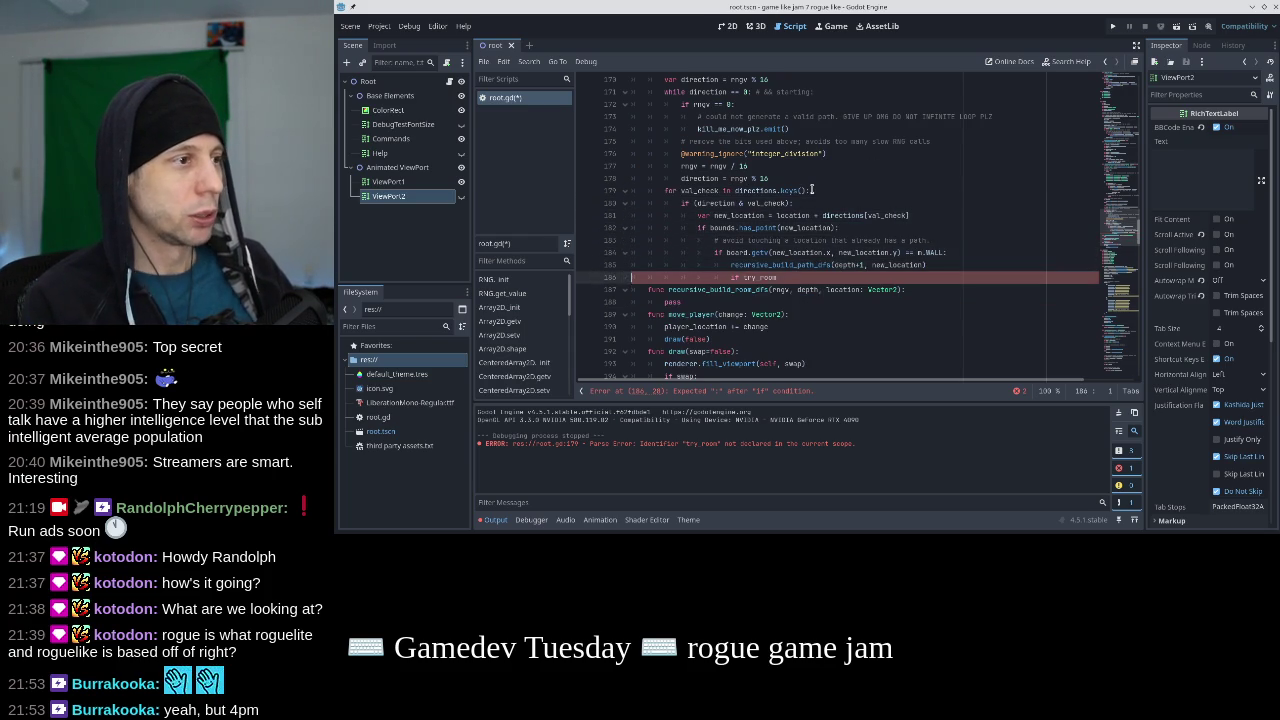
{"action": "key", "text": "Tab"}
{"action": "key", "text": "Tab"}
{"action": "key", "text": "Tab"}
{"action": "key", "text": "Down"}
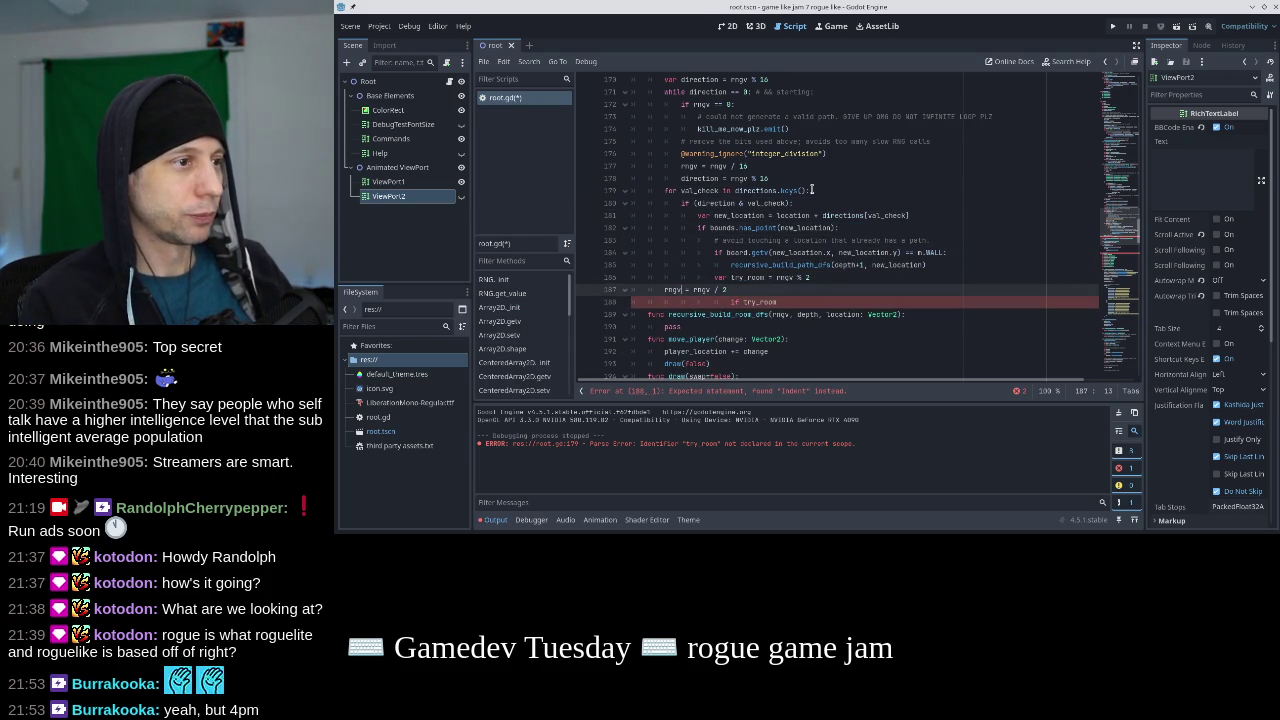
{"action": "key", "text": "Tab"}
{"action": "key", "text": "Tab"}
{"action": "key", "text": "Tab"}
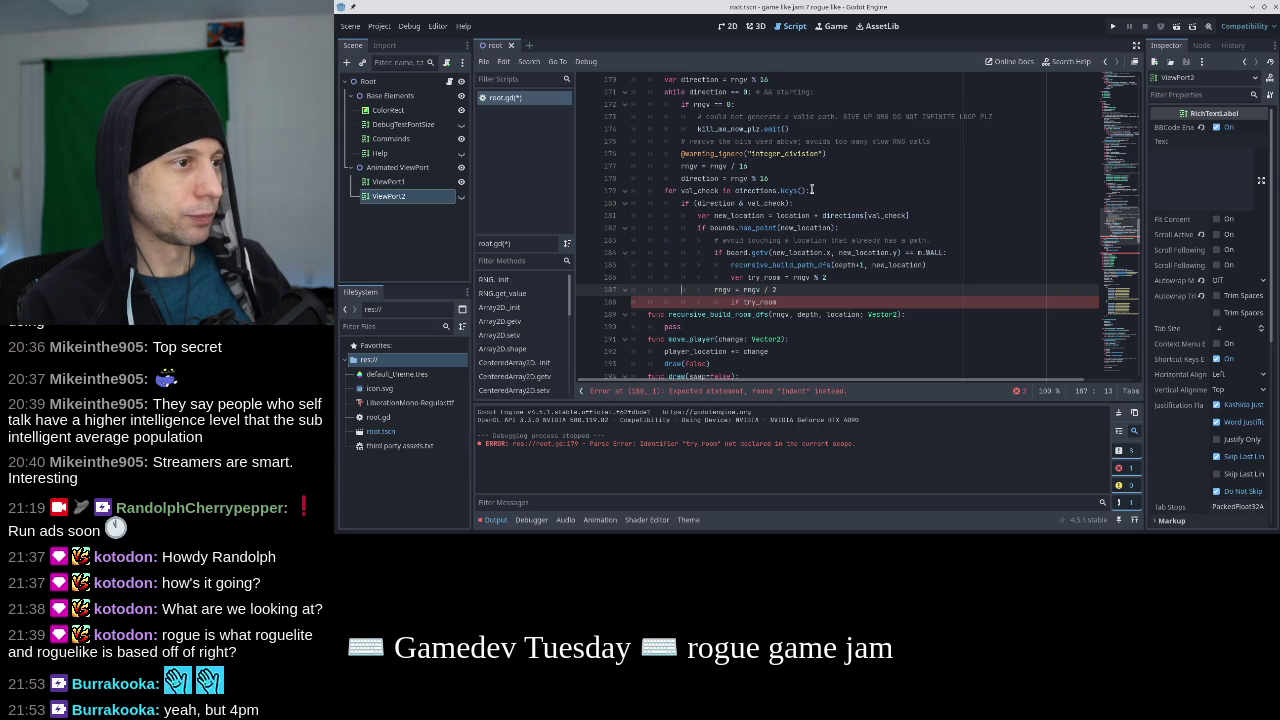
{"action": "key", "text": "Down"}
{"action": "key", "text": "Tab"}
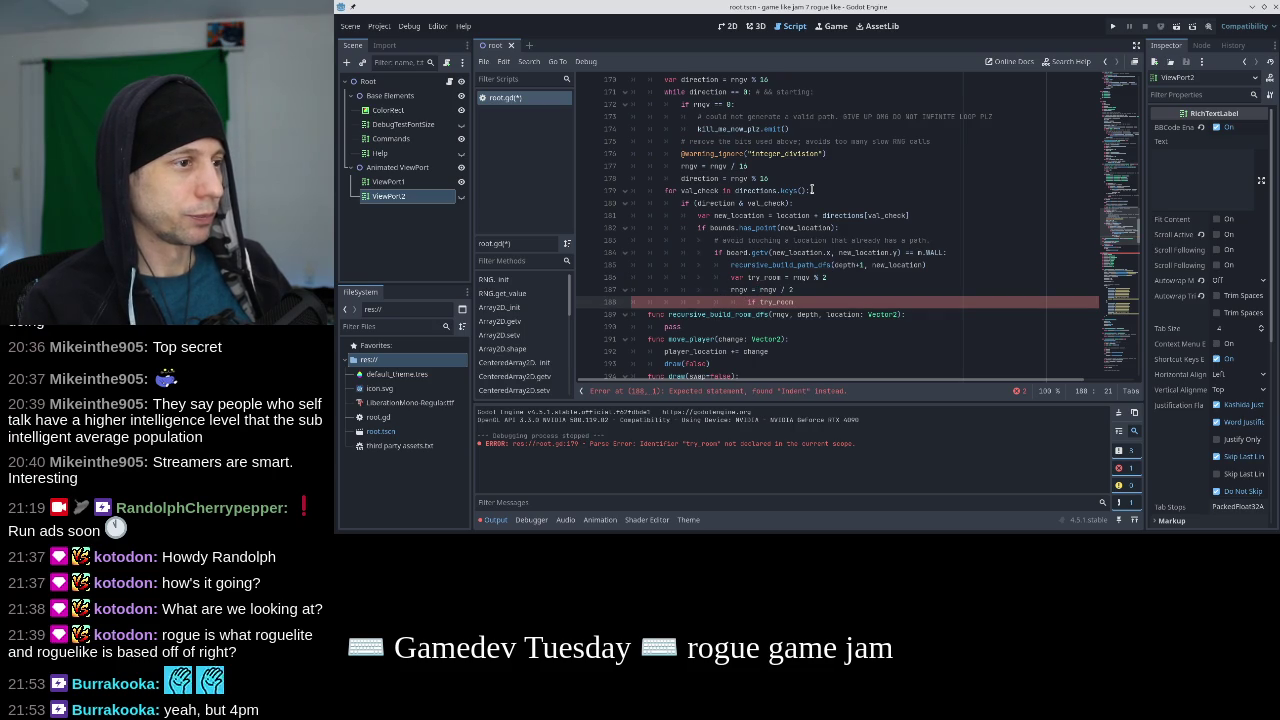
Complete the block as 'if try_room:' with pass and save the script.
{"action": "key", "text": "shift+Tab"}
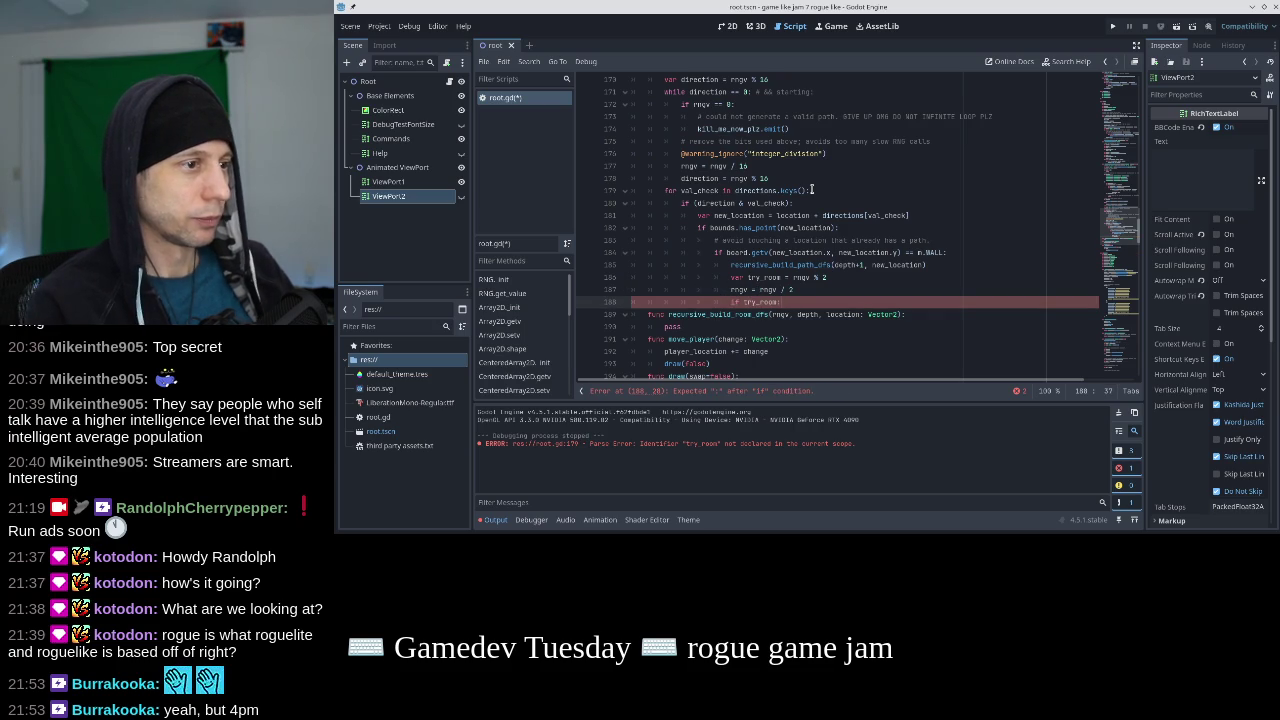
{"action": "type", "text": ":"}
{"action": "key", "text": "Return"}
{"action": "type", "text": "pass"}
{"action": "key", "text": "ctrl+s"}
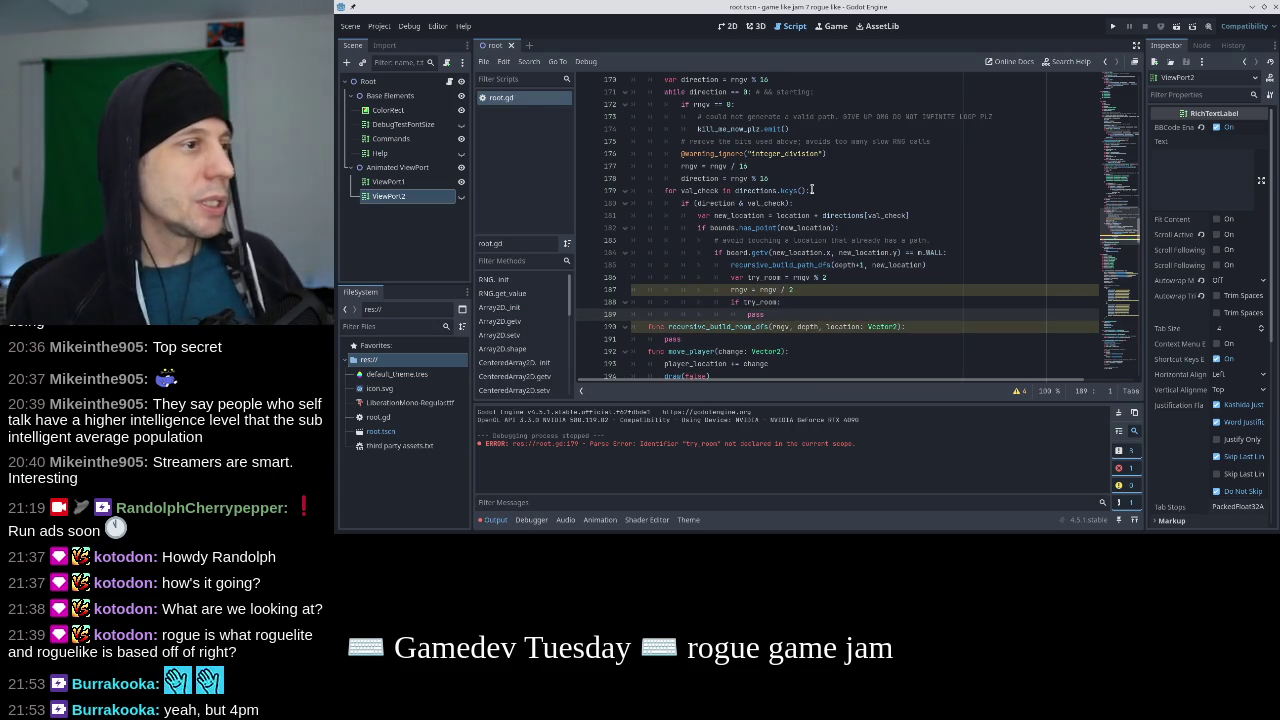
{"action": "scroll", "coordinate": [808, 195], "scroll_direction": "up", "scroll_amount": 5}
Declare recursive_build_path_dfs as returning bool and change both bare returns to return false.
{"action": "scroll", "coordinate": [806, 200], "scroll_direction": "up", "scroll_amount": 5}
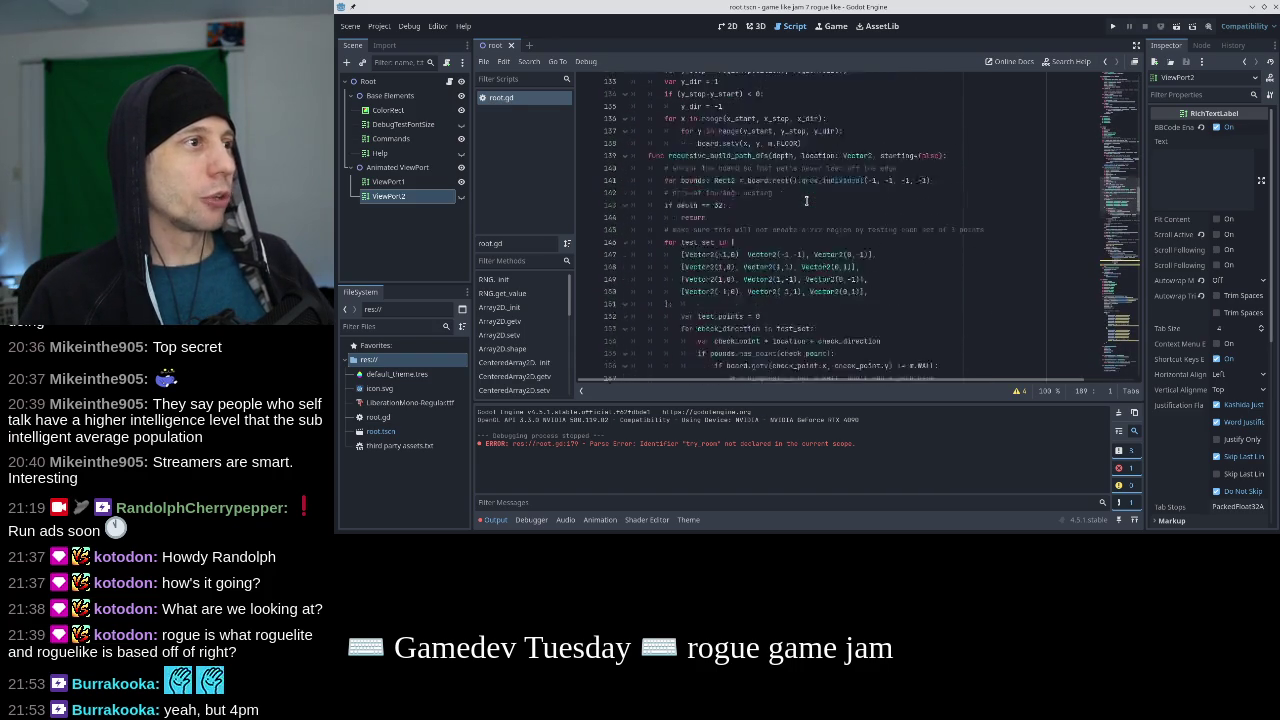
{"action": "left_click", "coordinate": [940, 215]}
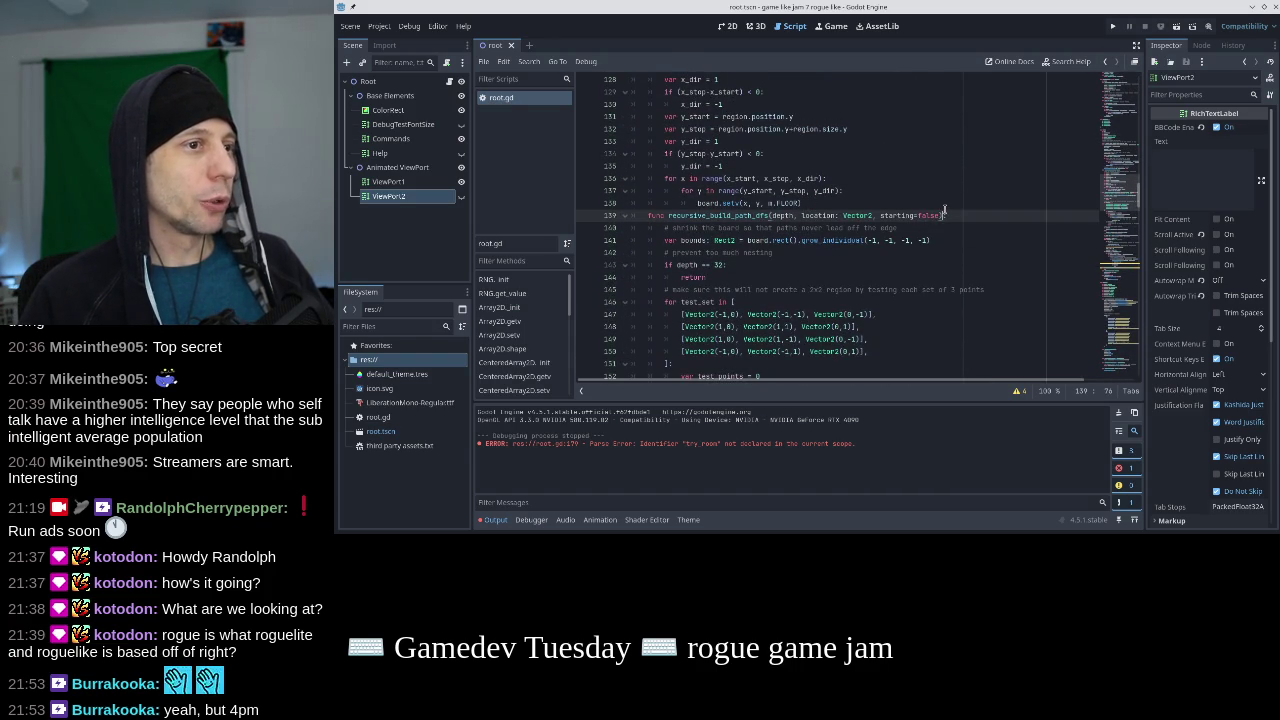
{"action": "type", "text": "-> boo"}
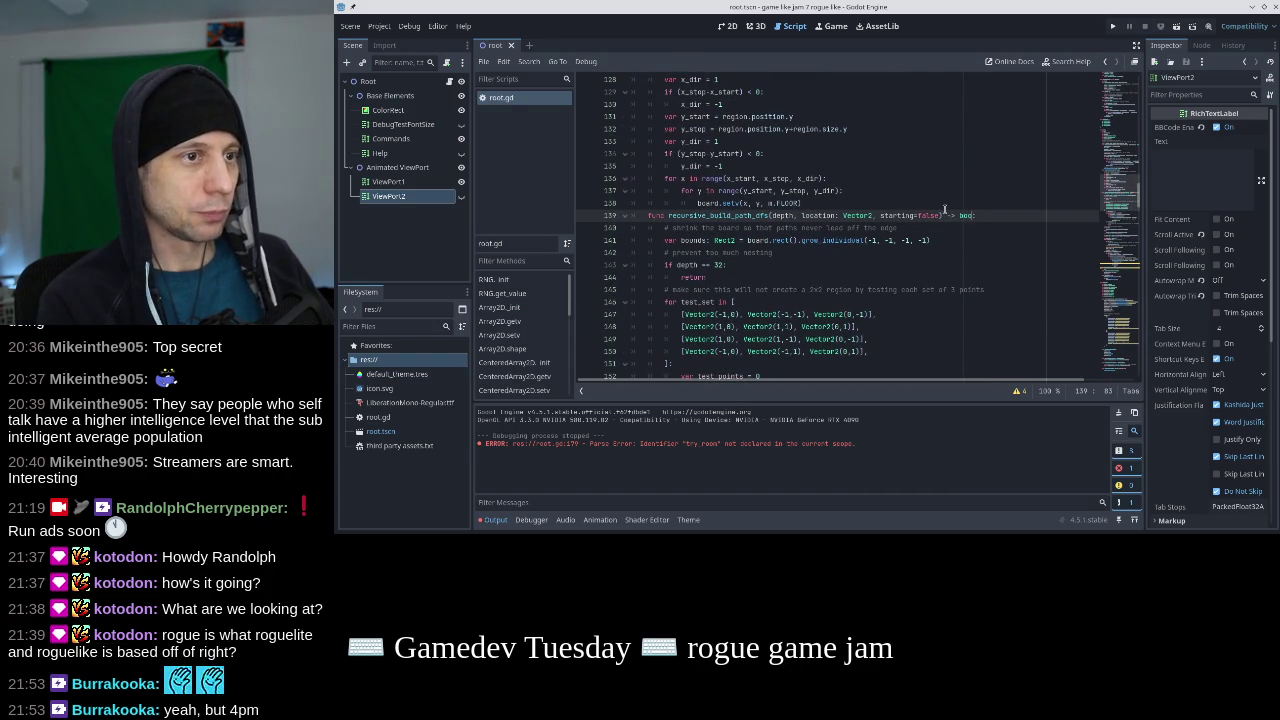
{"action": "type", "text": "l"}
{"action": "left_click", "coordinate": [827, 272]}
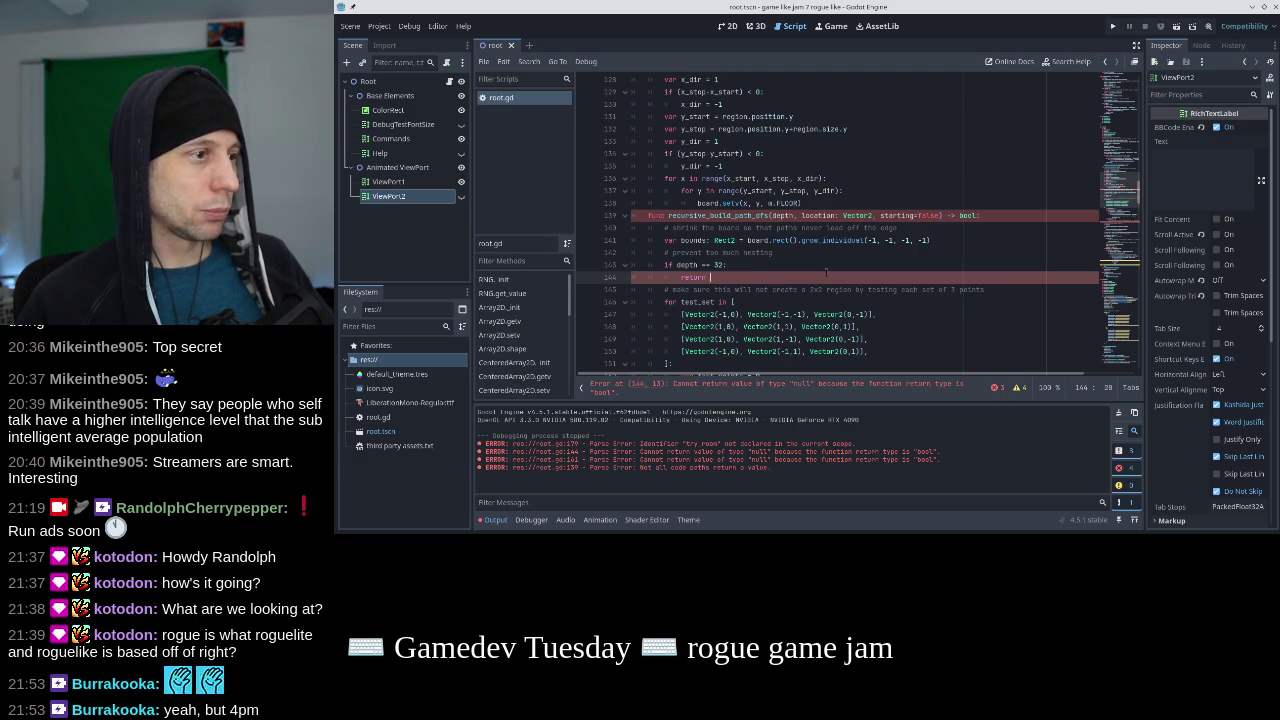
{"action": "type", "text": "false"}
{"action": "scroll", "coordinate": [826, 271], "scroll_direction": "down", "scroll_amount": 2}
{"action": "scroll", "coordinate": [826, 271], "scroll_direction": "down", "scroll_amount": 2}
{"action": "scroll", "coordinate": [825, 273], "scroll_direction": "down", "scroll_amount": 3}
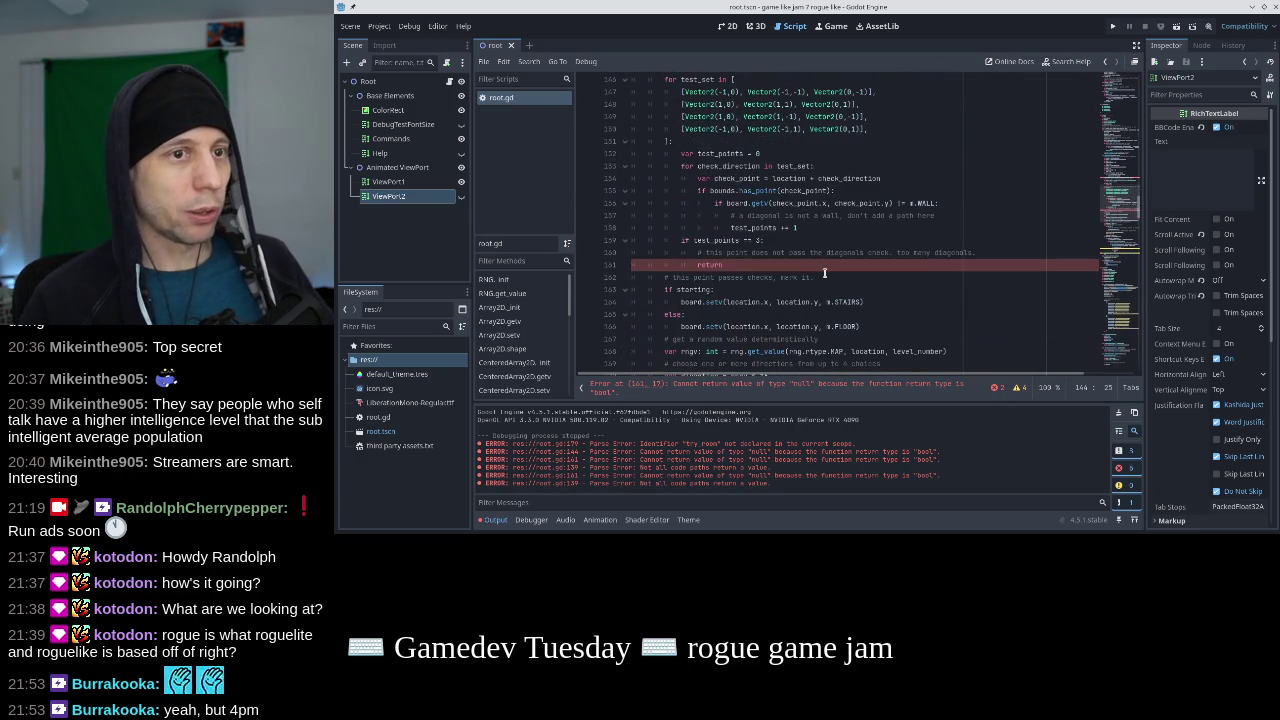
{"action": "left_click", "coordinate": [824, 265]}
{"action": "type", "text": "false"}
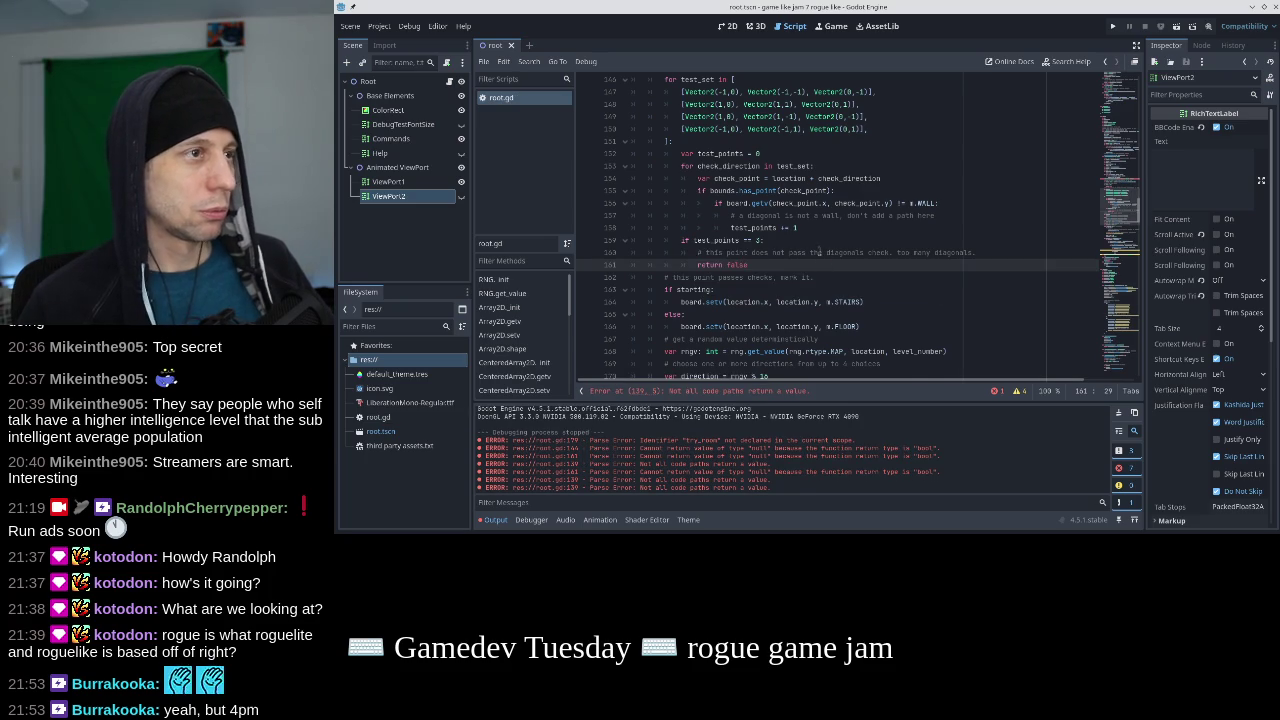
Add return true at the end of the function after the loop.
{"action": "scroll", "coordinate": [818, 252], "scroll_direction": "up", "scroll_amount": 2}
{"action": "scroll", "coordinate": [790, 250], "scroll_direction": "down", "scroll_amount": 3}
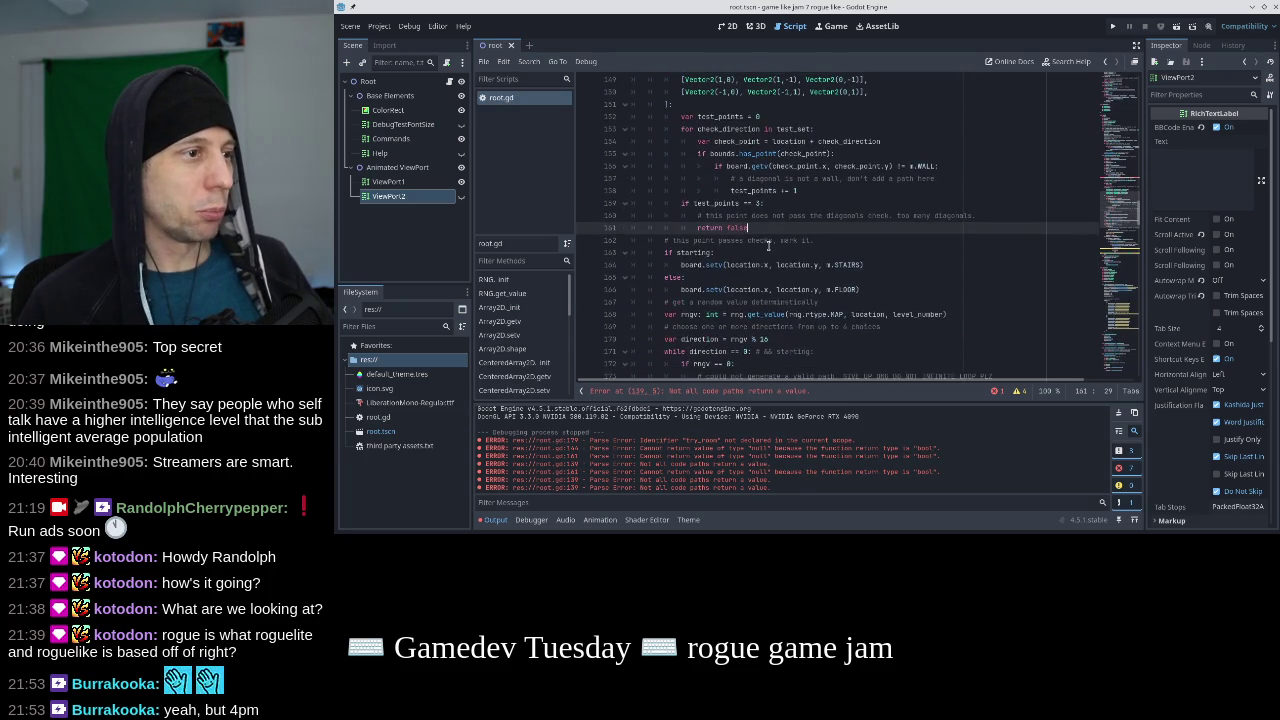
{"action": "scroll", "coordinate": [757, 305], "scroll_direction": "down", "scroll_amount": 7}
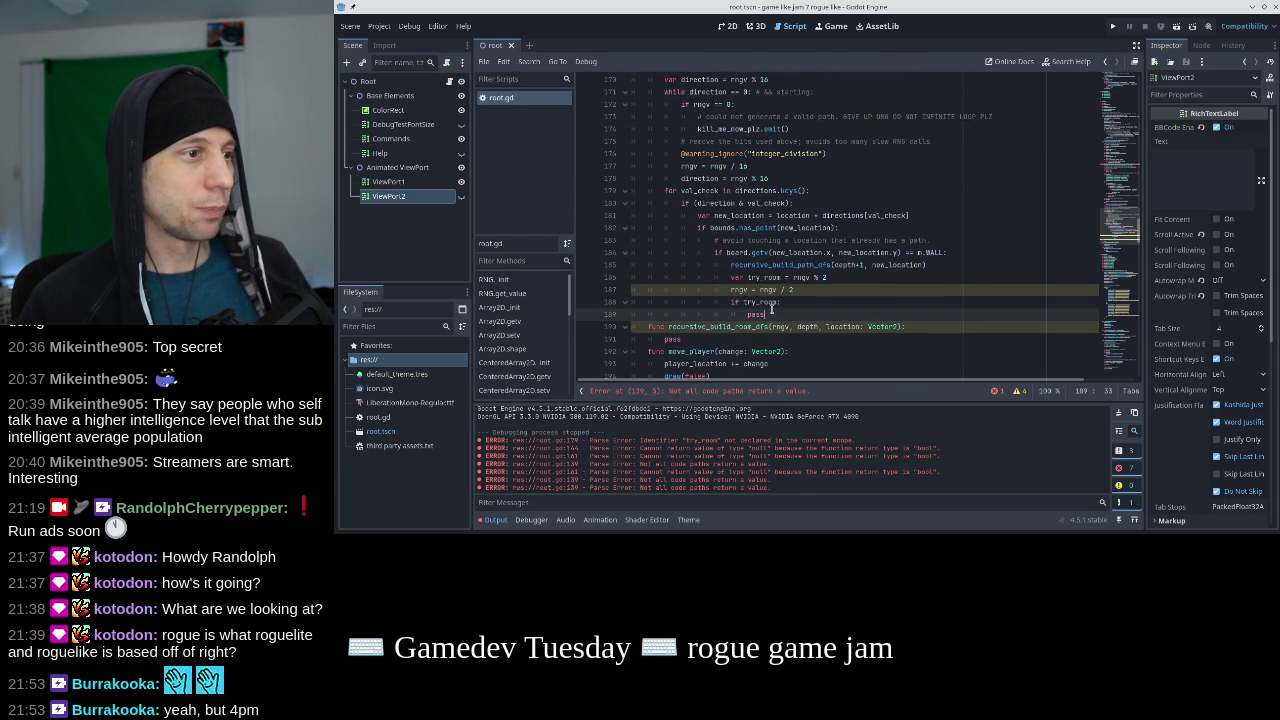
{"action": "left_click", "coordinate": [771, 310]}
{"action": "key", "text": "Return"}
{"action": "type", "text": "return tr"}
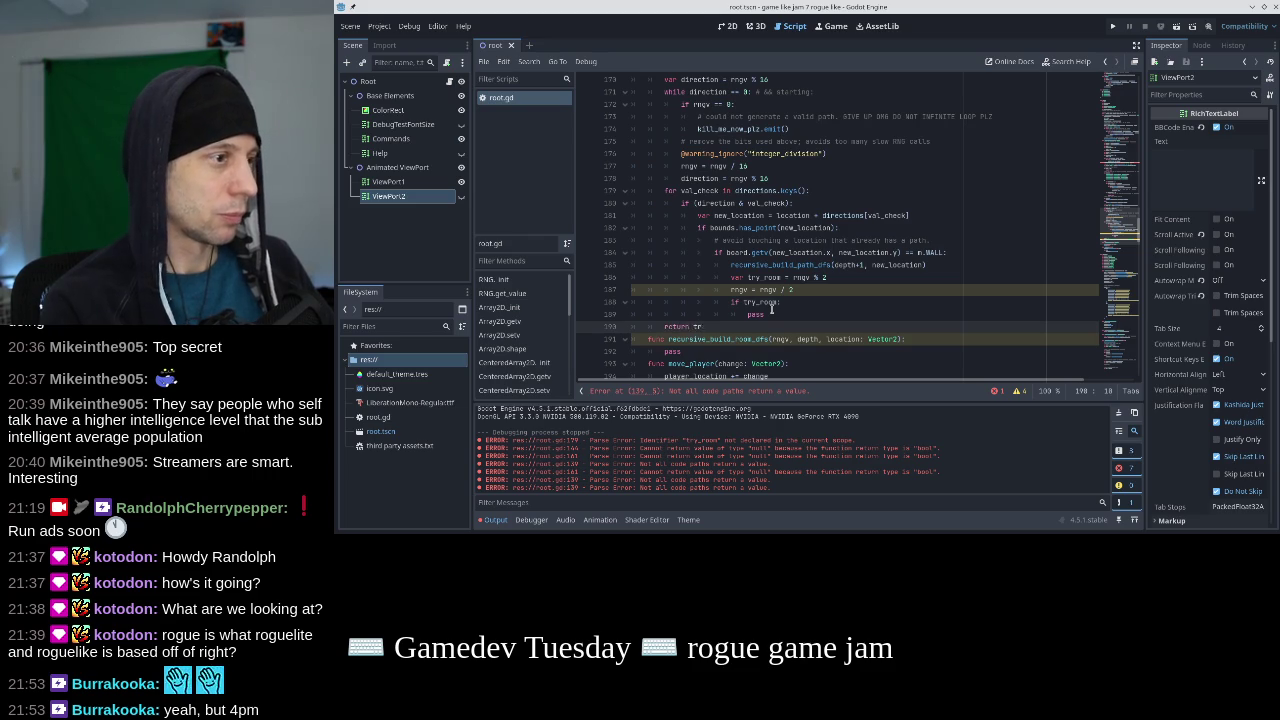
{"action": "type", "text": "ue"}
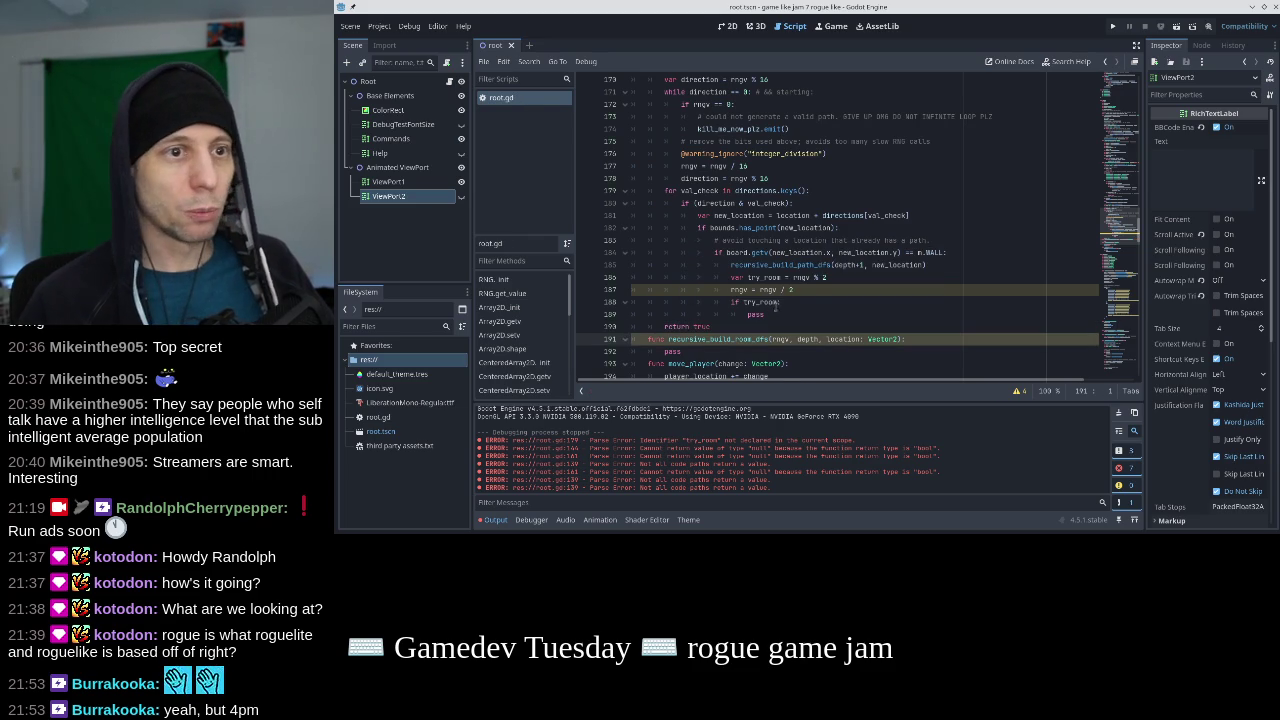
{"action": "scroll", "coordinate": [838, 276], "scroll_direction": "up", "scroll_amount": 13}
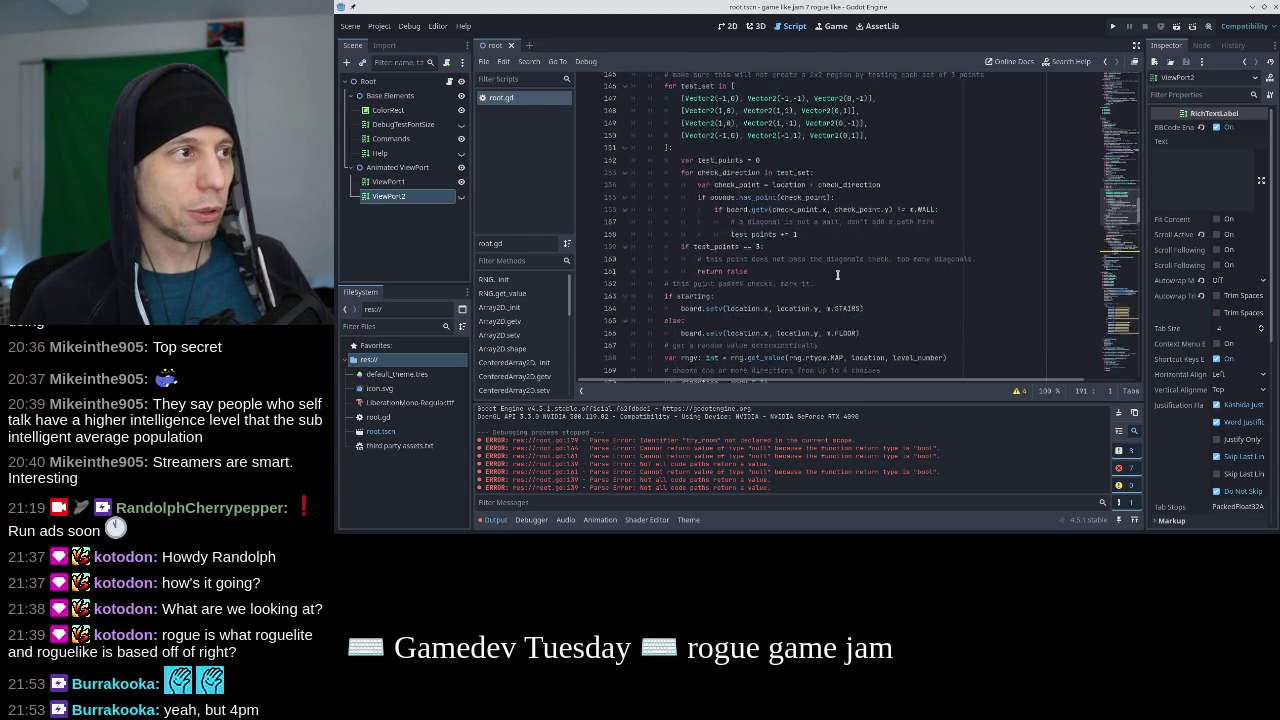
{"action": "scroll", "coordinate": [838, 276], "scroll_direction": "up", "scroll_amount": 4}
{"action": "scroll", "coordinate": [802, 305], "scroll_direction": "down", "scroll_amount": 6}
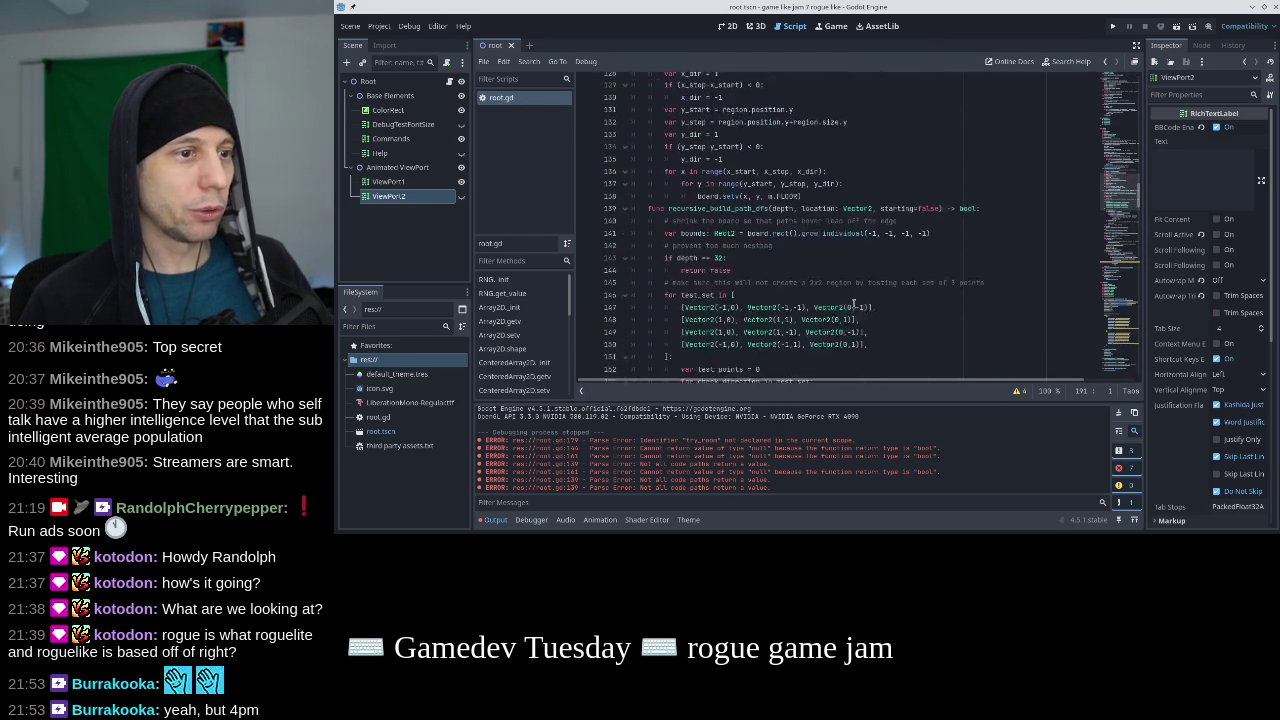
{"action": "scroll", "coordinate": [855, 302], "scroll_direction": "down", "scroll_amount": 11}
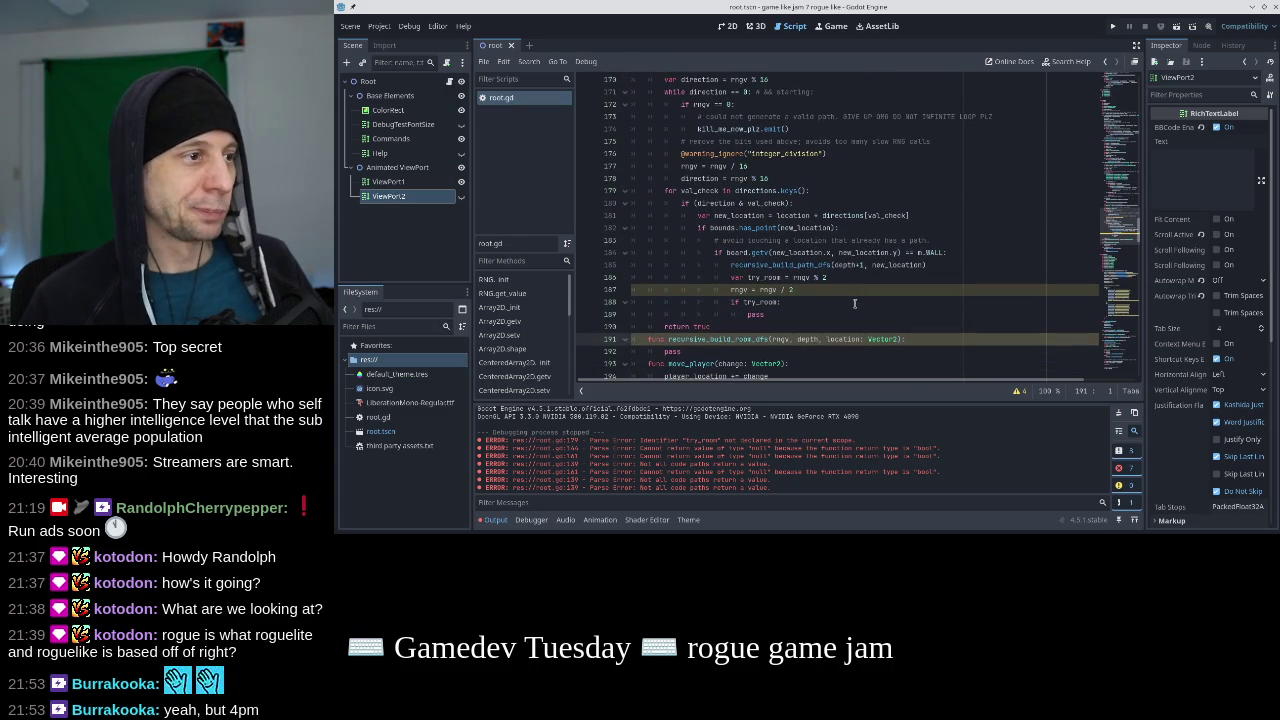
{"action": "left_click", "coordinate": [776, 265]}
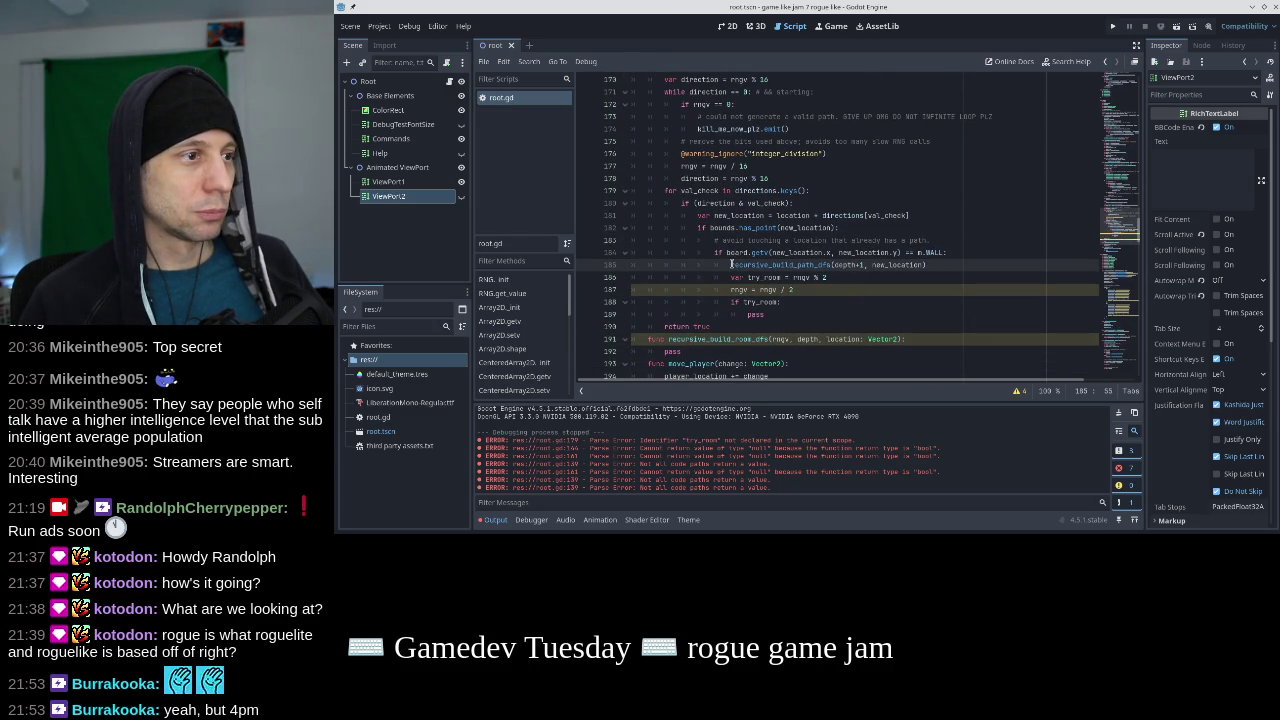
Make the try_room line an 'if try_room:' block with the lines below indented under it.
{"action": "type", "text": "if"}
{"action": "key", "text": "End"}
{"action": "type", "text": ":"}
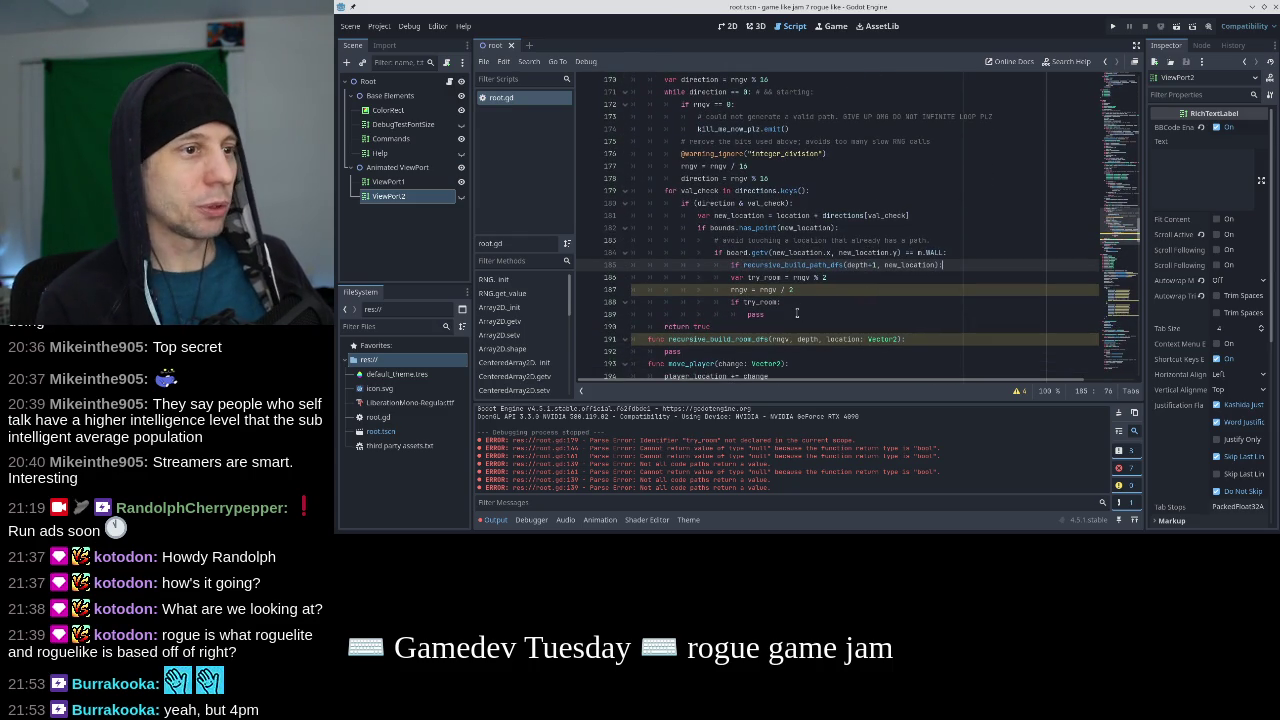
{"action": "key", "text": "shift+Down"}
{"action": "key", "text": "shift+Down"}
{"action": "key", "text": "shift+Down"}
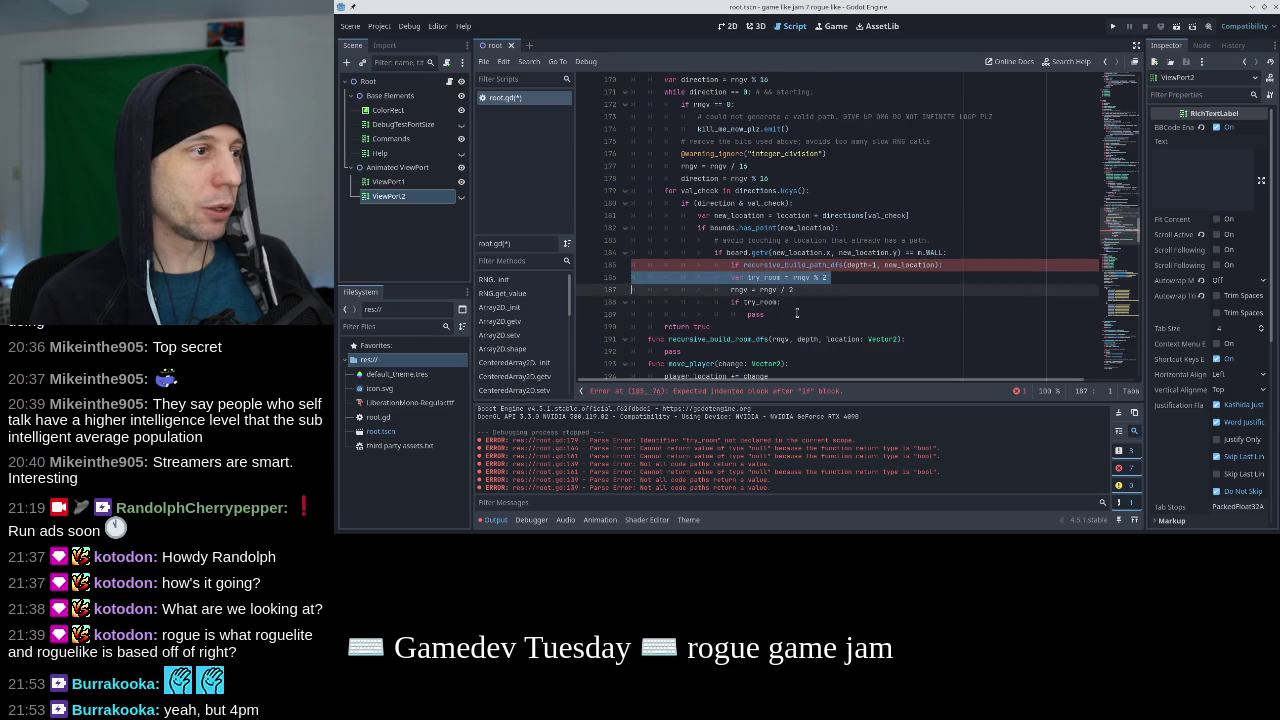
{"action": "key", "text": "Tab"}
{"action": "key", "text": "Up"}
{"action": "key", "text": "Up"}
{"action": "key", "text": "Up"}
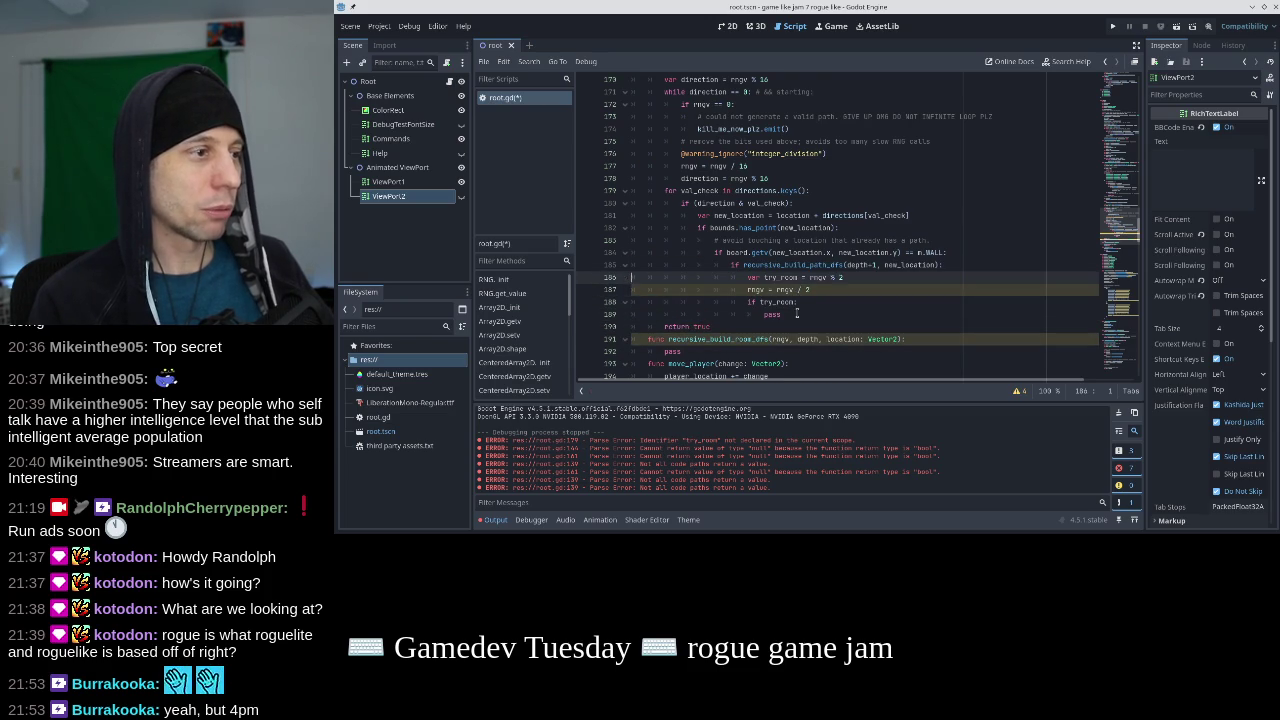
{"action": "key", "text": "Down"}
{"action": "key", "text": "Down"}
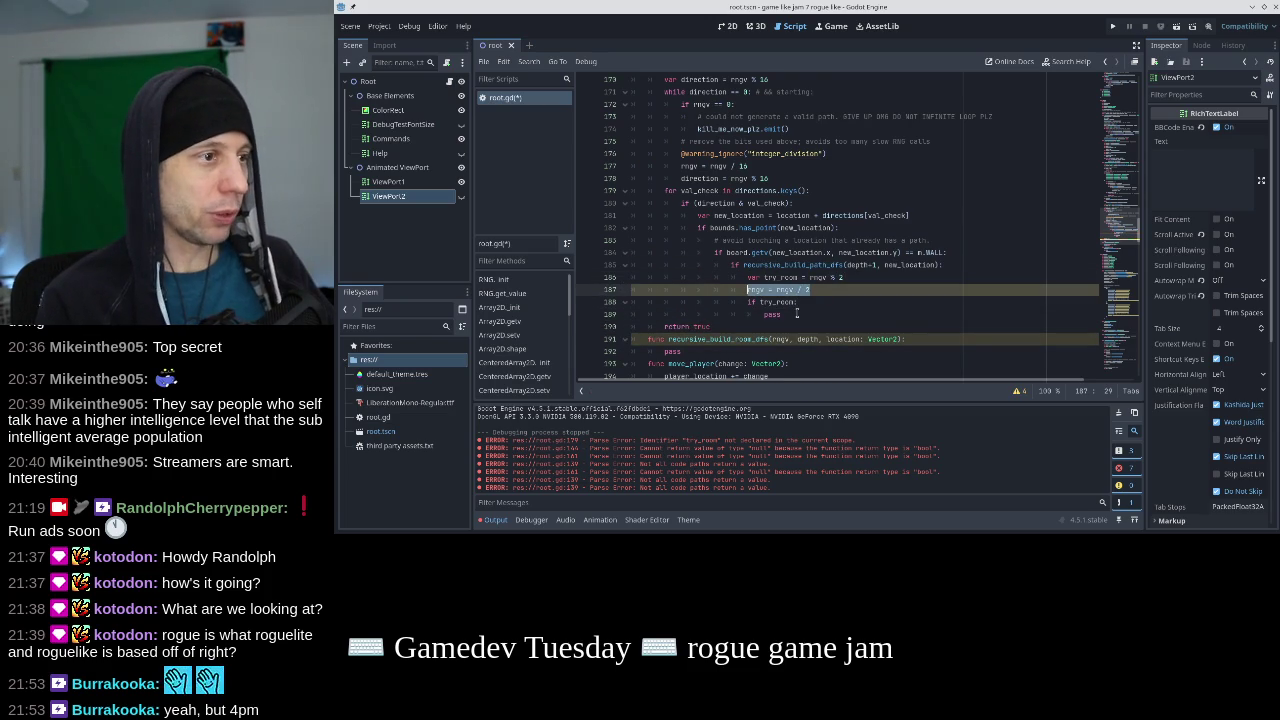
{"action": "type", "text": ":"}
{"action": "key", "text": "Down"}
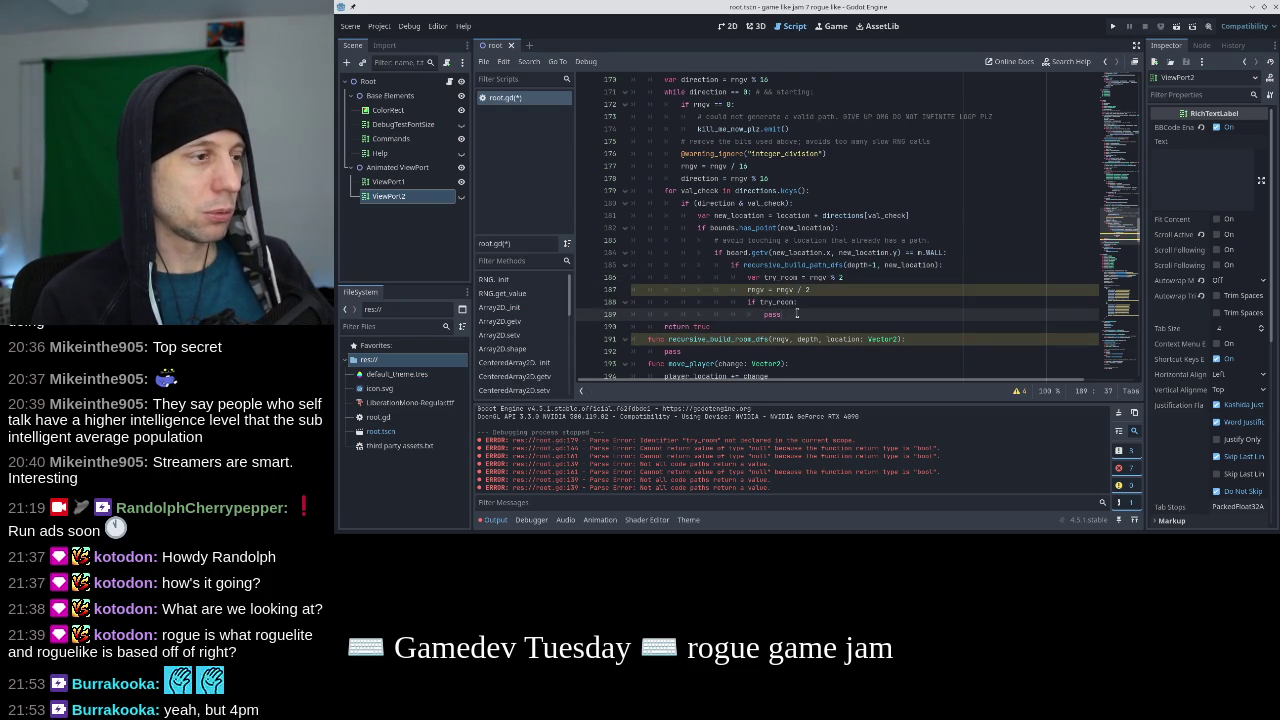
Replace pass with recursive_build_room_dfs(rngv, depth, location) and add a blank line before the function.
{"action": "double_click", "coordinate": [770, 314]}
{"action": "type", "text": "recursive_build_room_dfs"}
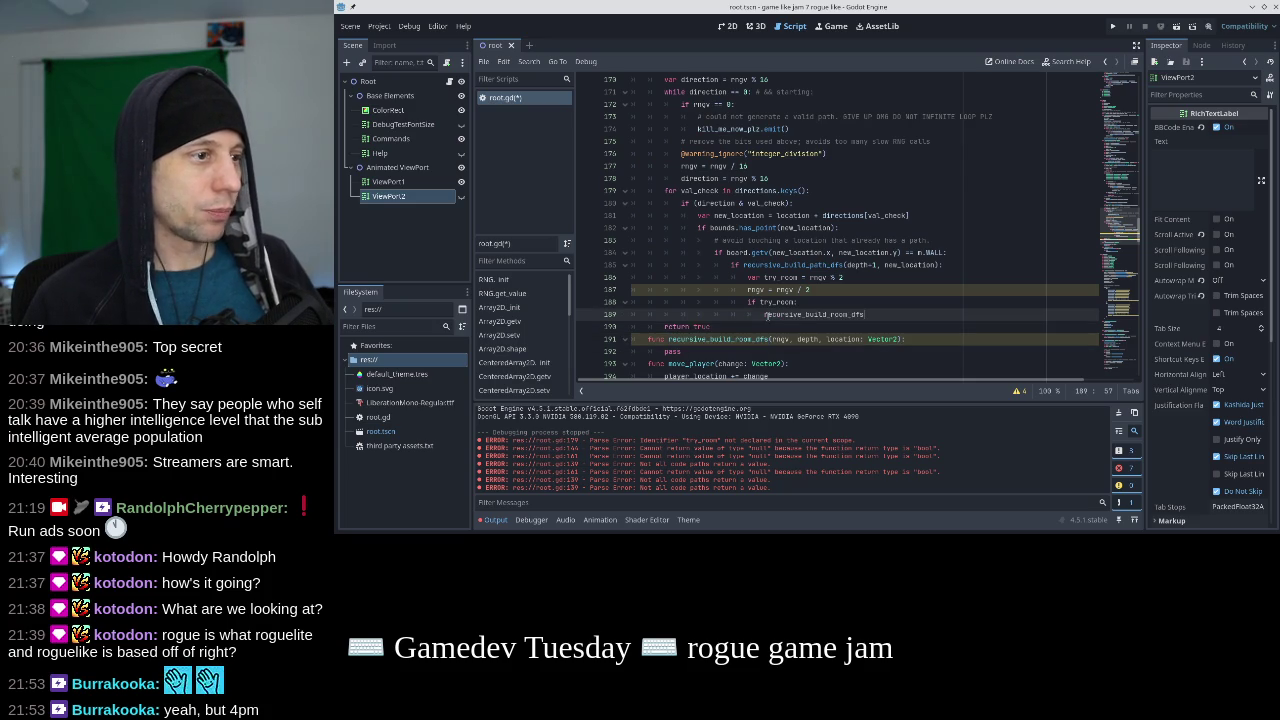
{"action": "type", "text": "(rng"}
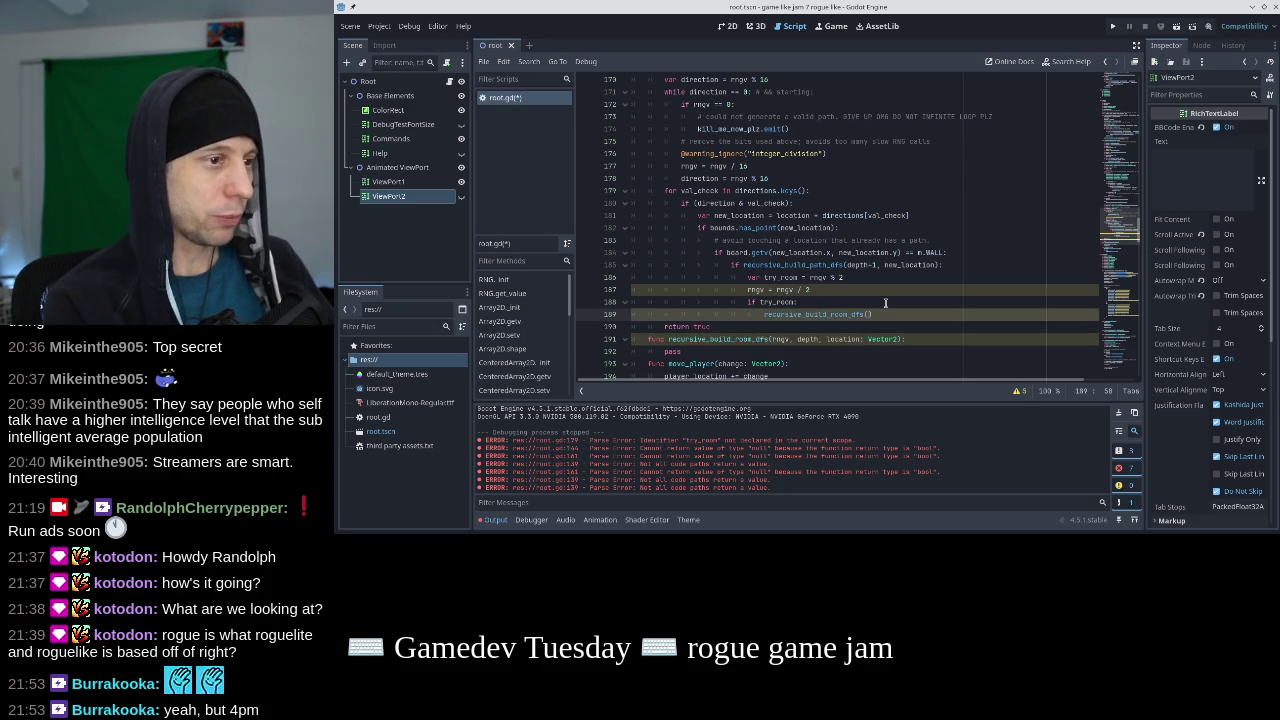
{"action": "type", "text": "v, dept"}
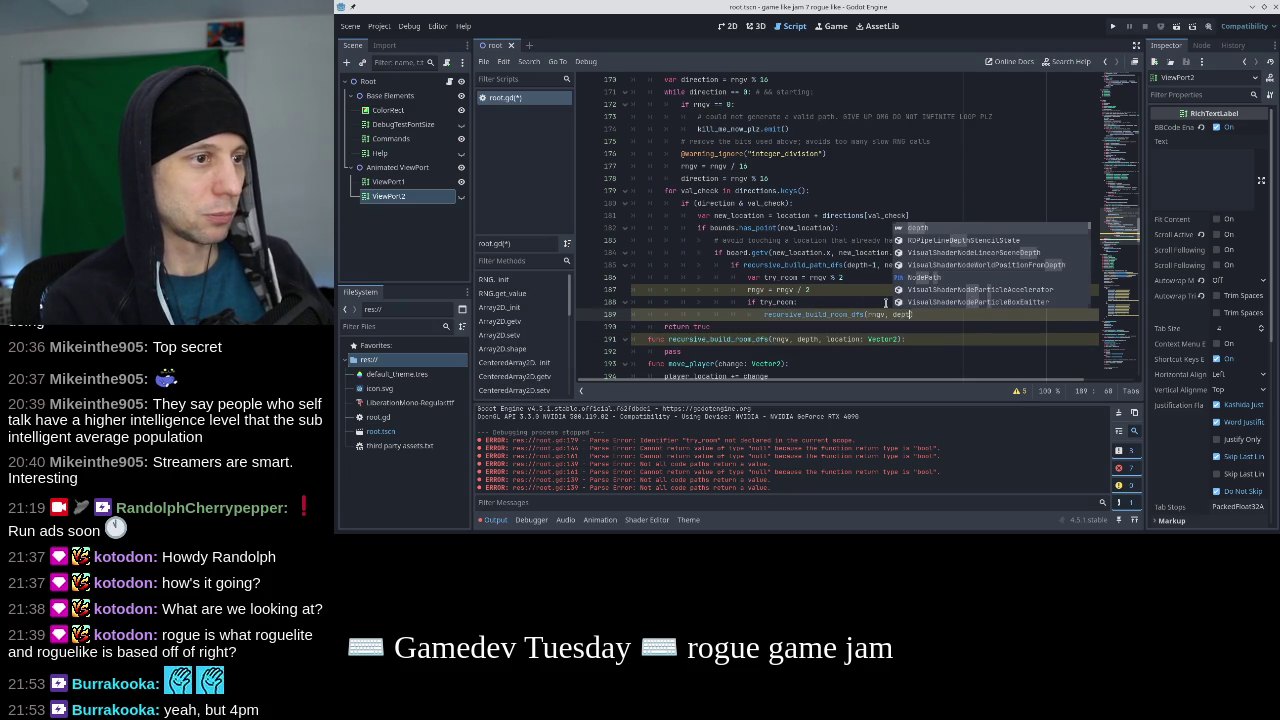
{"action": "key", "text": "BackSpace"}
{"action": "key", "text": "BackSpace"}
{"action": "key", "text": "BackSpace"}
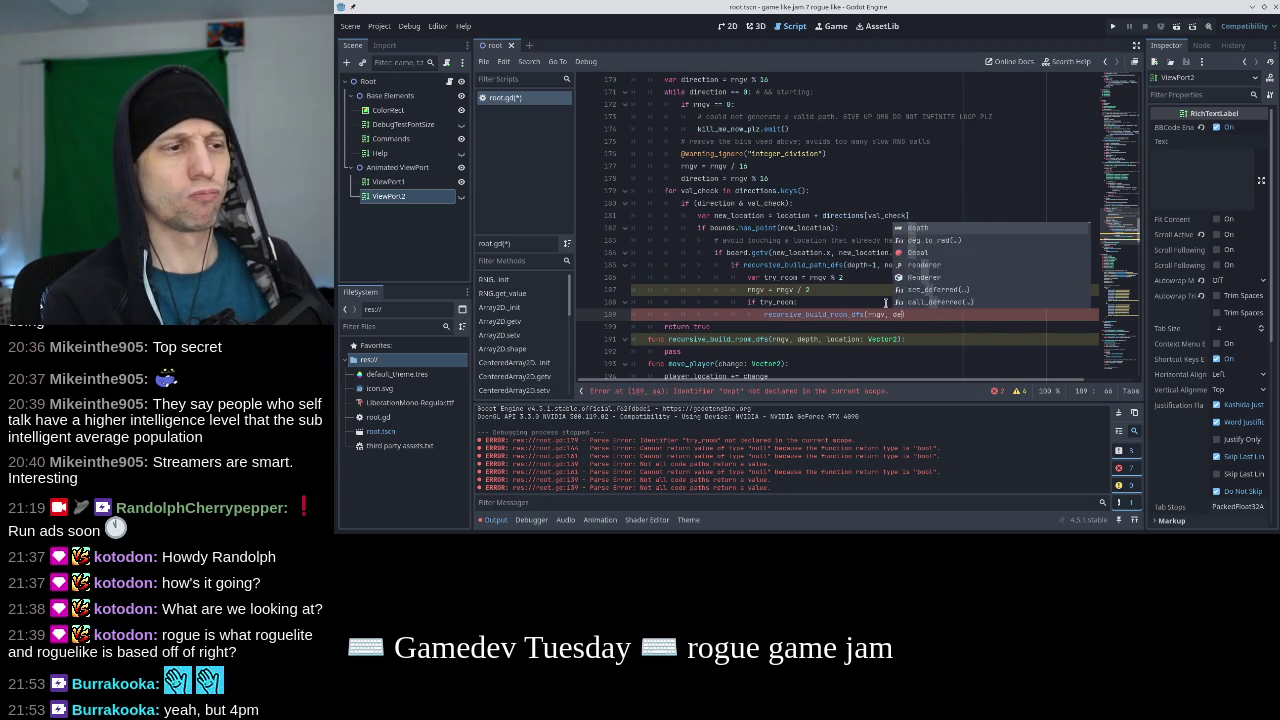
{"action": "type", "text": "0"}
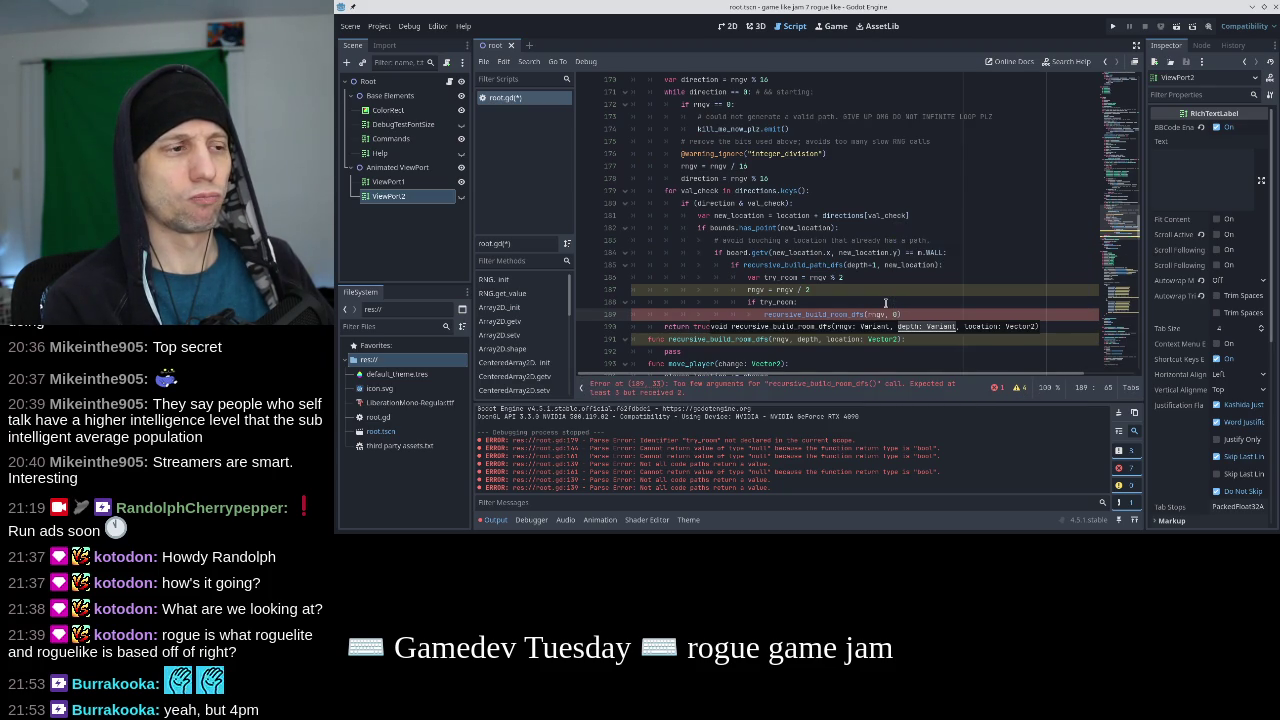
{"action": "key", "text": "BackSpace"}
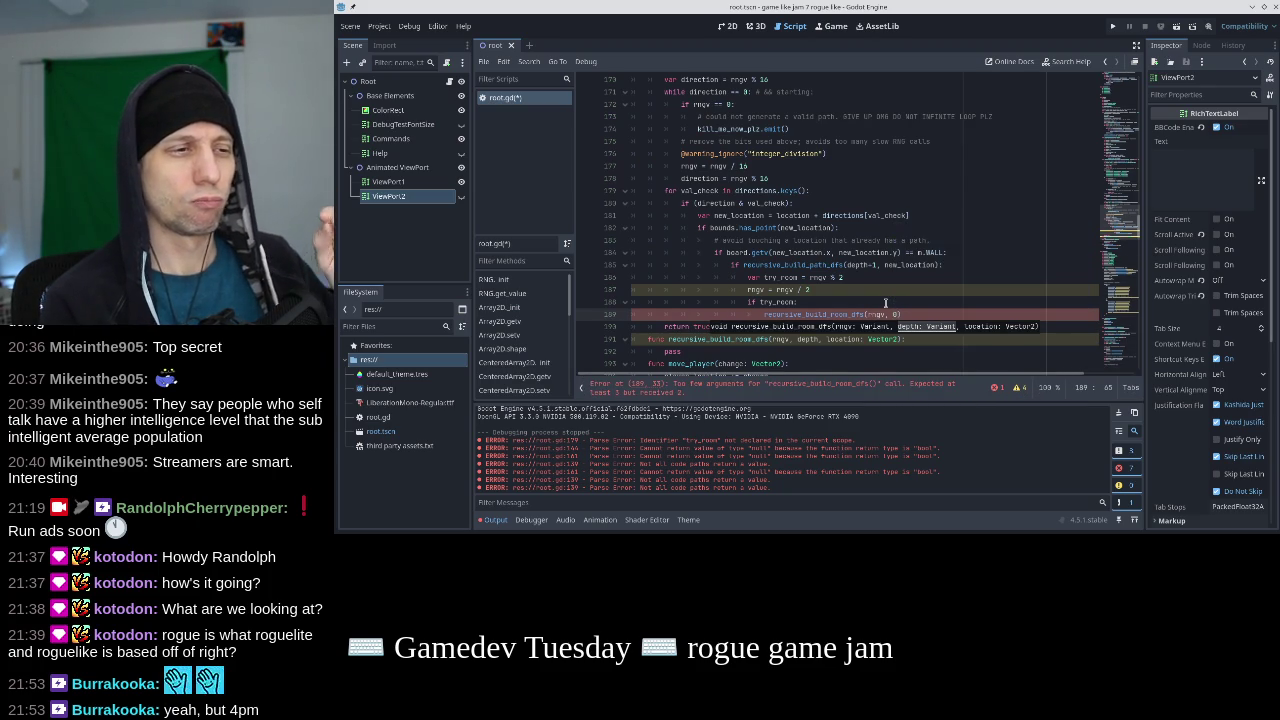
{"action": "type", "text": "depth+"}
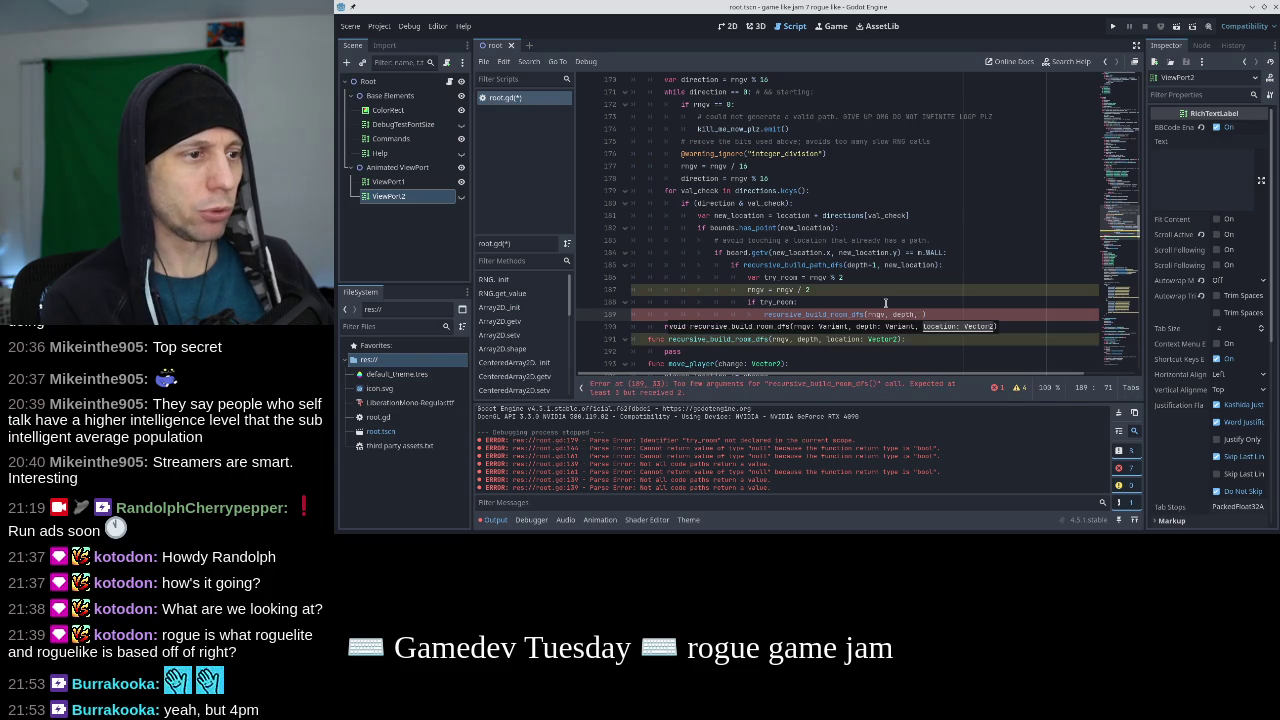
{"action": "type", "text": "ion"}
{"action": "key", "text": "Return"}
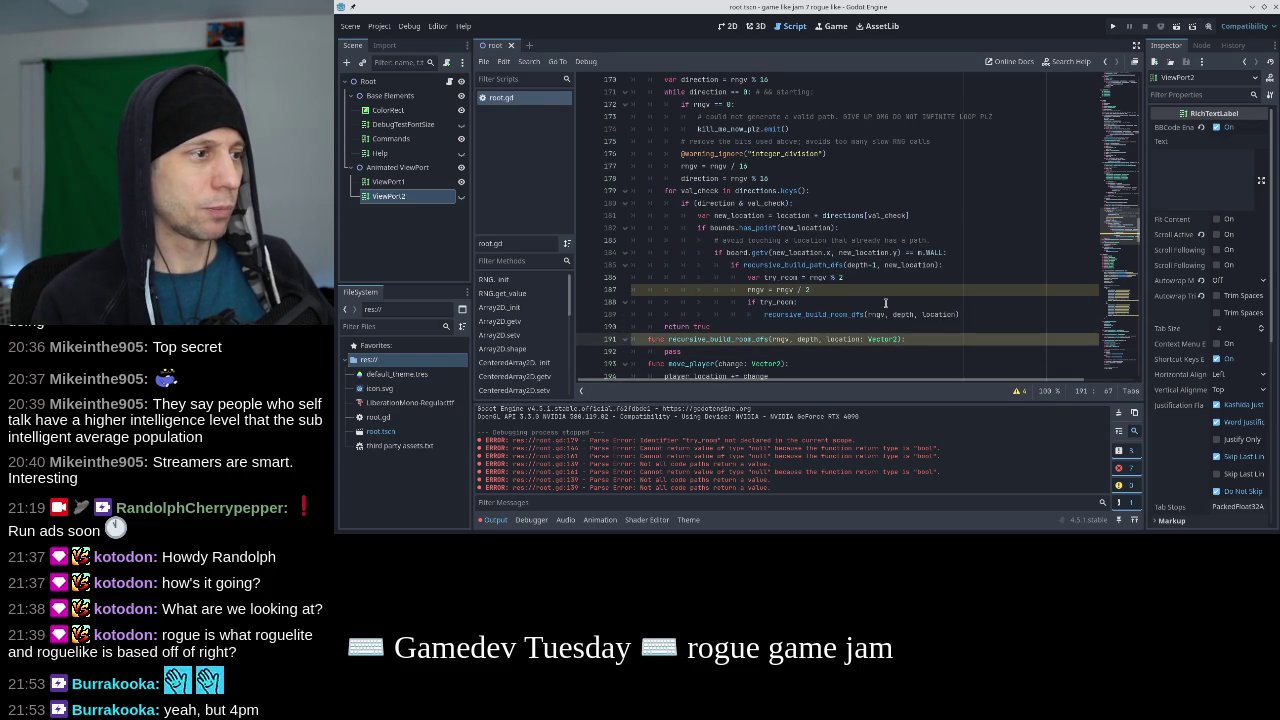
{"action": "key", "text": "Return"}
{"action": "scroll", "coordinate": [885, 303], "scroll_direction": "down", "scroll_amount": 1}
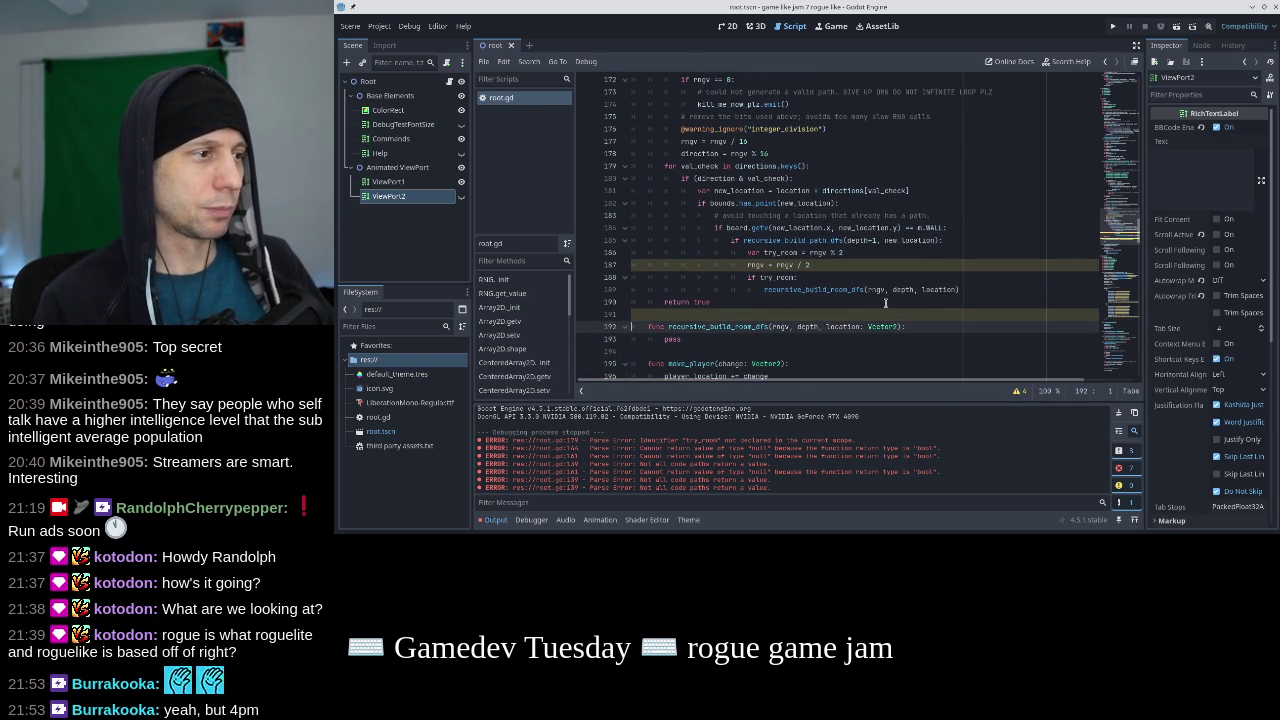
Insert a blank line above func recursive_build_path_dfs.
{"action": "scroll", "coordinate": [885, 303], "scroll_direction": "up", "scroll_amount": 13}
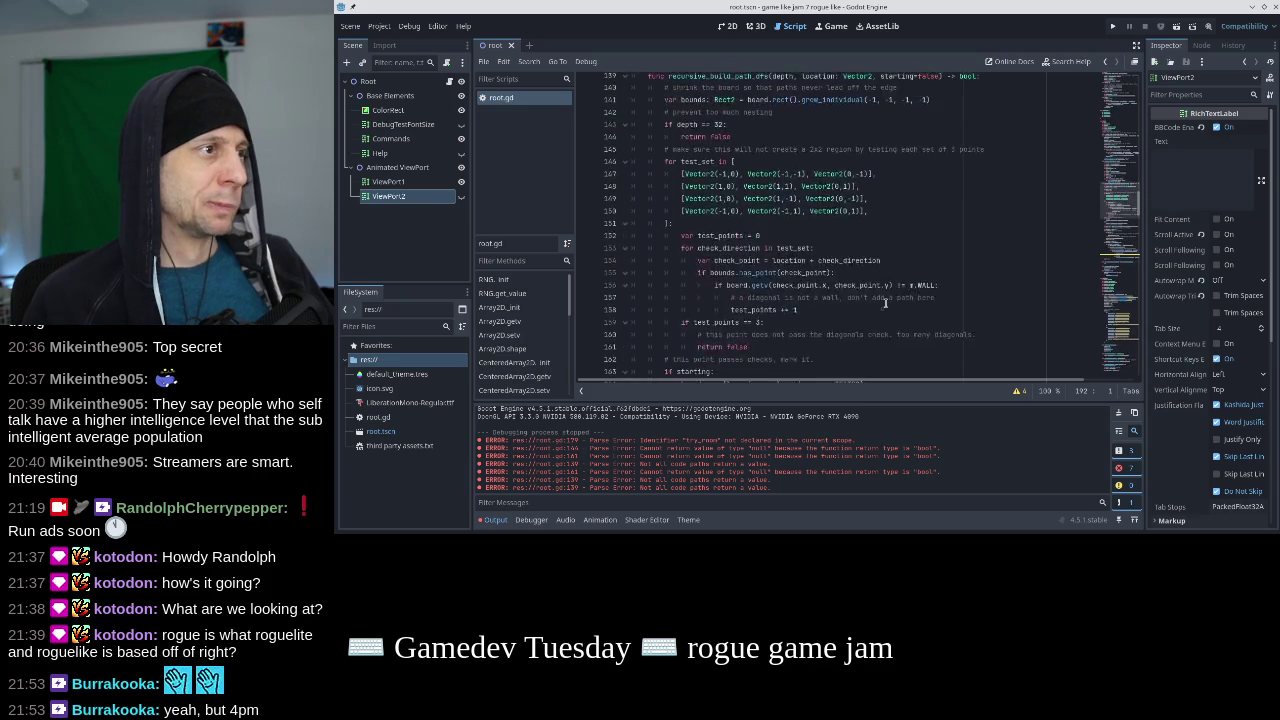
{"action": "left_click", "coordinate": [844, 140]}
{"action": "key", "text": "Down"}
{"action": "key", "text": "Home"}
{"action": "key", "text": "Return"}
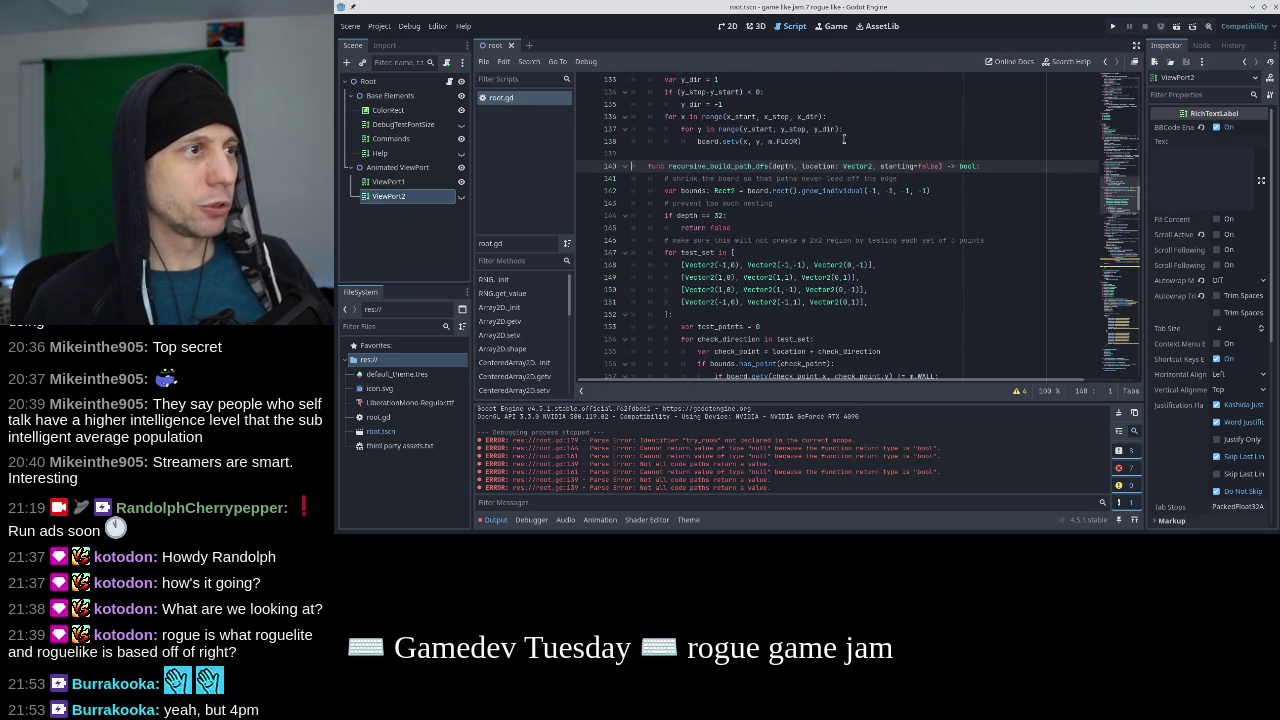
{"action": "scroll", "coordinate": [844, 140], "scroll_direction": "up", "scroll_amount": 9}
{"action": "scroll", "coordinate": [841, 169], "scroll_direction": "up", "scroll_amount": 3}
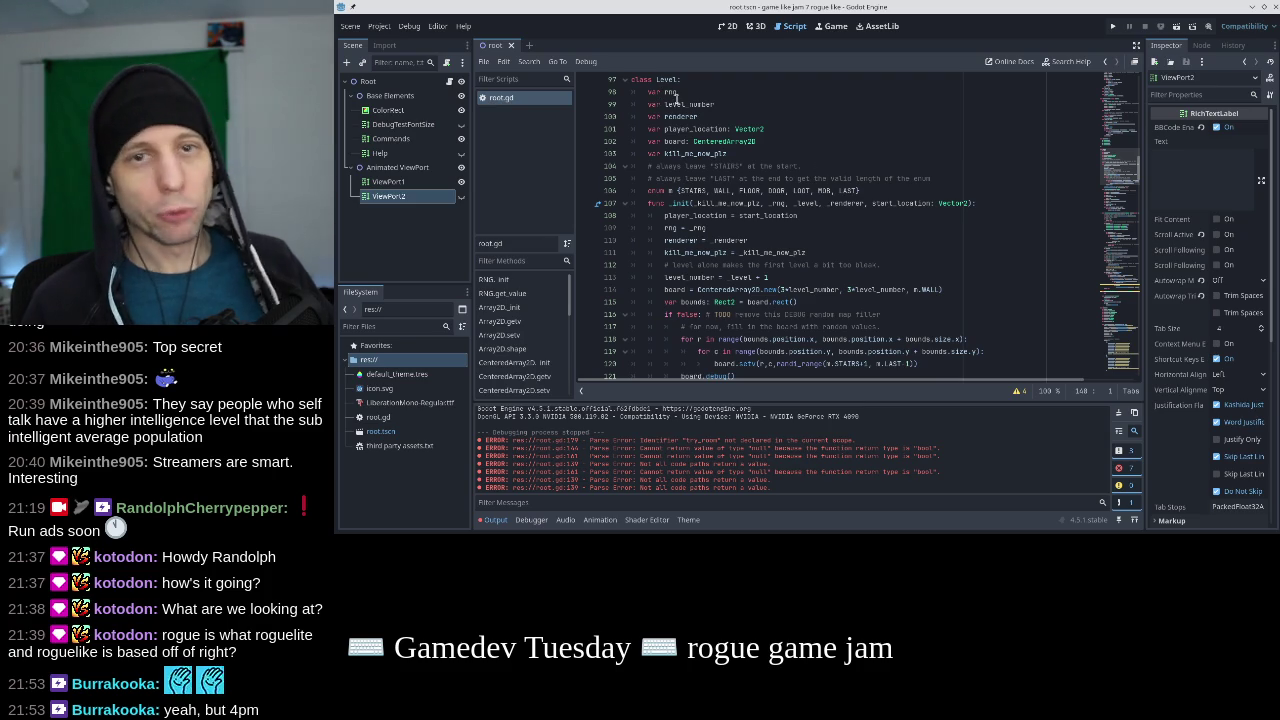
{"action": "scroll", "coordinate": [689, 183], "scroll_direction": "down", "scroll_amount": 6}
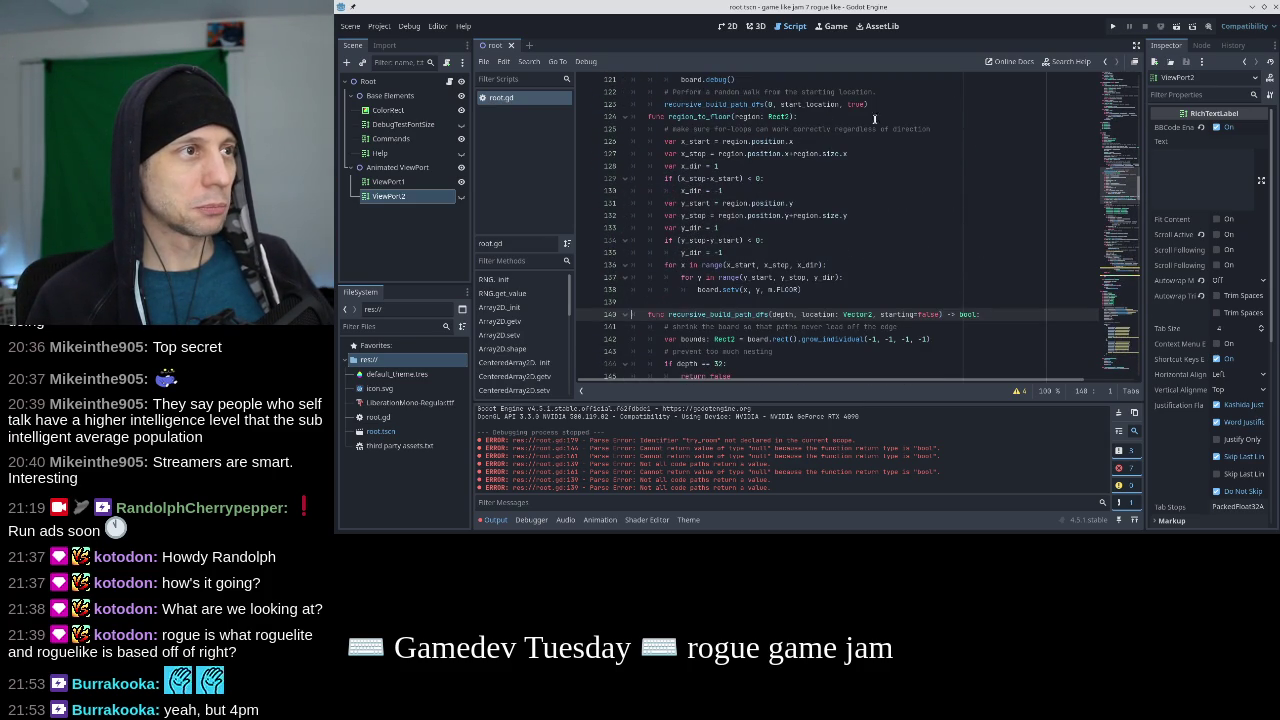
Insert a blank line before the draw function and return to the empty recursive_build_room_dfs body.
{"action": "left_click", "coordinate": [829, 105]}
{"action": "key", "text": "Down"}
{"action": "key", "text": "Down"}
{"action": "scroll", "coordinate": [880, 110], "scroll_direction": "down", "scroll_amount": 4}
{"action": "scroll", "coordinate": [905, 101], "scroll_direction": "down", "scroll_amount": 16}
{"action": "scroll", "coordinate": [876, 146], "scroll_direction": "down", "scroll_amount": 3}
{"action": "left_click", "coordinate": [790, 189]}
{"action": "key", "text": "Down"}
{"action": "key", "text": "Home"}
{"action": "key", "text": "Return"}
{"action": "scroll", "coordinate": [790, 189], "scroll_direction": "up", "scroll_amount": 4}
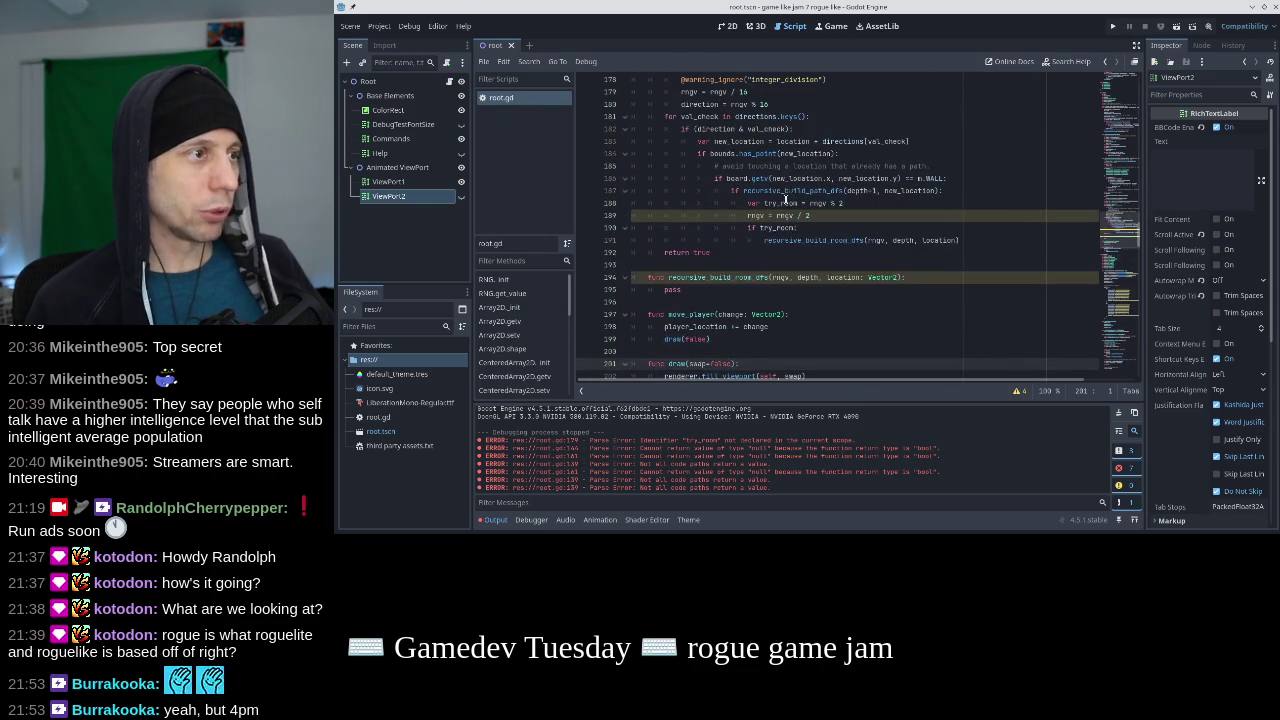
{"action": "left_click", "coordinate": [752, 295]}
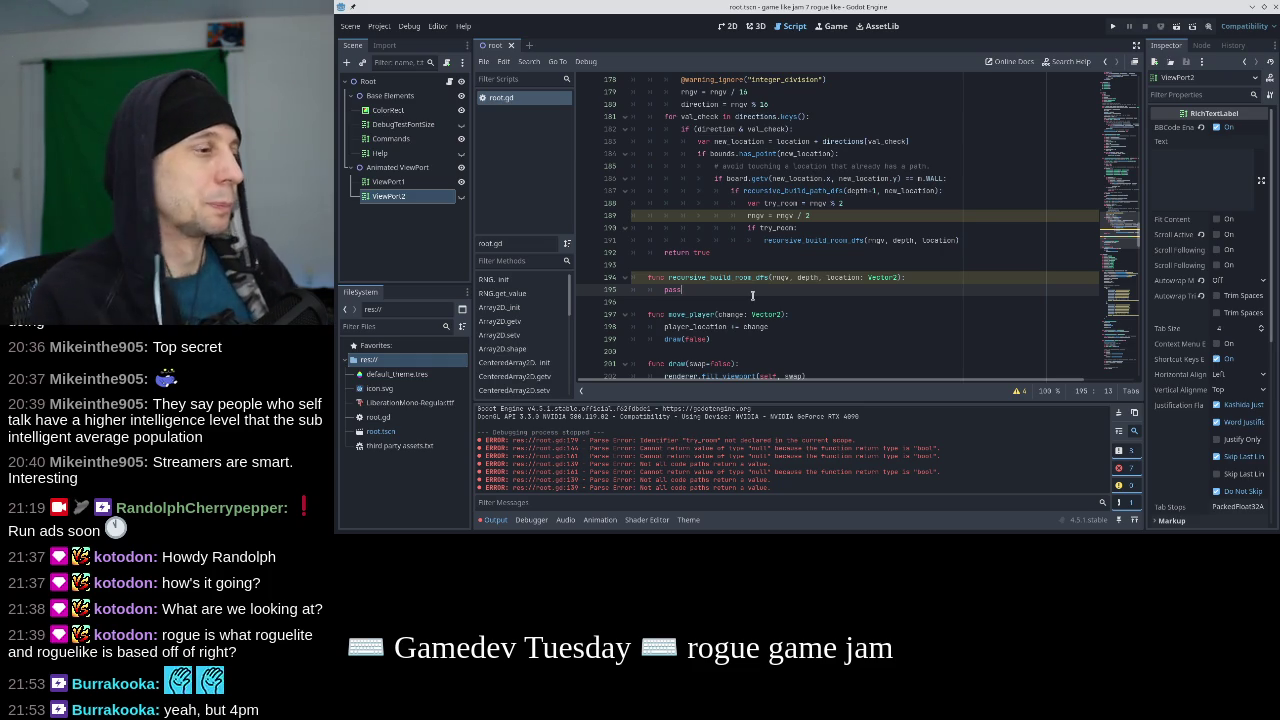
{"action": "left_click", "coordinate": [928, 280]}
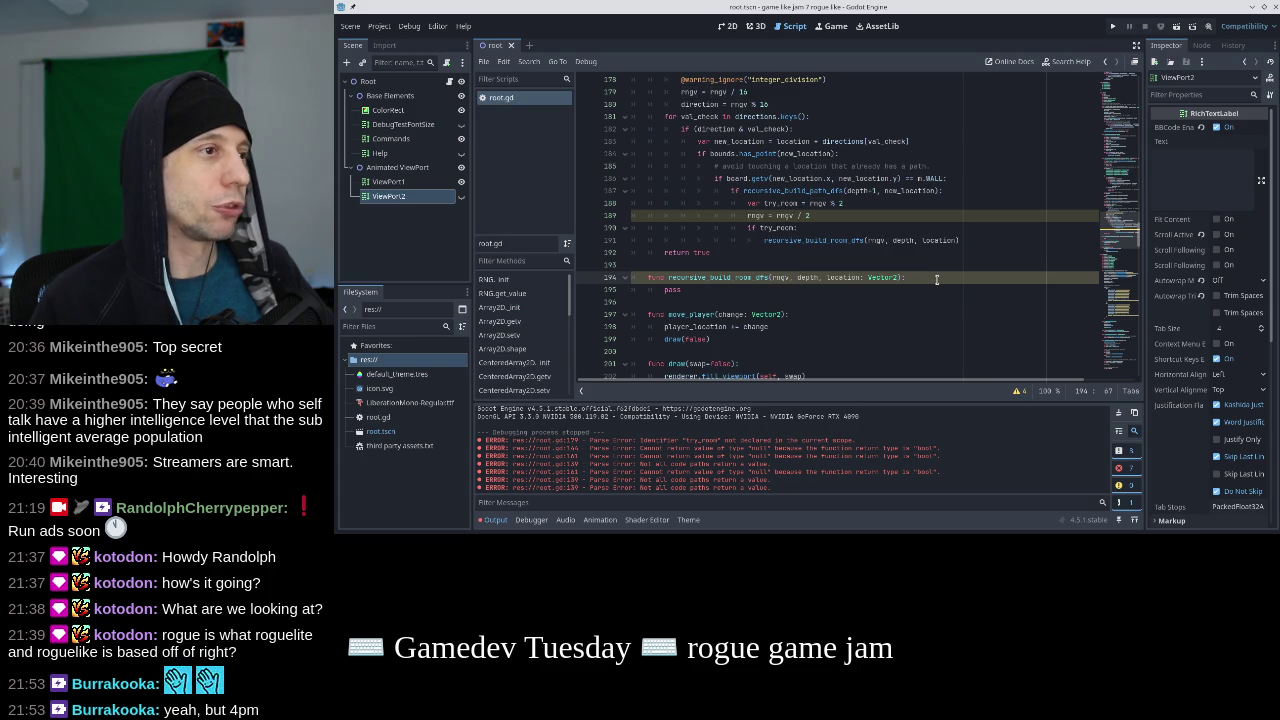
{"action": "scroll", "coordinate": [937, 280], "scroll_direction": "up", "scroll_amount": 2}
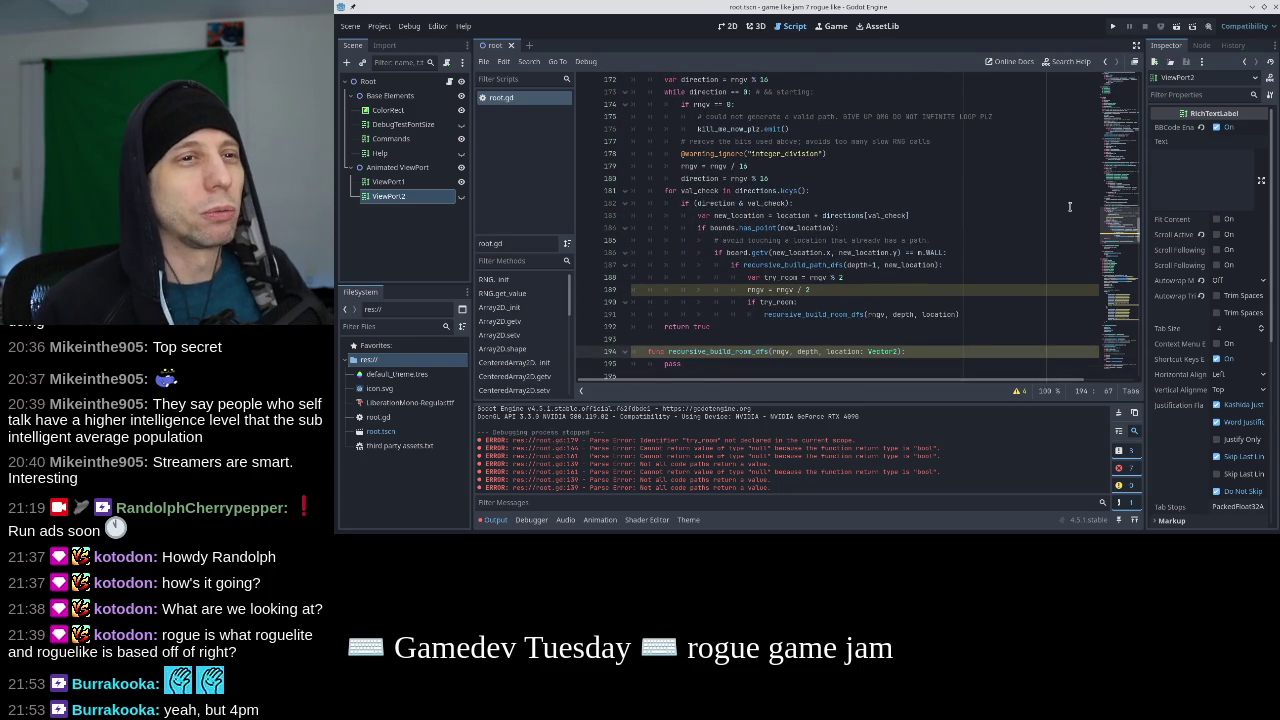
Replace the MAP entry in the rtype enum on line 13 with ROOM.
{"action": "left_click", "coordinate": [1124, 97]}
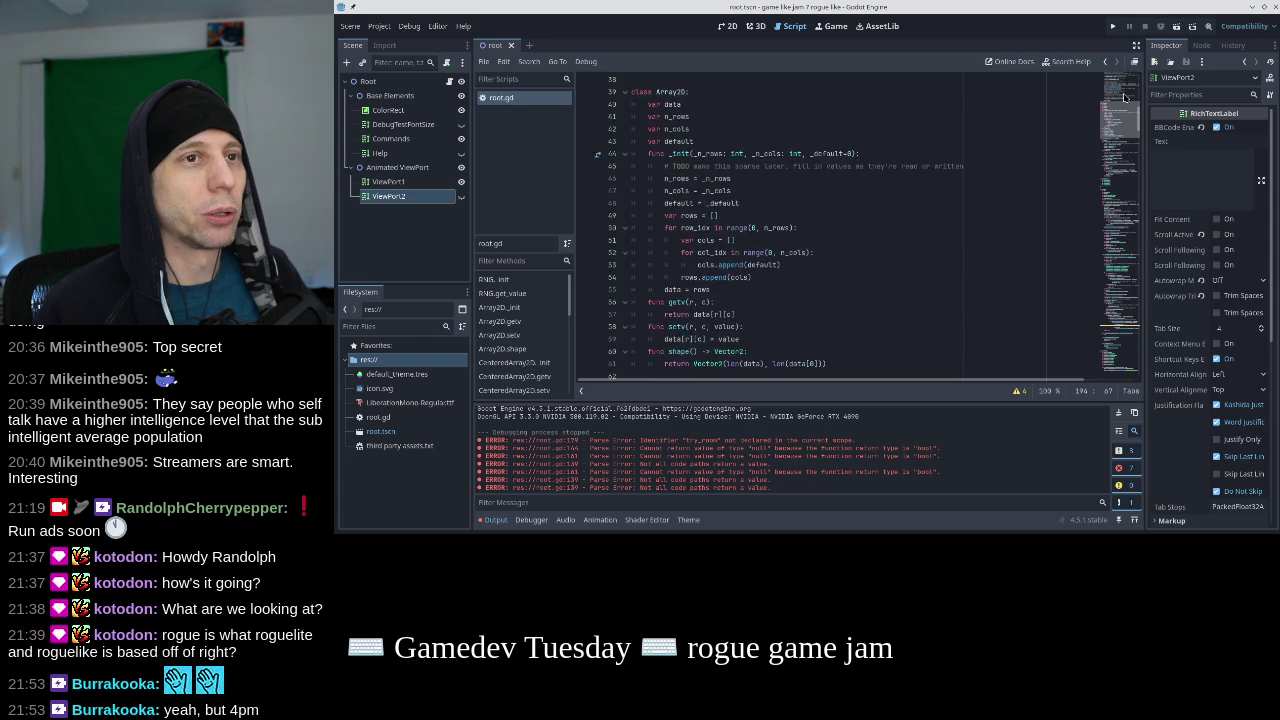
{"action": "scroll", "coordinate": [750, 177], "scroll_direction": "up", "scroll_amount": 10}
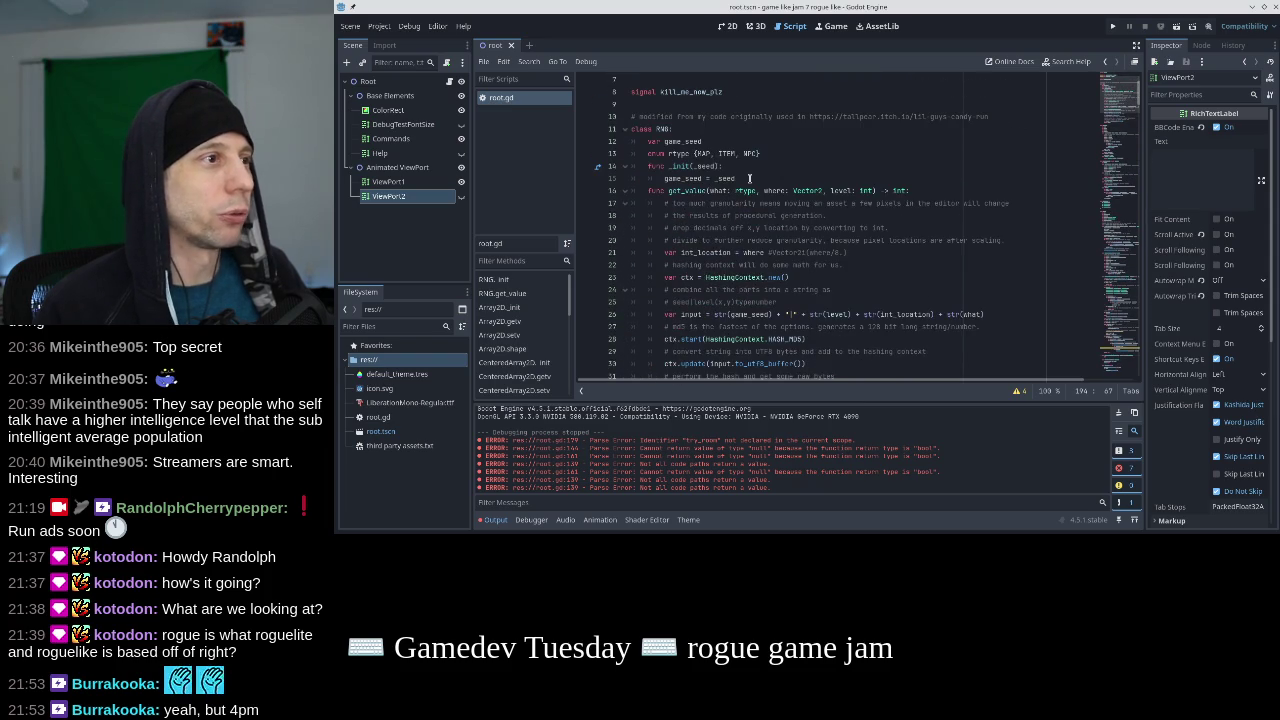
{"action": "left_click", "coordinate": [718, 154]}
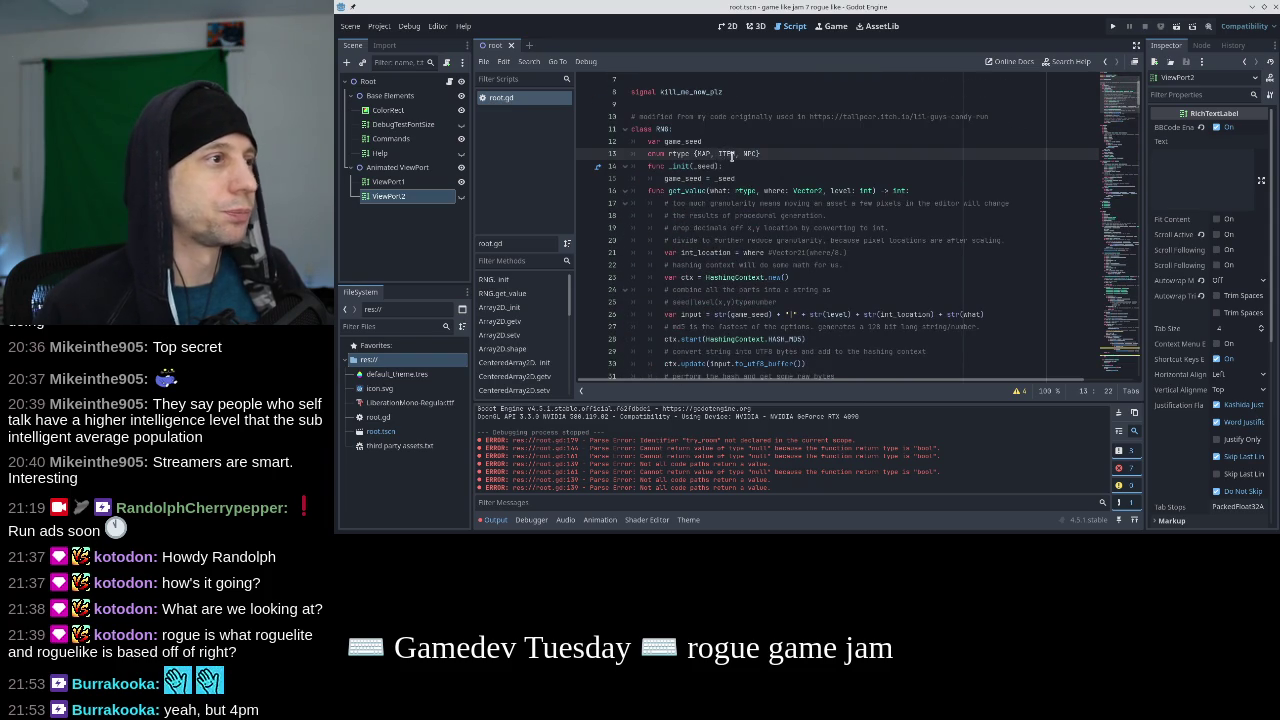
{"action": "double_click", "coordinate": [705, 153]}
{"action": "type", "text": "ROOM"}
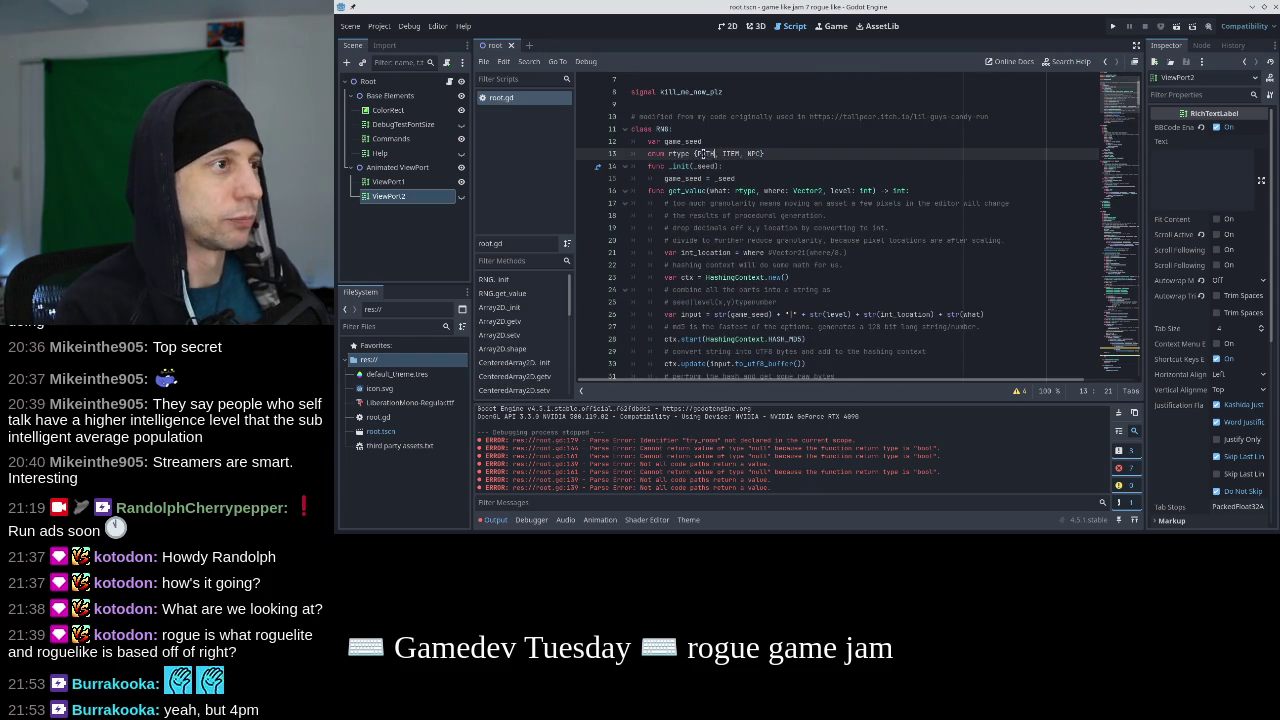
{"action": "type", "text": ", ROOM"}
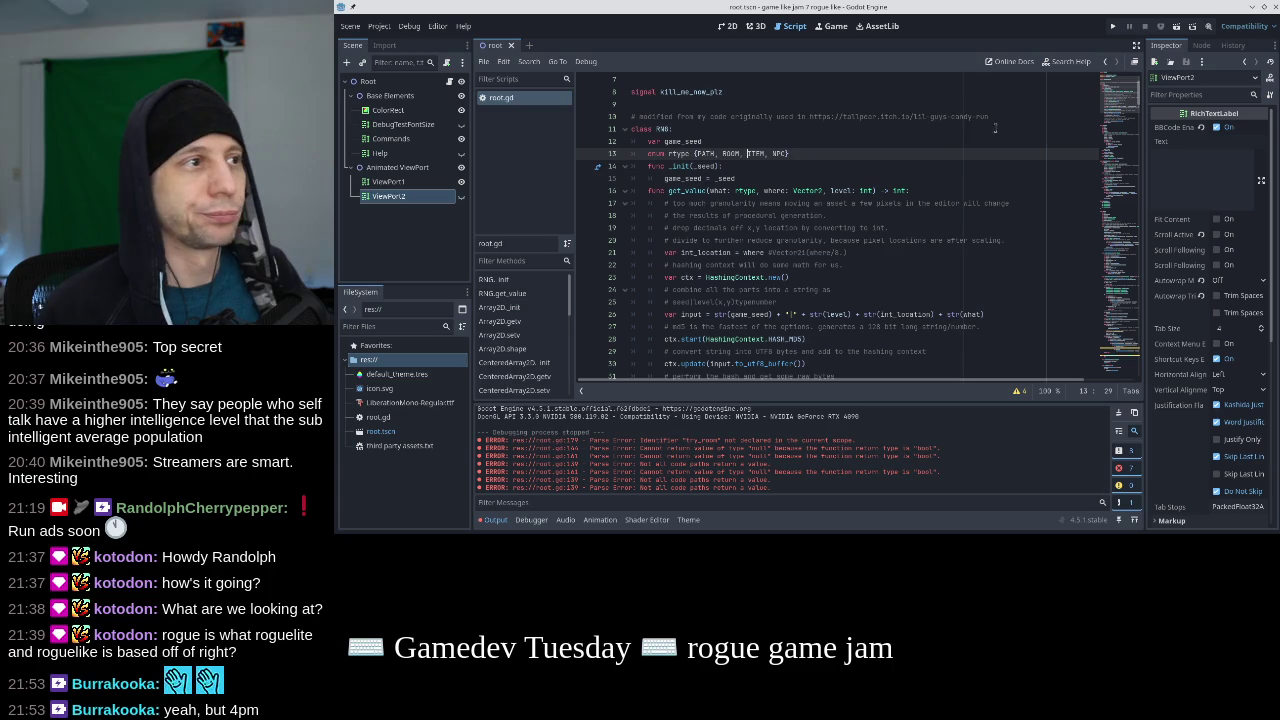
Look over the path-building code and the WALL constant in the board test.
{"action": "left_click", "coordinate": [1124, 341]}
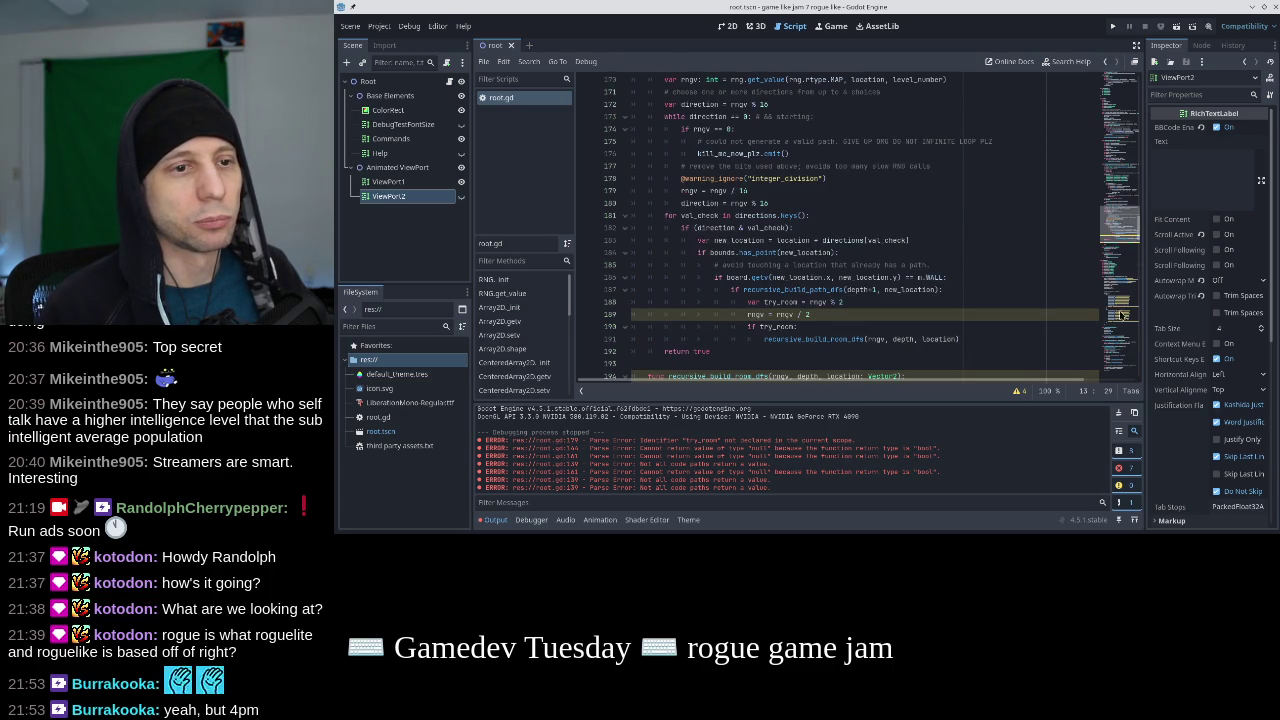
{"action": "scroll", "coordinate": [900, 258], "scroll_direction": "down", "scroll_amount": 1}
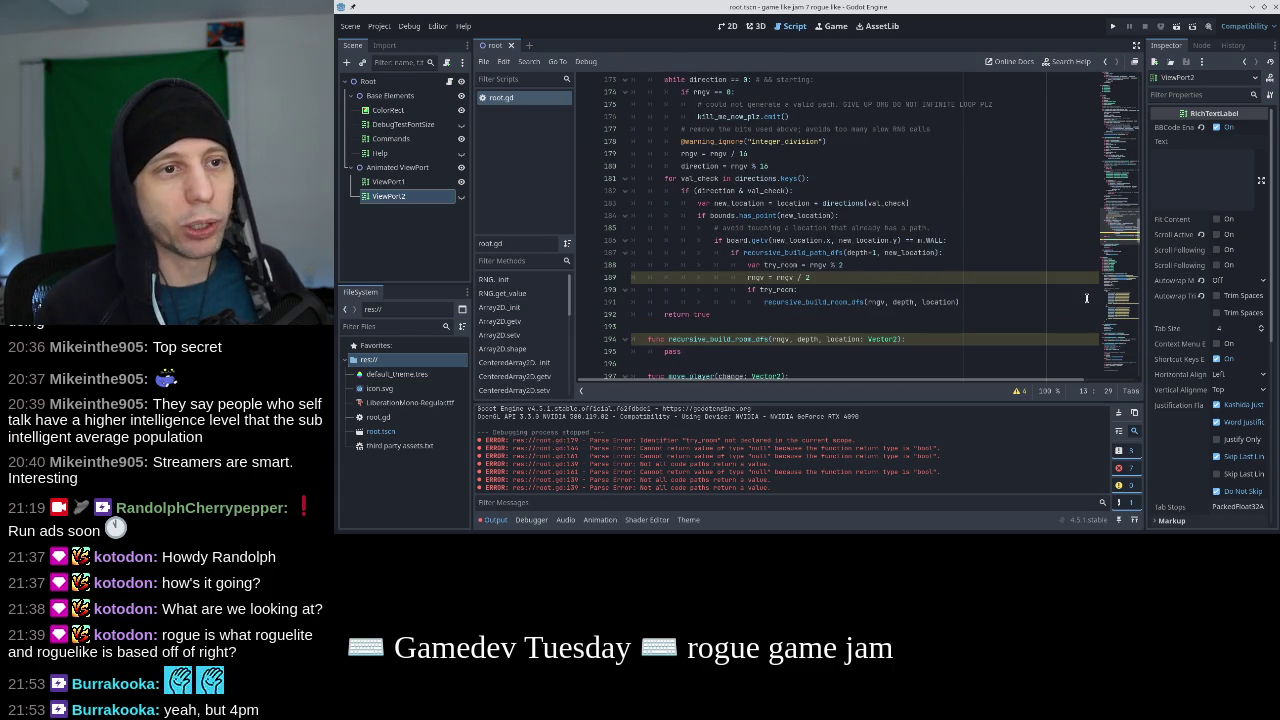
{"action": "scroll", "coordinate": [1112, 305], "scroll_direction": "down", "scroll_amount": 20}
{"action": "scroll", "coordinate": [1112, 305], "scroll_direction": "up", "scroll_amount": 20}
{"action": "scroll", "coordinate": [1116, 303], "scroll_direction": "up", "scroll_amount": 10}
{"action": "scroll", "coordinate": [1117, 278], "scroll_direction": "up", "scroll_amount": 1}
{"action": "scroll", "coordinate": [1117, 278], "scroll_direction": "down", "scroll_amount": 1}
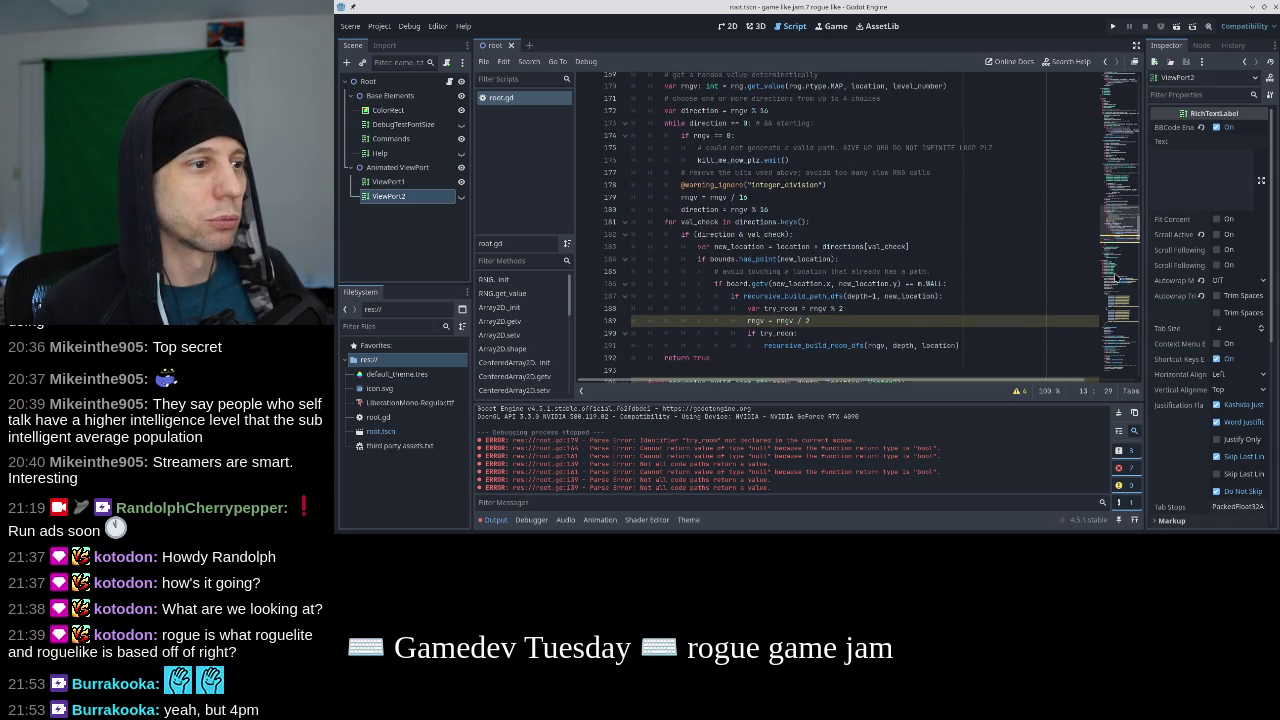
{"action": "left_click", "coordinate": [928, 282]}
{"action": "scroll", "coordinate": [928, 285], "scroll_direction": "down", "scroll_amount": 2}
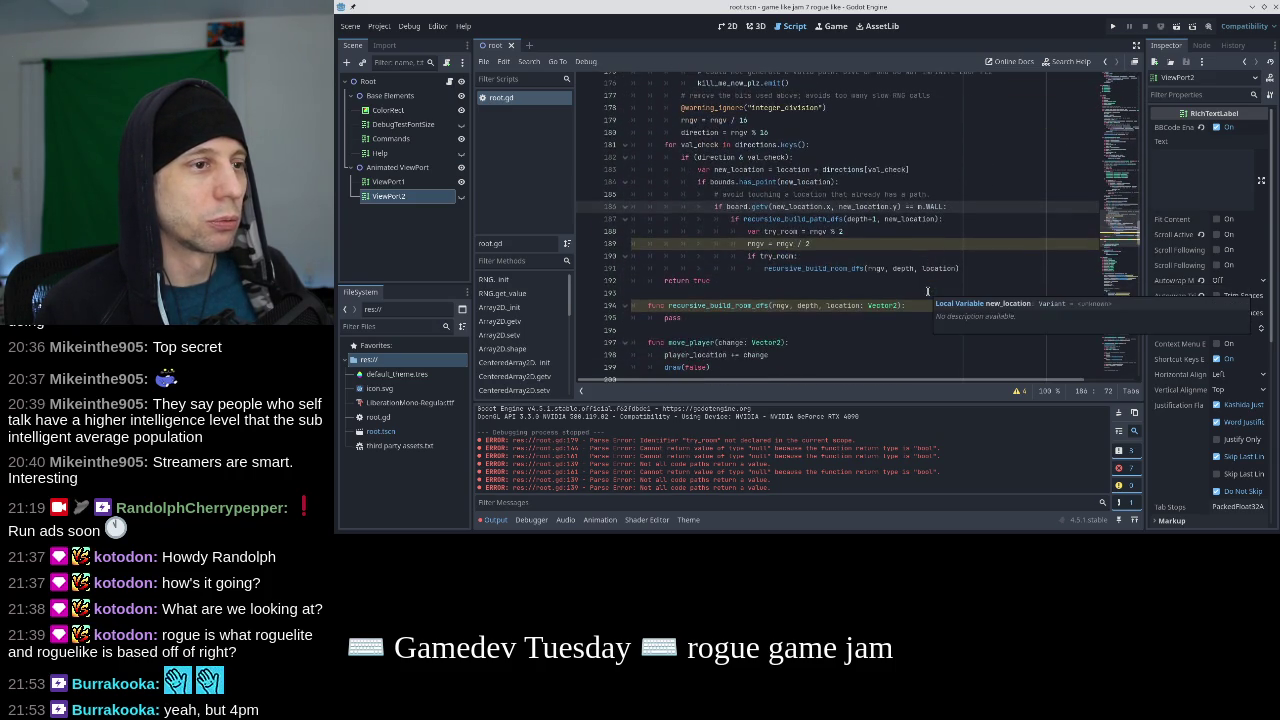
{"action": "scroll", "coordinate": [928, 291], "scroll_direction": "up", "scroll_amount": 9}
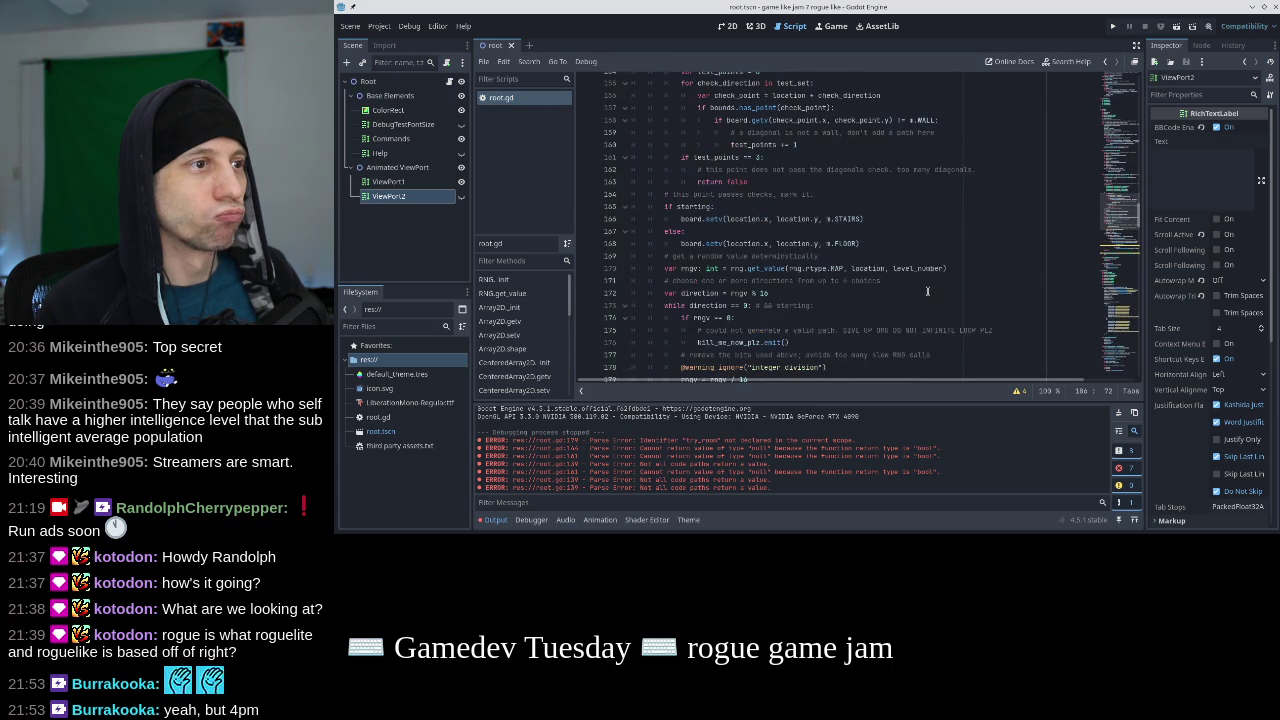
{"action": "scroll", "coordinate": [928, 291], "scroll_direction": "up", "scroll_amount": 4}
{"action": "scroll", "coordinate": [928, 291], "scroll_direction": "down", "scroll_amount": 6}
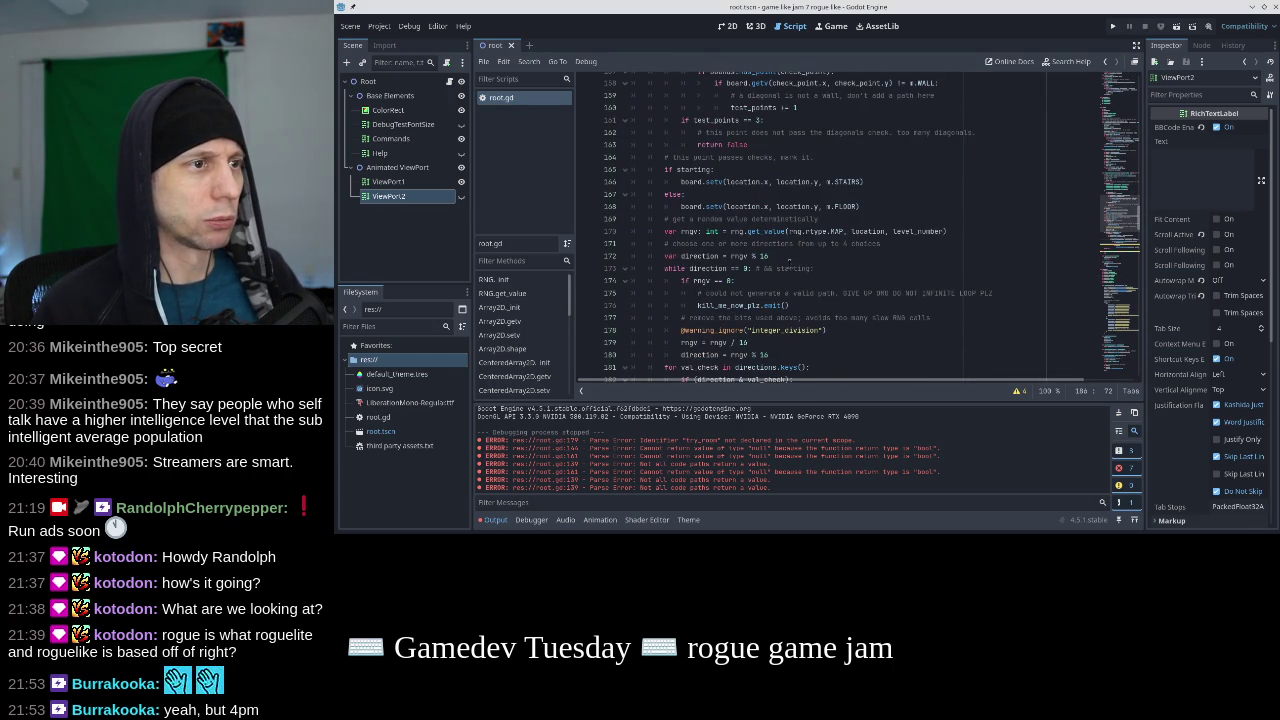
{"action": "scroll", "coordinate": [840, 230], "scroll_direction": "down", "scroll_amount": 1}
{"action": "left_click", "coordinate": [840, 230]}
Change the rng.get_value call on line 170 to request rng.rtype.PATH.
{"action": "double_click", "coordinate": [837, 194]}
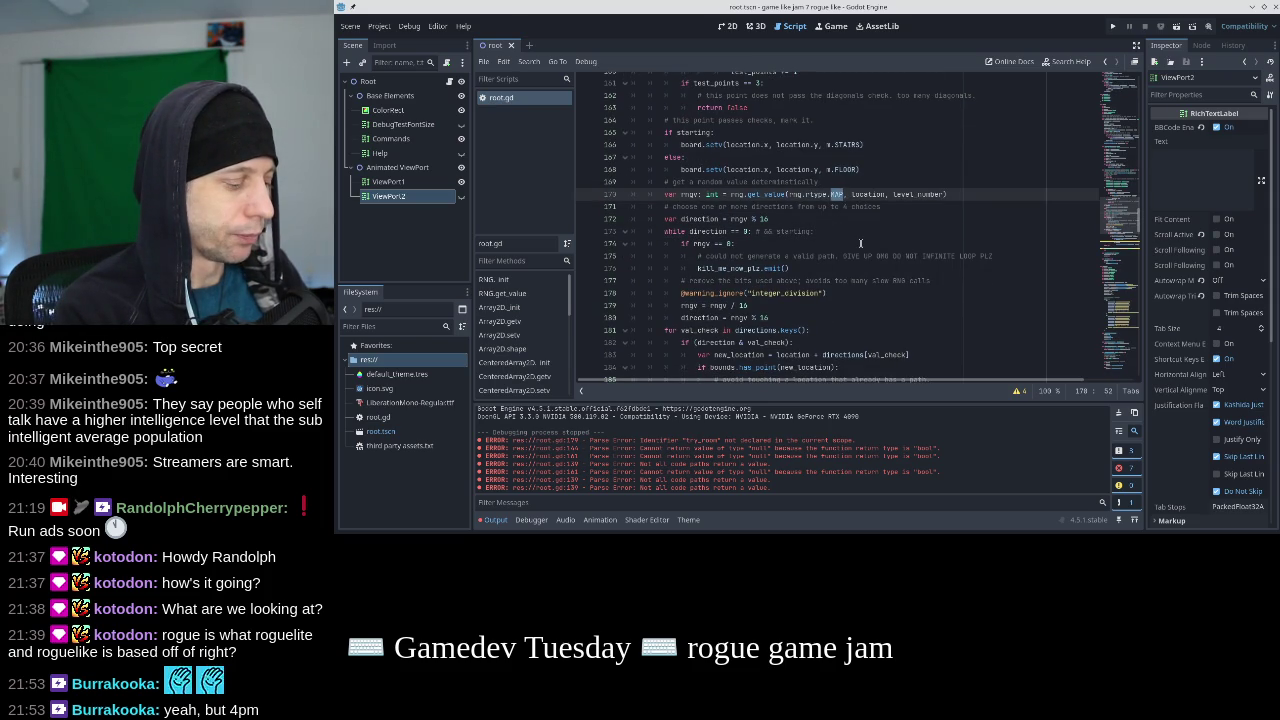
{"action": "type", "text": "FA"}
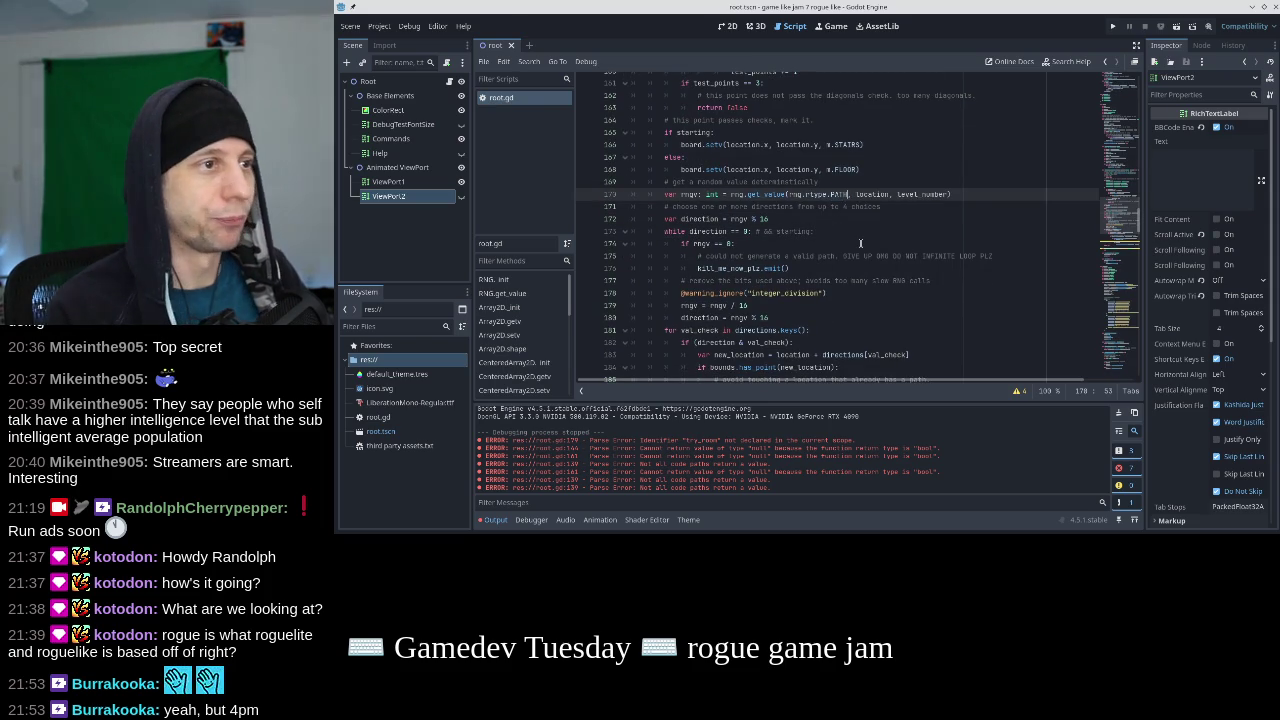
{"action": "key", "text": "BackSpace"}
{"action": "type", "text": "LOOR"}
{"action": "key", "text": "Return"}
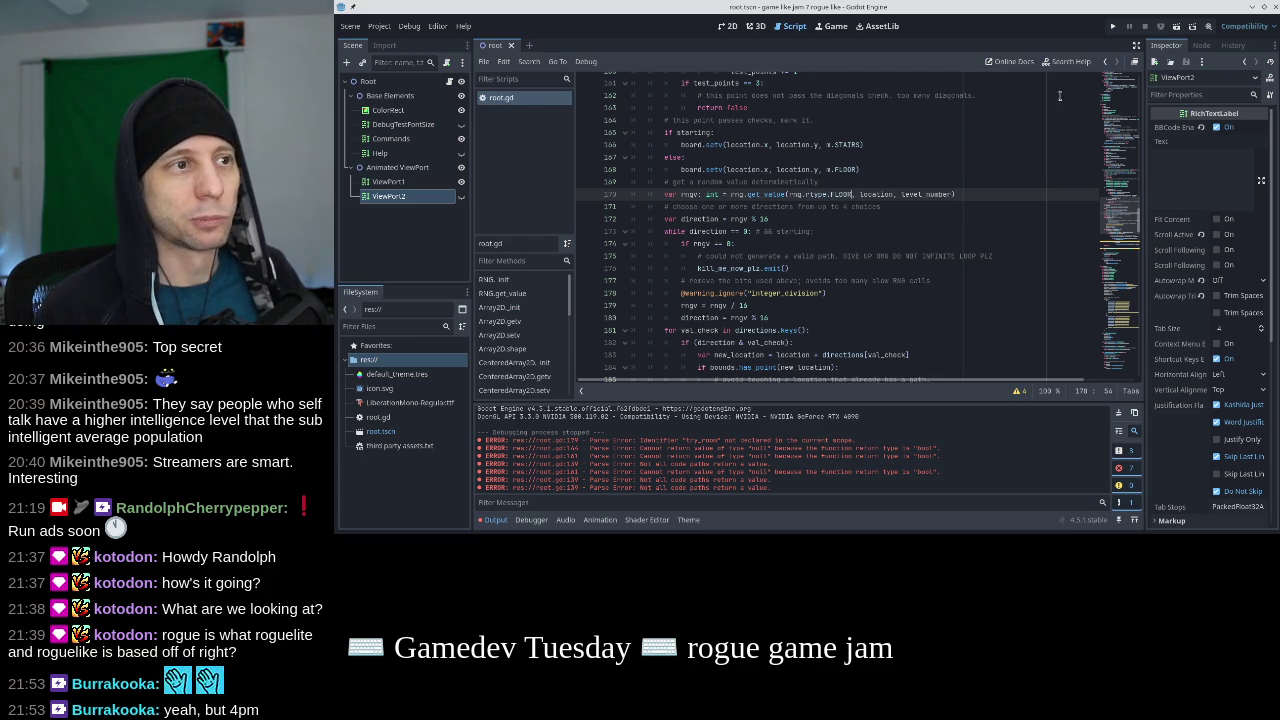
{"action": "key", "text": "BackSpace"}
{"action": "key", "text": "BackSpace"}
{"action": "key", "text": "BackSpace"}
{"action": "type", "text": "PATH"}
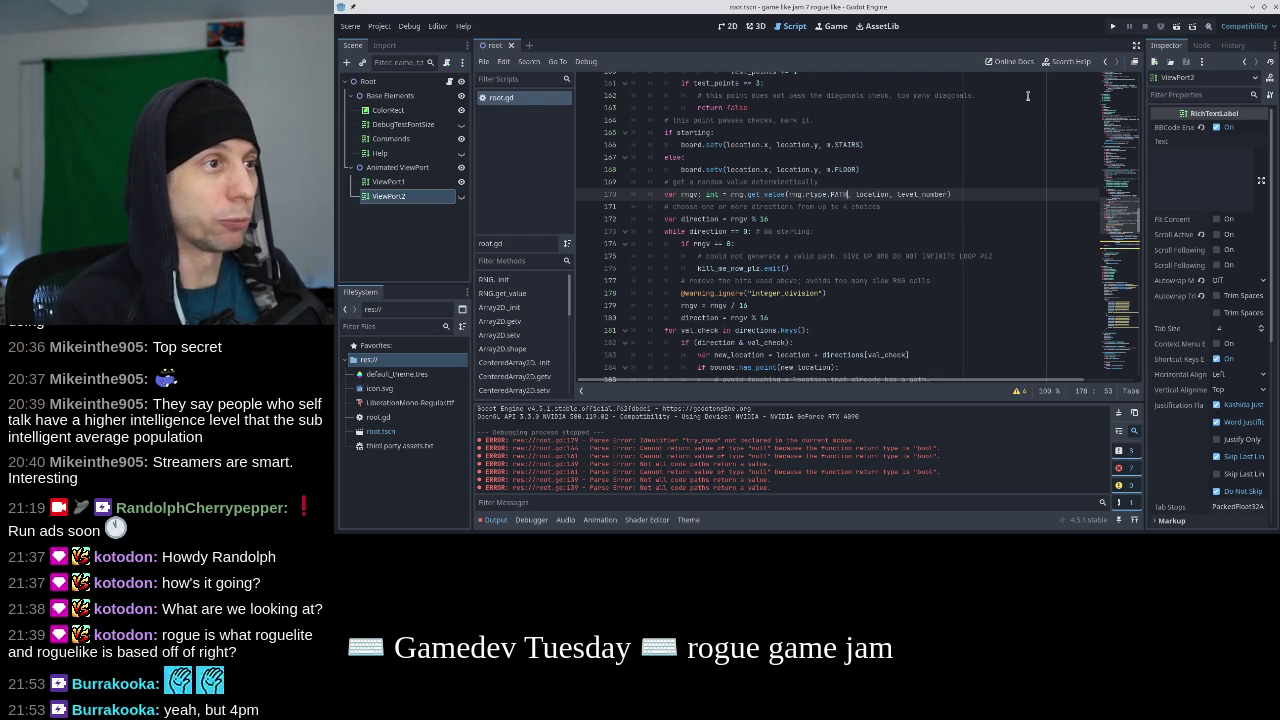
{"action": "key", "text": "Down"}
{"action": "key", "text": "Down"}
{"action": "key", "text": "Up"}
{"action": "key", "text": "Up"}
{"action": "key", "text": "Down"}
{"action": "key", "text": "Down"}
{"action": "scroll", "coordinate": [795, 204], "scroll_direction": "down", "scroll_amount": 3}
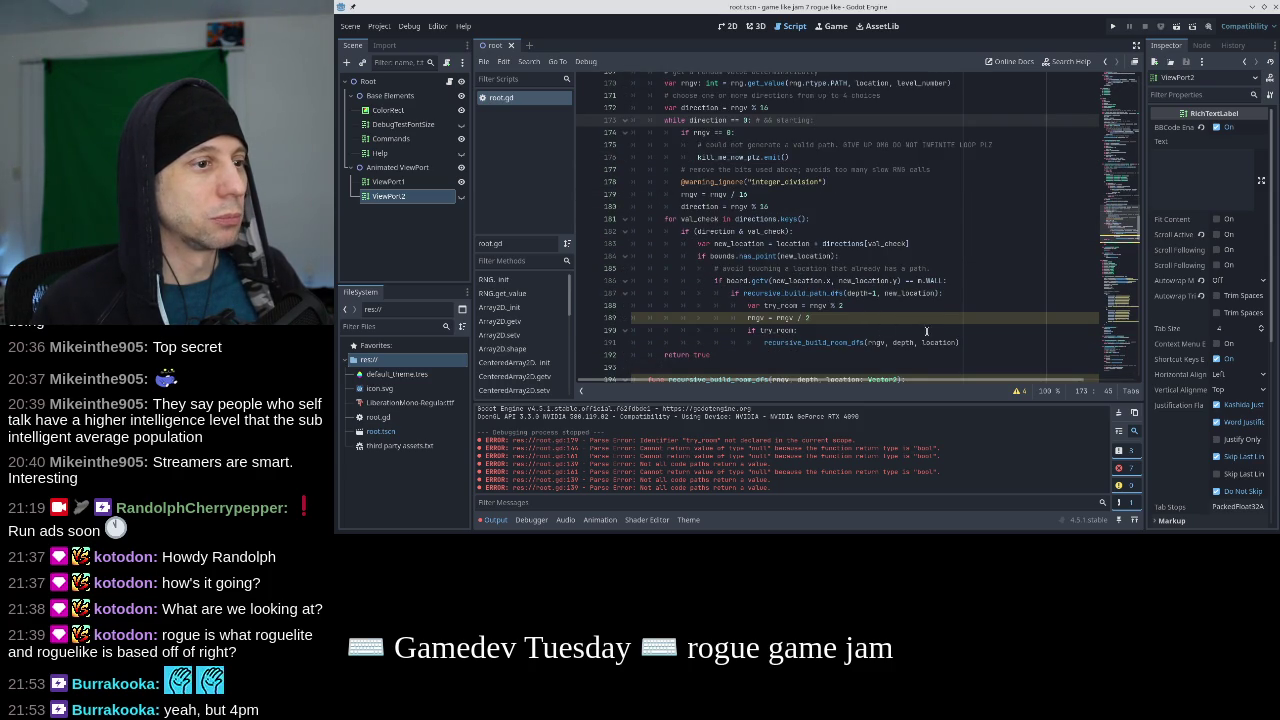
{"action": "scroll", "coordinate": [924, 330], "scroll_direction": "down", "scroll_amount": 1}
Drop rngv from the recursive_build_room_dfs parameters and from its call's arguments.
{"action": "left_click", "coordinate": [793, 342]}
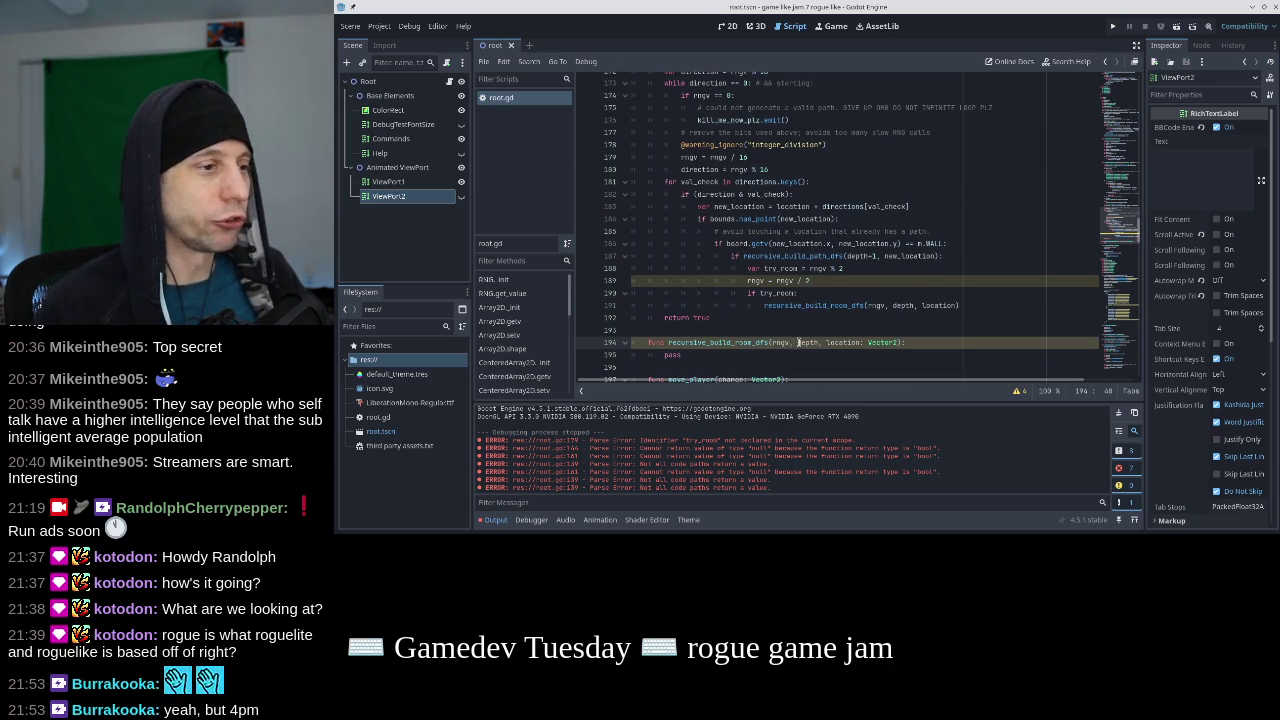
{"action": "key", "text": "BackSpace"}
{"action": "key", "text": "BackSpace"}
{"action": "key", "text": "BackSpace"}
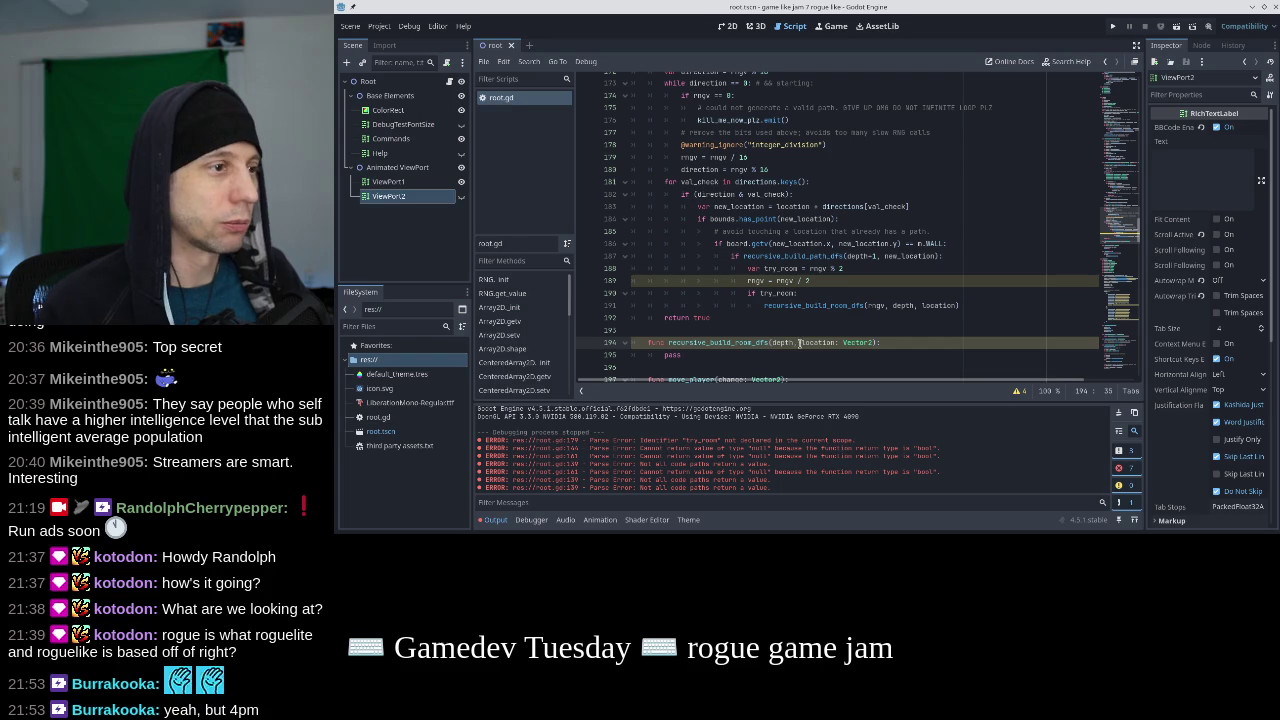
{"action": "left_click", "coordinate": [891, 310]}
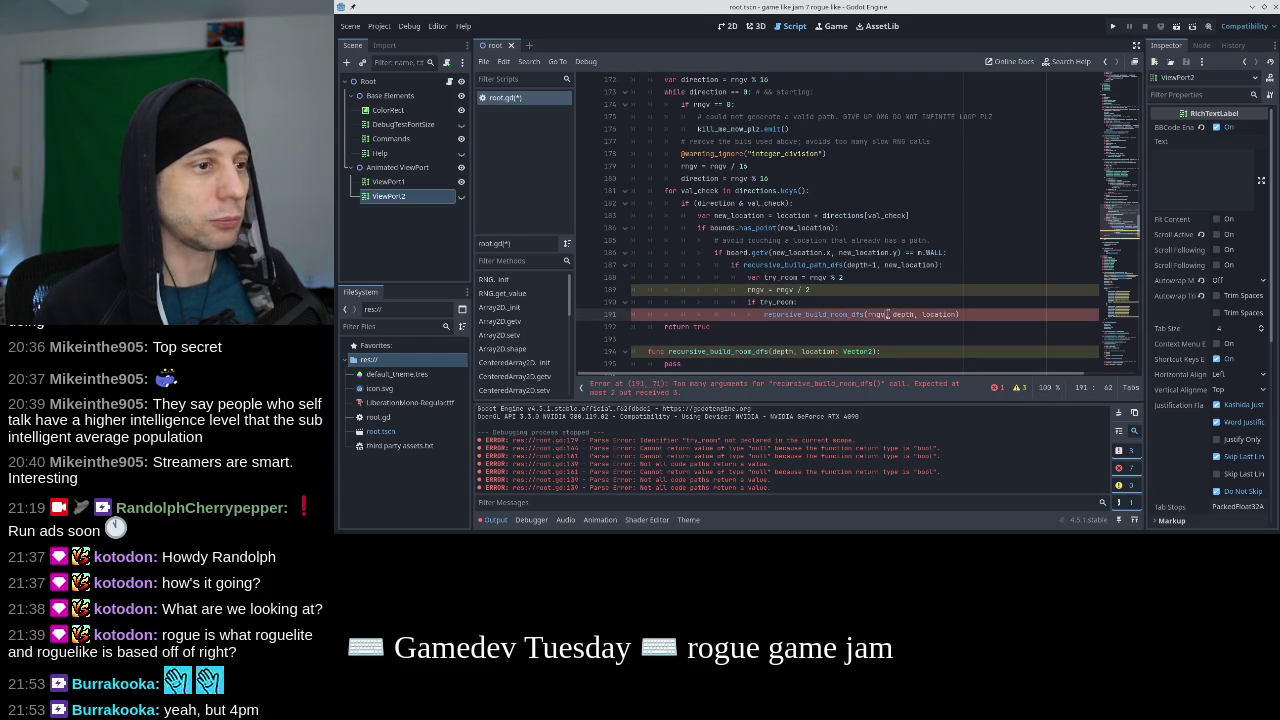
{"action": "left_click_drag", "start_coordinate": [891, 312], "coordinate": [865, 315]}
{"action": "key", "text": "BackSpace"}
Review the recursive_build_room_dfs definition and the bounds line in the path builder.
{"action": "scroll", "coordinate": [865, 315], "scroll_direction": "up", "scroll_amount": 10}
{"action": "scroll", "coordinate": [865, 316], "scroll_direction": "up", "scroll_amount": 1}
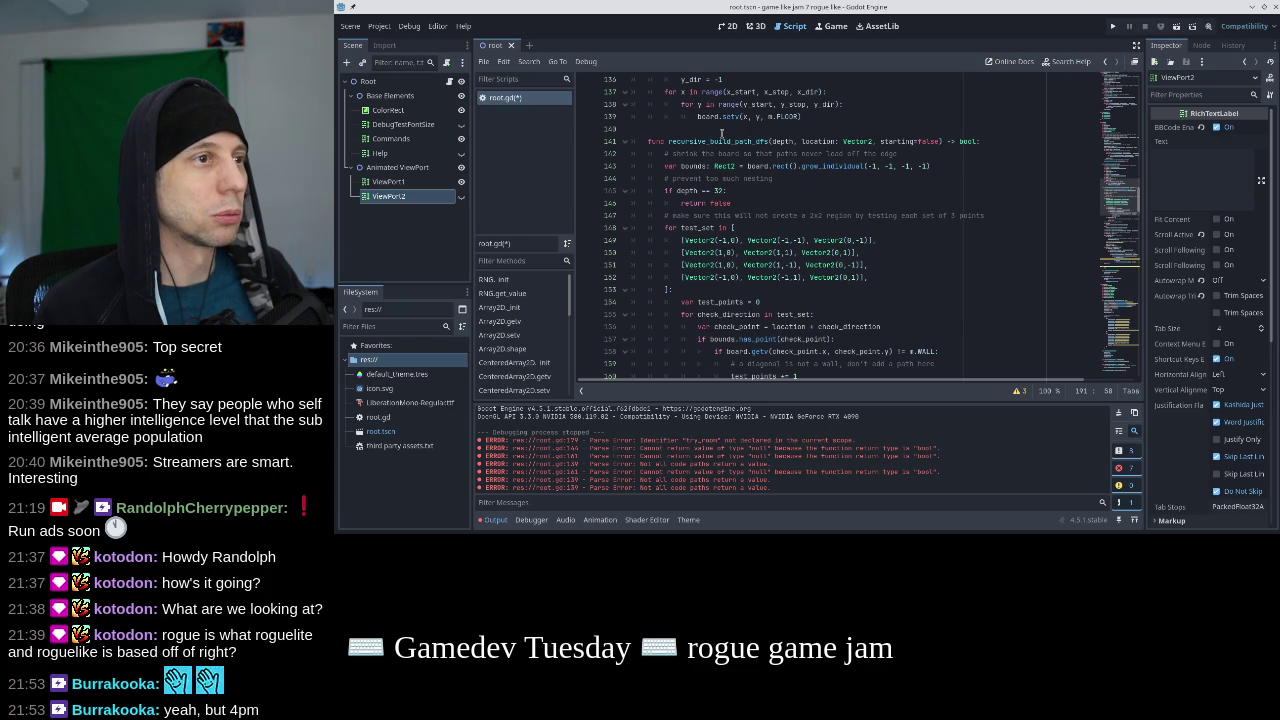
{"action": "scroll", "coordinate": [766, 157], "scroll_direction": "down", "scroll_amount": 5}
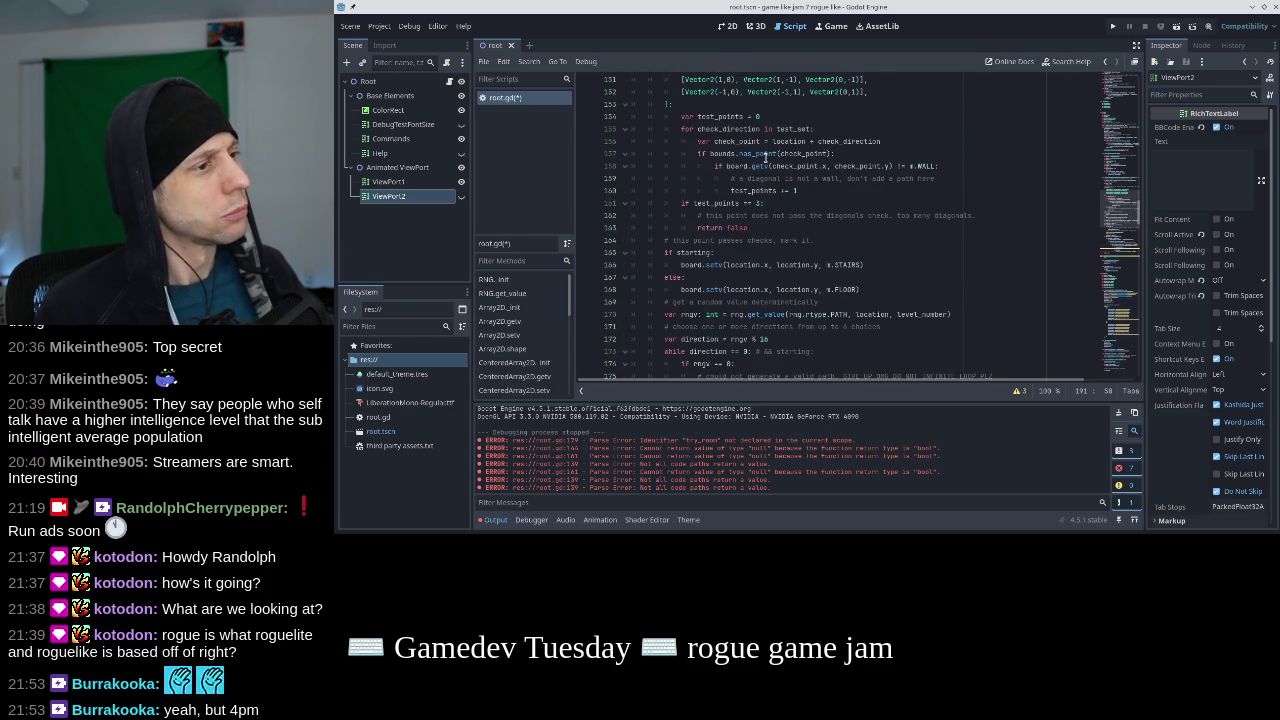
{"action": "scroll", "coordinate": [766, 157], "scroll_direction": "down", "scroll_amount": 3}
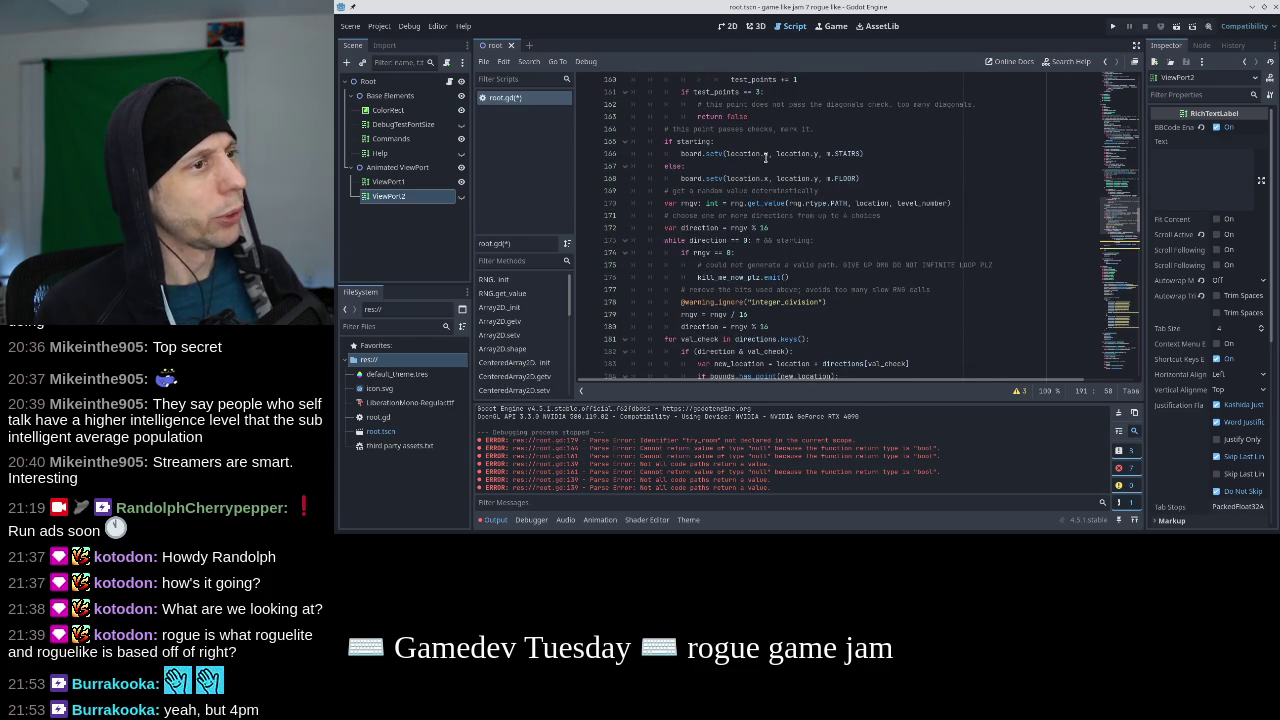
{"action": "scroll", "coordinate": [887, 259], "scroll_direction": "down", "scroll_amount": 6}
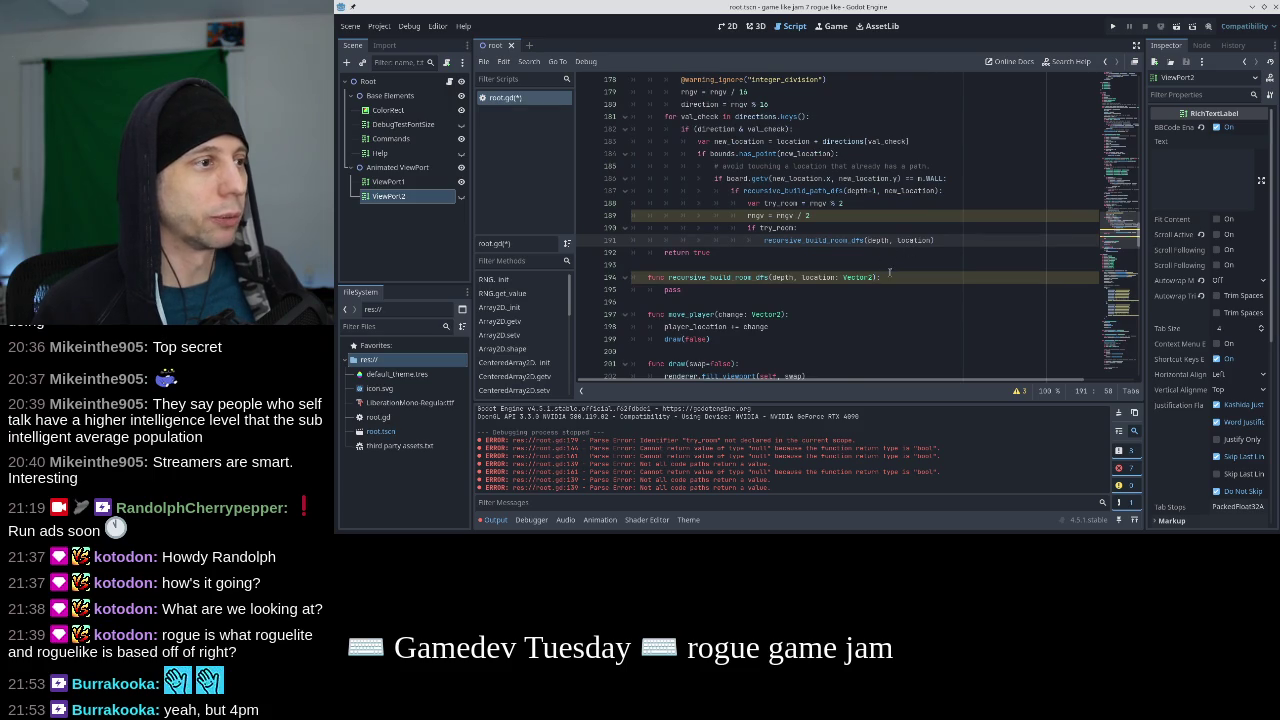
{"action": "left_click", "coordinate": [868, 276]}
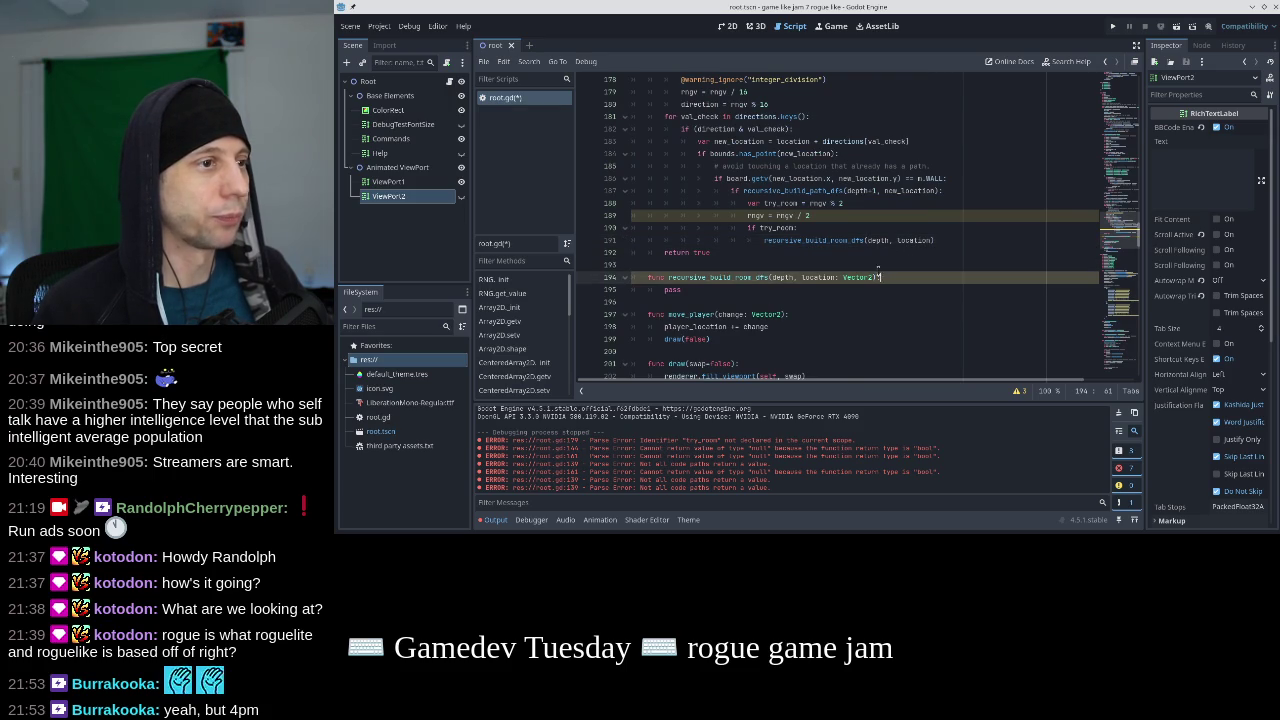
{"action": "scroll", "coordinate": [878, 270], "scroll_direction": "up", "scroll_amount": 9}
{"action": "scroll", "coordinate": [878, 270], "scroll_direction": "up", "scroll_amount": 6}
{"action": "left_click", "coordinate": [949, 202]}
{"action": "scroll", "coordinate": [947, 203], "scroll_direction": "down", "scroll_amount": 2}
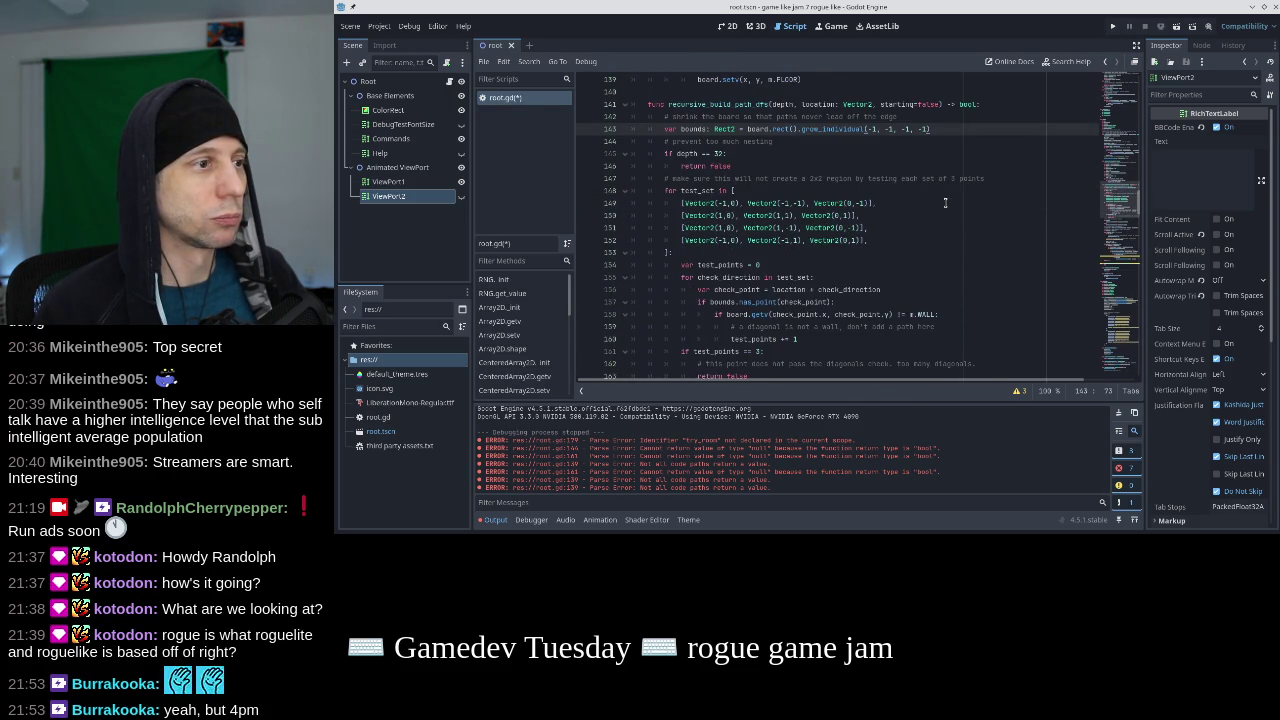
Bring the bounds, depth-32 stop and rngv setup lines into the room builder using rng.rtype.ROOM, and save.
{"action": "key", "text": "ctrl+z"}
{"action": "key", "text": "ctrl+z"}
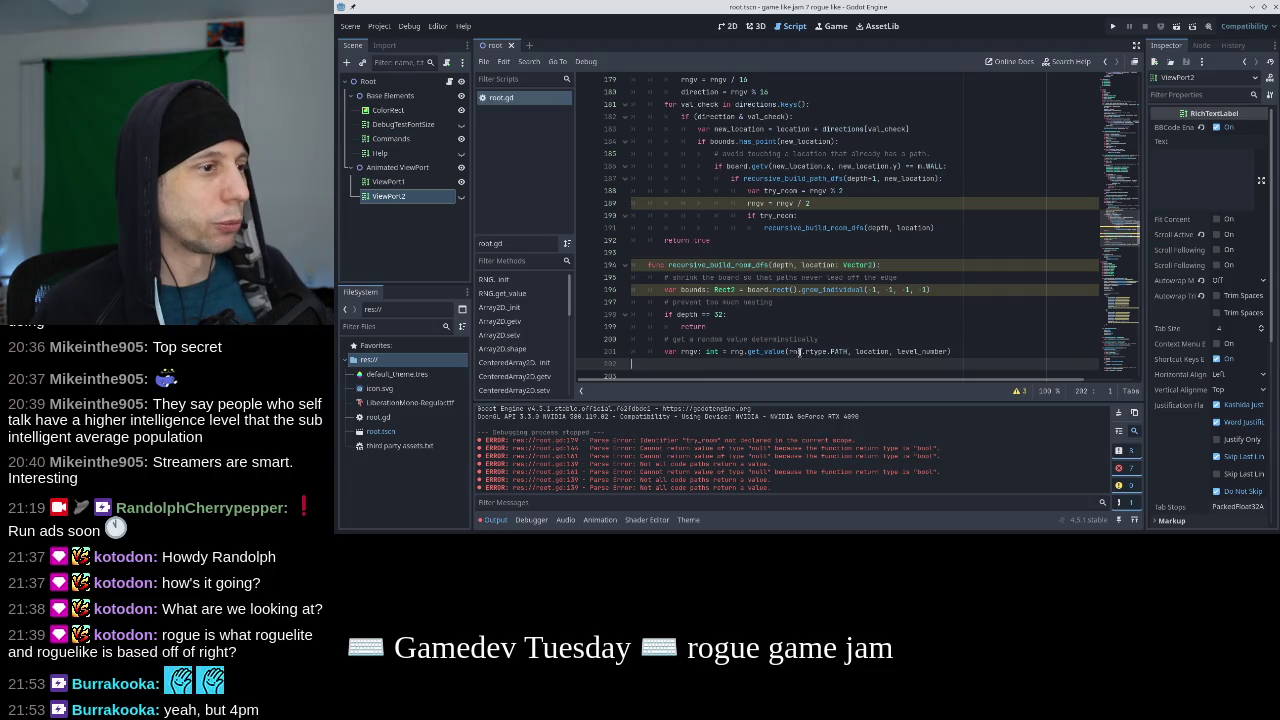
{"action": "double_click", "coordinate": [840, 351]}
{"action": "type", "text": "ROOM"}
{"action": "key", "text": "Down"}
{"action": "key", "text": "ctrl+s"}
{"action": "scroll", "coordinate": [883, 331], "scroll_direction": "down", "scroll_amount": 1}
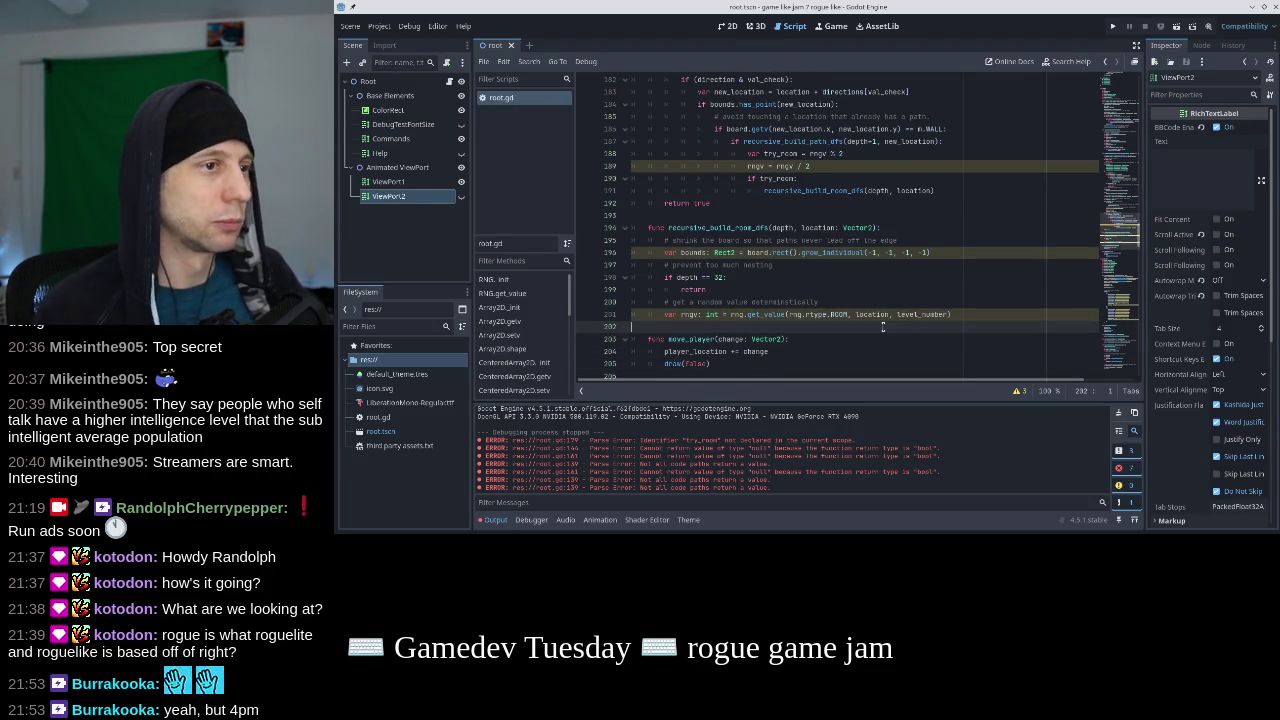
{"action": "left_click", "coordinate": [955, 314]}
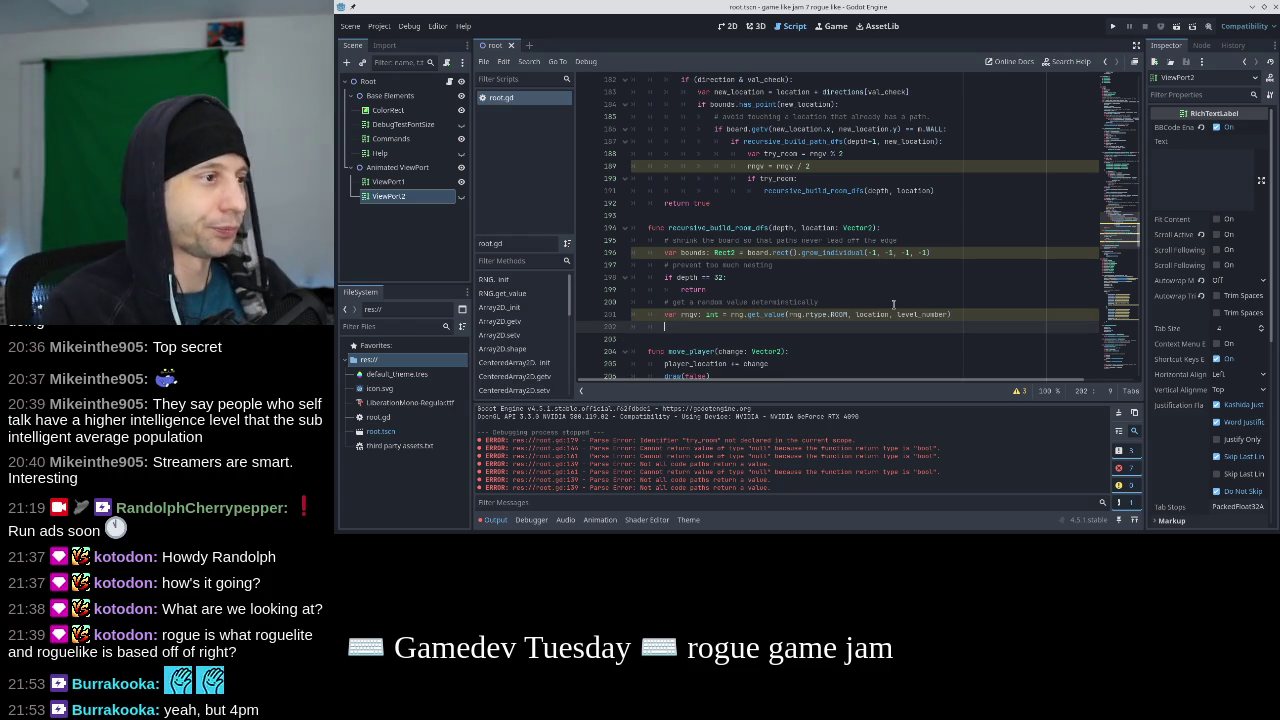
Add 'var width = rngv % 2**16' to the room builder, then switch OBS to the Talking scene.
{"action": "type", "text": "depth ="}
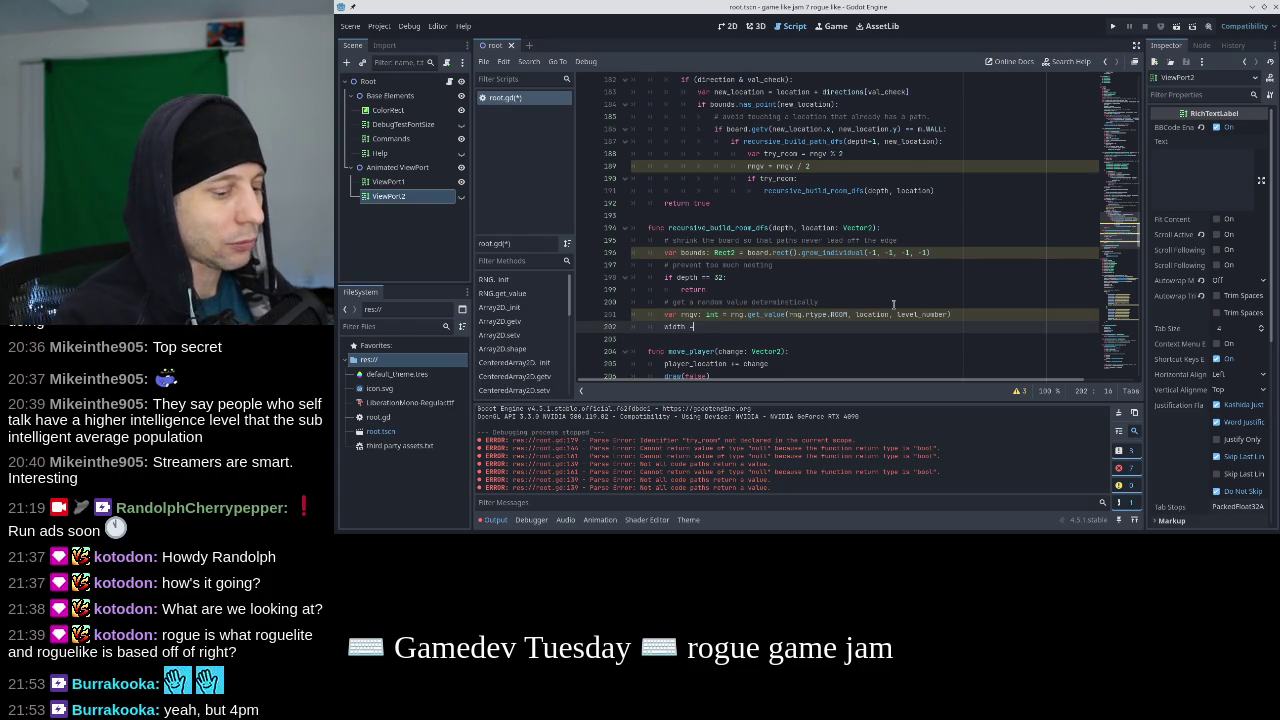
{"action": "type", "text": " rngv "}
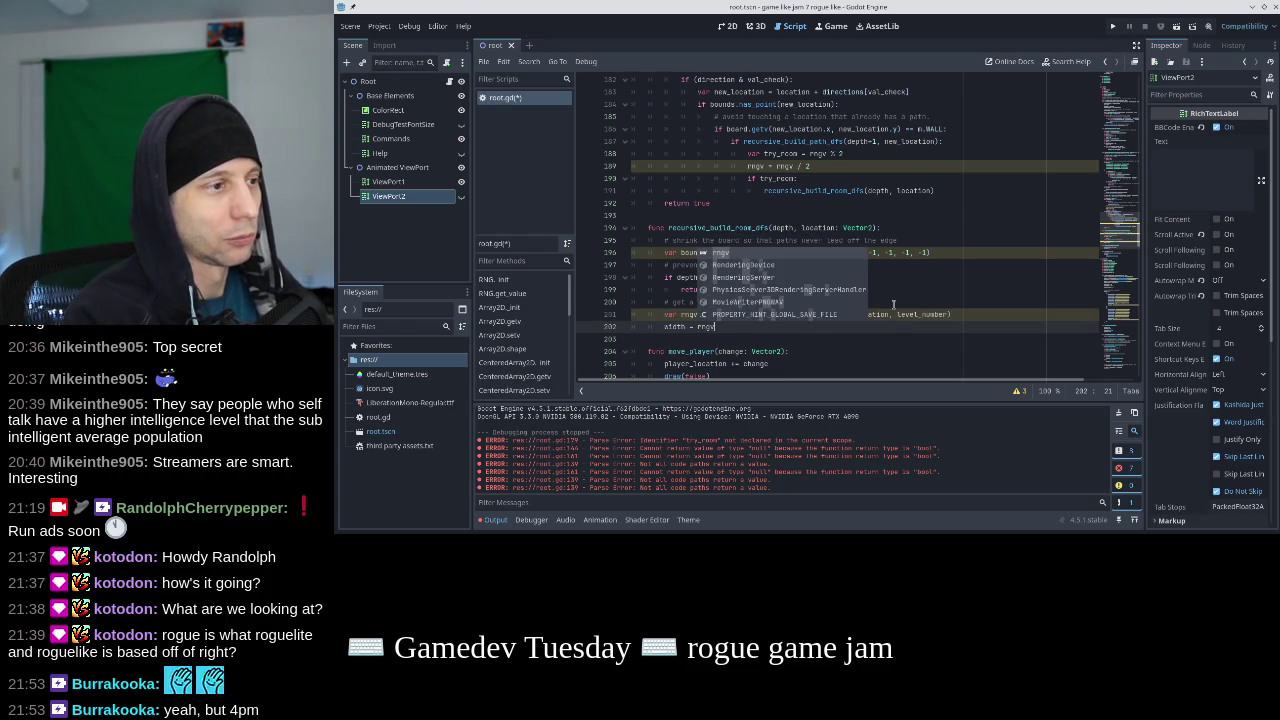
{"action": "type", "text": "% 2+"}
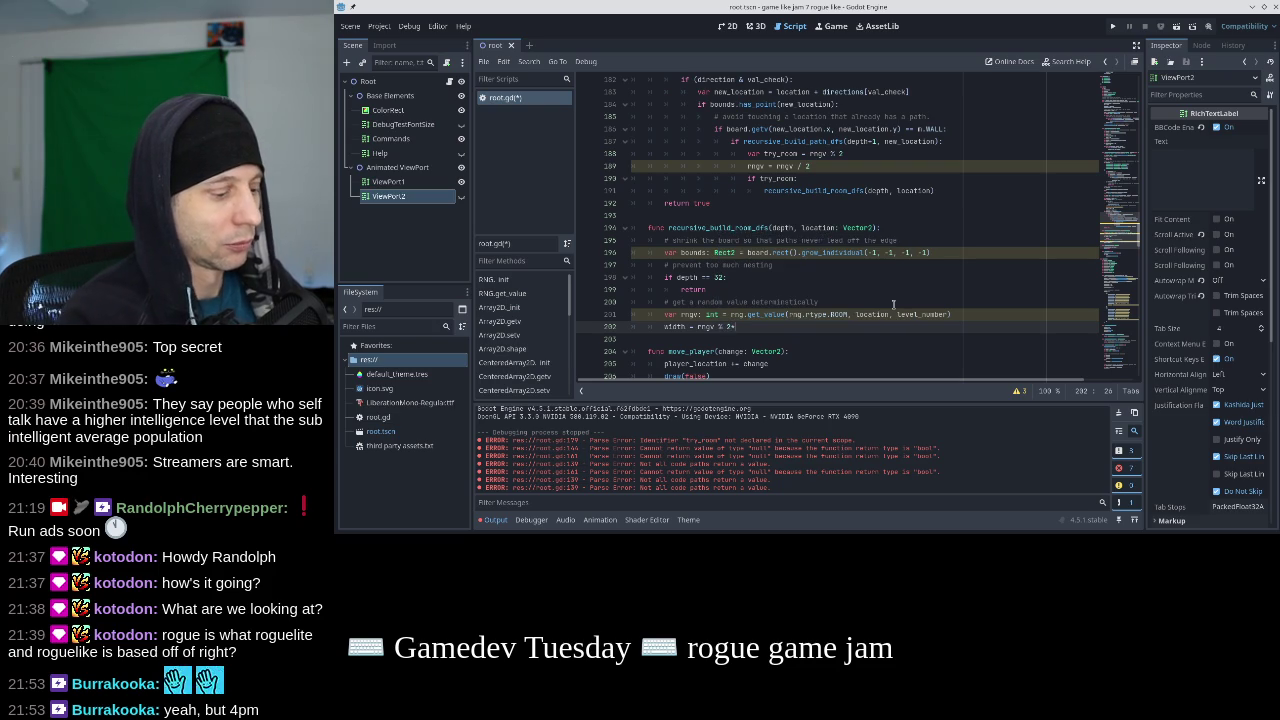
{"action": "key", "text": "BackSpace"}
{"action": "key", "text": "BackSpace"}
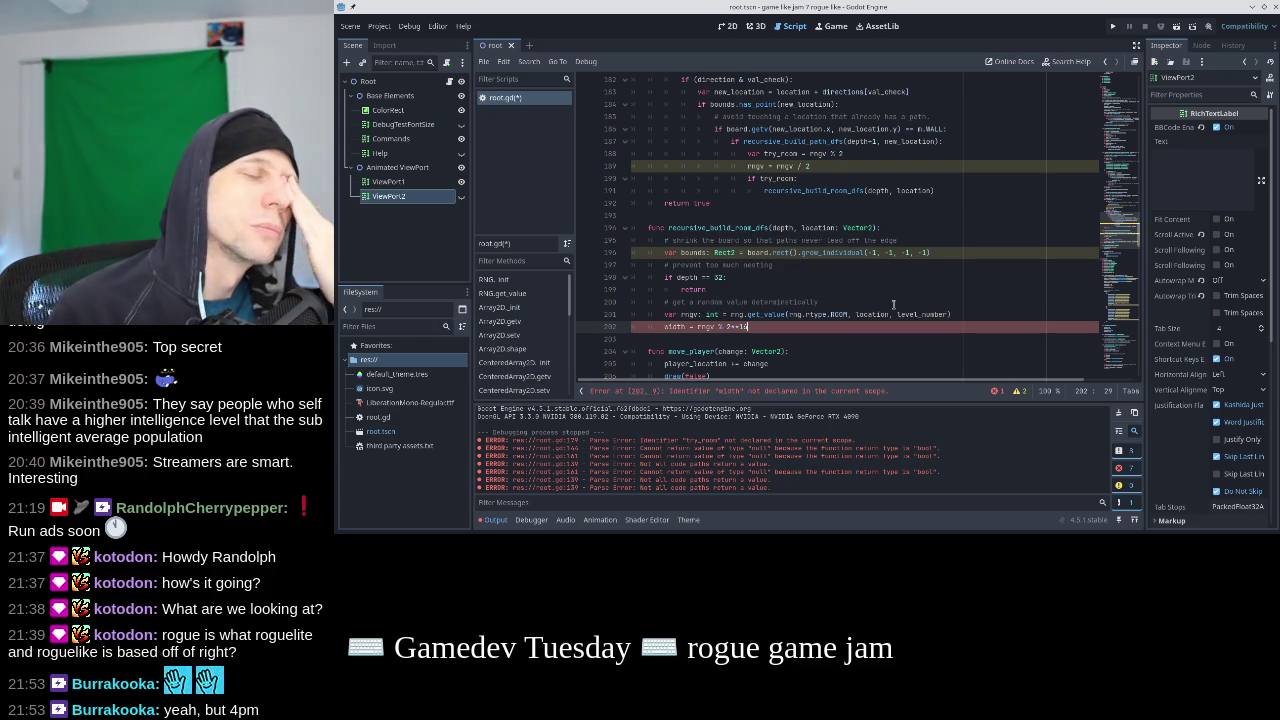
{"action": "key", "text": "Home"}
{"action": "type", "text": "var"}
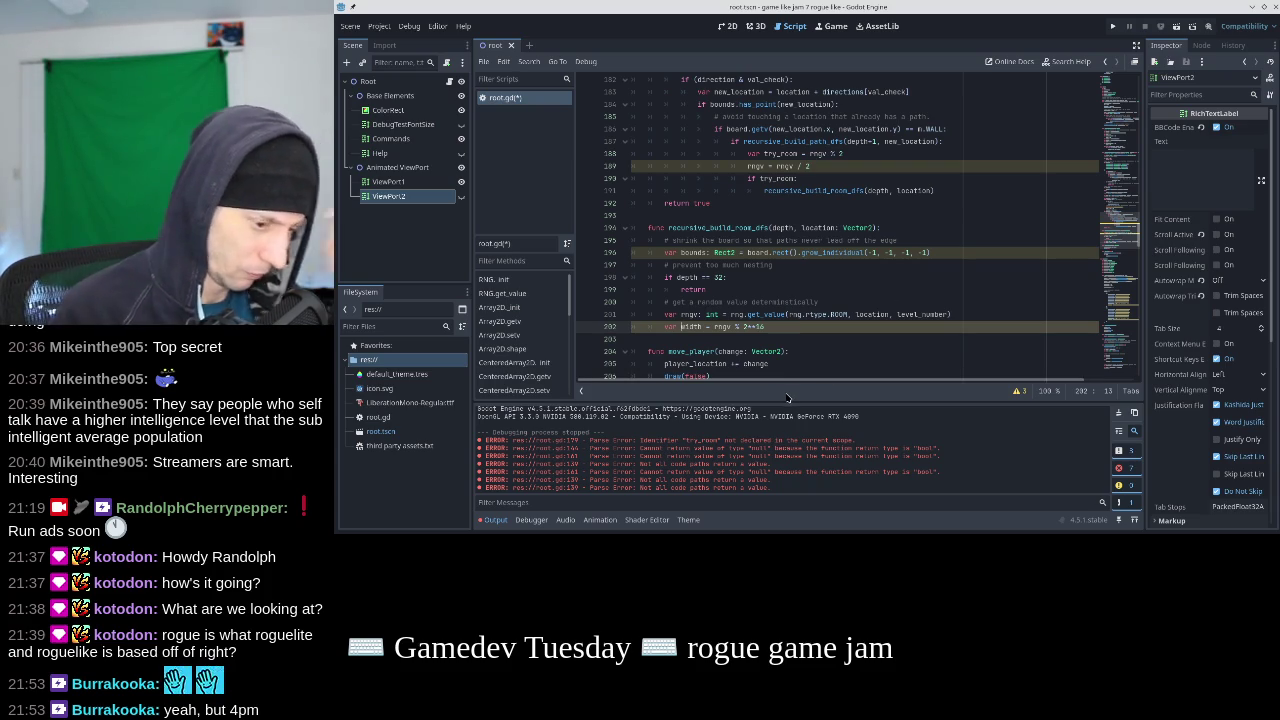
{"action": "key", "text": "alt+Tab"}
{"action": "left_click", "coordinate": [797, 153]}
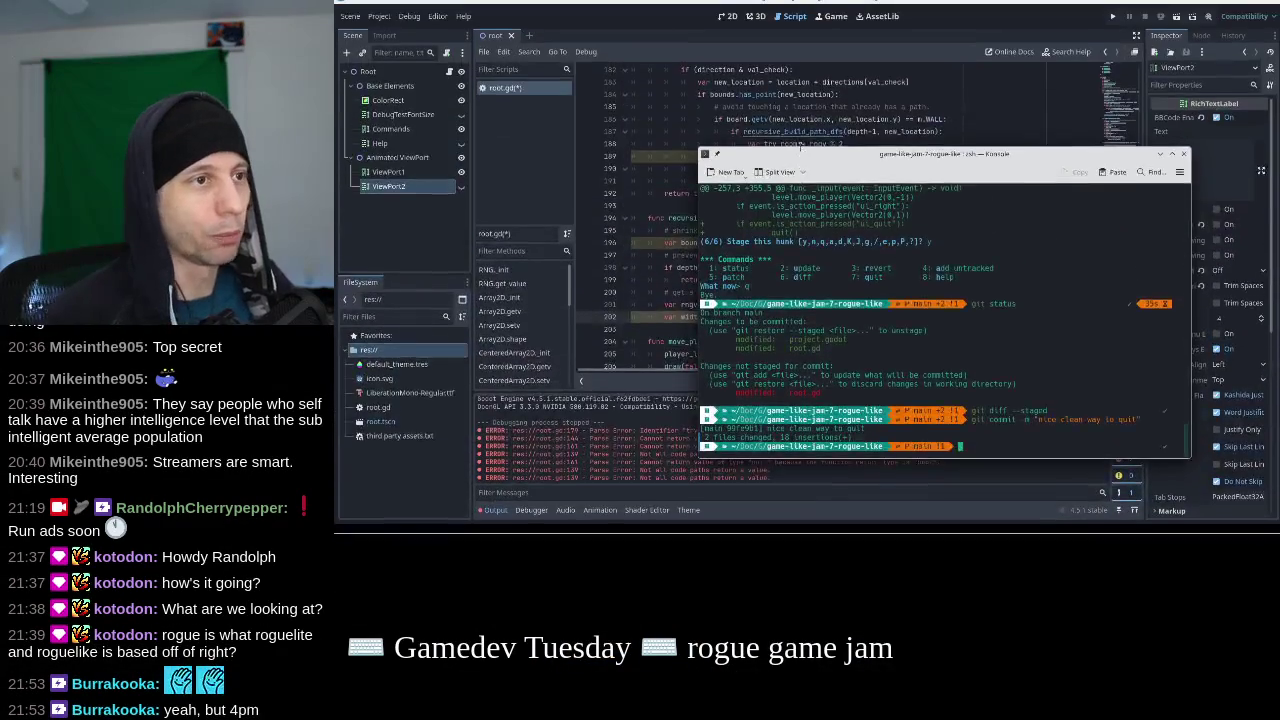
Evaluate 2**16 in Python in Konsole and copy the 65536 result.
{"action": "type", "text": "py"}
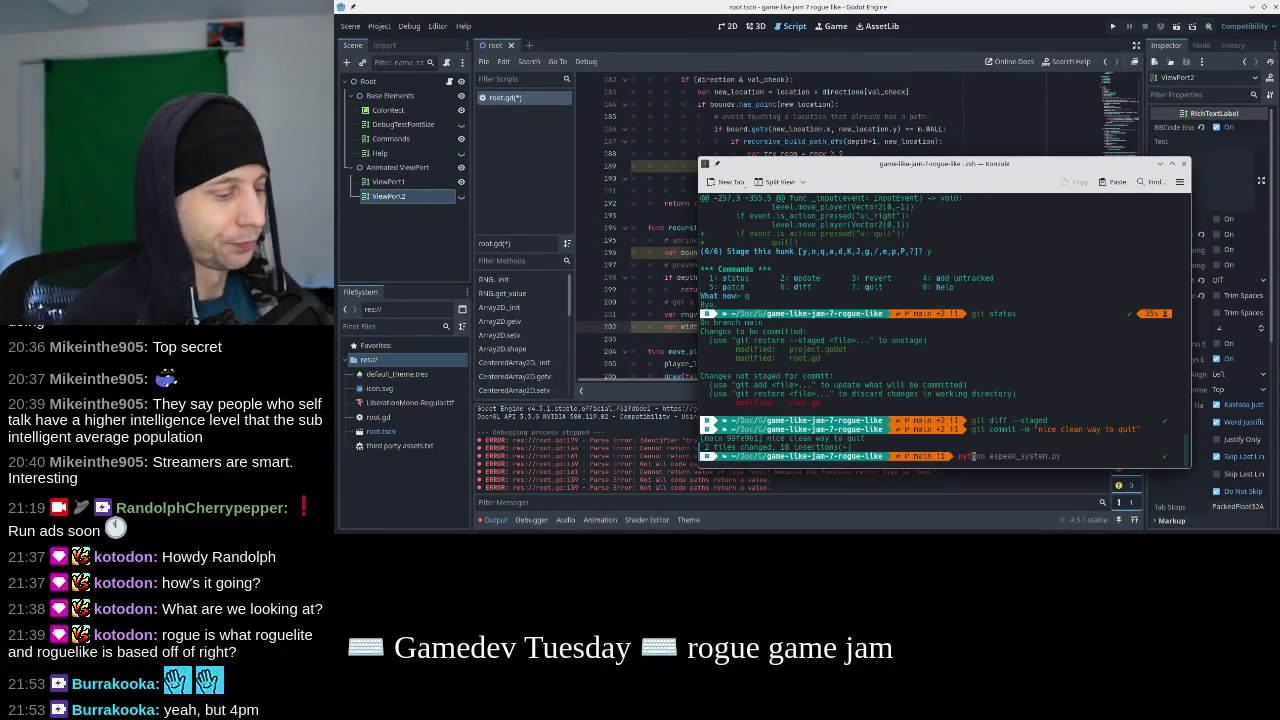
{"action": "type", "text": "thon"}
{"action": "key", "text": "Return"}
{"action": "type", "text": "2**16"}
{"action": "key", "text": "Return"}
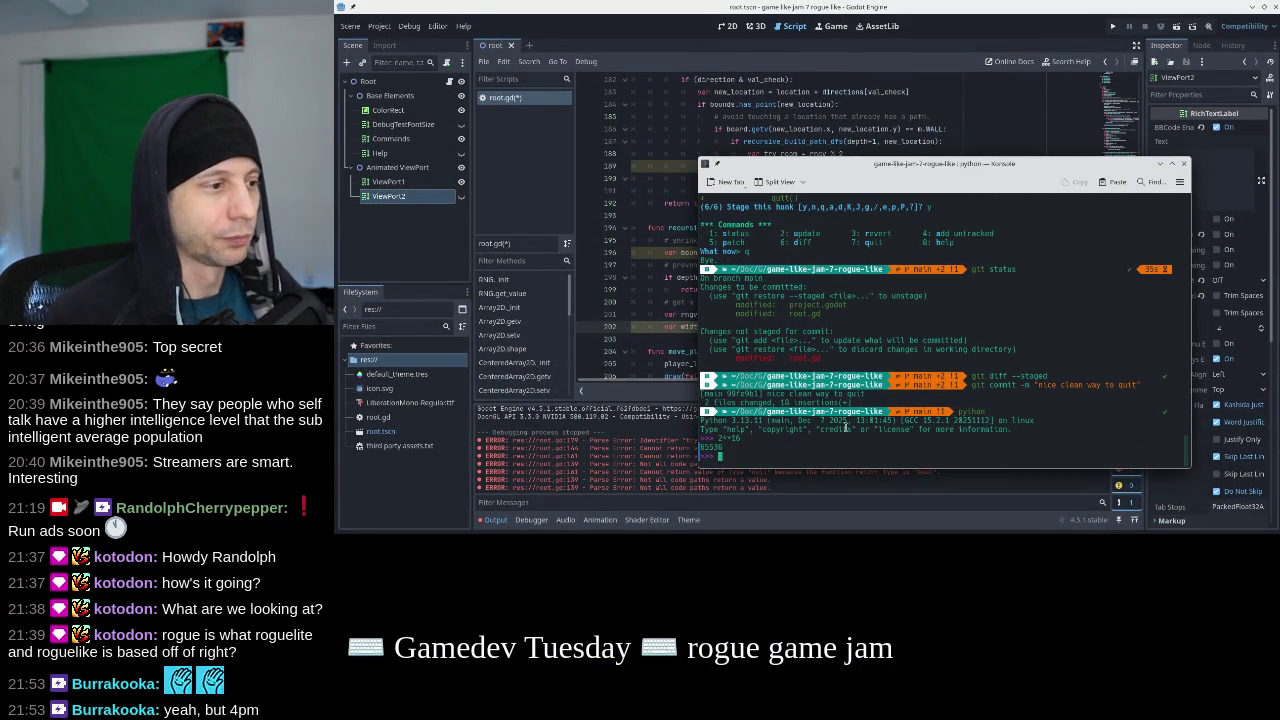
{"action": "right_click", "coordinate": [711, 449]}
{"action": "left_click", "coordinate": [745, 336]}
Replace 2**16 in the width line with 65536.
{"action": "left_click", "coordinate": [780, 267]}
{"action": "left_click_drag", "start_coordinate": [767, 326], "coordinate": [742, 326]}
{"action": "type", "text": "65536"}
{"action": "left_click", "coordinate": [962, 313]}
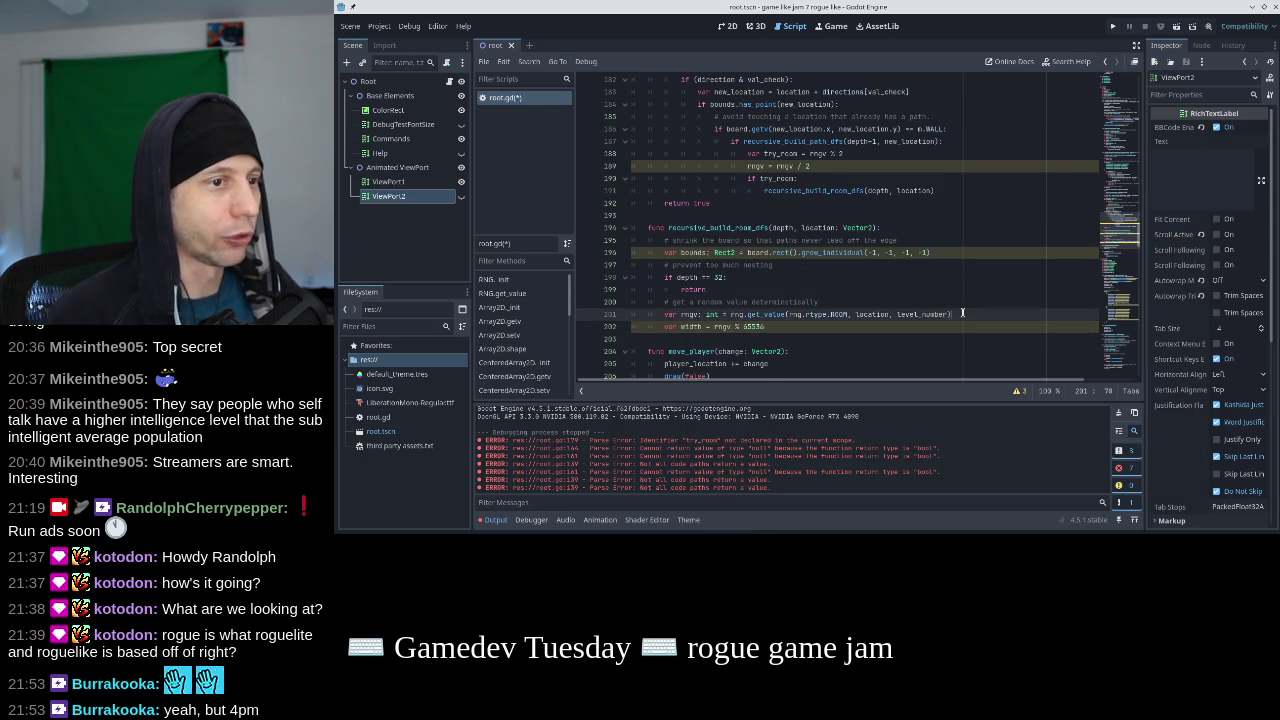
Insert a blank line above the width line and extend the width expression up to 'bounds.'.
{"action": "key", "text": "Return"}
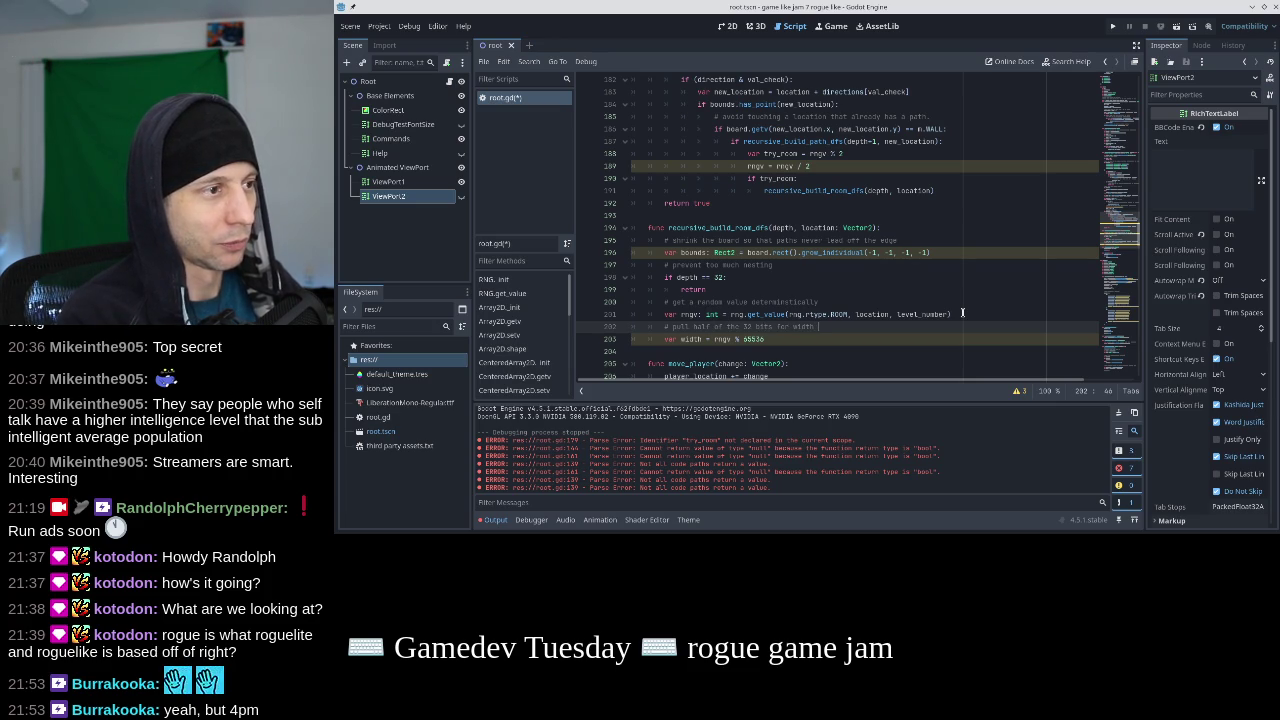
{"action": "key", "text": "Down"}
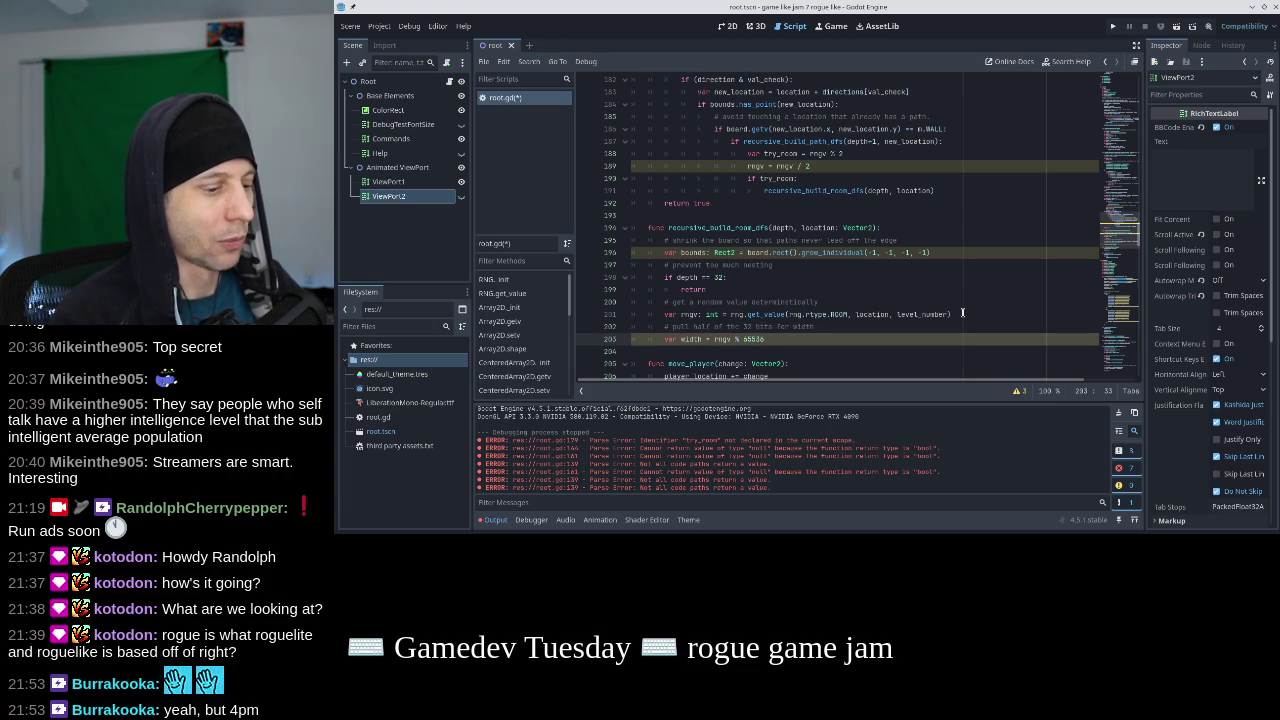
{"action": "type", "text": ")"}
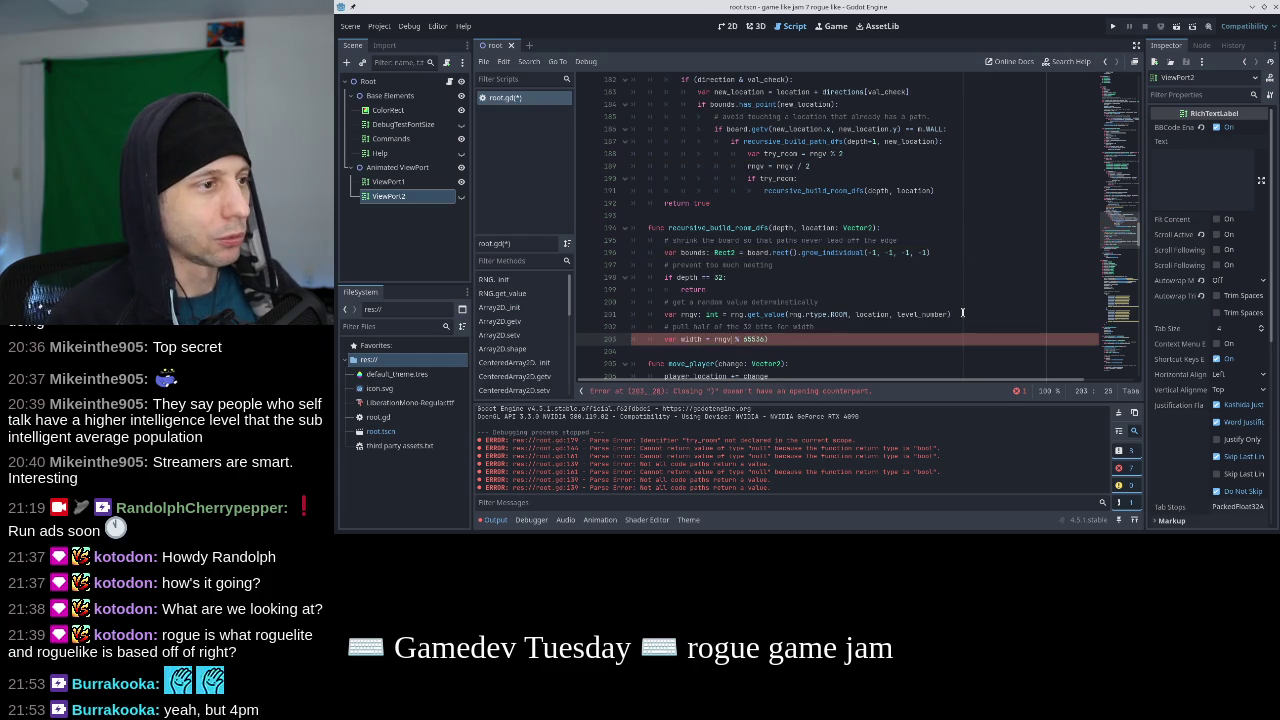
{"action": "type", "text": "("}
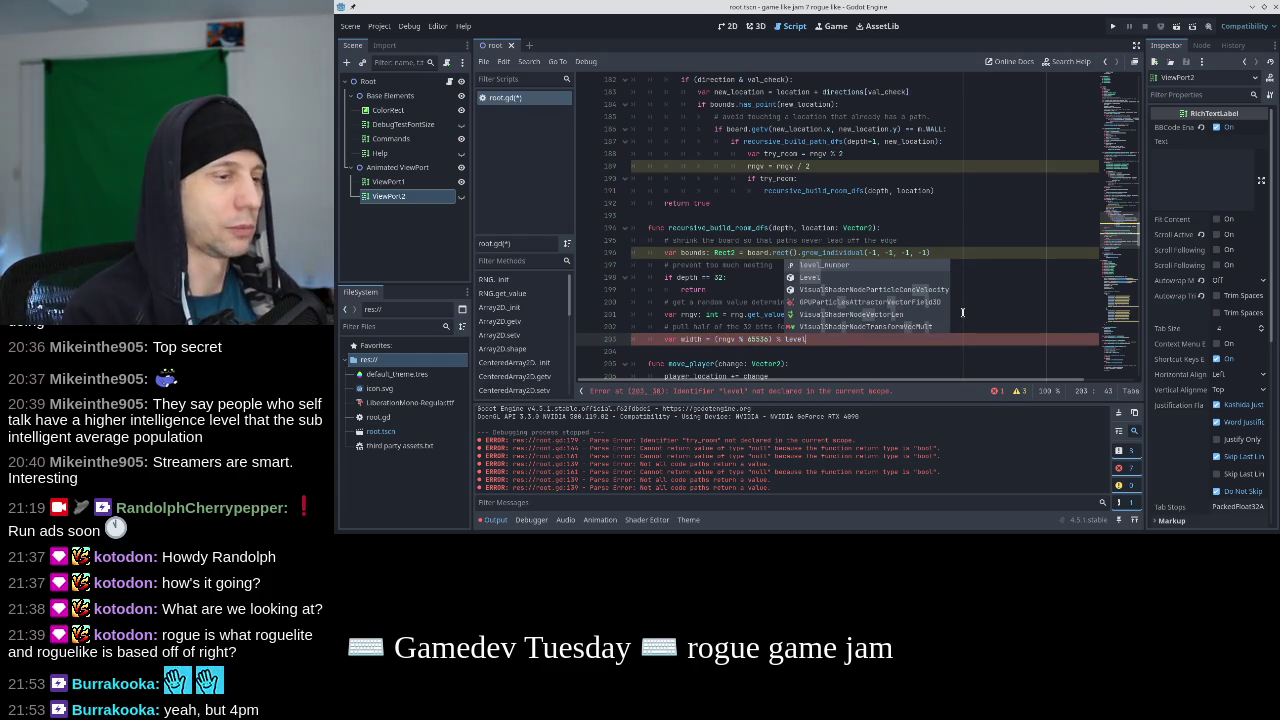
{"action": "type", "text": " _num"}
{"action": "key", "text": "Return"}
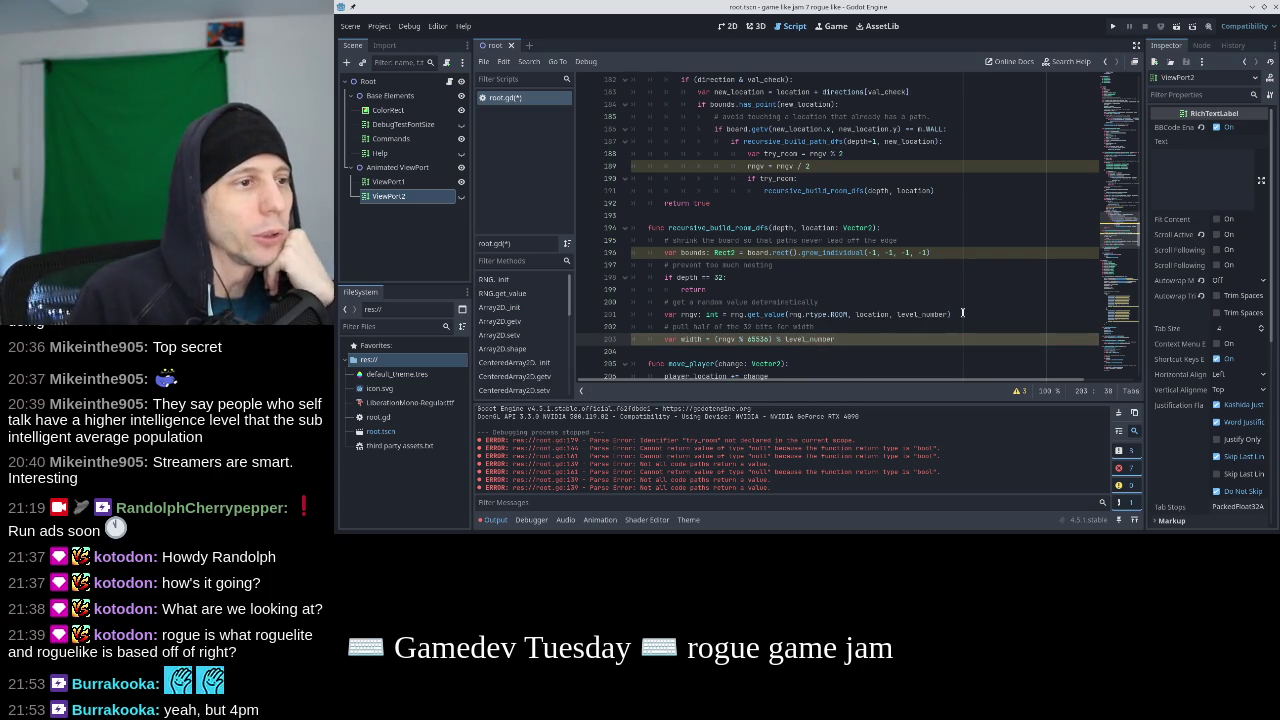
{"action": "type", "text": "bounds"}
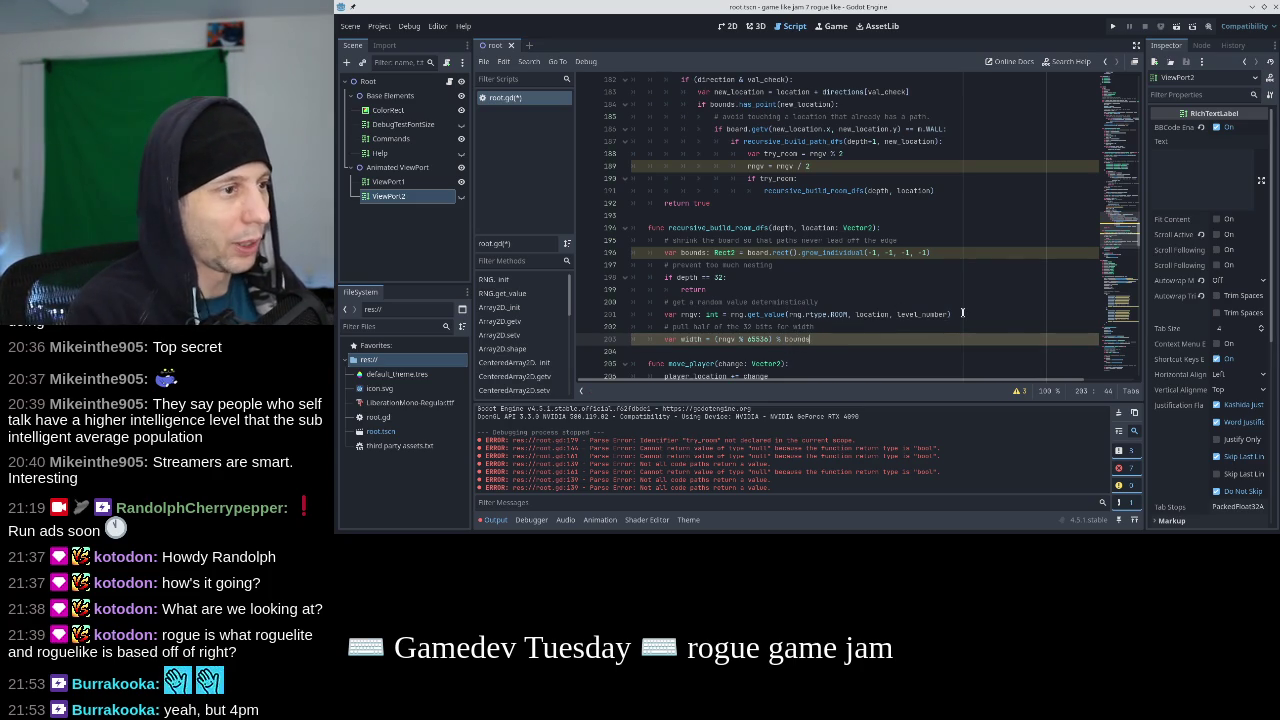
{"action": "type", "text": "."}
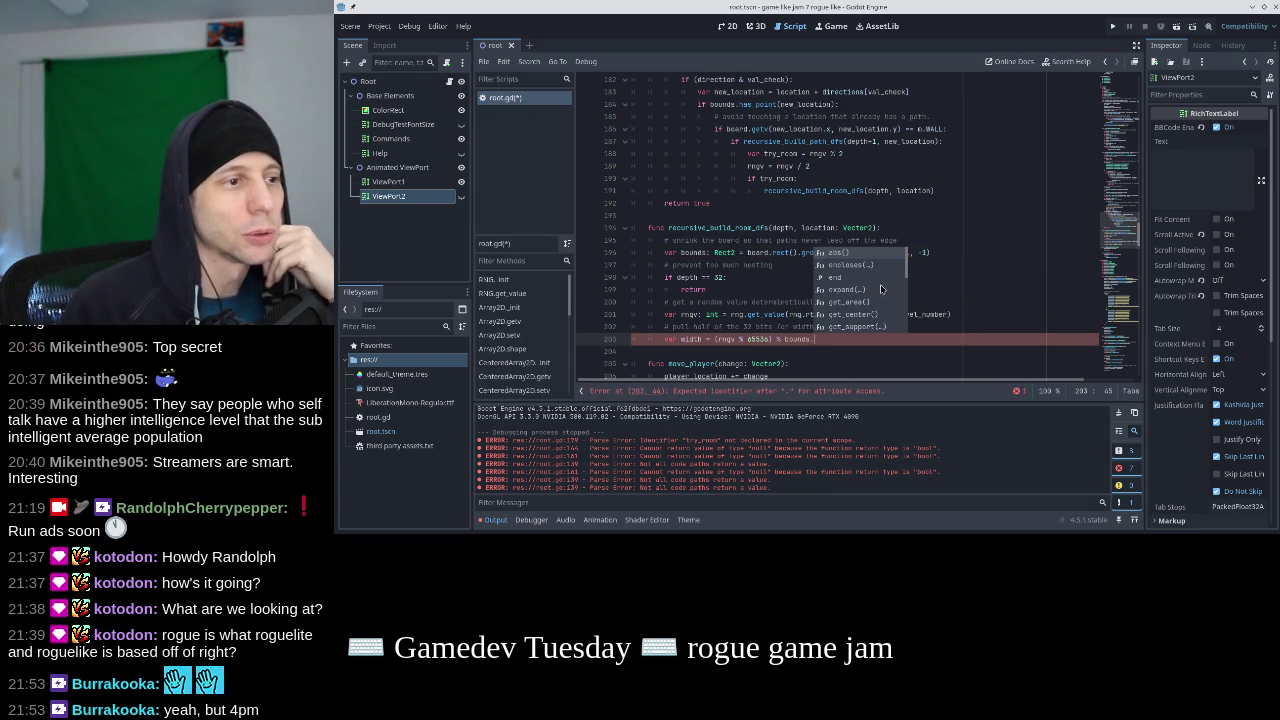
{"action": "left_click", "coordinate": [767, 277]}
{"action": "left_click", "coordinate": [821, 252]}
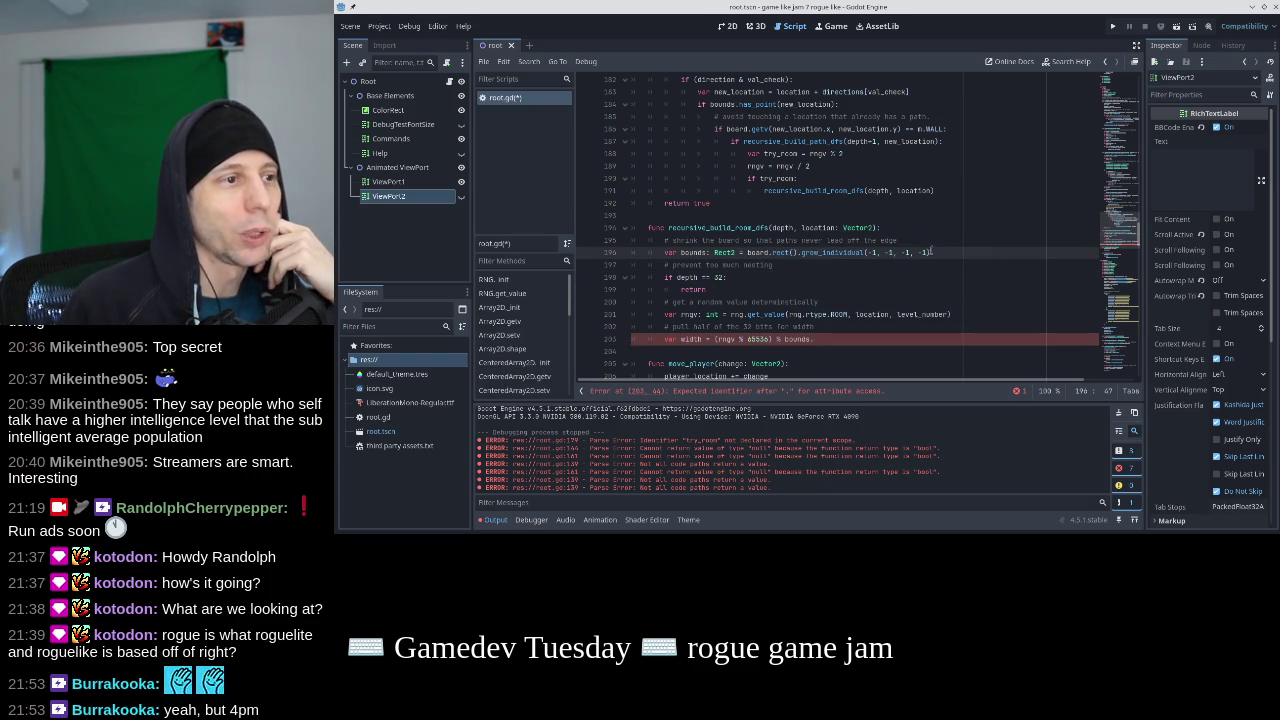
{"action": "left_click", "coordinate": [831, 339]}
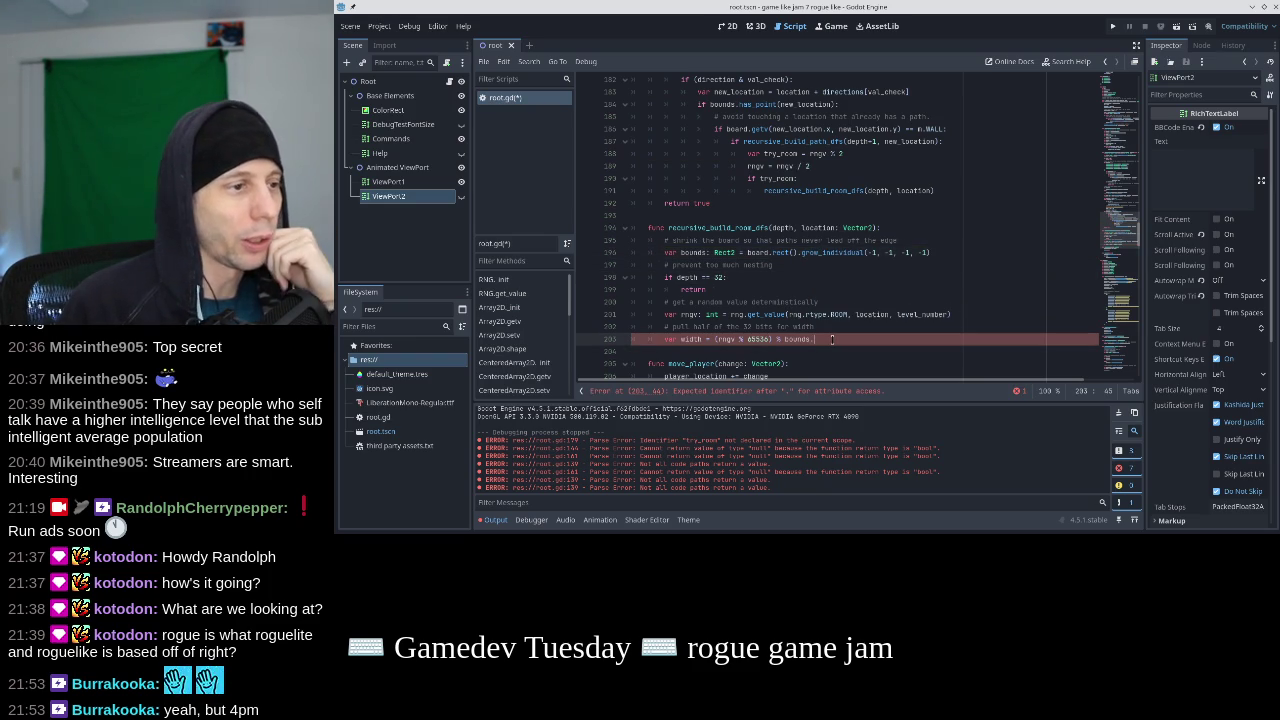
Complete line 203 as (rngv % 65536) % bounds.size using autocomplete.
{"action": "key", "text": "ctrl+space"}
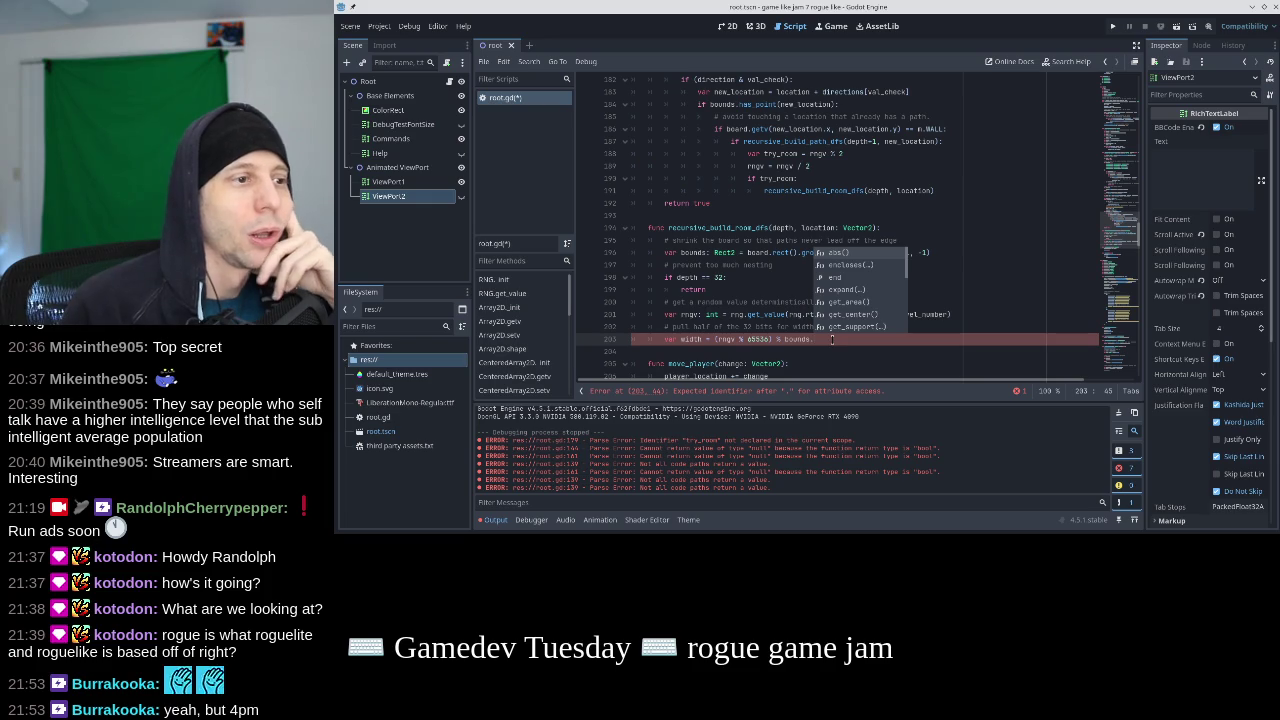
{"action": "scroll", "coordinate": [880, 296], "scroll_direction": "down", "scroll_amount": 2}
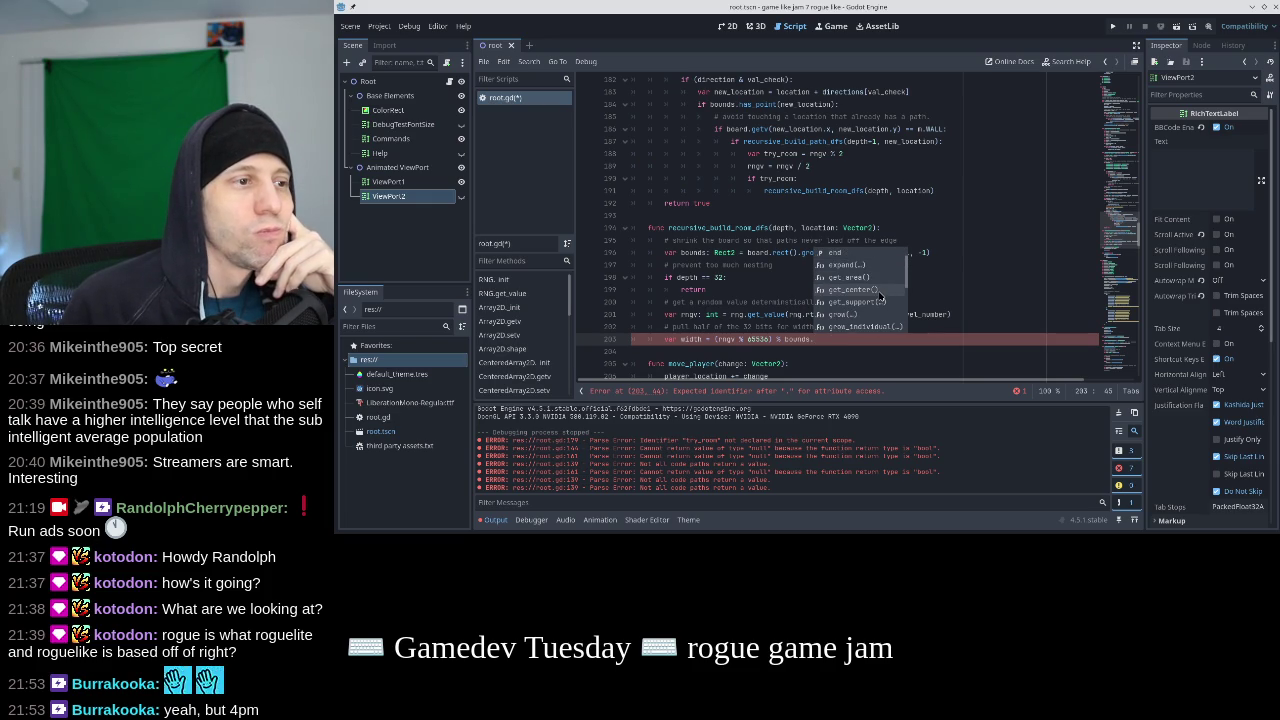
{"action": "scroll", "coordinate": [880, 296], "scroll_direction": "down", "scroll_amount": 4}
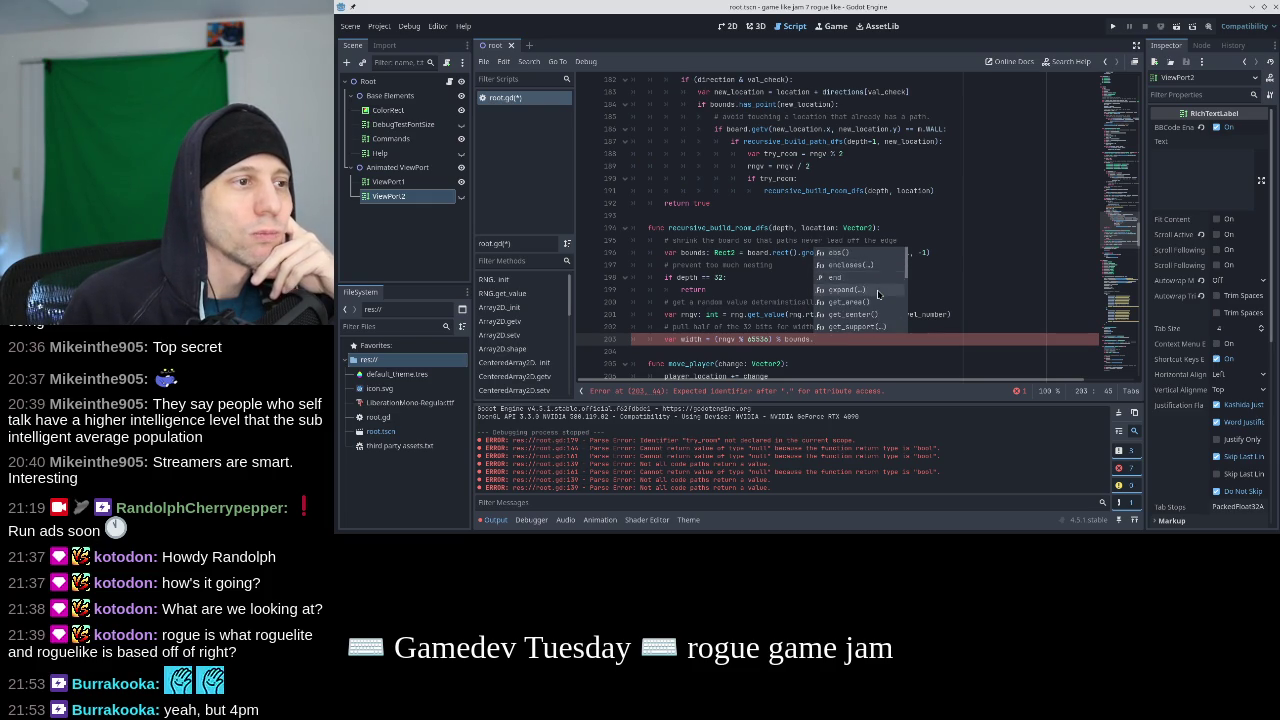
{"action": "scroll", "coordinate": [878, 293], "scroll_direction": "down", "scroll_amount": 6}
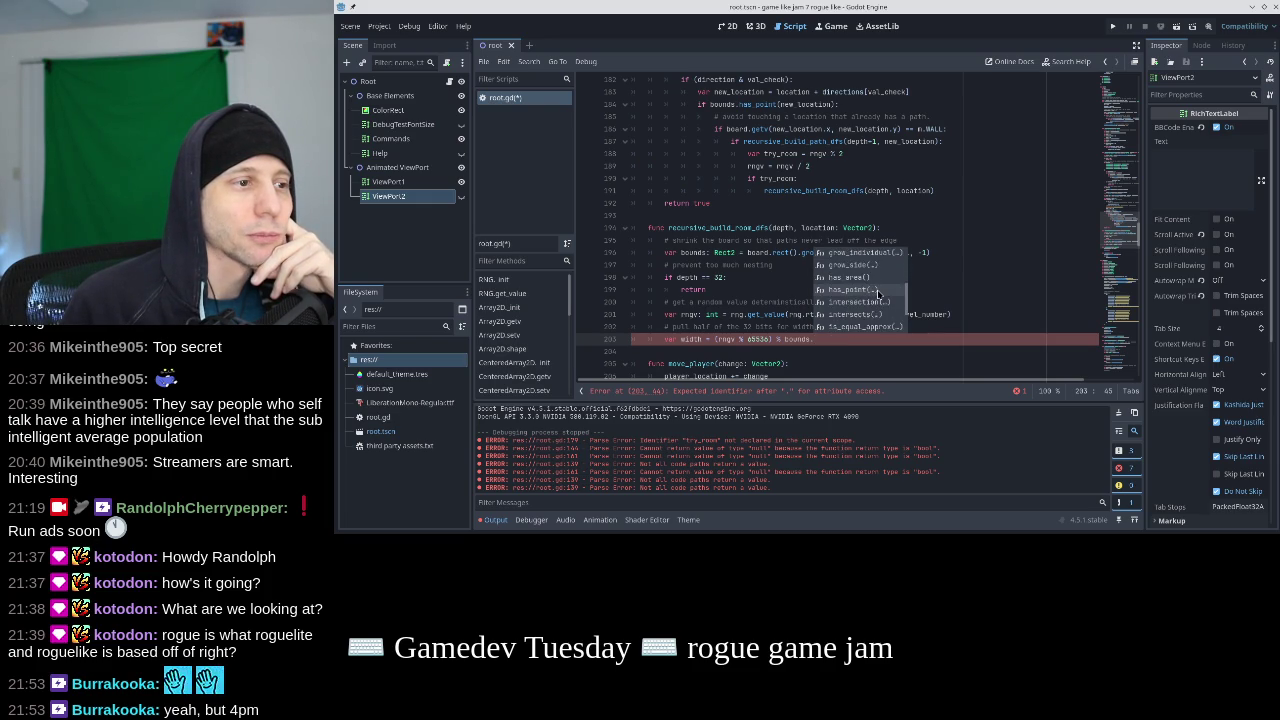
{"action": "key", "text": "Down"}
{"action": "key", "text": "Down"}
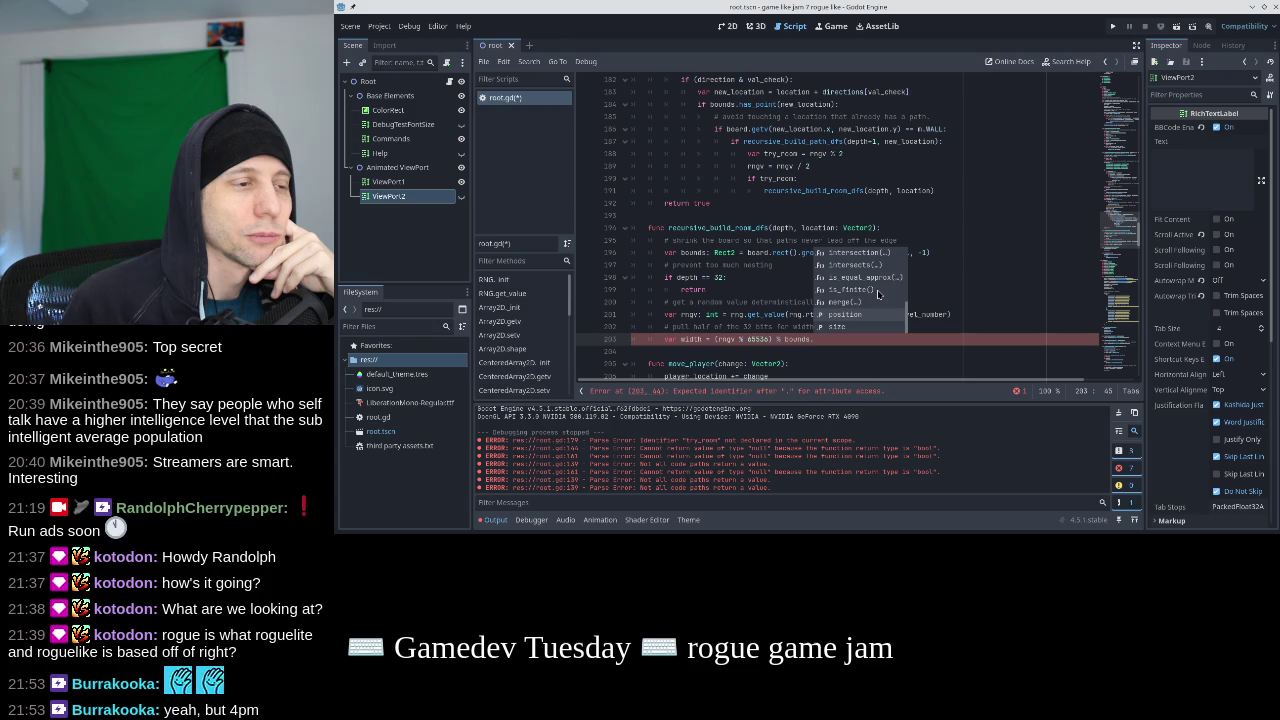
{"action": "key", "text": "Down"}
{"action": "key", "text": "Return"}
{"action": "type", "text": ".x"}
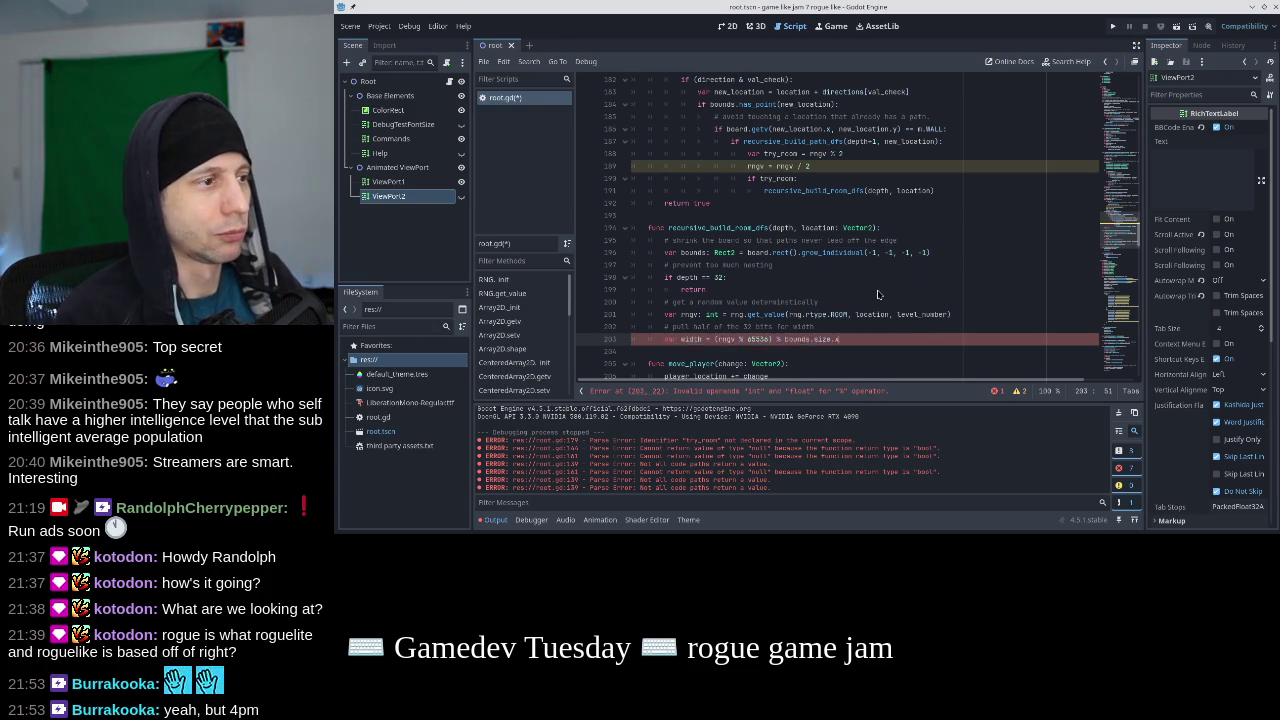
Duplicate the width line as a height line with an 'rngv / 65536' line between, and save.
{"action": "key", "text": "ctrl+shift+d"}
{"action": "double_click", "coordinate": [690, 351]}
{"action": "type", "text": "height"}
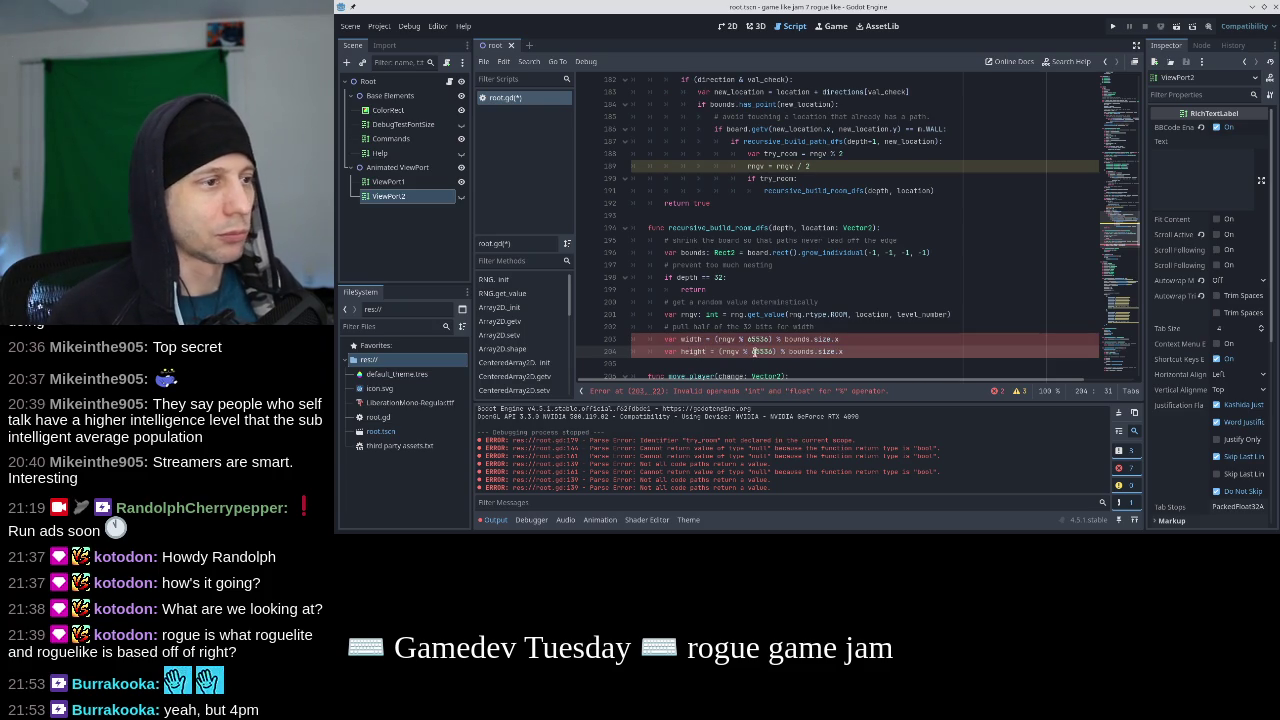
{"action": "key", "text": "Up"}
{"action": "key", "text": "Return"}
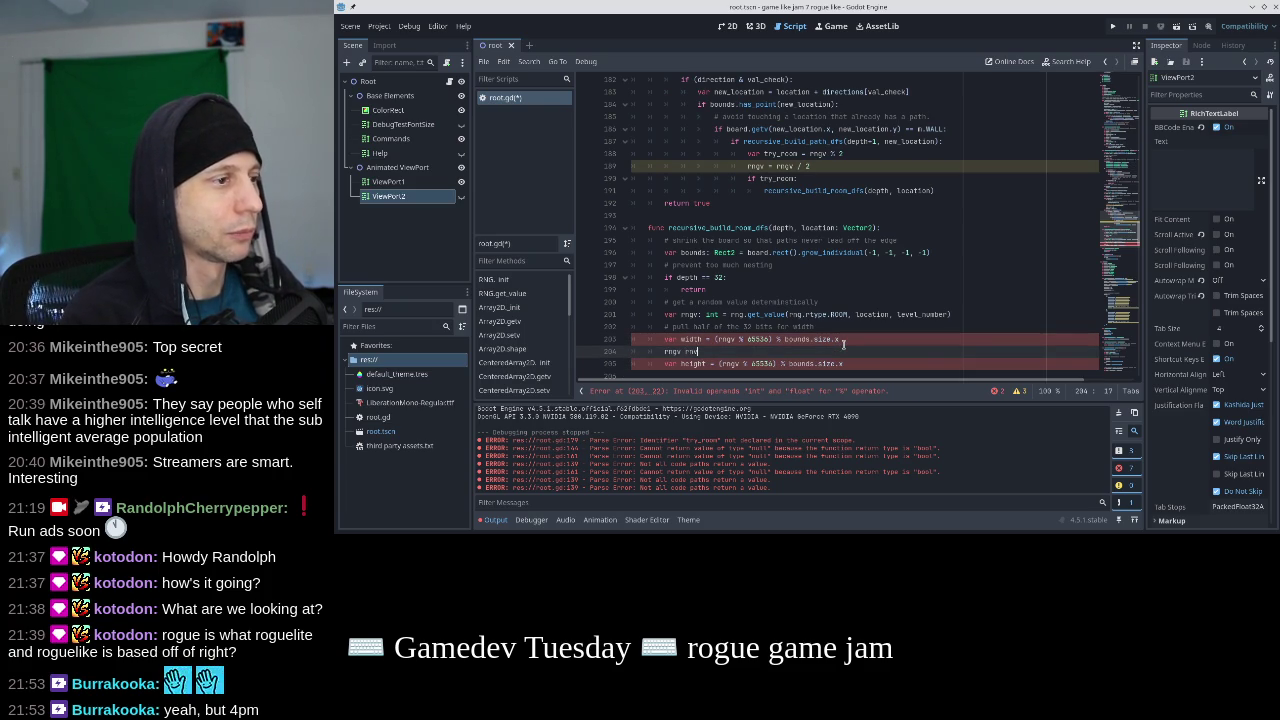
{"action": "type", "text": "v / 65536"}
{"action": "left_click", "coordinate": [898, 337]}
{"action": "key", "text": "ctrl+s"}
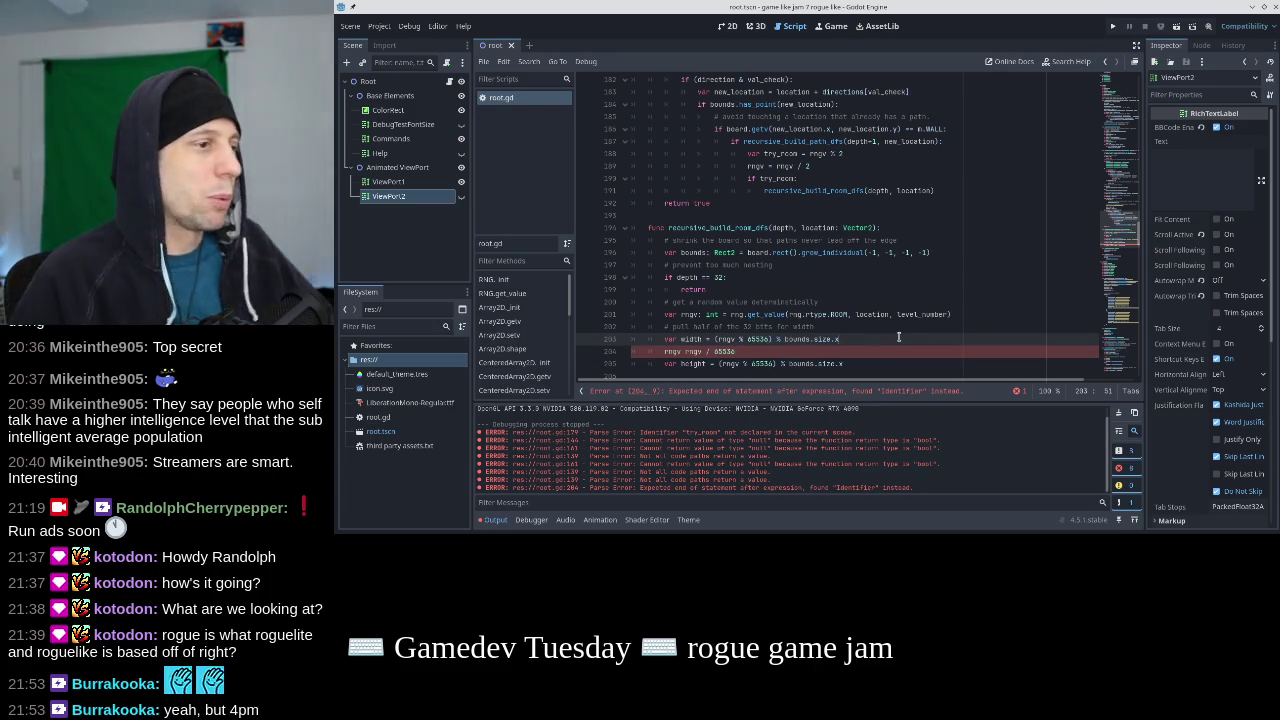
Make height use bounds.size.y and turn the middle line into rngv = rngv / 65536.
{"action": "key", "text": "Down"}
{"action": "key", "text": "Down"}
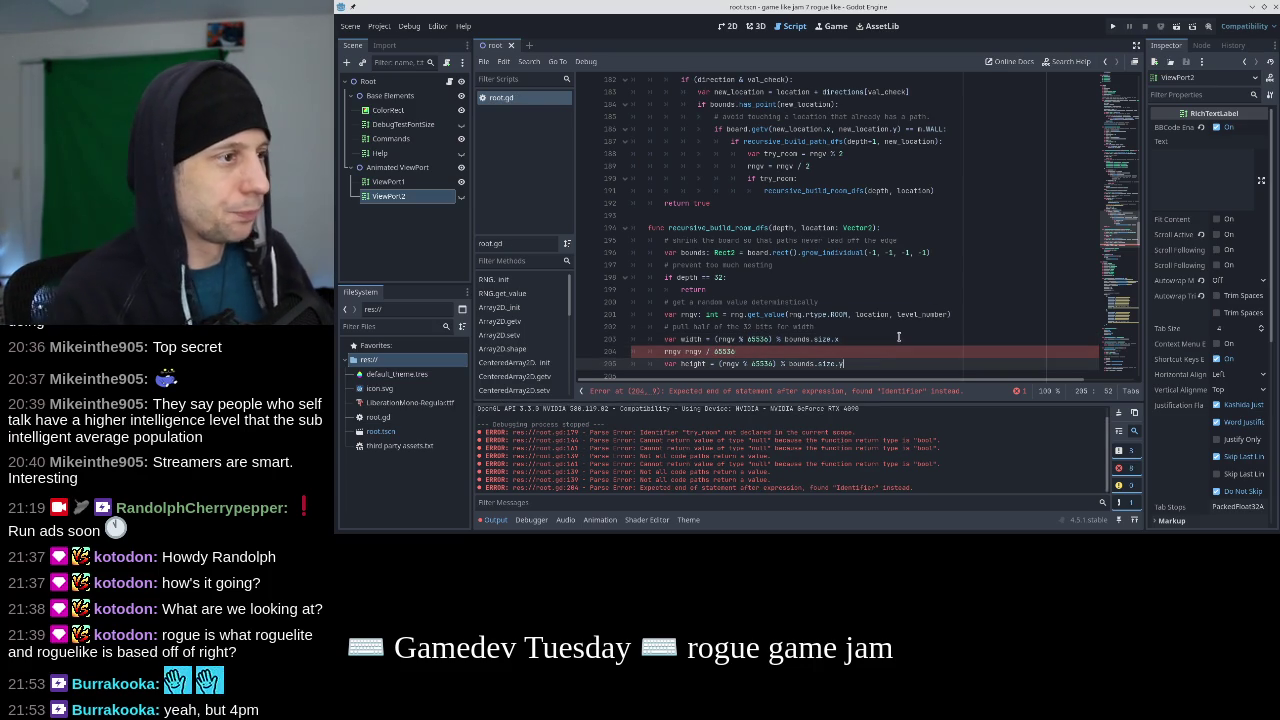
{"action": "key", "text": "BackSpace"}
{"action": "type", "text": "y"}
{"action": "key", "text": "Up"}
{"action": "key", "text": "Left"}
{"action": "key", "text": "Left"}
{"action": "key", "text": "Left"}
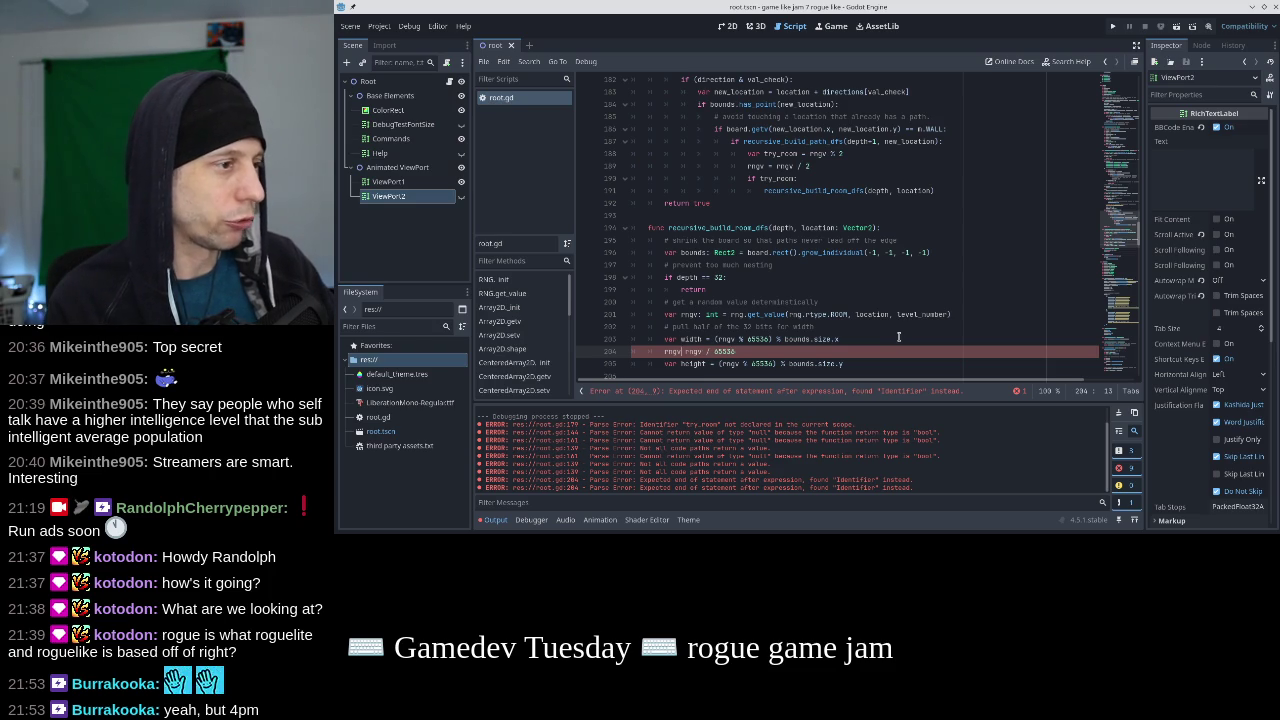
{"action": "type", "text": "="}
{"action": "key", "text": "Up"}
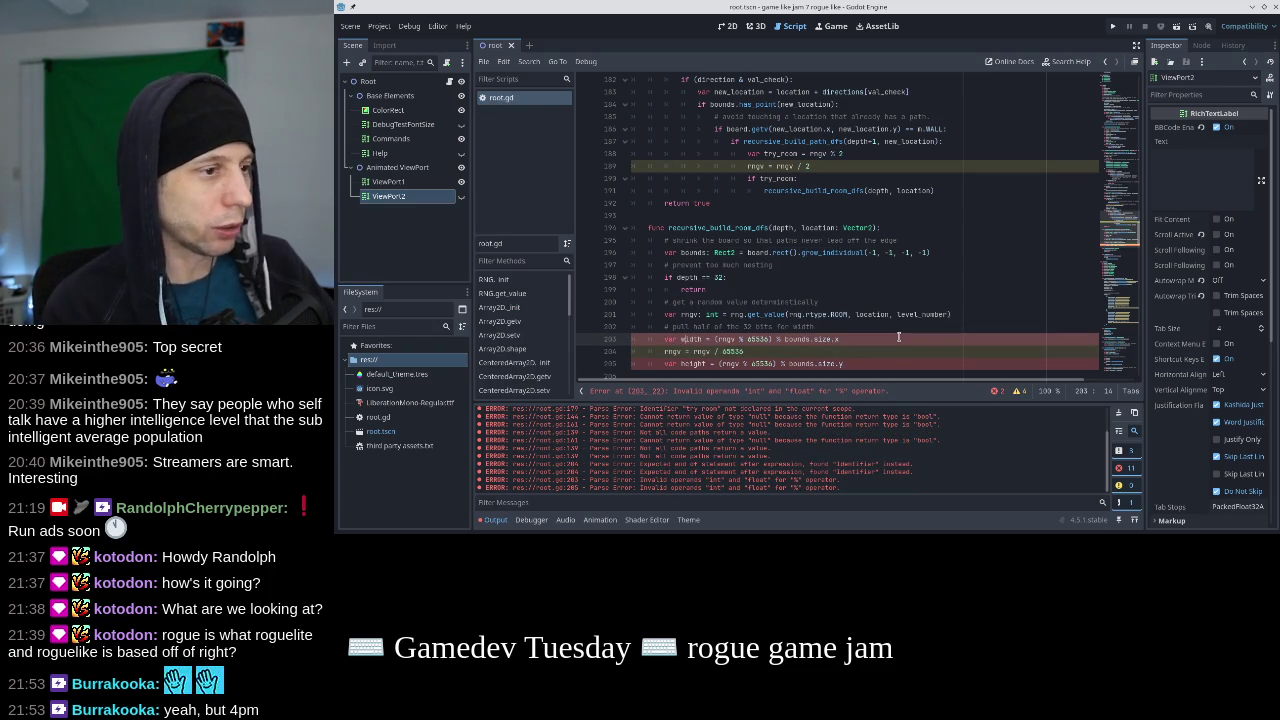
Wrap bounds.size.x on line 203 and bounds.size.y on line 205 in int().
{"action": "key", "text": "Right"}
{"action": "key", "text": "Right"}
{"action": "key", "text": "Right"}
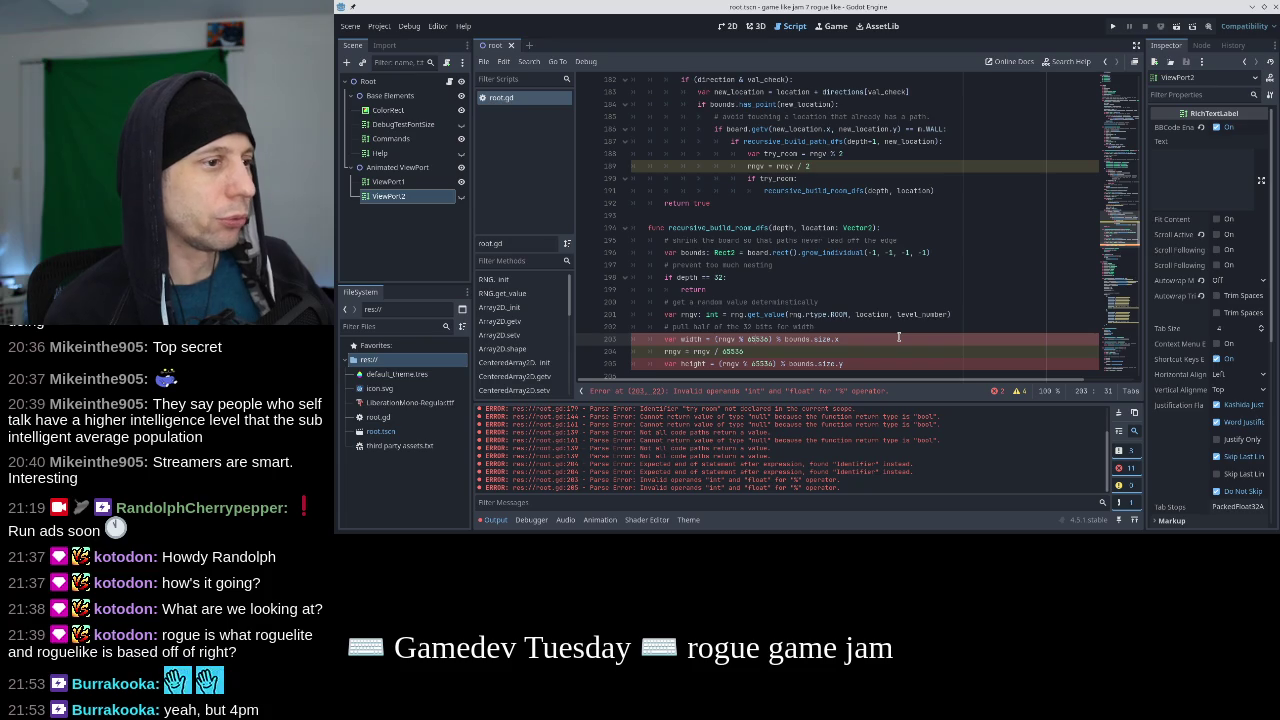
{"action": "key", "text": "Left"}
{"action": "key", "text": "Left"}
{"action": "key", "text": "Left"}
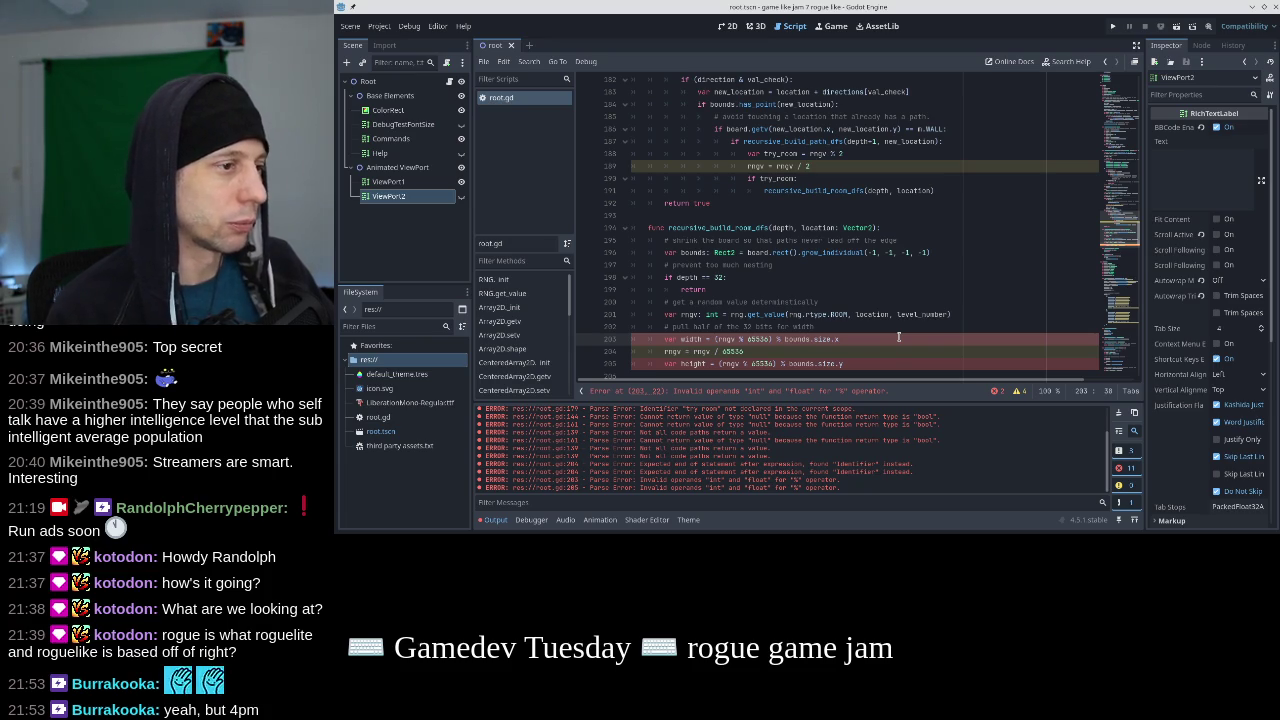
{"action": "type", "text": "int("}
{"action": "key", "text": "End"}
{"action": "type", "text": ")"}
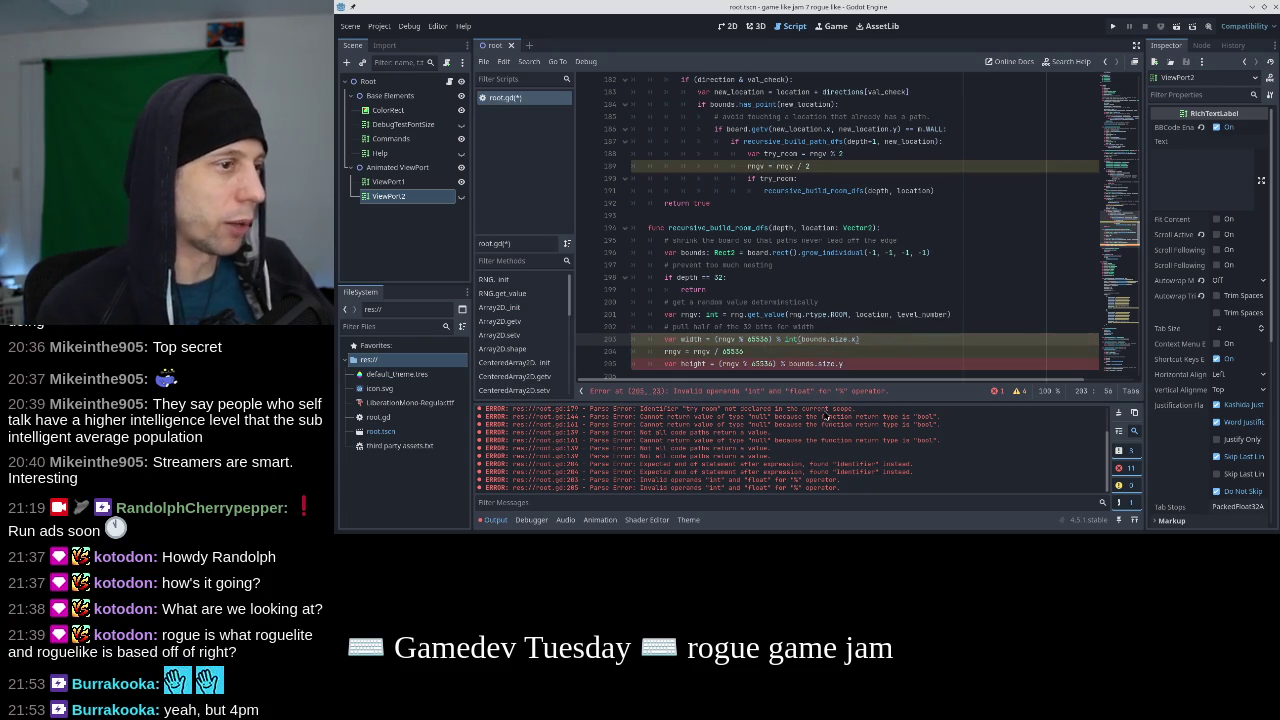
{"action": "left_click", "coordinate": [789, 365]}
{"action": "type", "text": "int("}
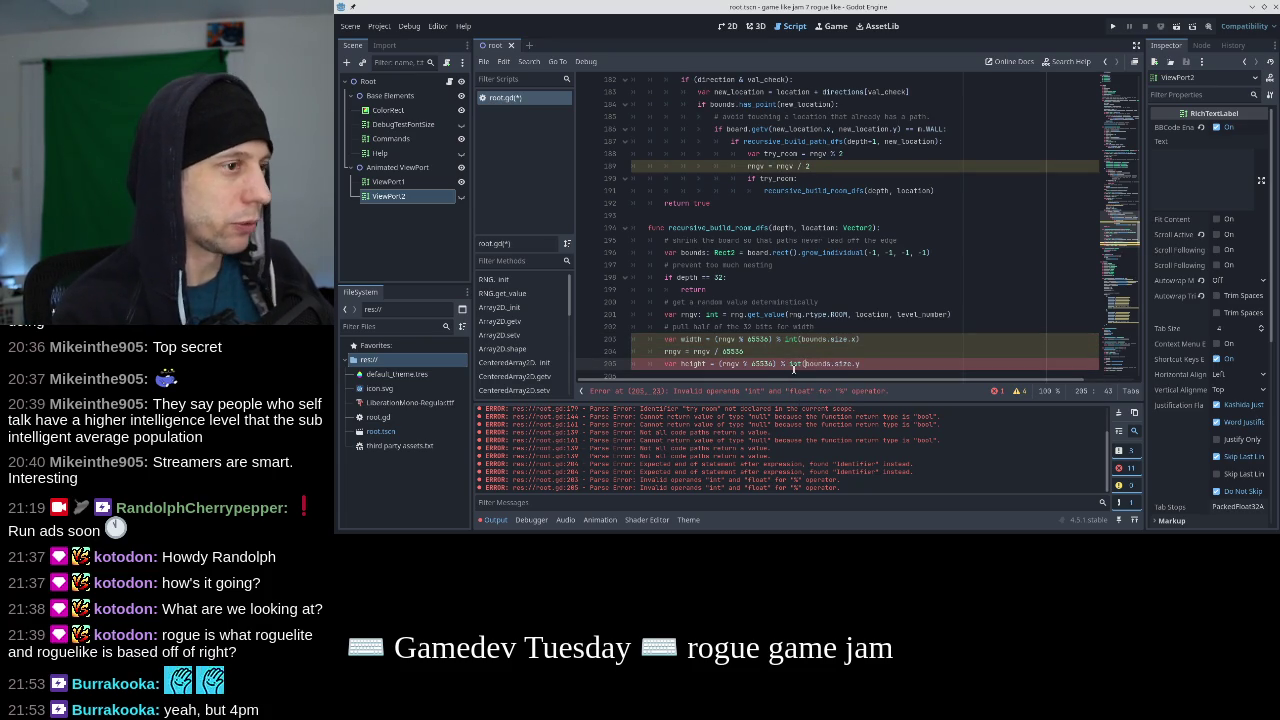
{"action": "key", "text": "End"}
{"action": "type", "text": ")"}
Save root.gd and check that the width and height lines are error-free.
{"action": "key", "text": "ctrl+s"}
{"action": "left_click", "coordinate": [889, 341]}
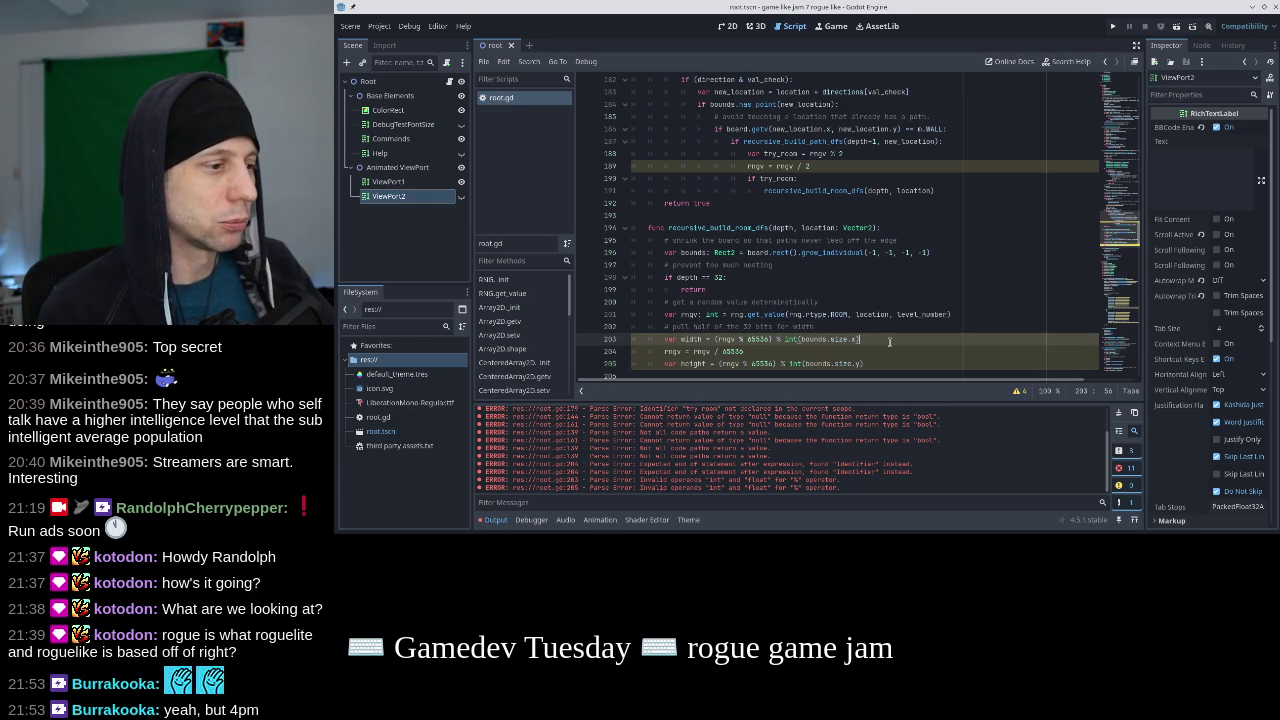
{"action": "scroll", "coordinate": [889, 341], "scroll_direction": "down", "scroll_amount": 1}
{"action": "left_click", "coordinate": [893, 327]}
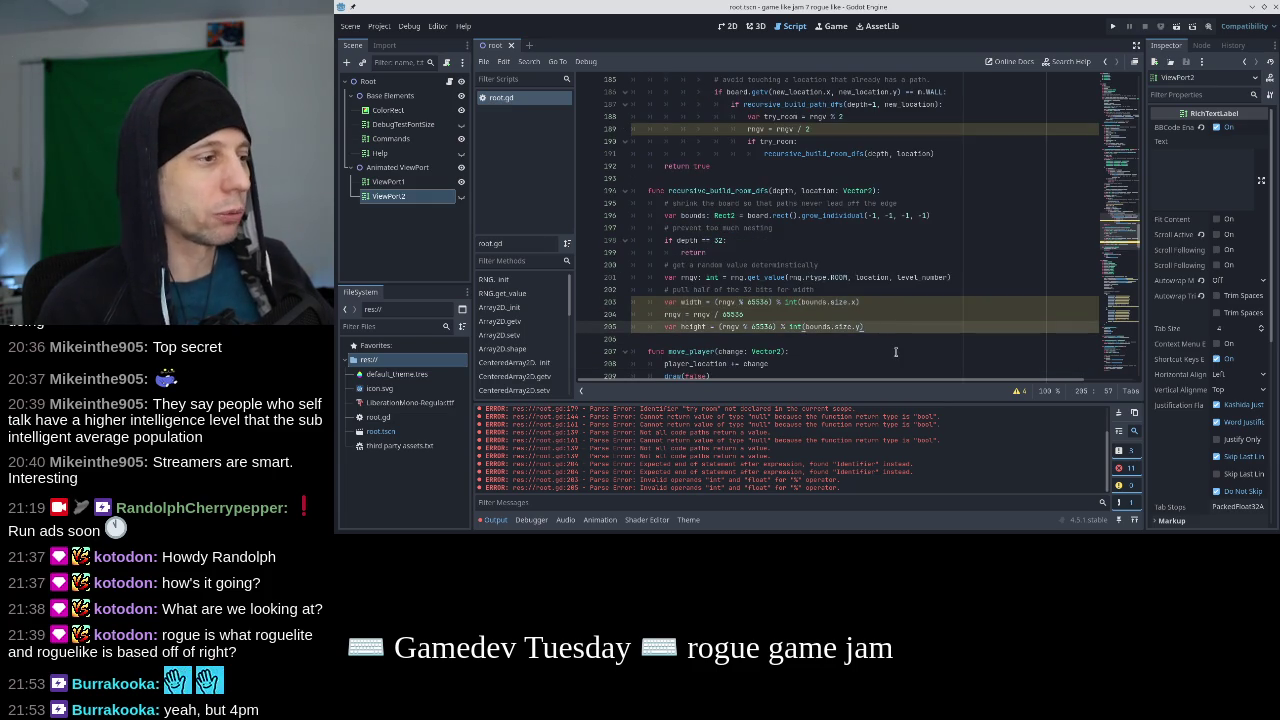
Change the line 202 comment from 'half' to 'a fourth' of the 32 bits.
{"action": "left_click", "coordinate": [772, 301]}
{"action": "left_click_drag", "start_coordinate": [772, 301], "coordinate": [694, 301]}
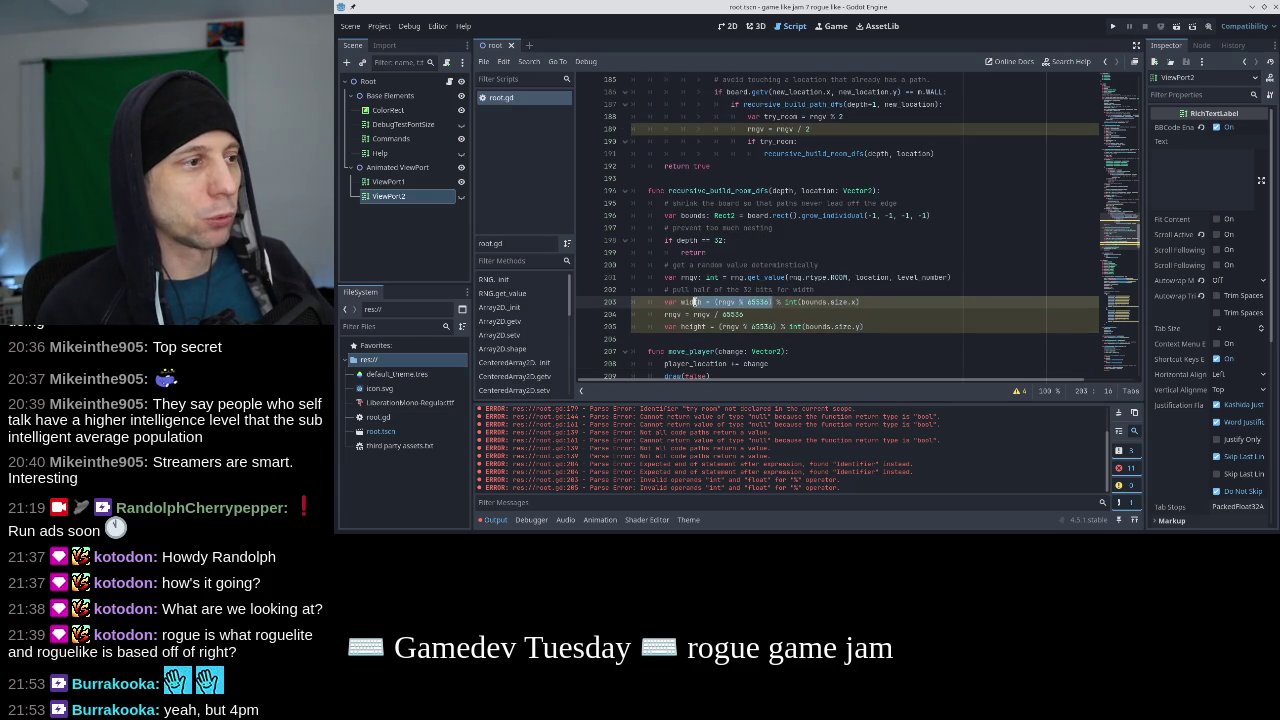
{"action": "left_click", "coordinate": [740, 301]}
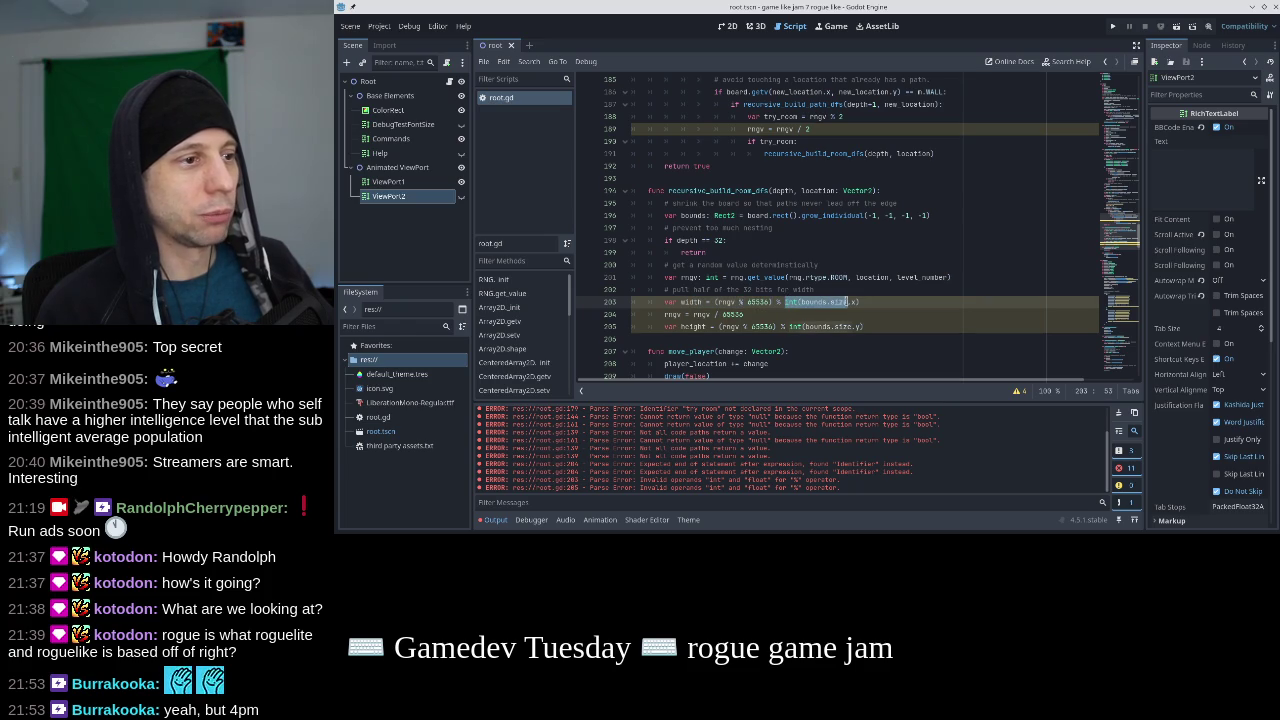
{"action": "left_click", "coordinate": [866, 315]}
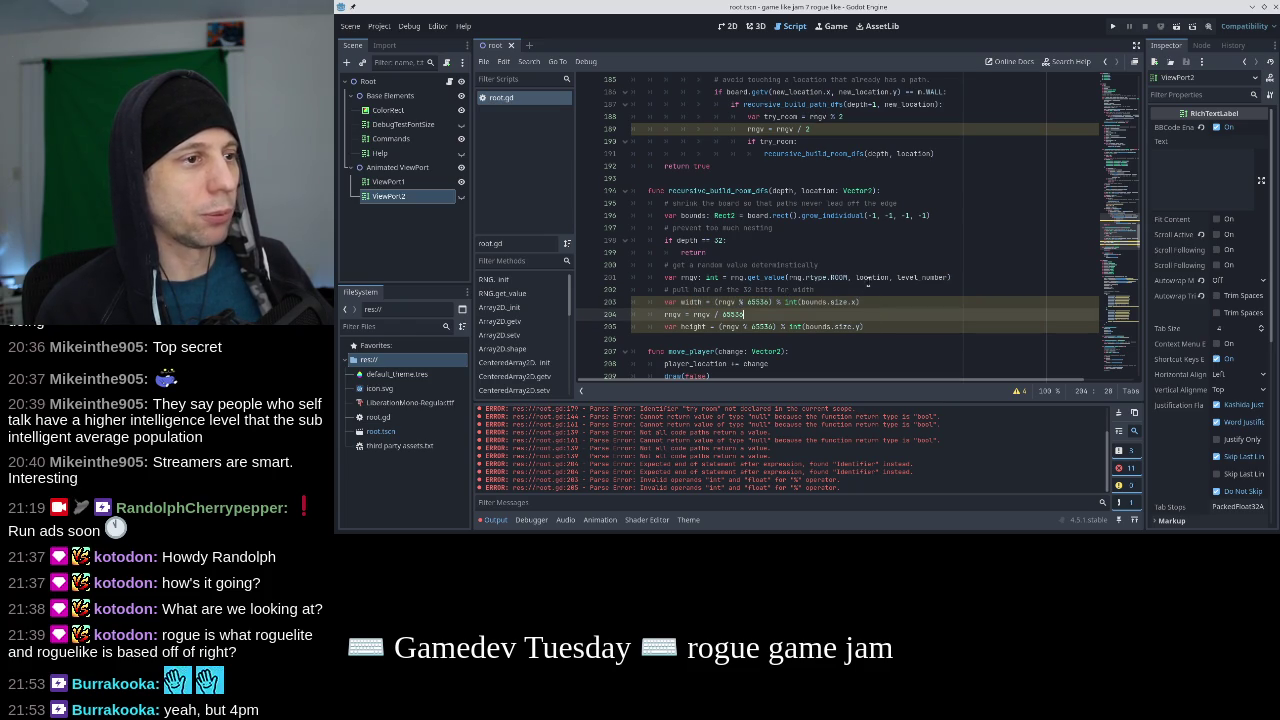
{"action": "left_click", "coordinate": [868, 277]}
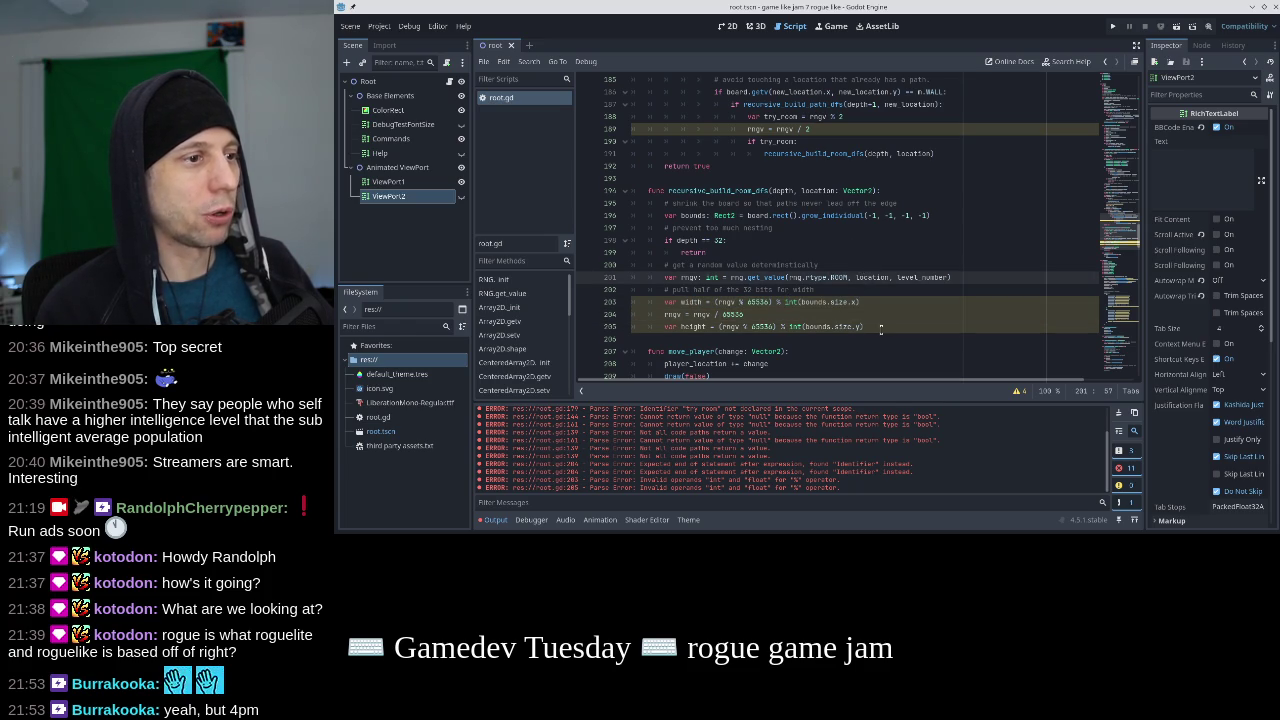
{"action": "left_click", "coordinate": [880, 328]}
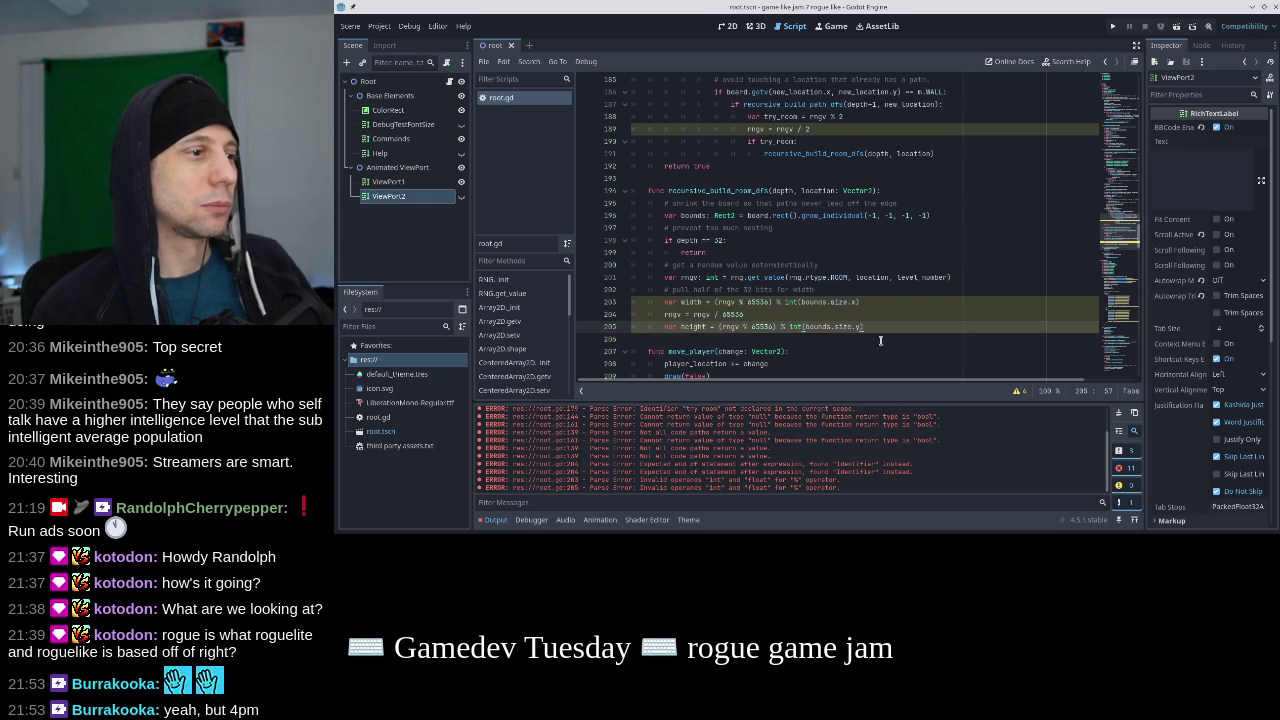
{"action": "double_click", "coordinate": [702, 289]}
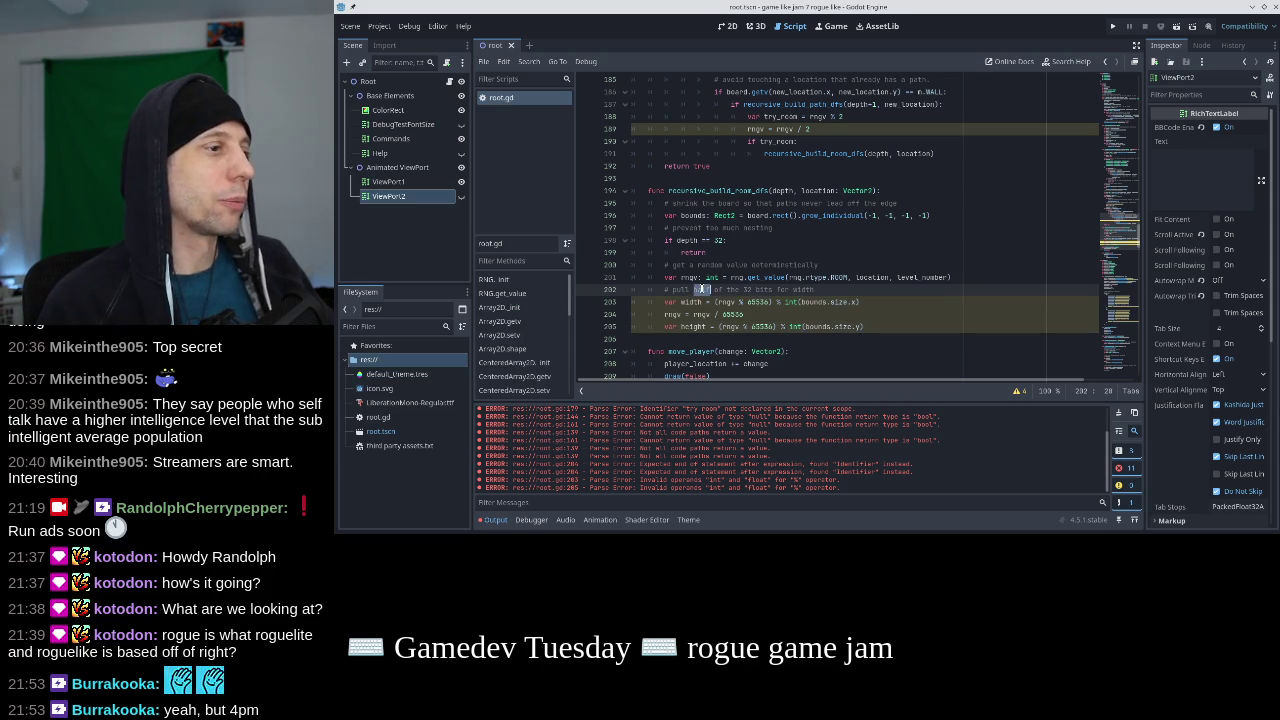
{"action": "type", "text": "a fourta part"}
{"action": "type", "text": "urth"}
Replace 65536 with 32768 in the width modulus on line 203.
{"action": "double_click", "coordinate": [745, 301]}
{"action": "type", "text": "322"}
{"action": "key", "text": "BackSpace"}
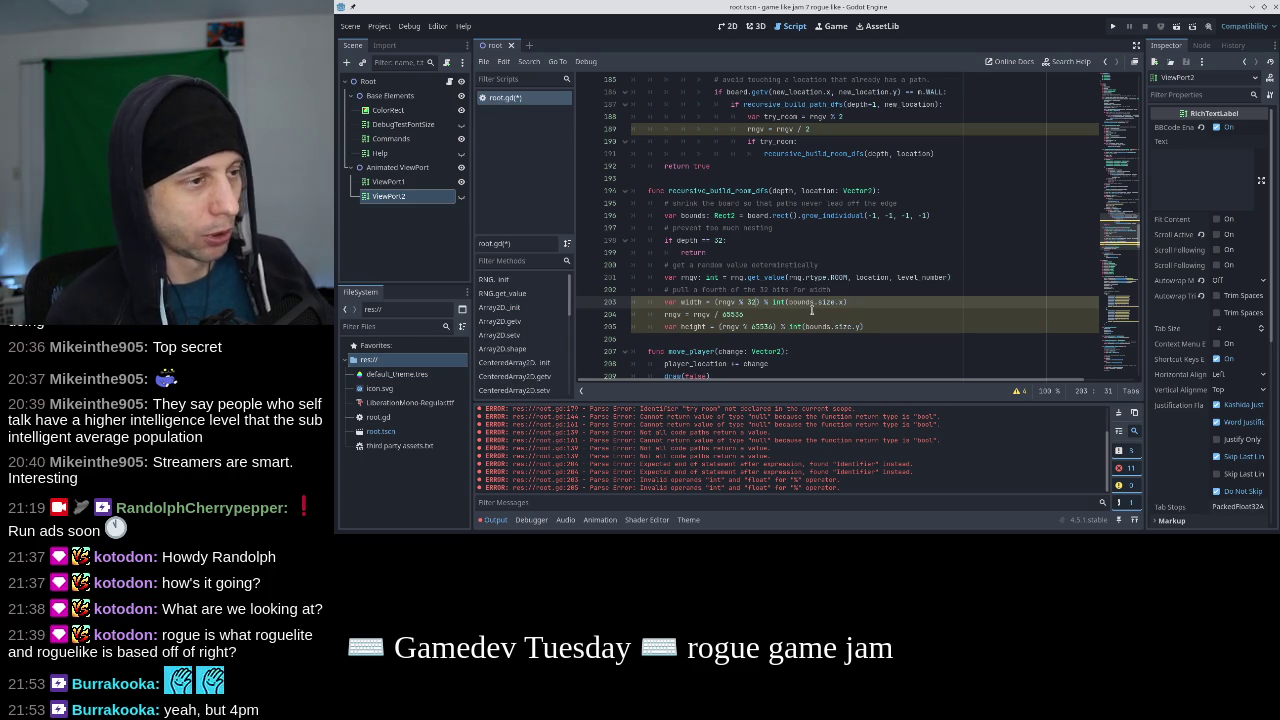
{"action": "type", "text": "6"}
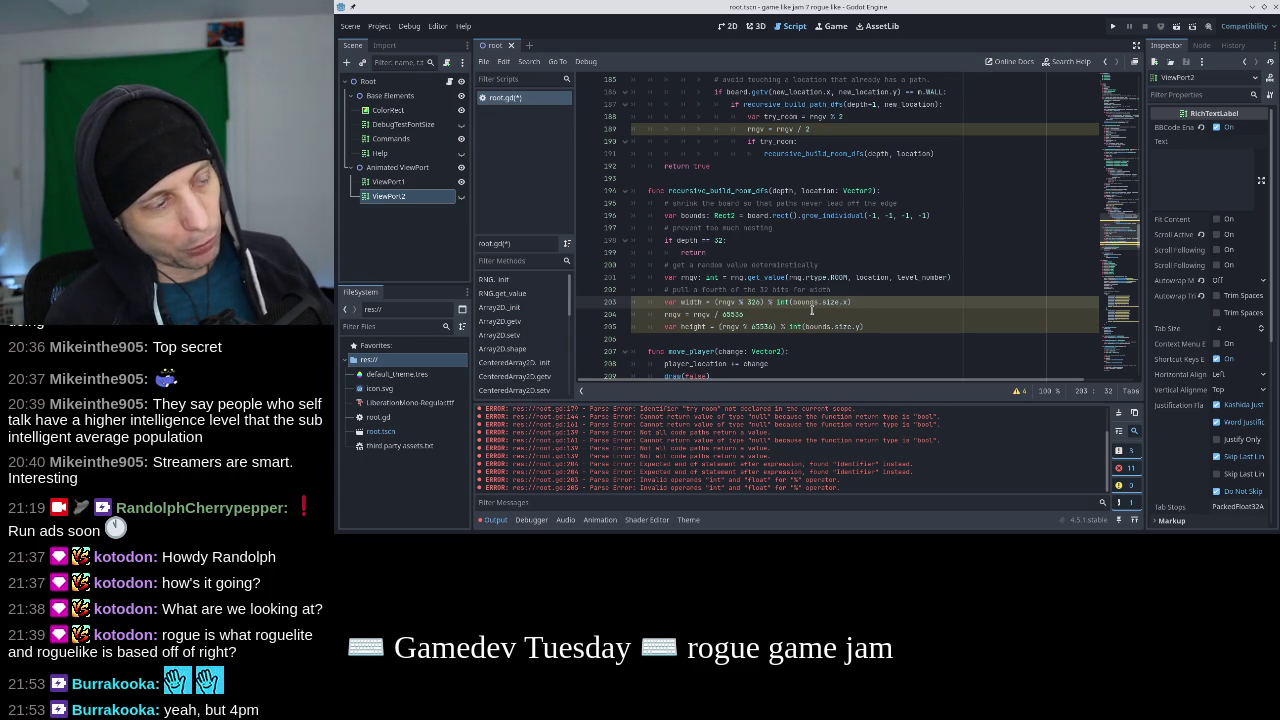
{"action": "type", "text": "18"}
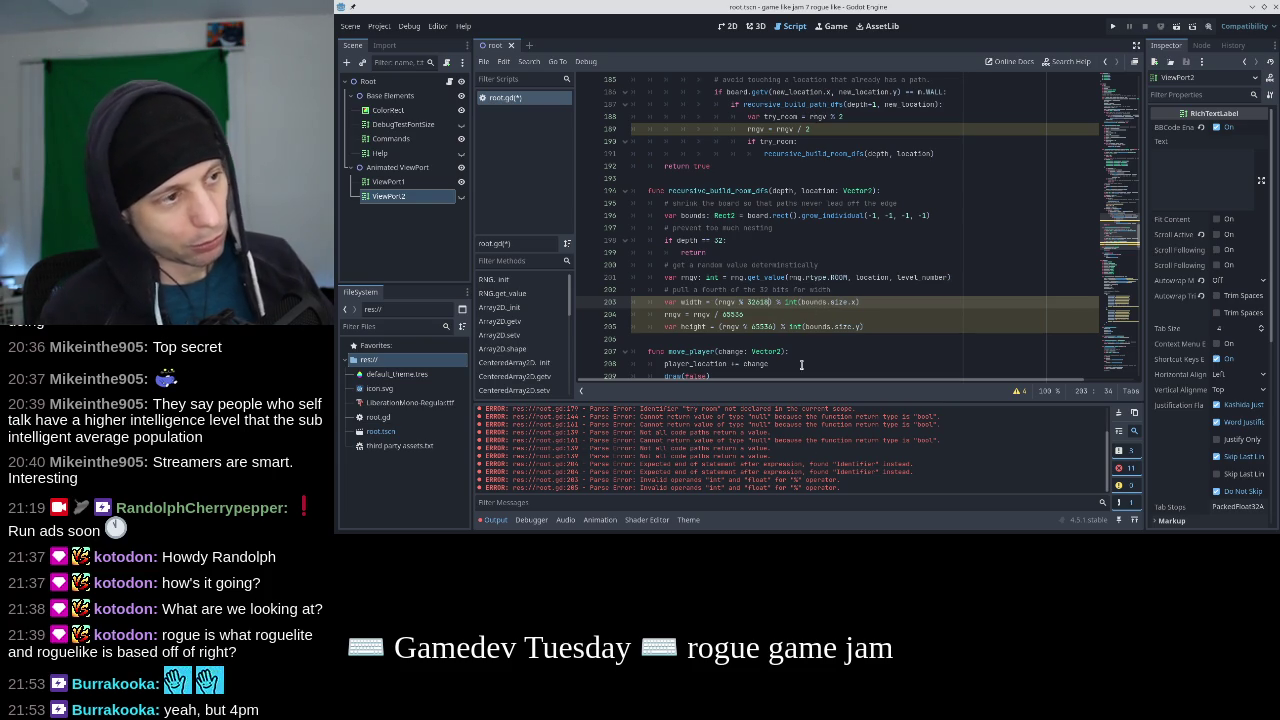
Confirm in Konsole's Python prompt that 2**15 equals 32768, then return to Godot.
{"action": "mouse_move", "coordinate": [648, 535]}
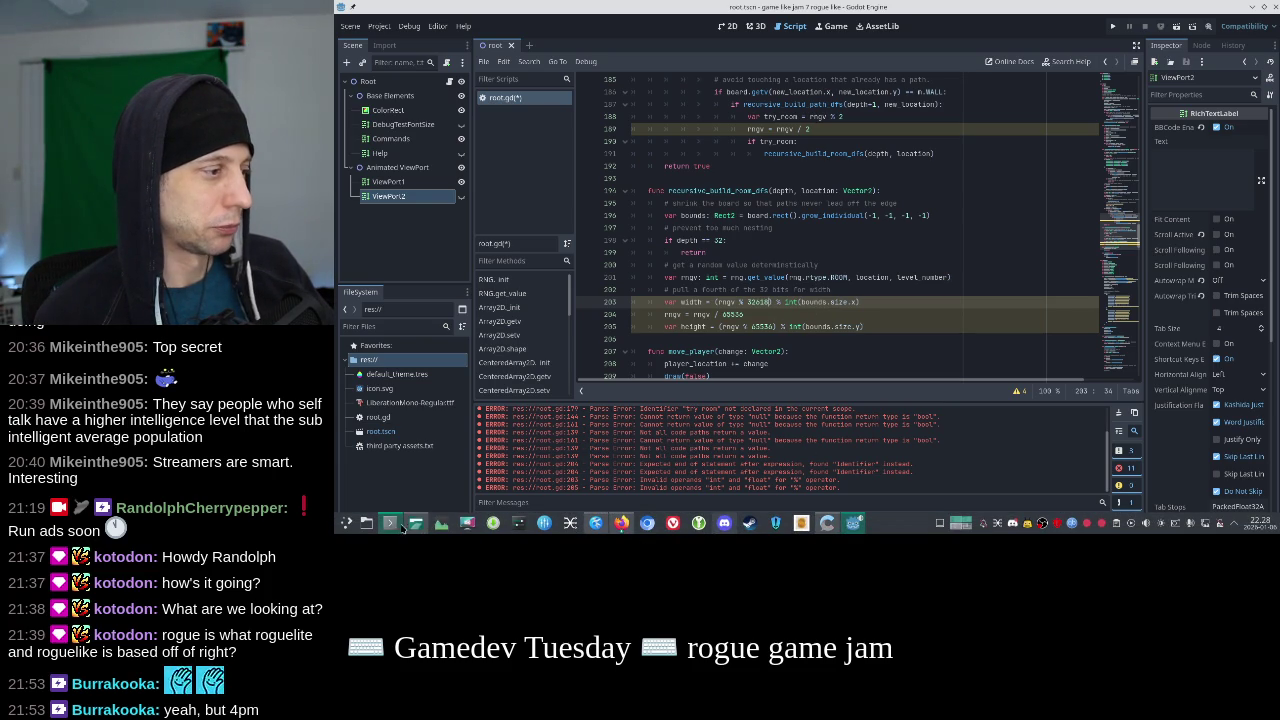
{"action": "left_click", "coordinate": [390, 522]}
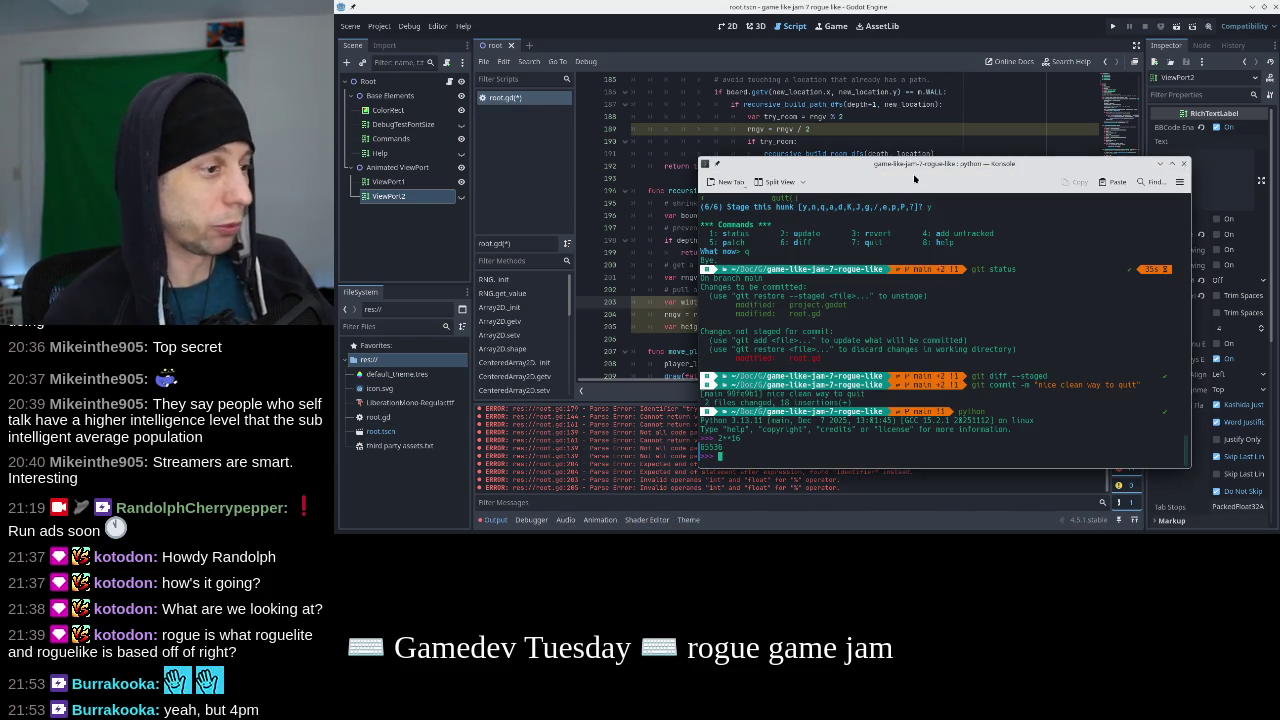
{"action": "type", "text": "2**15"}
{"action": "key", "text": "Return"}
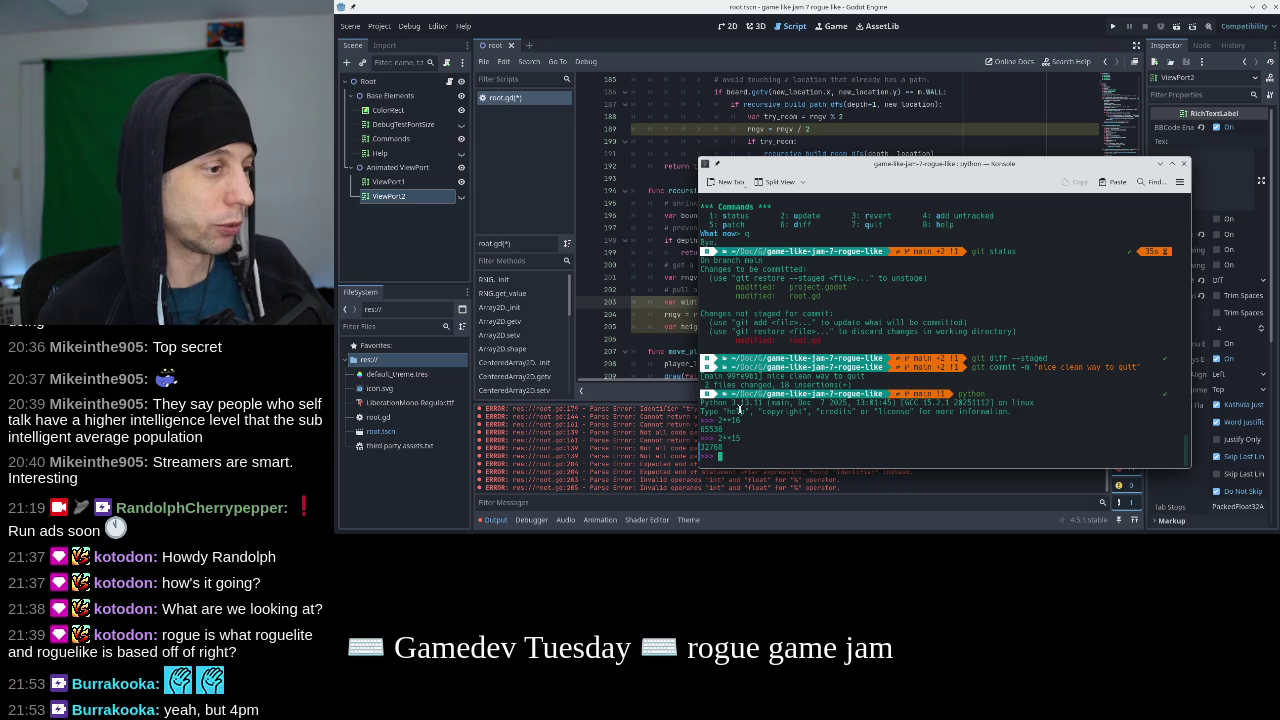
{"action": "key", "text": "alt+Tab"}
{"action": "left_click", "coordinate": [752, 314]}
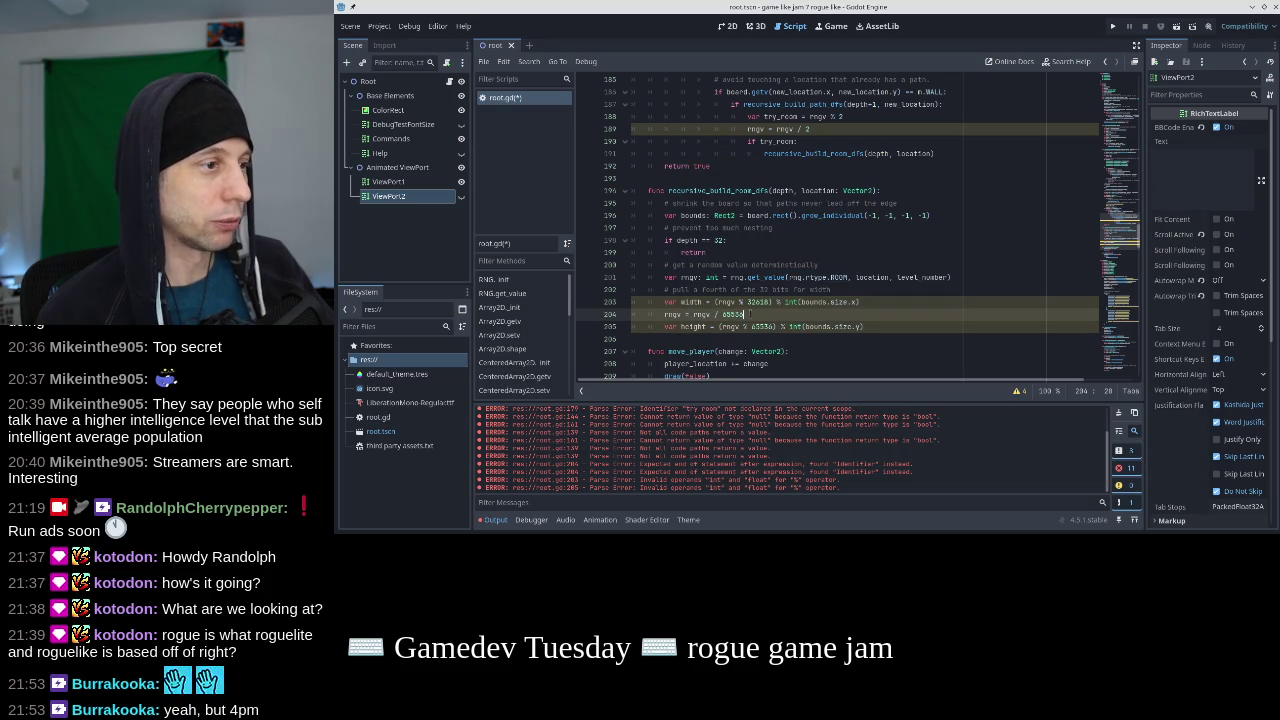
Replace 65536 with 32768 on lines 204 and 205.
{"action": "key", "text": "alt+Tab"}
{"action": "key", "text": "alt+Tab"}
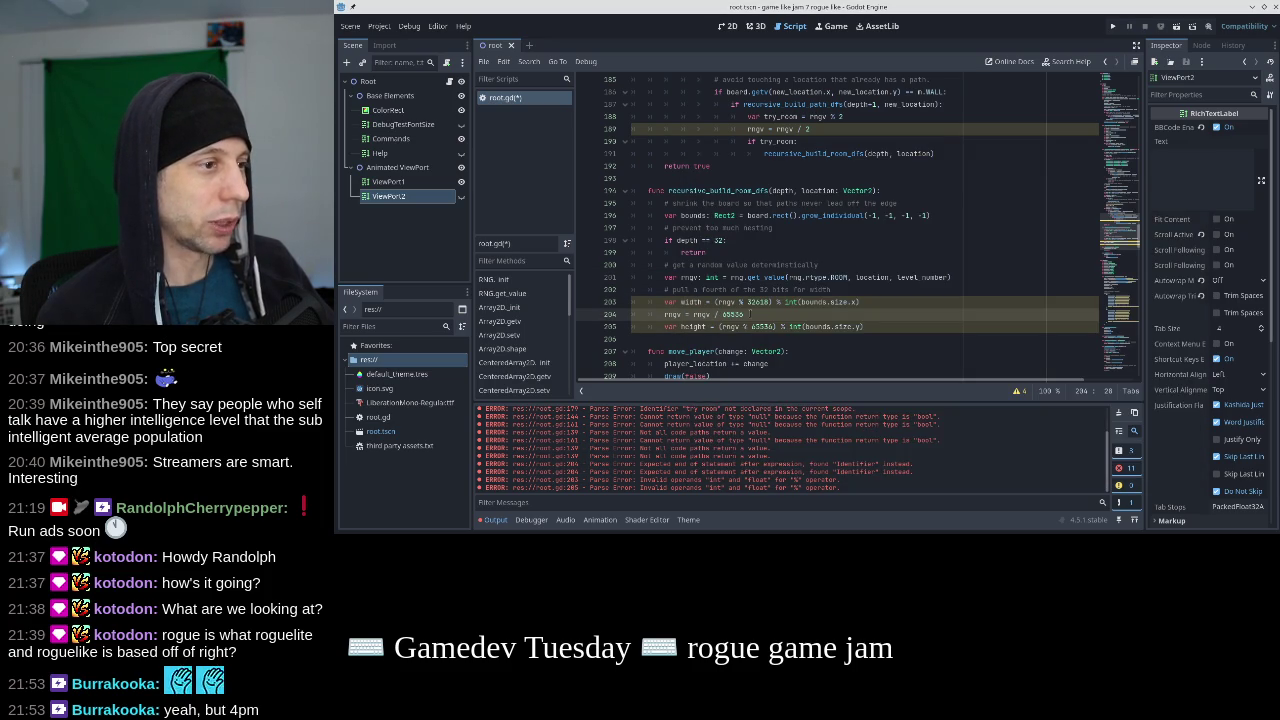
{"action": "left_click", "coordinate": [756, 302]}
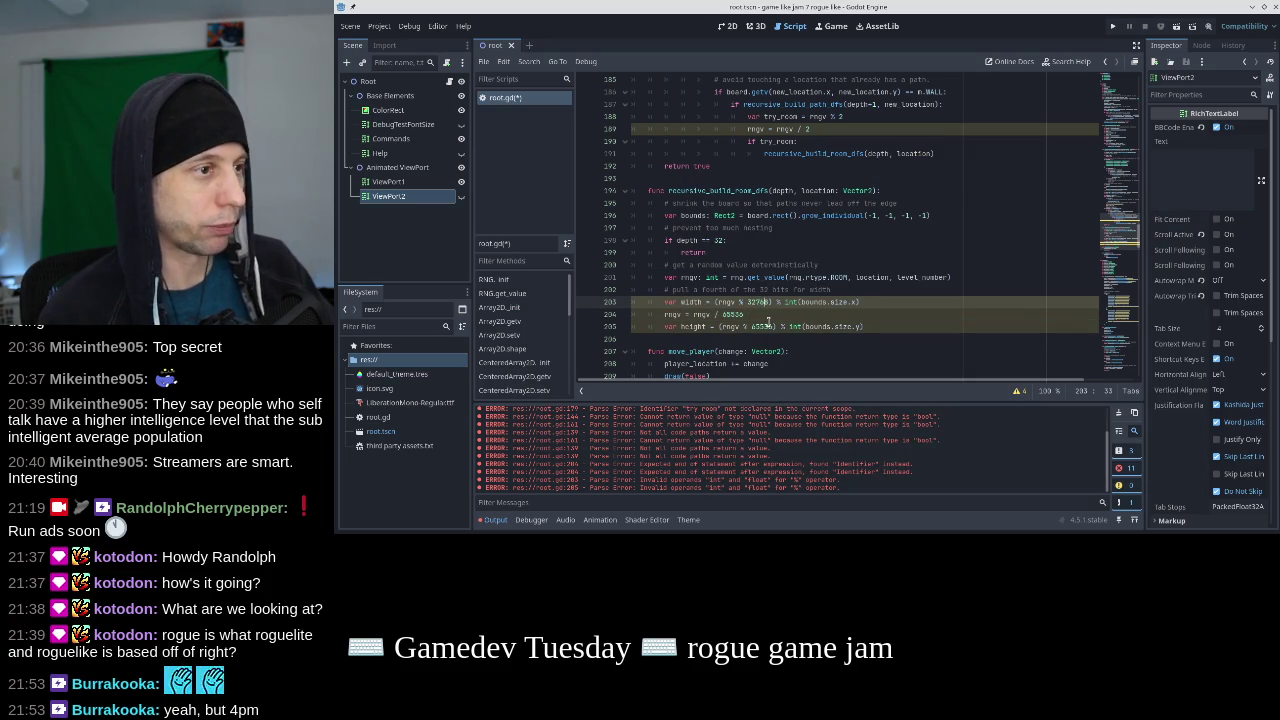
{"action": "double_click", "coordinate": [760, 302]}
{"action": "key", "text": "ctrl+c"}
{"action": "double_click", "coordinate": [731, 314]}
{"action": "key", "text": "ctrl+v"}
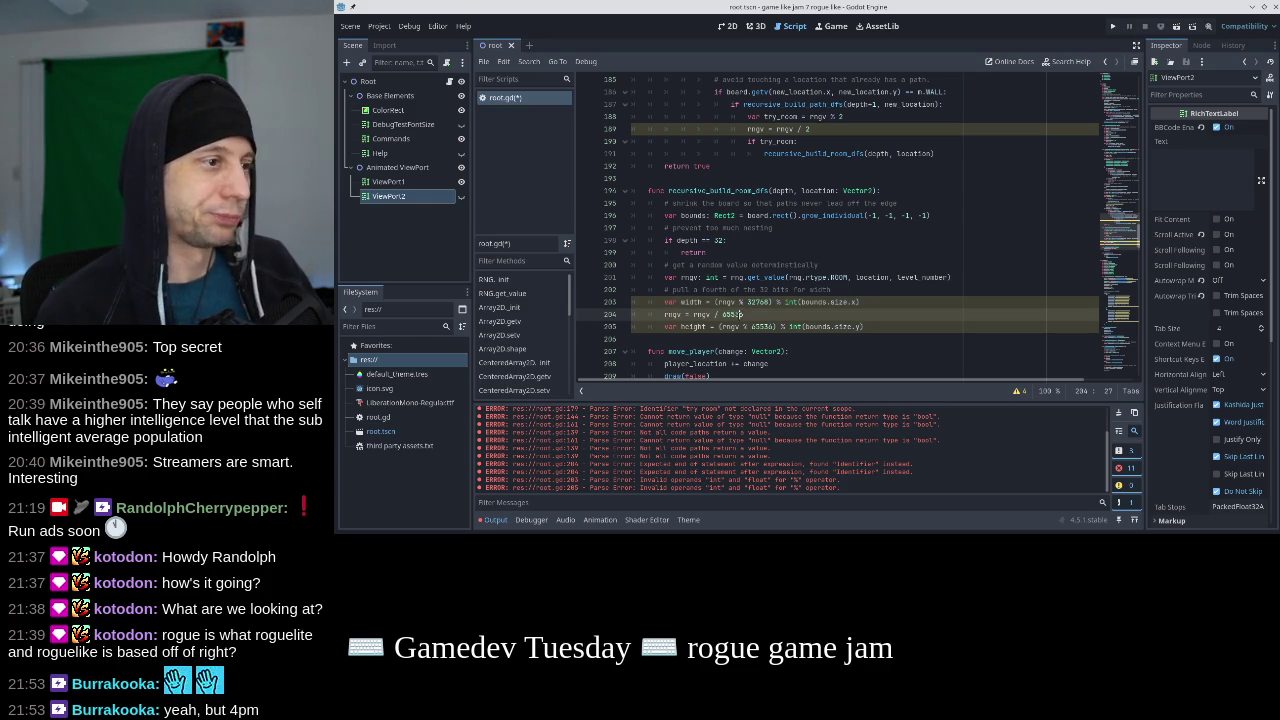
{"action": "double_click", "coordinate": [762, 326]}
{"action": "type", "text": "32768"}
Duplicate the rngv division line below line 205.
{"action": "left_click", "coordinate": [889, 323]}
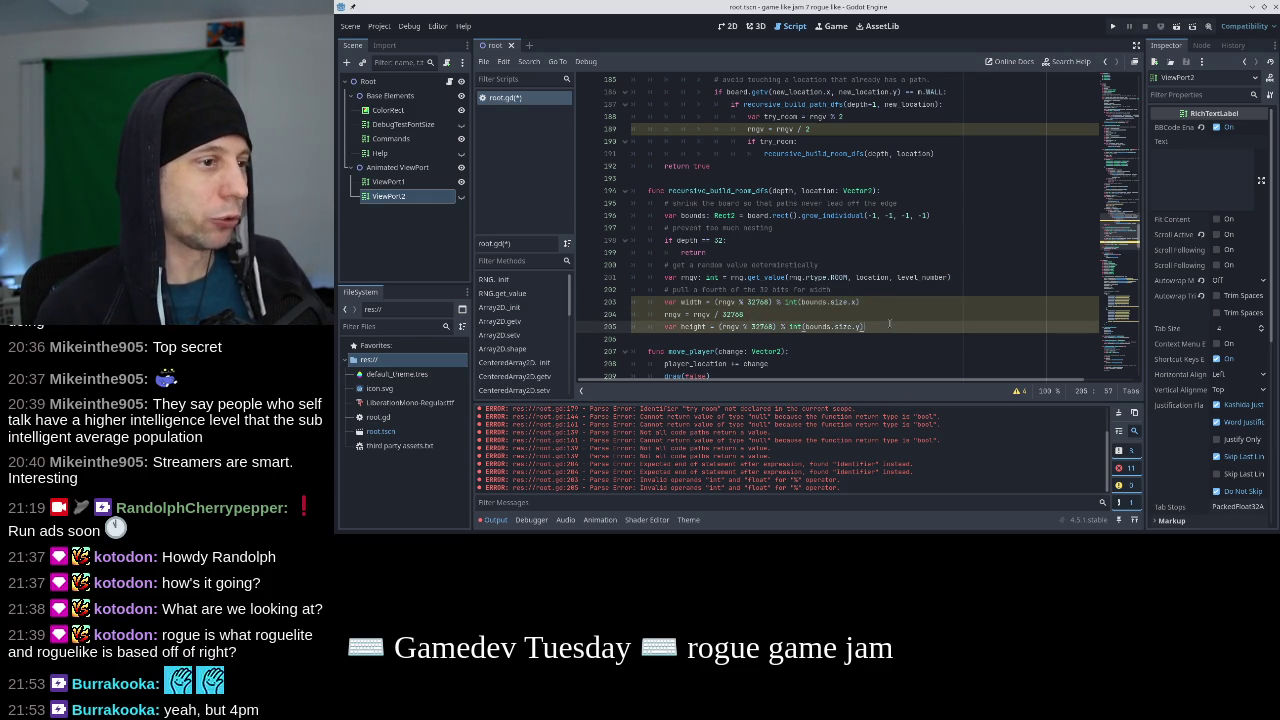
{"action": "key", "text": "Up"}
{"action": "key", "text": "shift+Home"}
{"action": "key", "text": "ctrl+c"}
{"action": "key", "text": "Down"}
{"action": "key", "text": "Down"}
{"action": "key", "text": "Up"}
{"action": "key", "text": "Return"}
{"action": "key", "text": "ctrl+v"}
Add a width_offset variable computed from (rngv % 32768) and width.
{"action": "key", "text": "Return"}
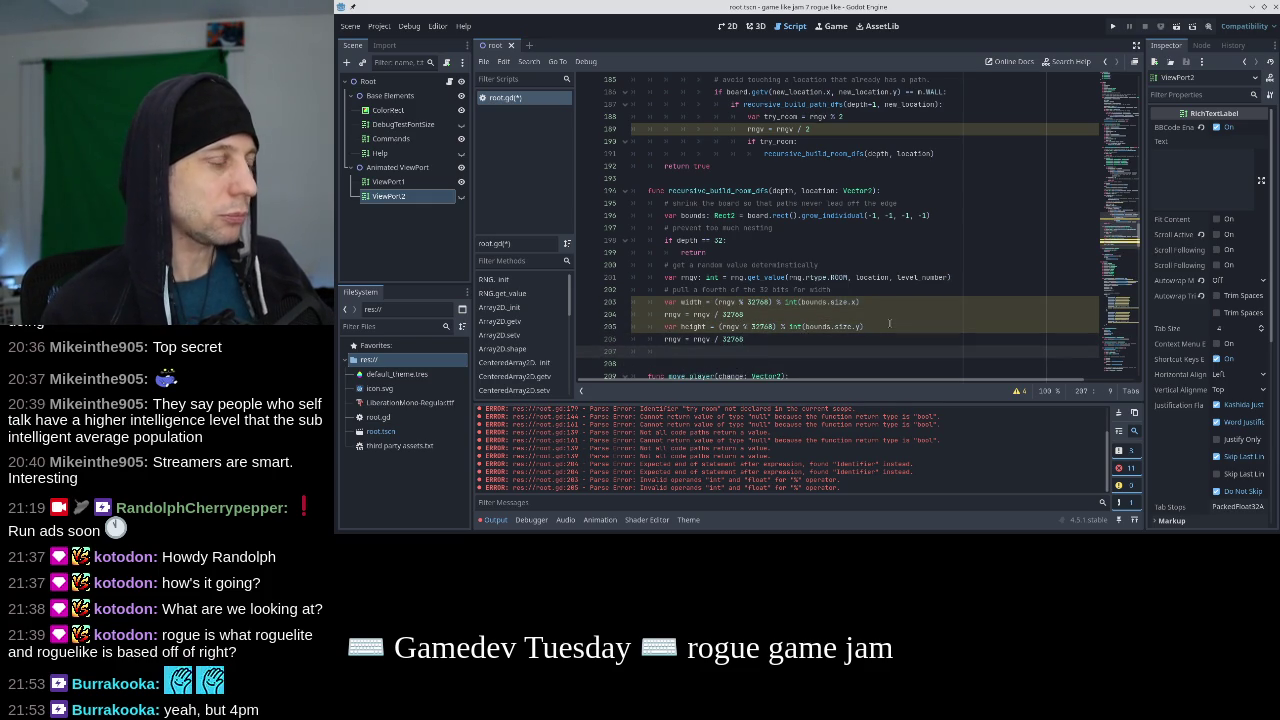
{"action": "key", "text": "BackSpace"}
{"action": "key", "text": "BackSpace"}
{"action": "type", "text": "var"}
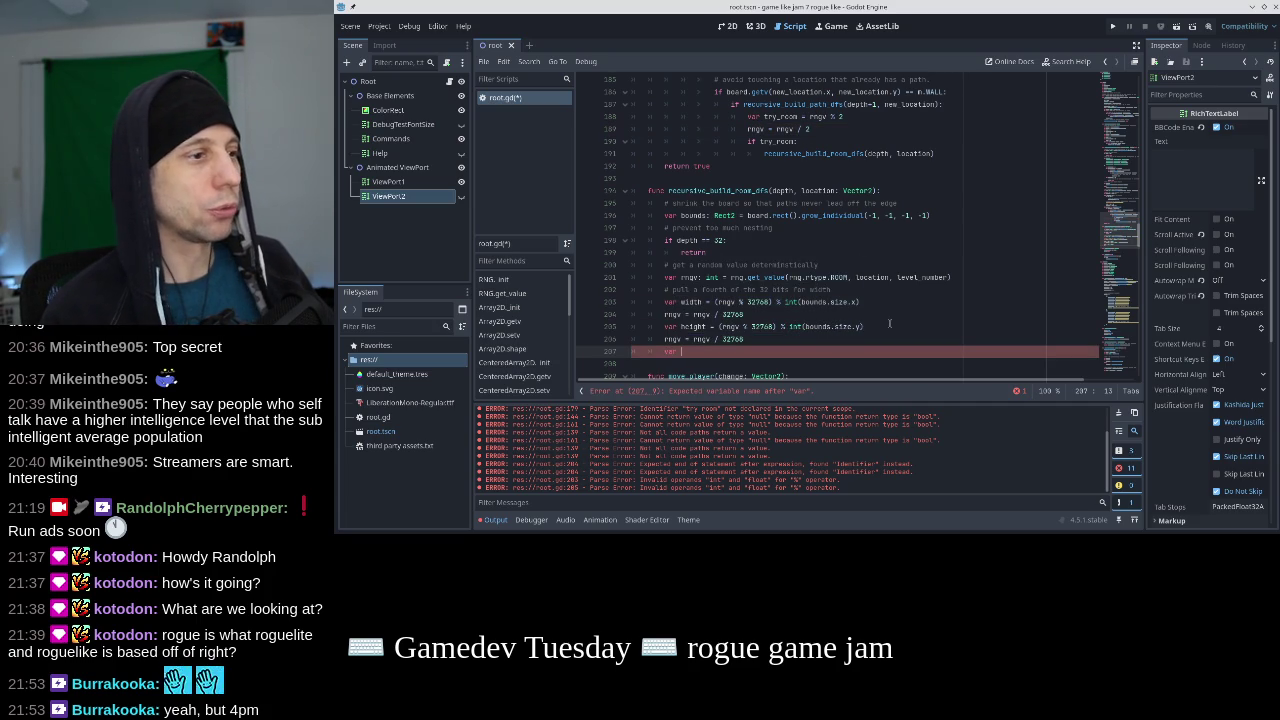
{"action": "type", "text": "width_offset ="}
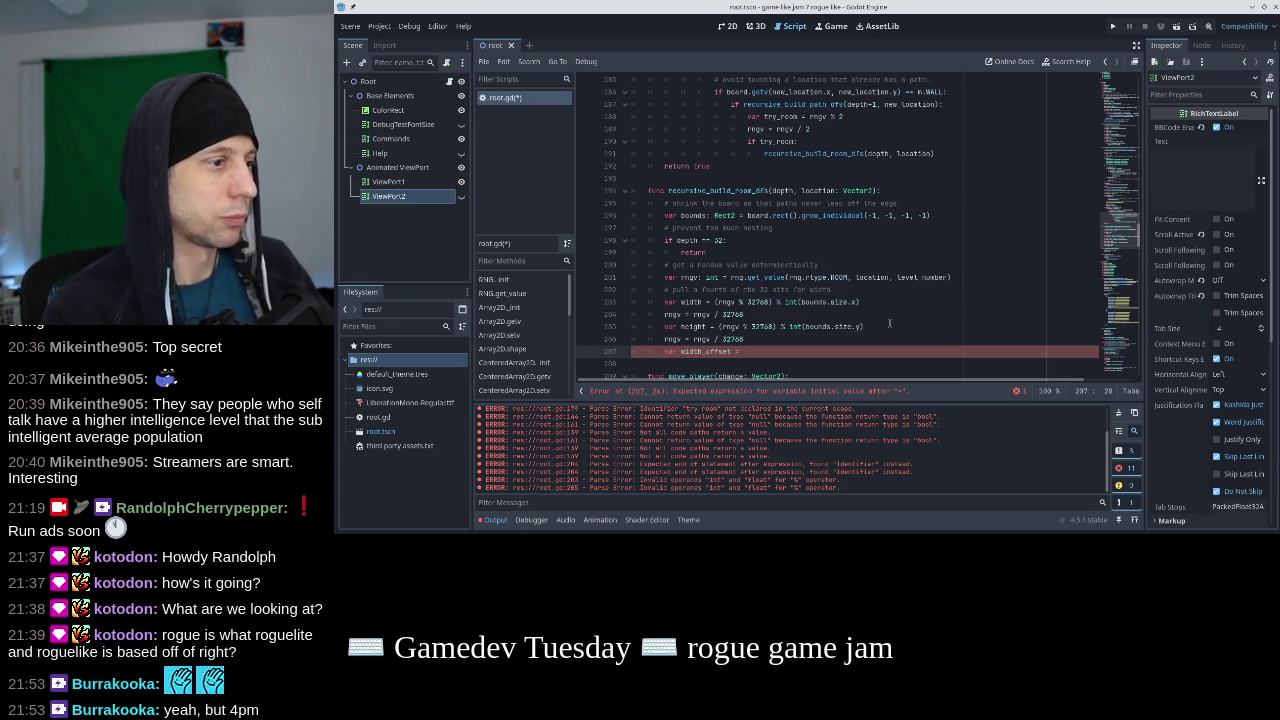
{"action": "key", "text": "Up"}
{"action": "key", "text": "Up"}
{"action": "key", "text": "Up"}
{"action": "key", "text": "Left"}
{"action": "key", "text": "Left"}
{"action": "key", "text": "Left"}
{"action": "key", "text": "shift+Right"}
{"action": "key", "text": "shift+Right"}
{"action": "key", "text": "shift+Right"}
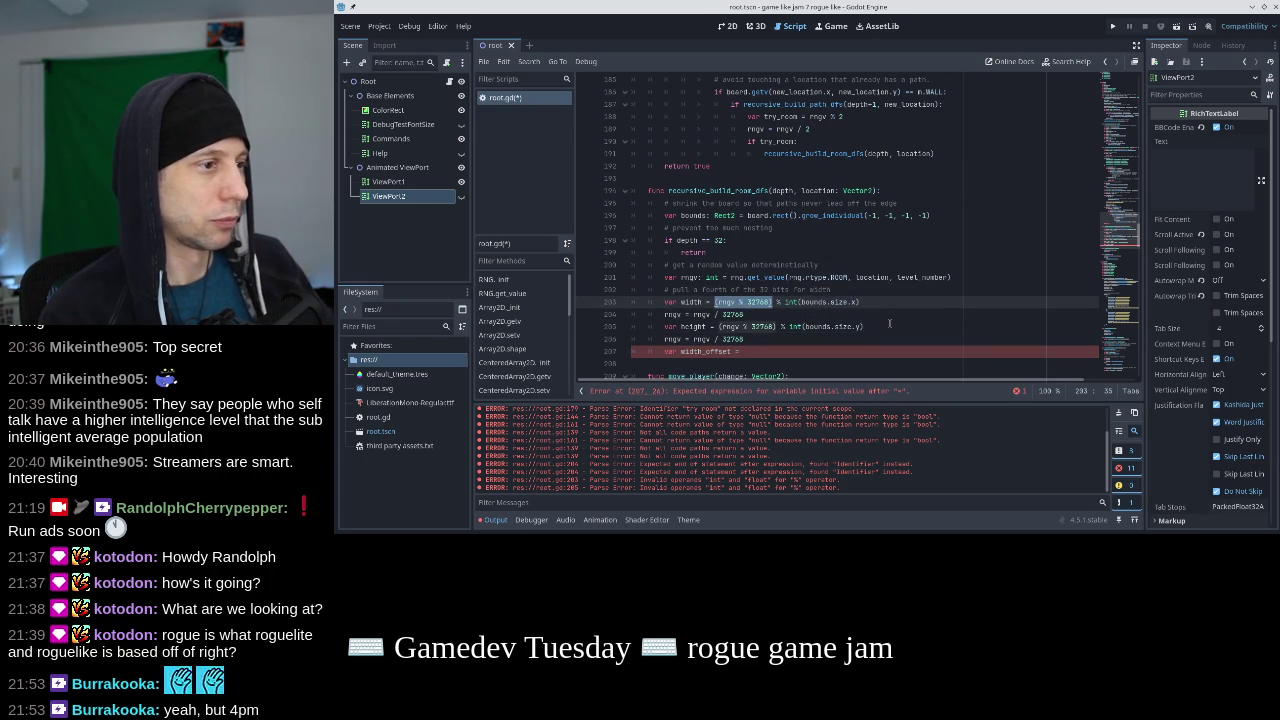
{"action": "key", "text": "ctrl+c"}
{"action": "key", "text": "Down"}
{"action": "key", "text": "Down"}
{"action": "key", "text": "Down"}
{"action": "key", "text": "ctrl+v"}
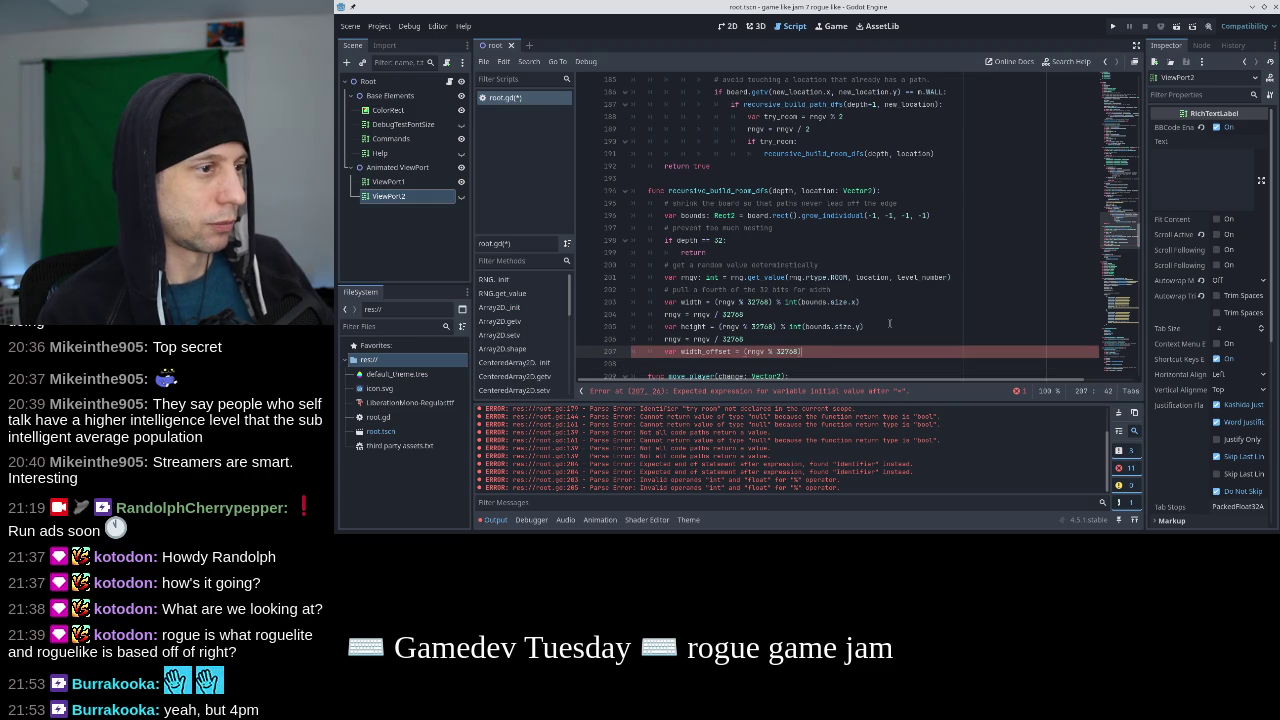
{"action": "type", "text": "*"}
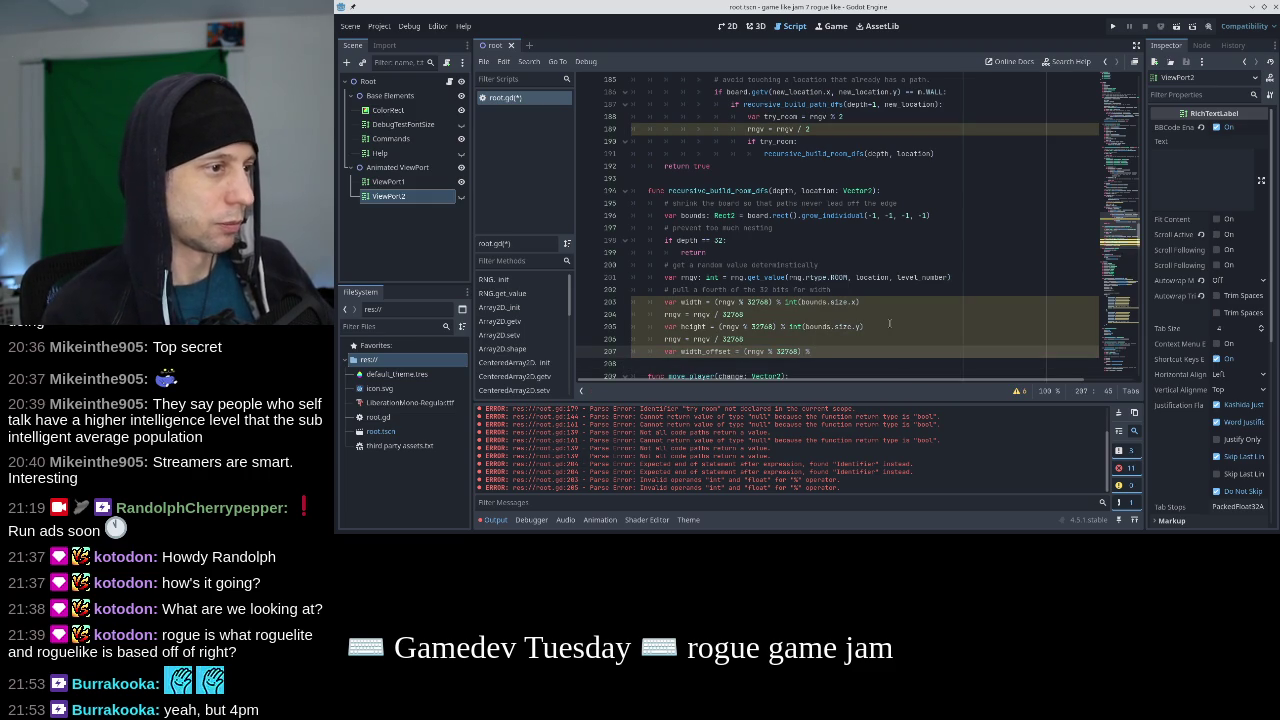
{"action": "type", "text": "width"}
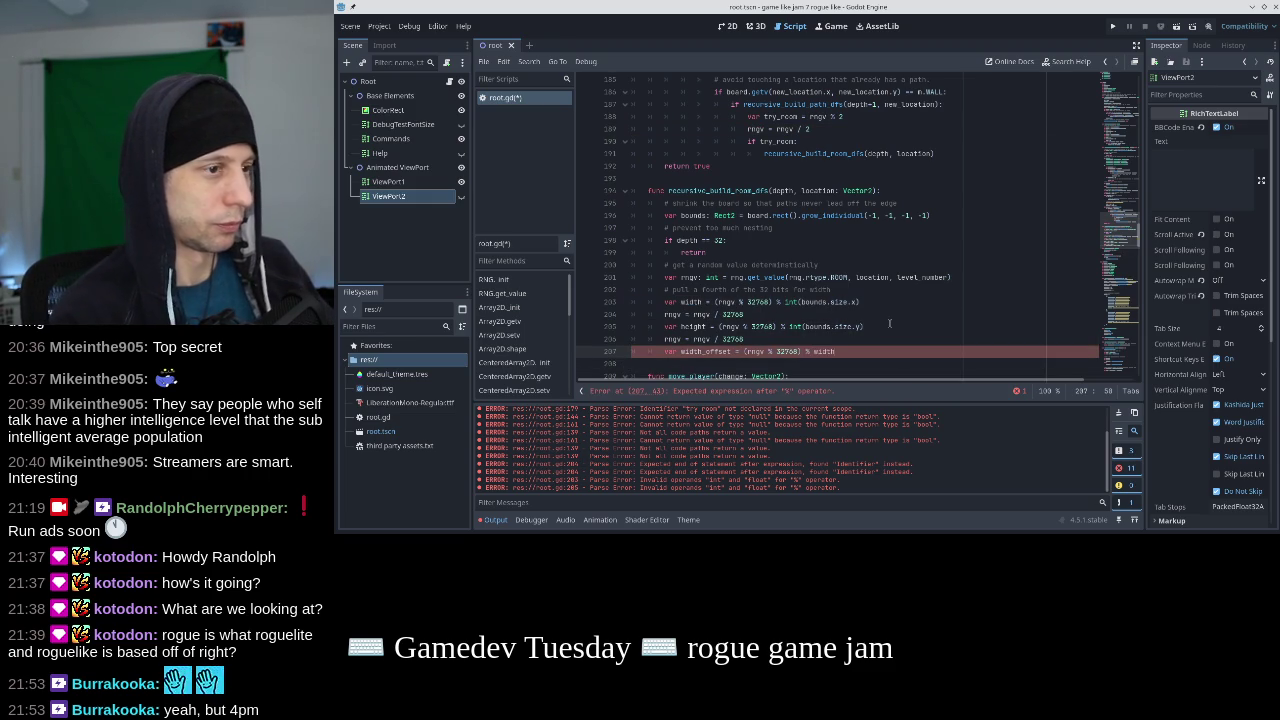
Duplicate the width_offset line and rename the copy to height_offset.
{"action": "key", "text": "ctrl+shift+d"}
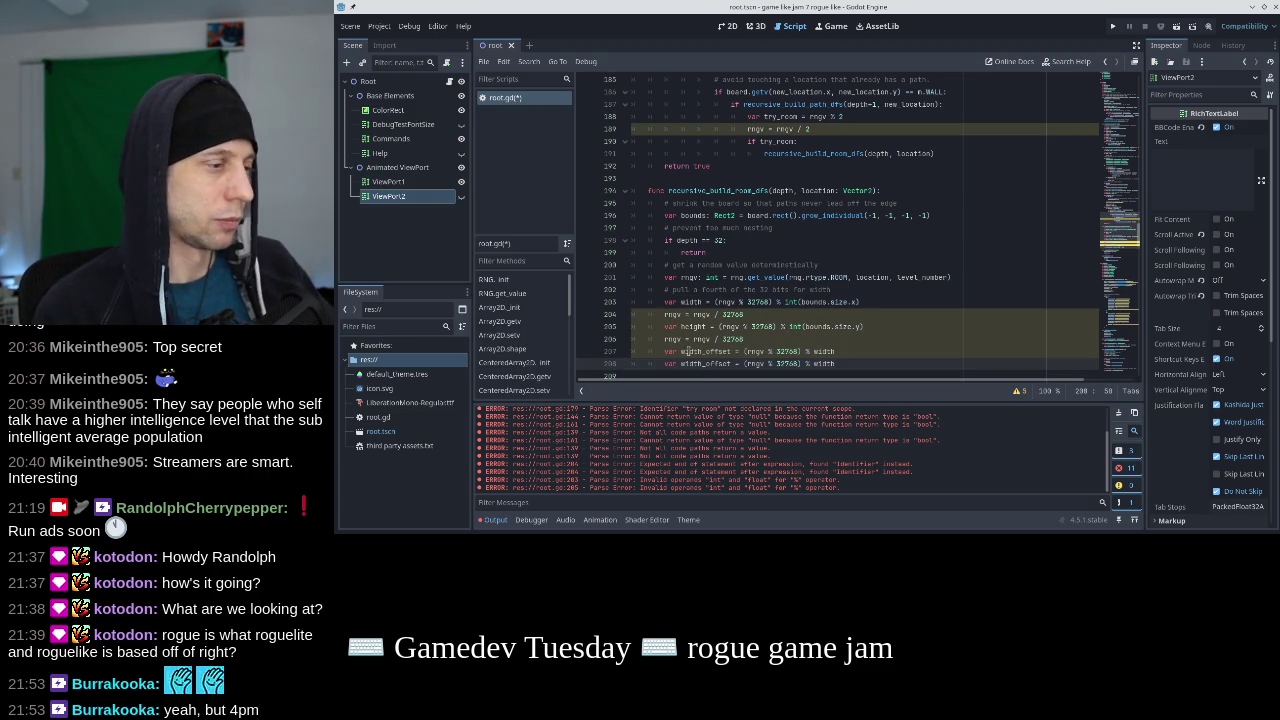
{"action": "left_click", "coordinate": [705, 363]}
{"action": "key", "text": "BackSpace"}
{"action": "key", "text": "BackSpace"}
{"action": "key", "text": "BackSpace"}
{"action": "type", "text": "he"}
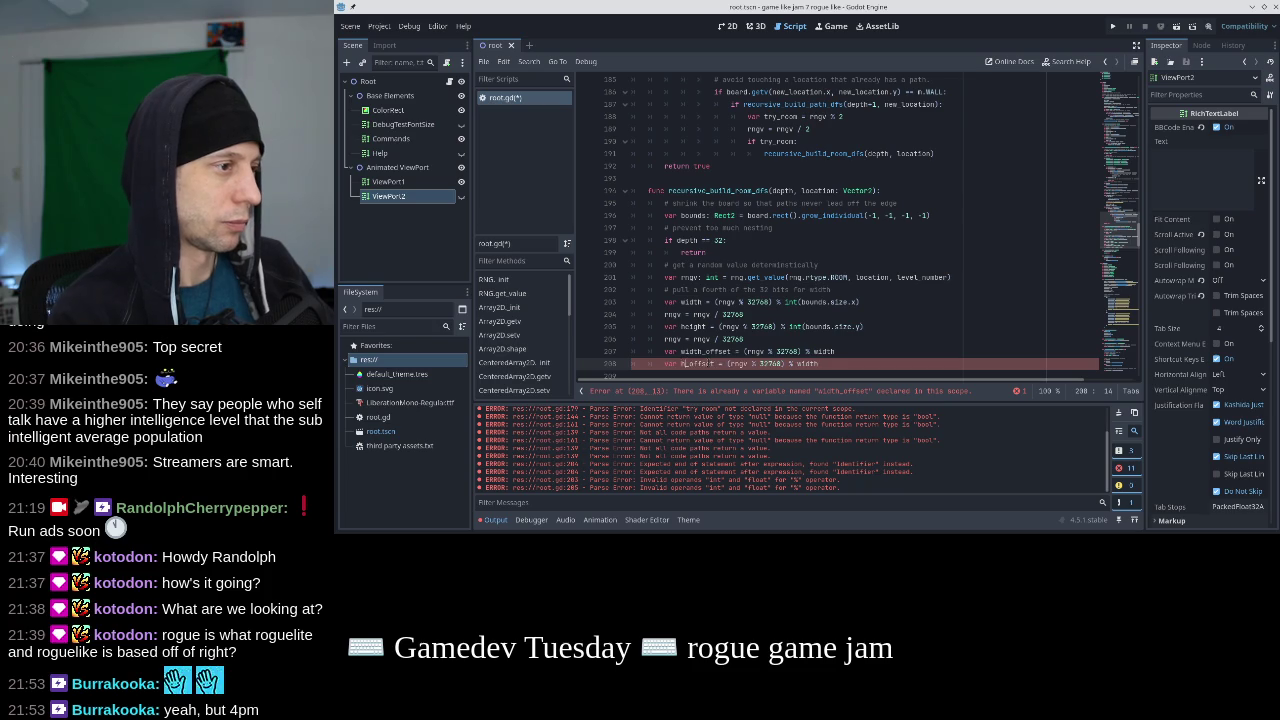
{"action": "type", "text": "ighjt"}
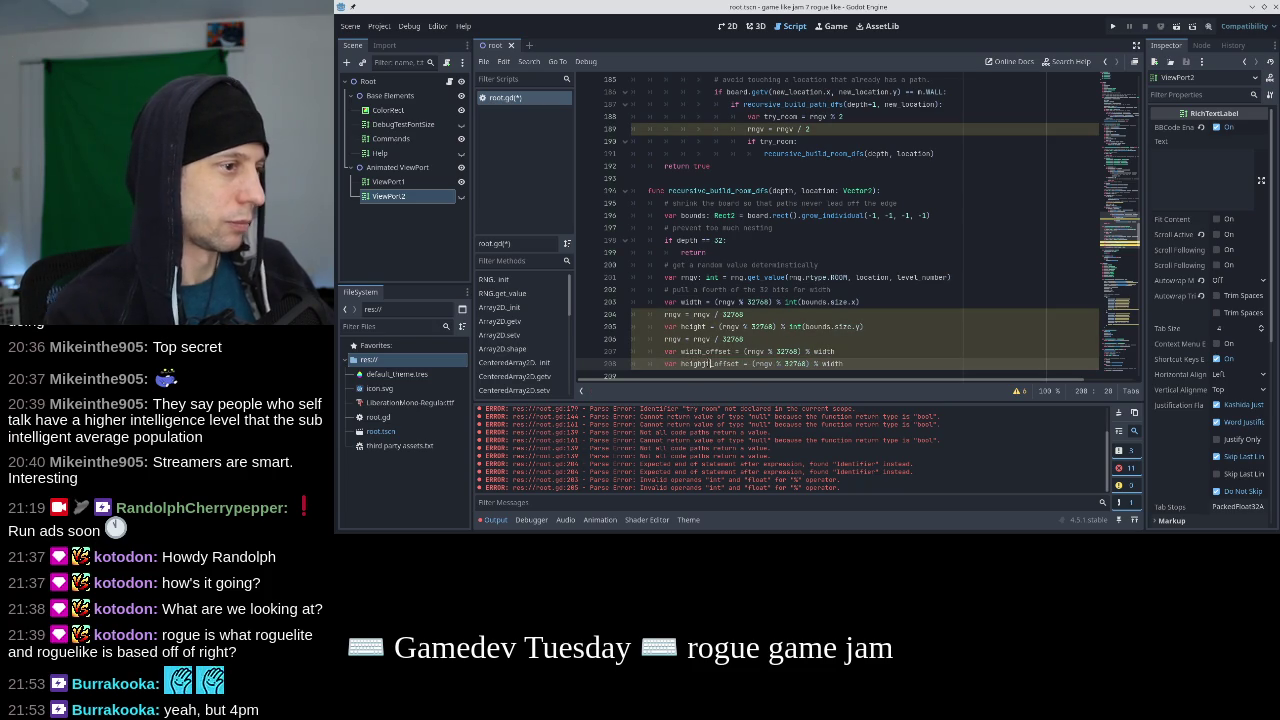
{"action": "key", "text": "BackSpace"}
{"action": "key", "text": "BackSpace"}
{"action": "type", "text": "t"}
{"action": "scroll", "coordinate": [684, 284], "scroll_direction": "down", "scroll_amount": 1}
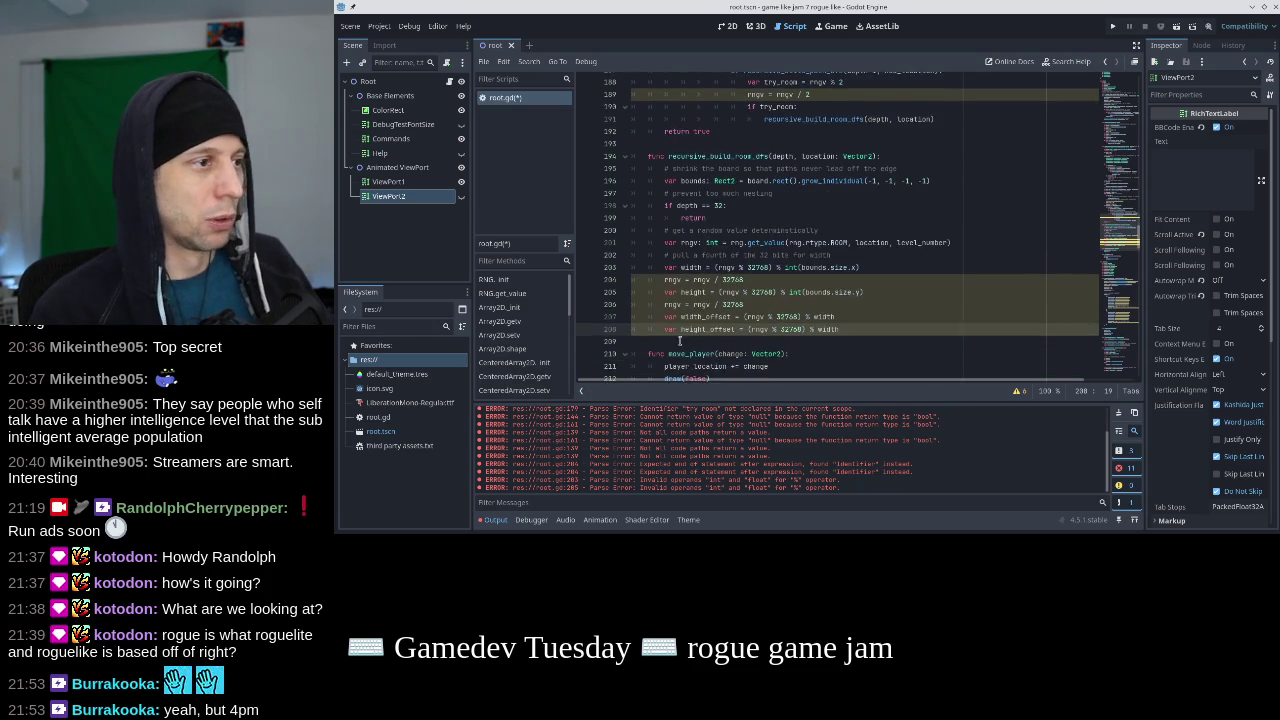
Change the trailing width on line 208 to height and save root.gd.
{"action": "double_click", "coordinate": [692, 289]}
{"action": "key", "text": "ctrl+c"}
{"action": "double_click", "coordinate": [828, 326]}
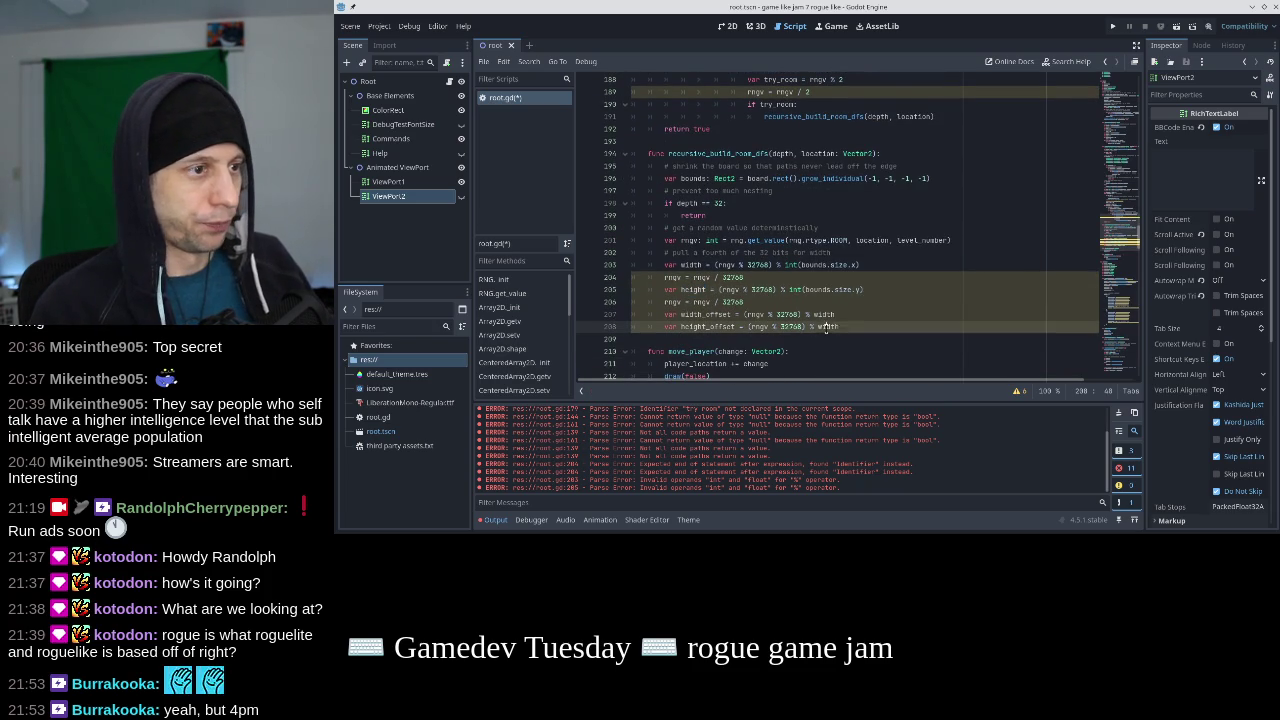
{"action": "key", "text": "ctrl+v"}
{"action": "key", "text": "ctrl+s"}
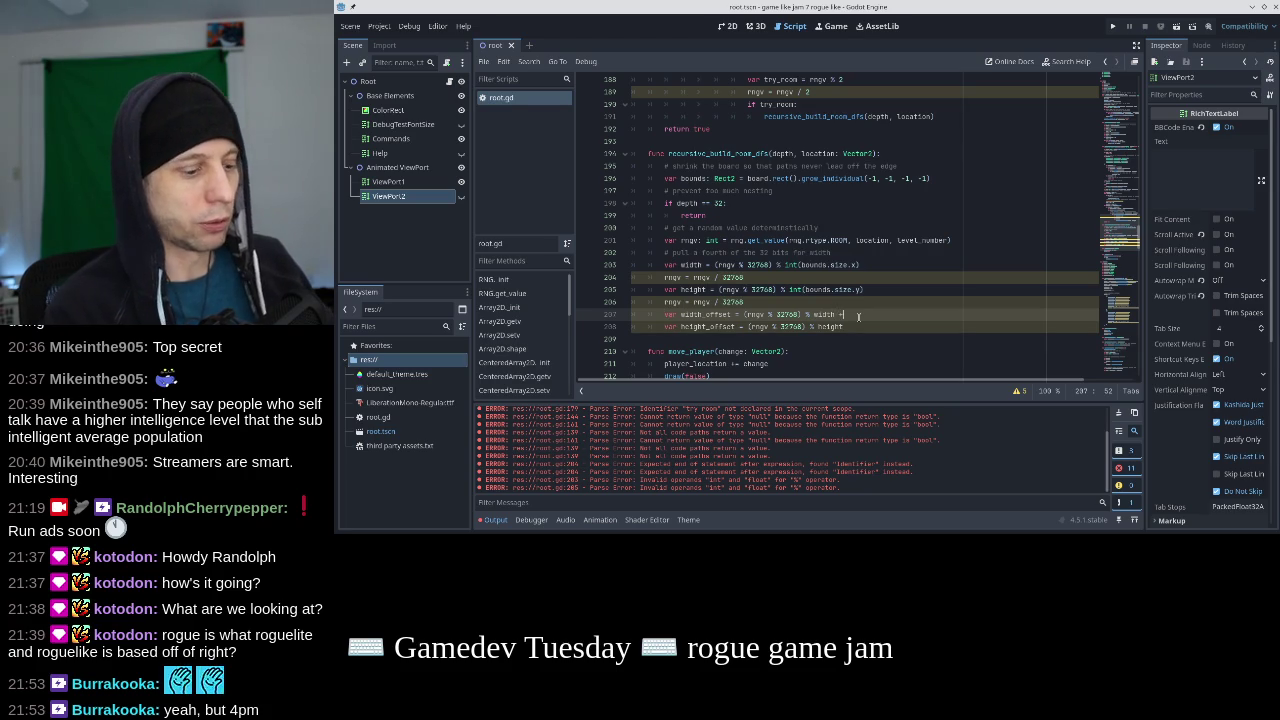
Wrap each offset's modulo in parentheses and add +1 to both offsets.
{"action": "type", "text": "1"}
{"action": "key", "text": "Down"}
{"action": "type", "text": "+1"}
{"action": "key", "text": "BackSpace"}
{"action": "key", "text": "ctrl+z"}
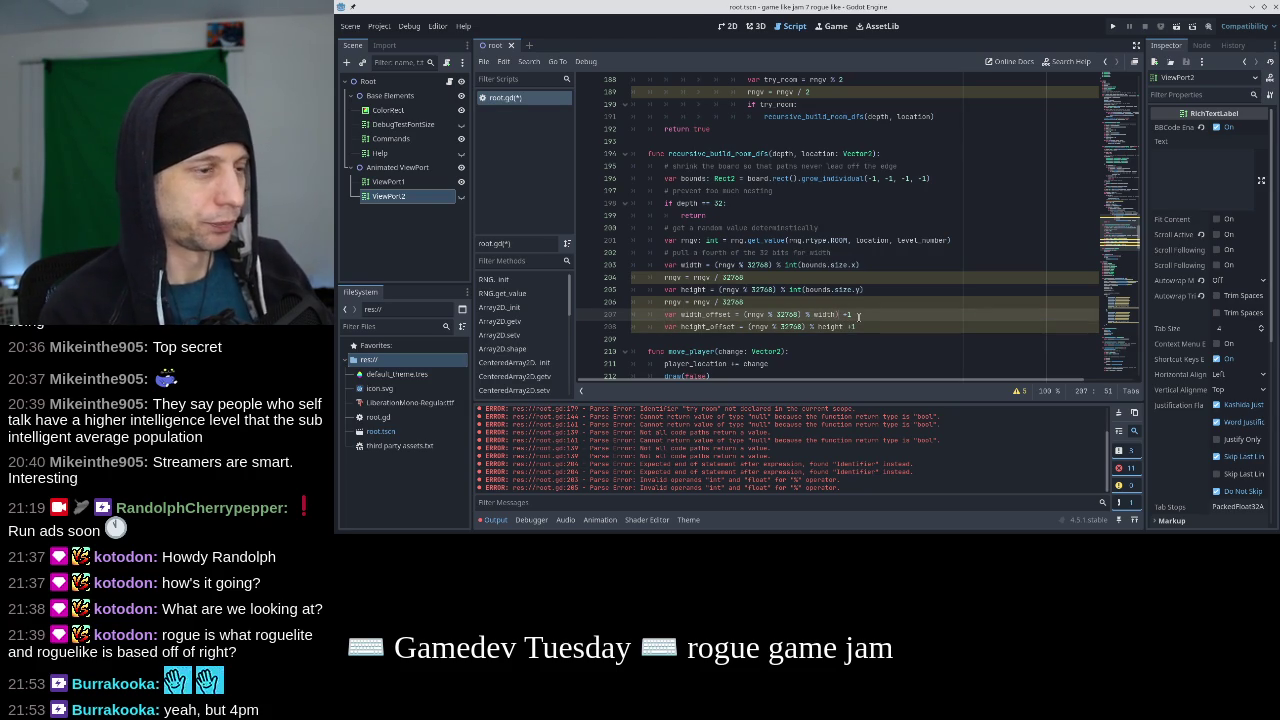
{"action": "type", "text": ")"}
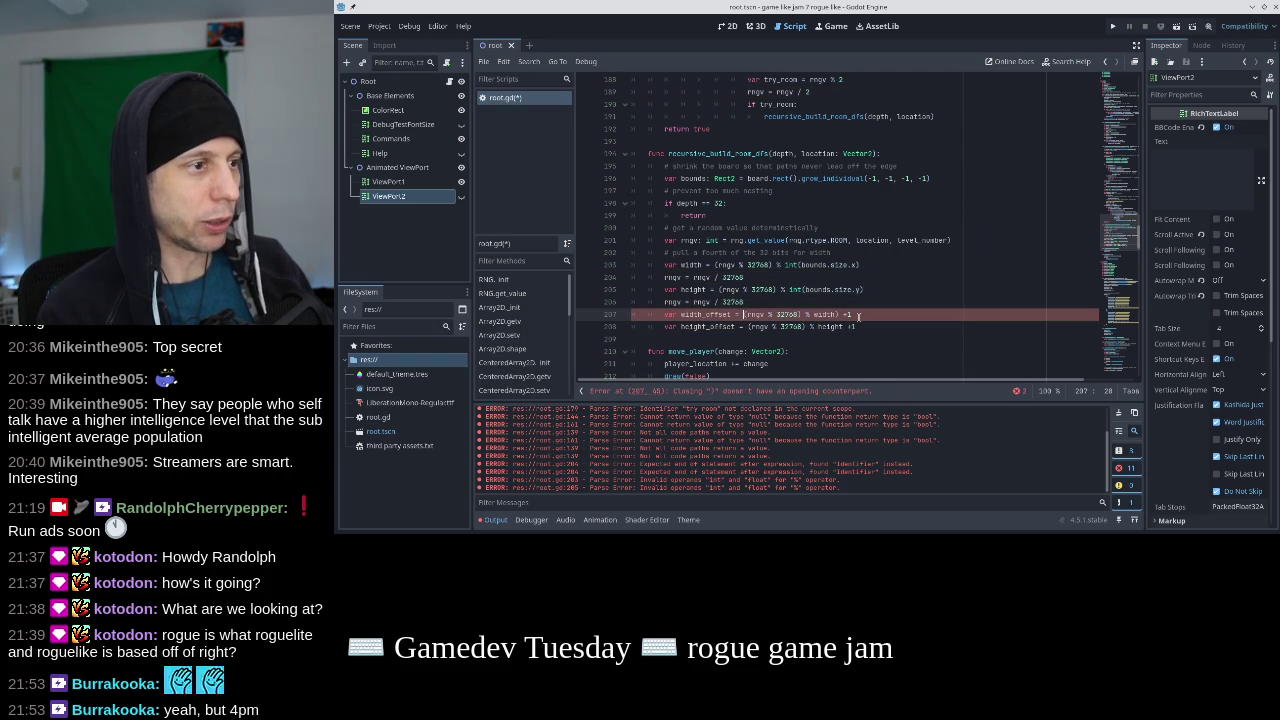
{"action": "type", "text": "("}
{"action": "key", "text": "Down"}
{"action": "key", "text": "Up"}
{"action": "key", "text": "Down"}
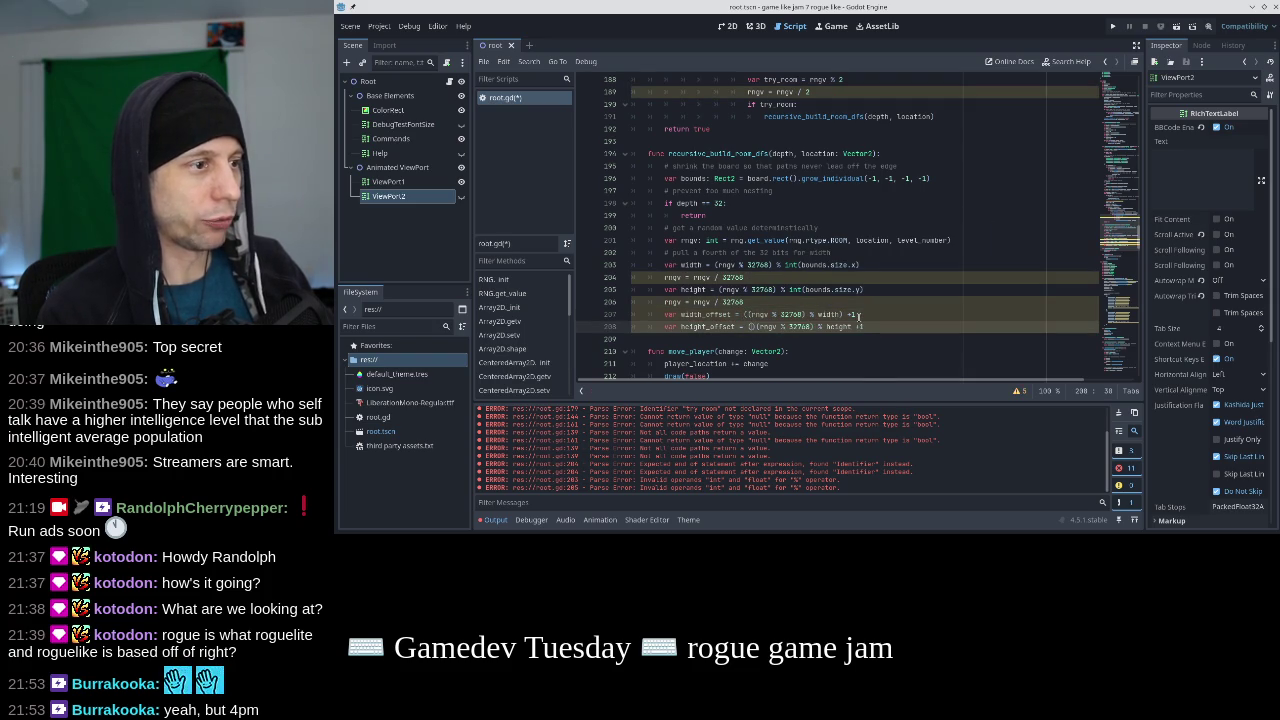
{"action": "type", "text": "("}
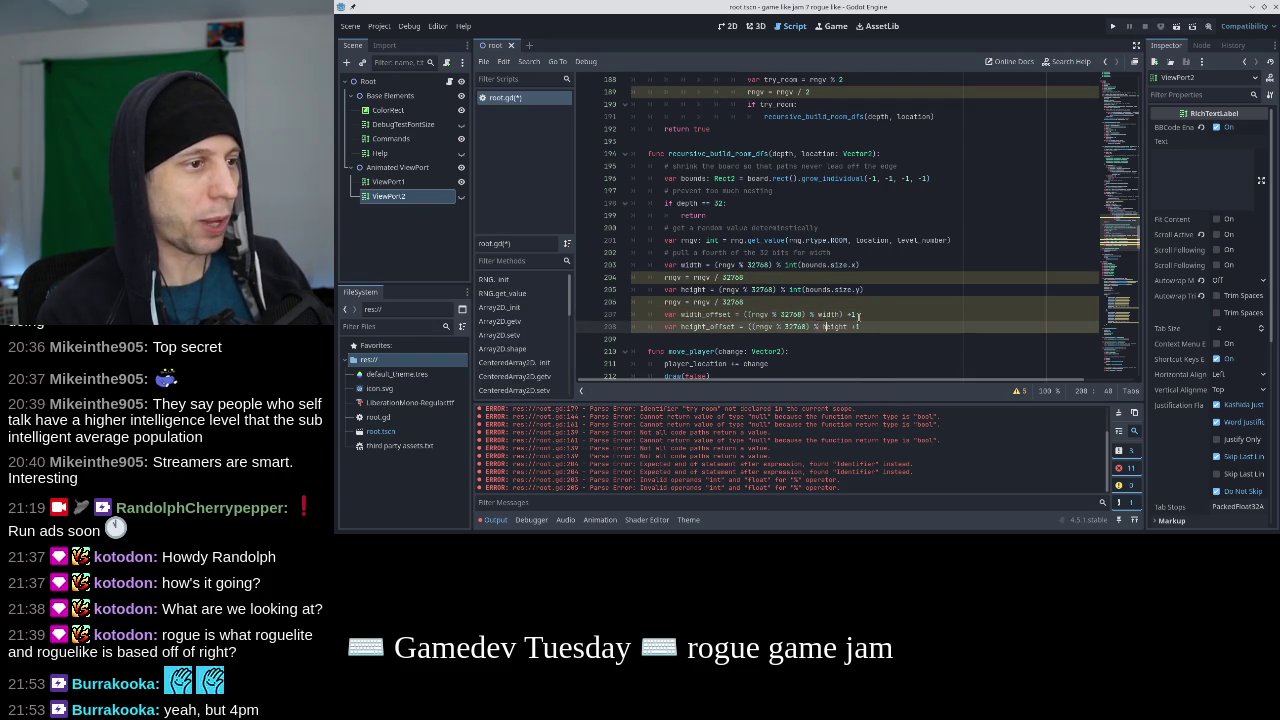
{"action": "key", "text": "Right"}
{"action": "key", "text": "Right"}
{"action": "key", "text": "Right"}
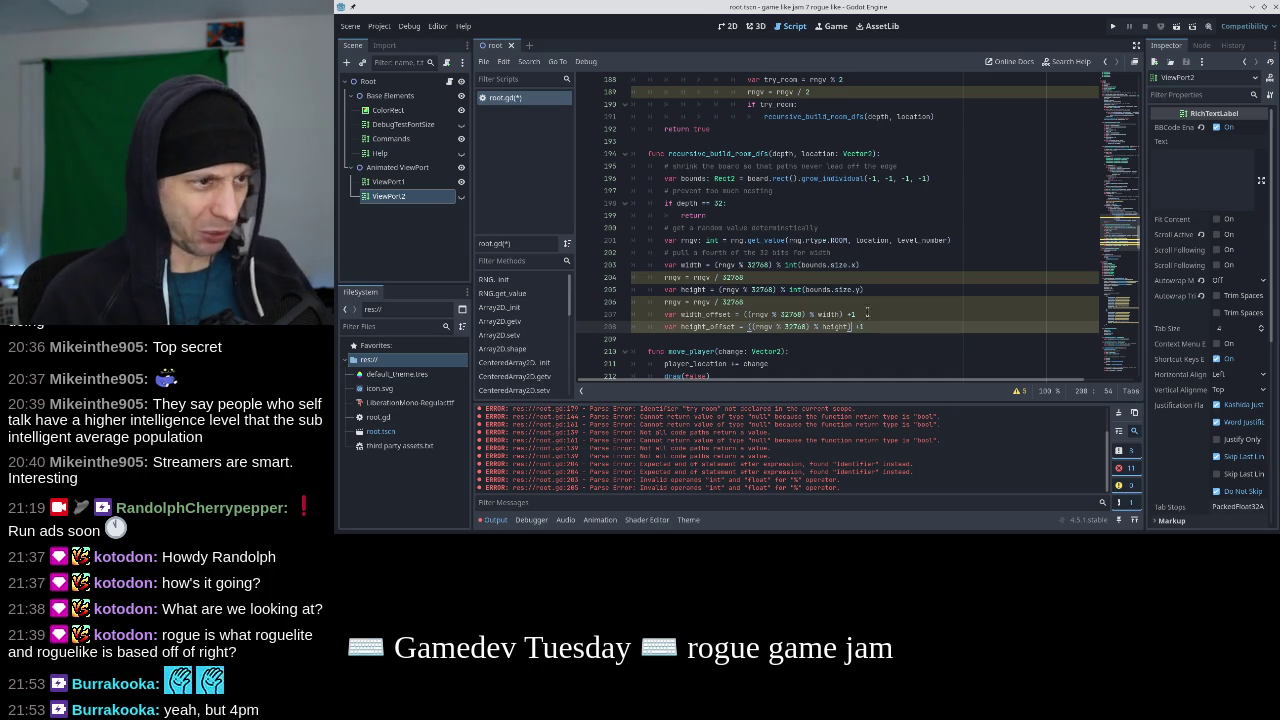
Reduce the divisors to (width-2) and (height-2) in the two offset lines.
{"action": "left_click", "coordinate": [845, 314]}
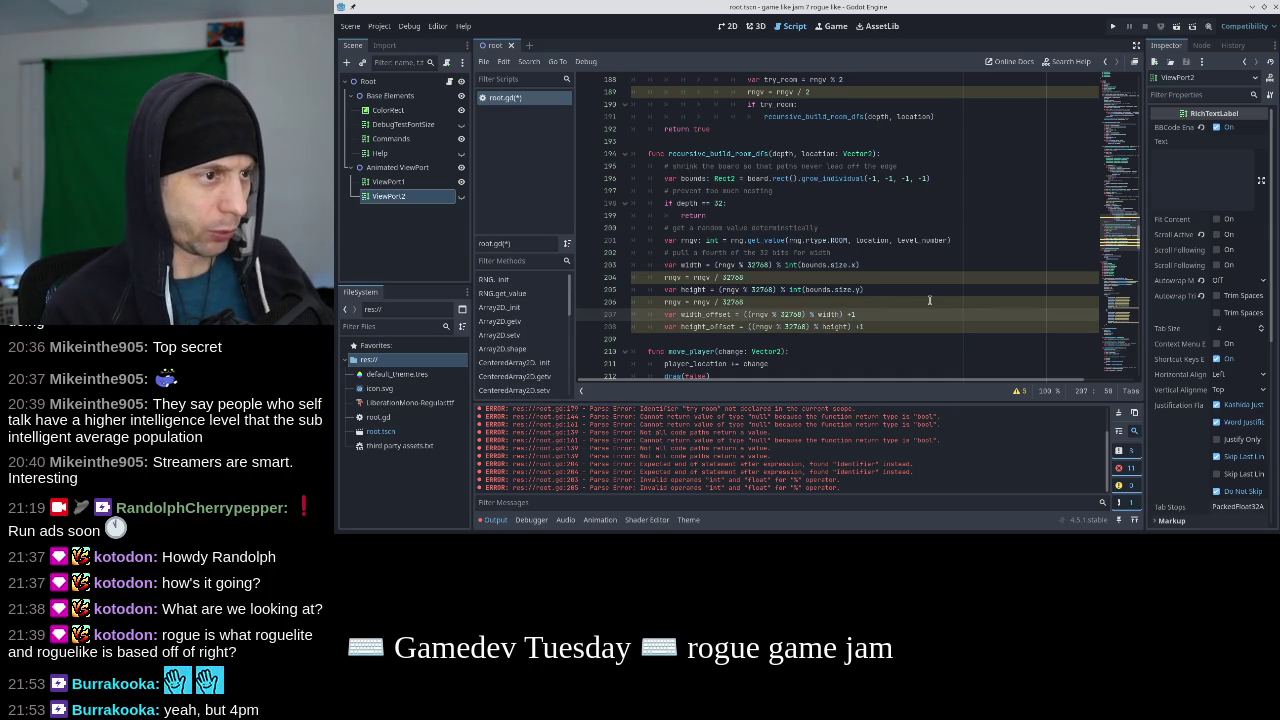
{"action": "type", "text": "("}
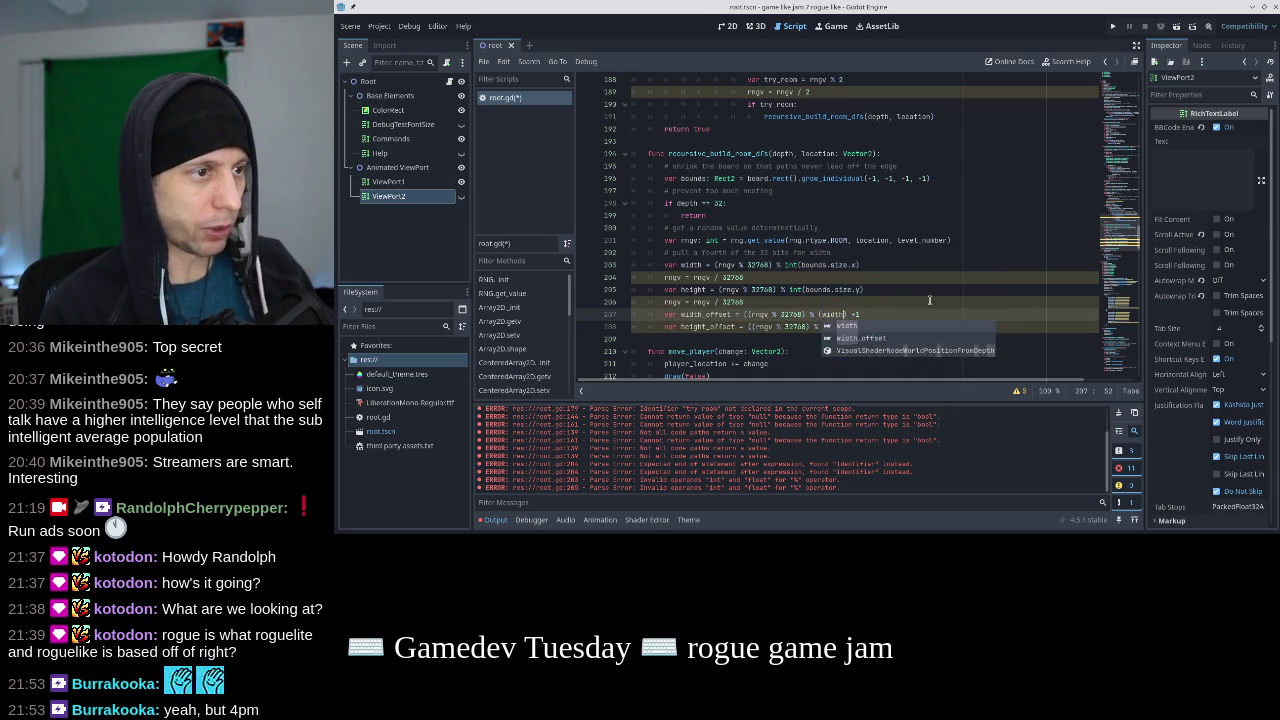
{"action": "type", "text": "-1"}
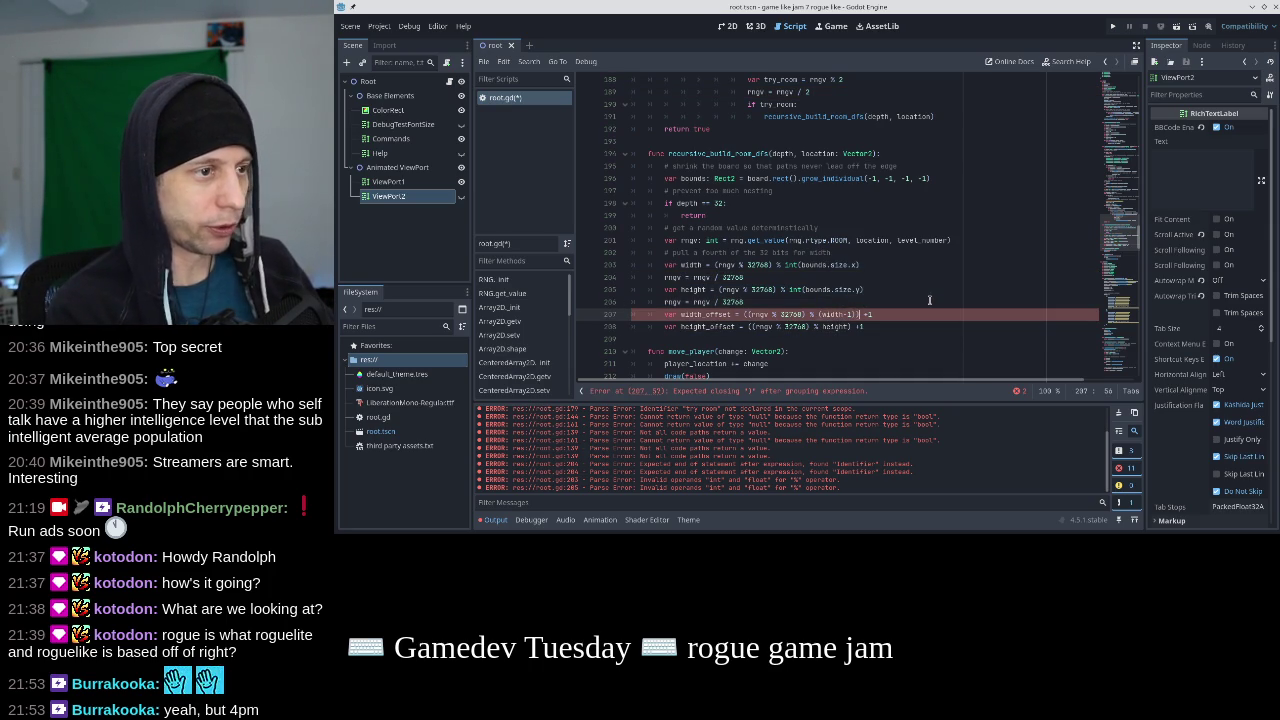
{"action": "key", "text": "Down"}
{"action": "type", "text": "-1"}
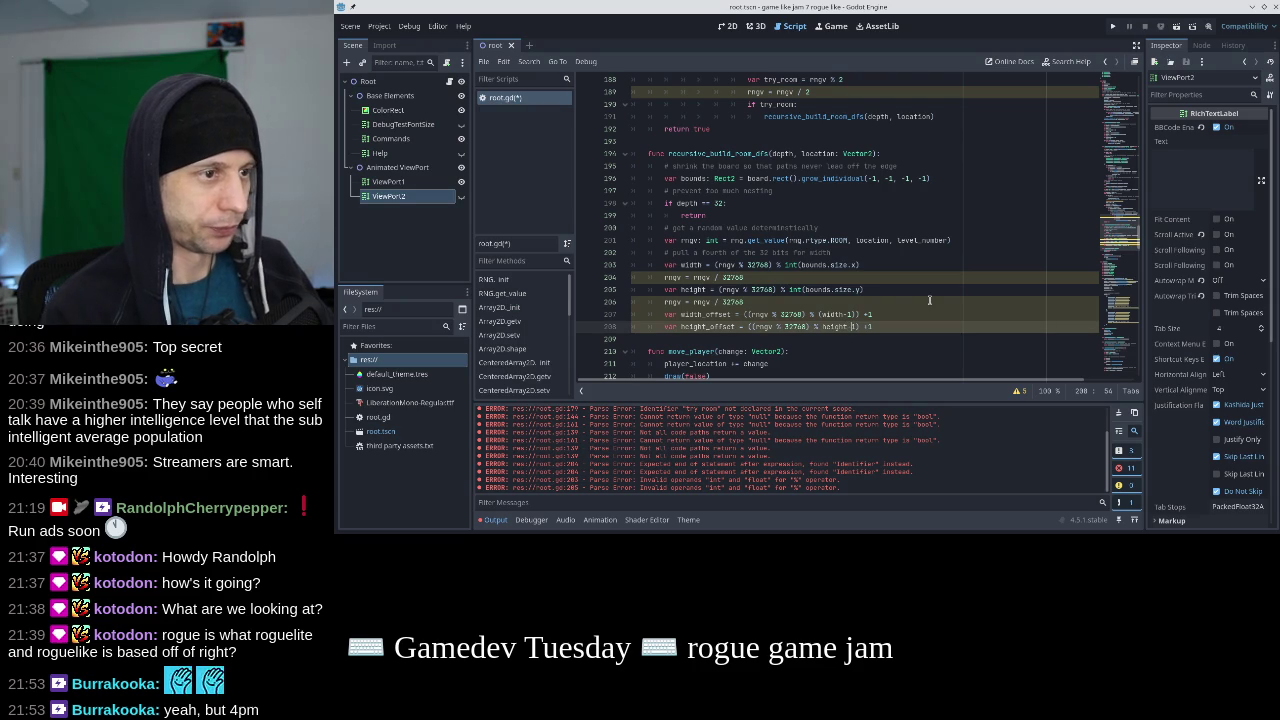
{"action": "type", "text": "("}
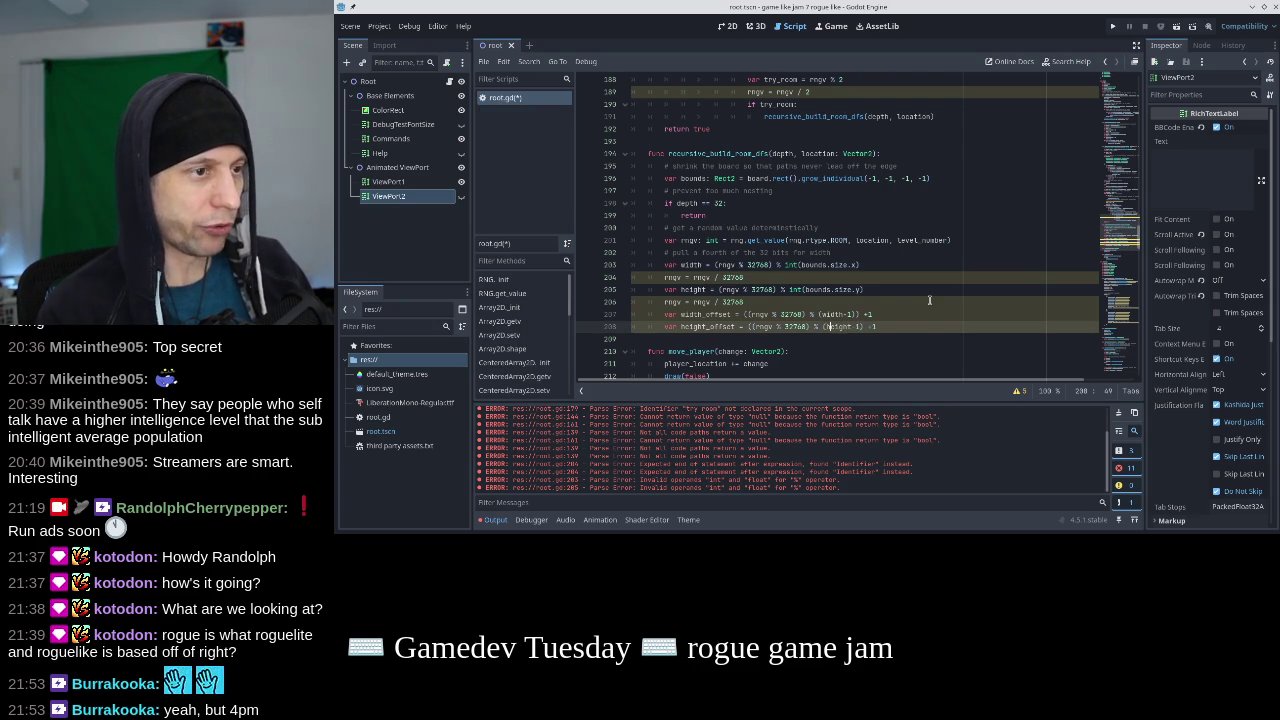
{"action": "key", "text": "Right"}
{"action": "key", "text": "Right"}
{"action": "key", "text": "Right"}
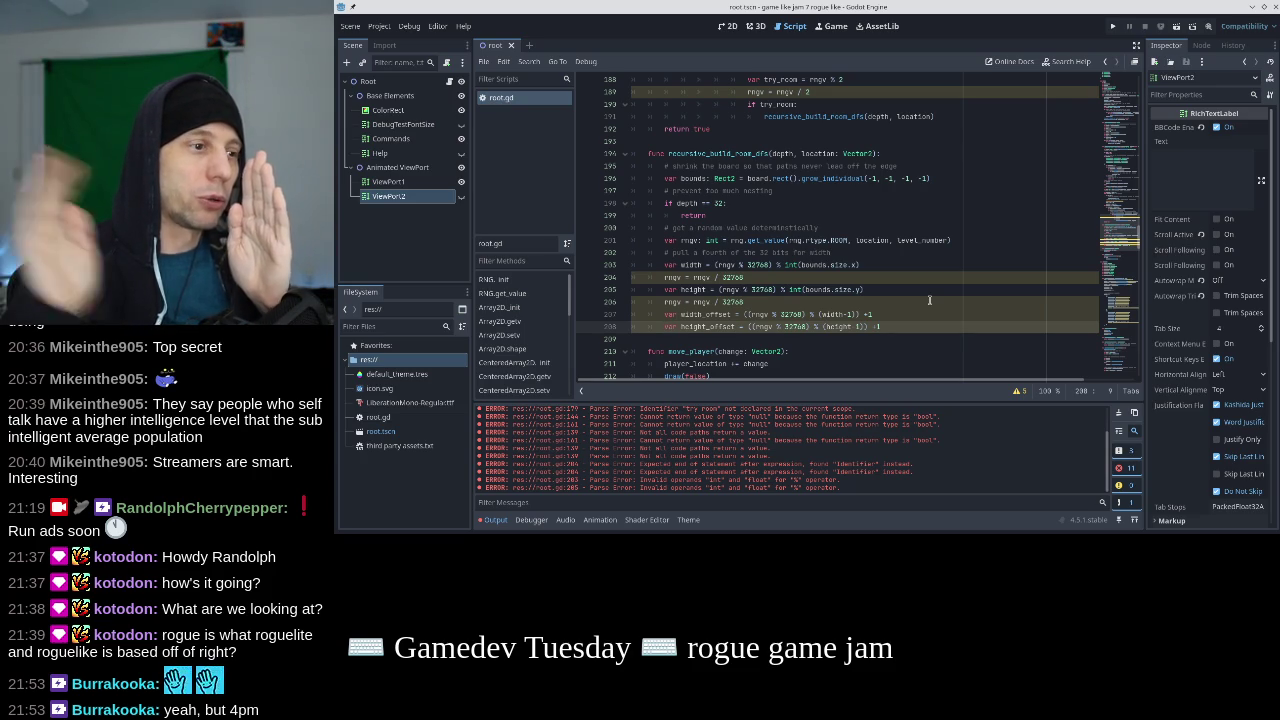
{"action": "key", "text": "Up"}
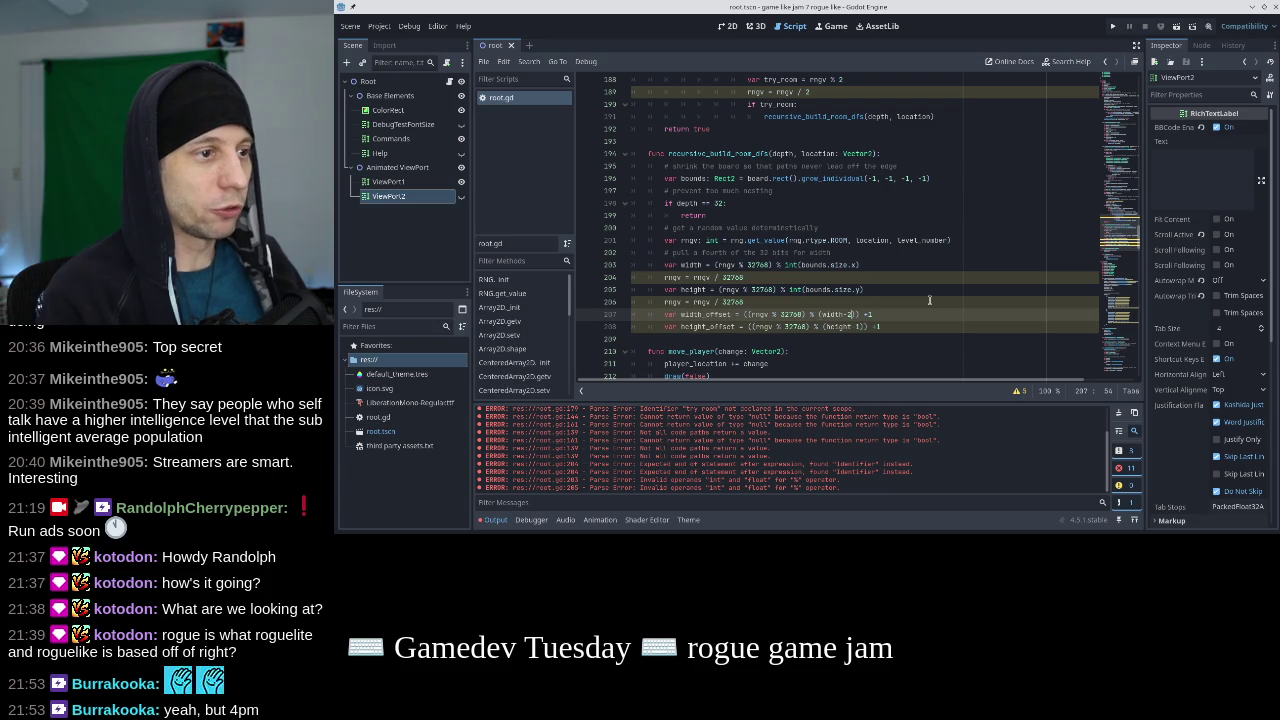
{"action": "key", "text": "Down"}
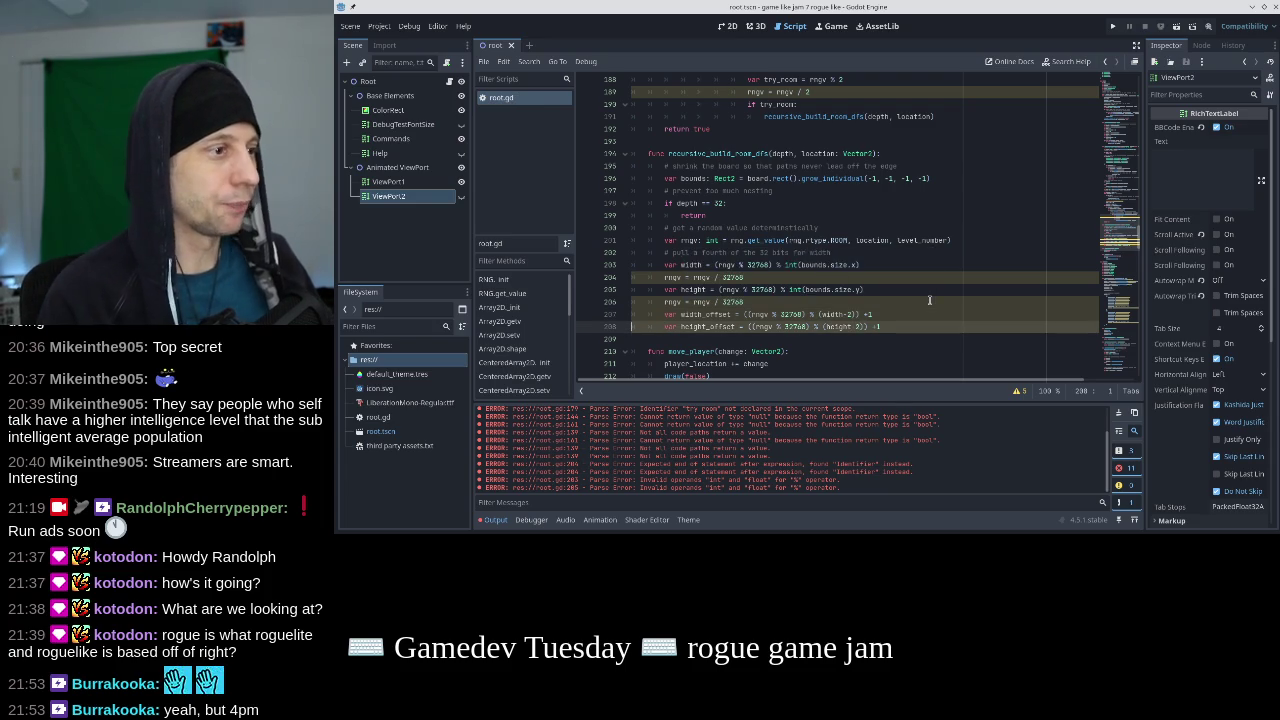
{"action": "key", "text": "Up"}
{"action": "key", "text": "Up"}
{"action": "key", "text": "Down"}
{"action": "key", "text": "Down"}
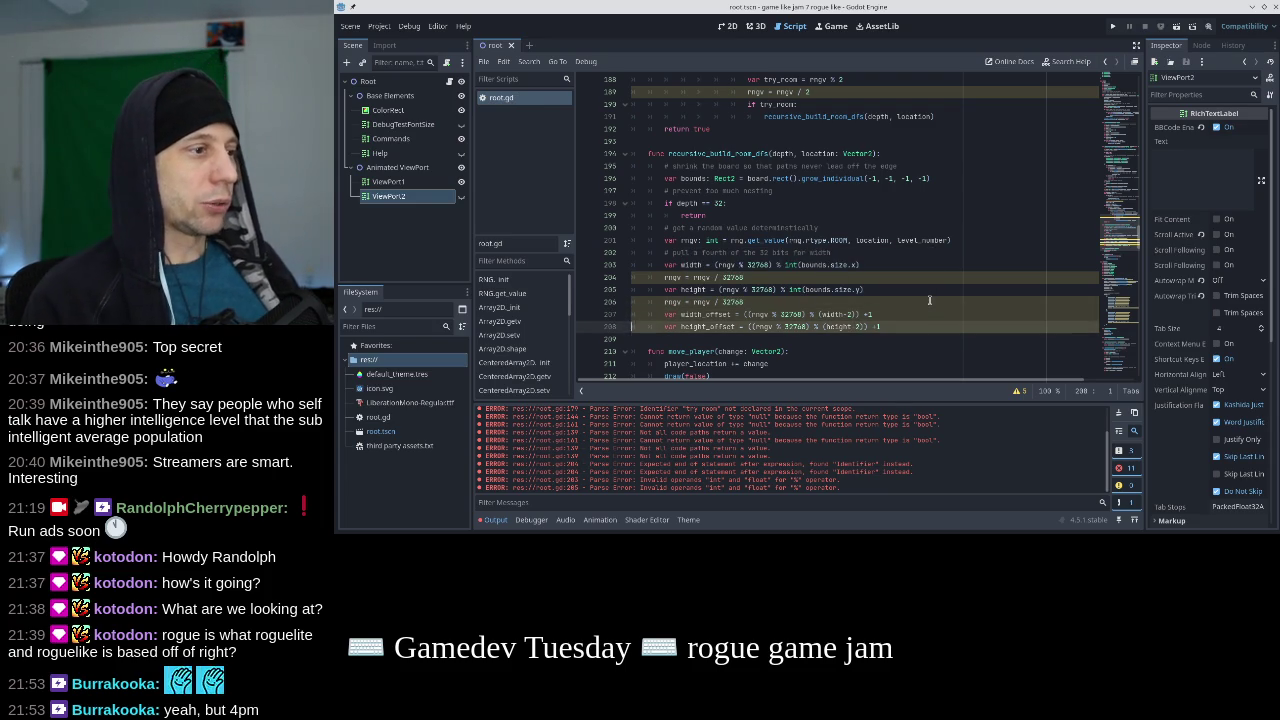
{"action": "key", "text": "Up"}
{"action": "key", "text": "Up"}
{"action": "key", "text": "Up"}
{"action": "key", "text": "Down"}
{"action": "key", "text": "Down"}
{"action": "key", "text": "Down"}
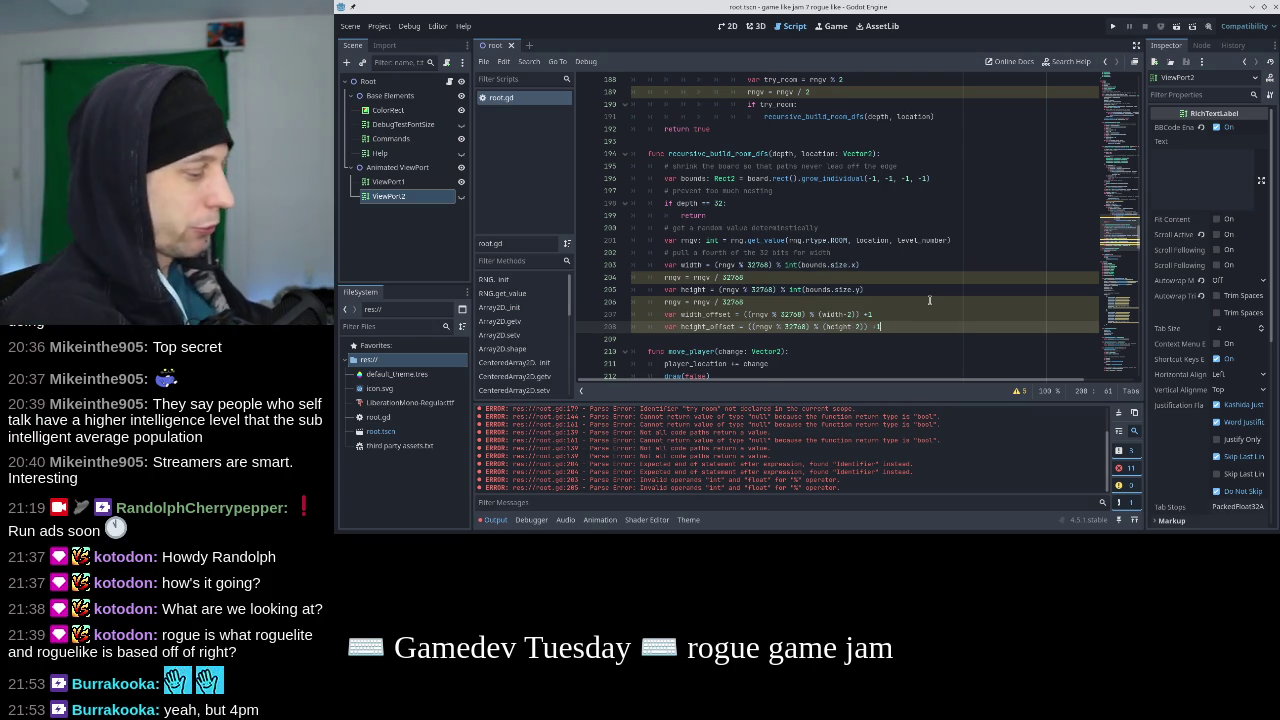
Start line 209 as var potential_room = Rect2( with a Vector2 of the offsets.
{"action": "key", "text": "Return"}
{"action": "type", "text": "var "}
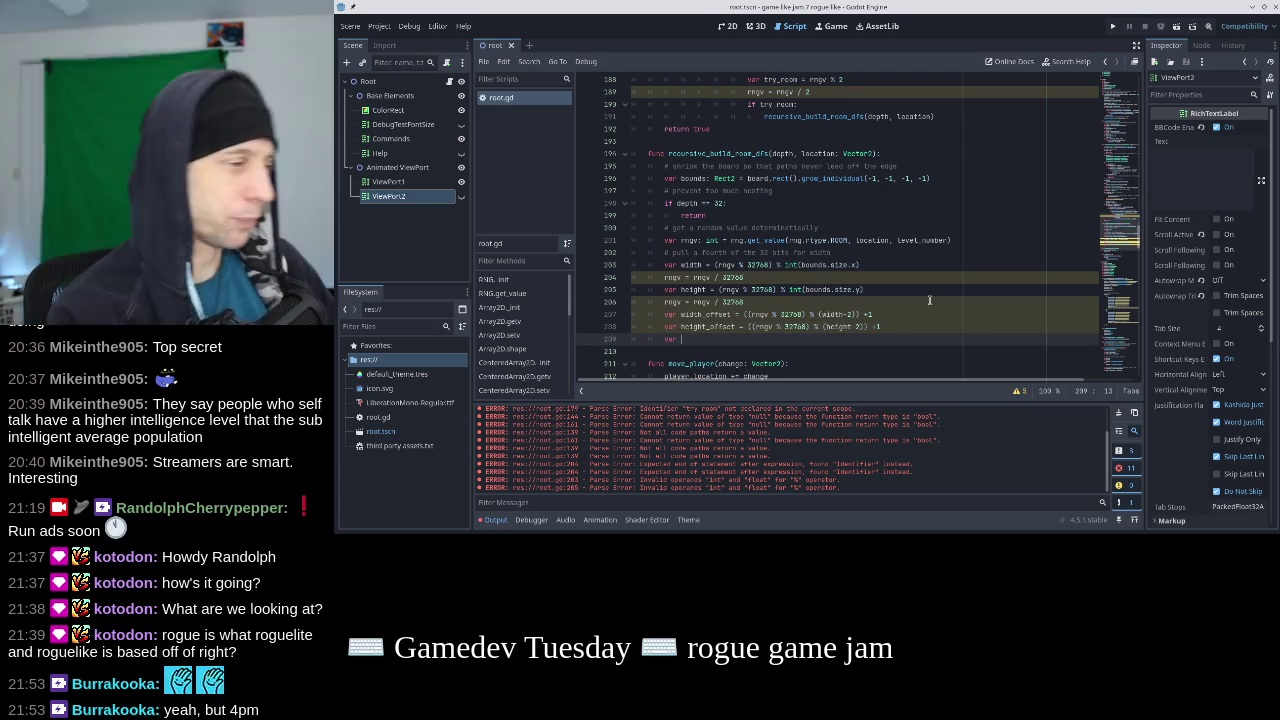
{"action": "type", "text": "potential_room = "}
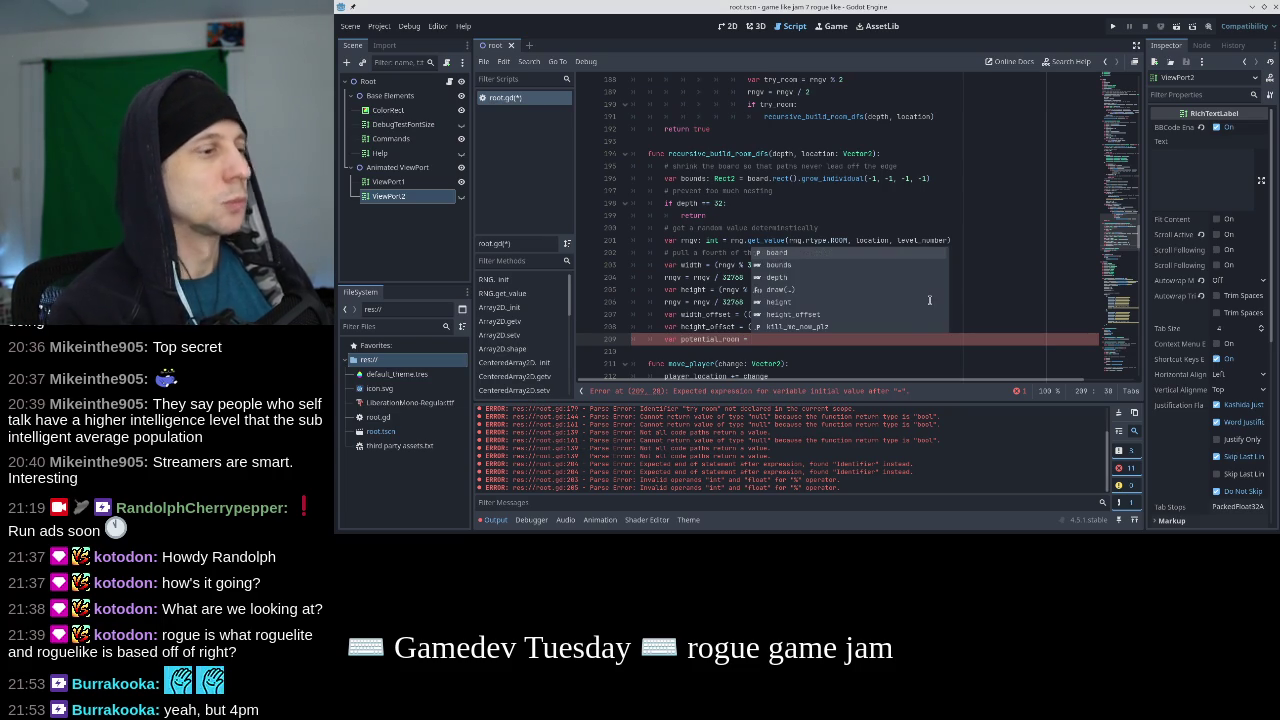
{"action": "type", "text": "Rect2(Vec"}
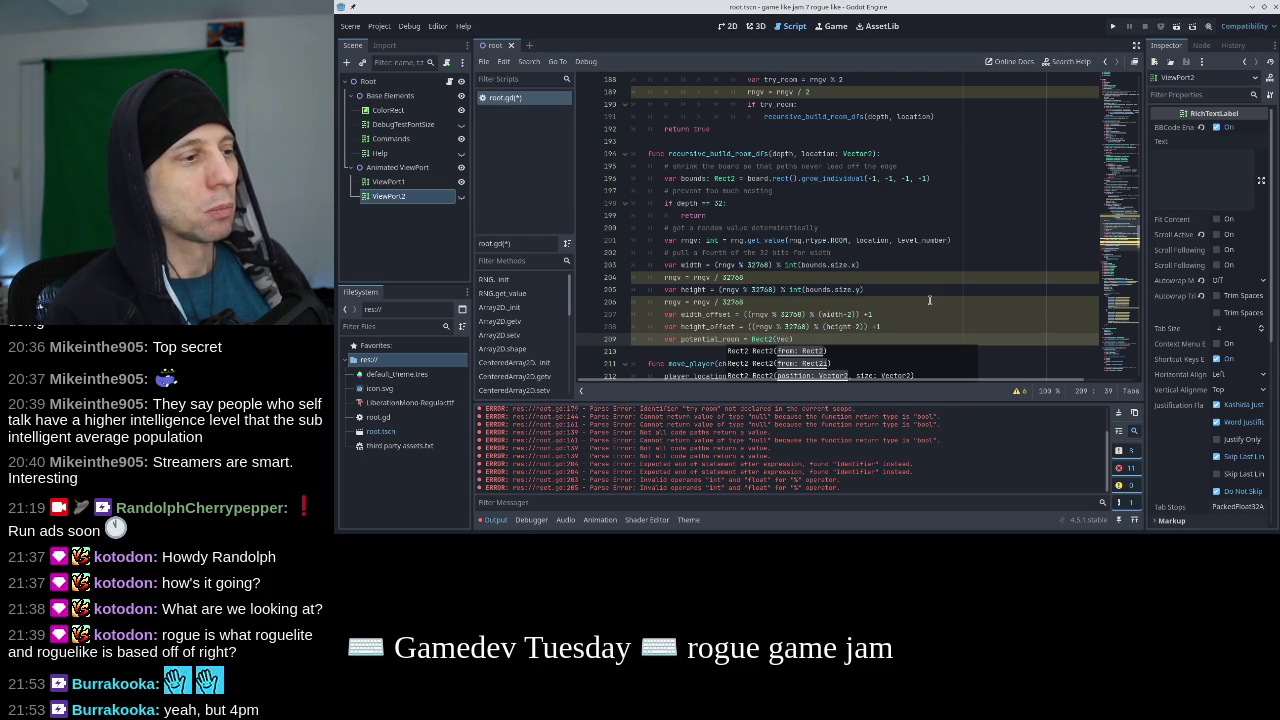
{"action": "type", "text": "tor2"}
{"action": "key", "text": "Return"}
{"action": "type", "text": "width_offset, height_offset),"}
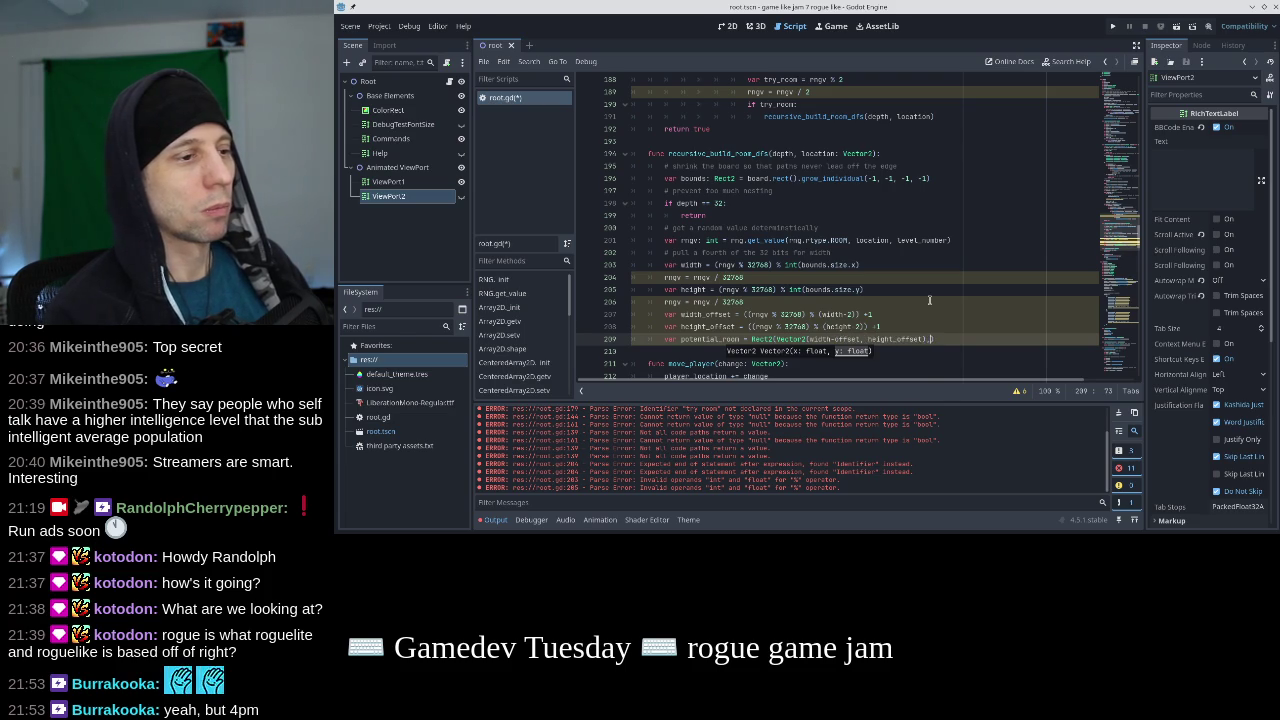
{"action": "type", "text": " Vecto"}
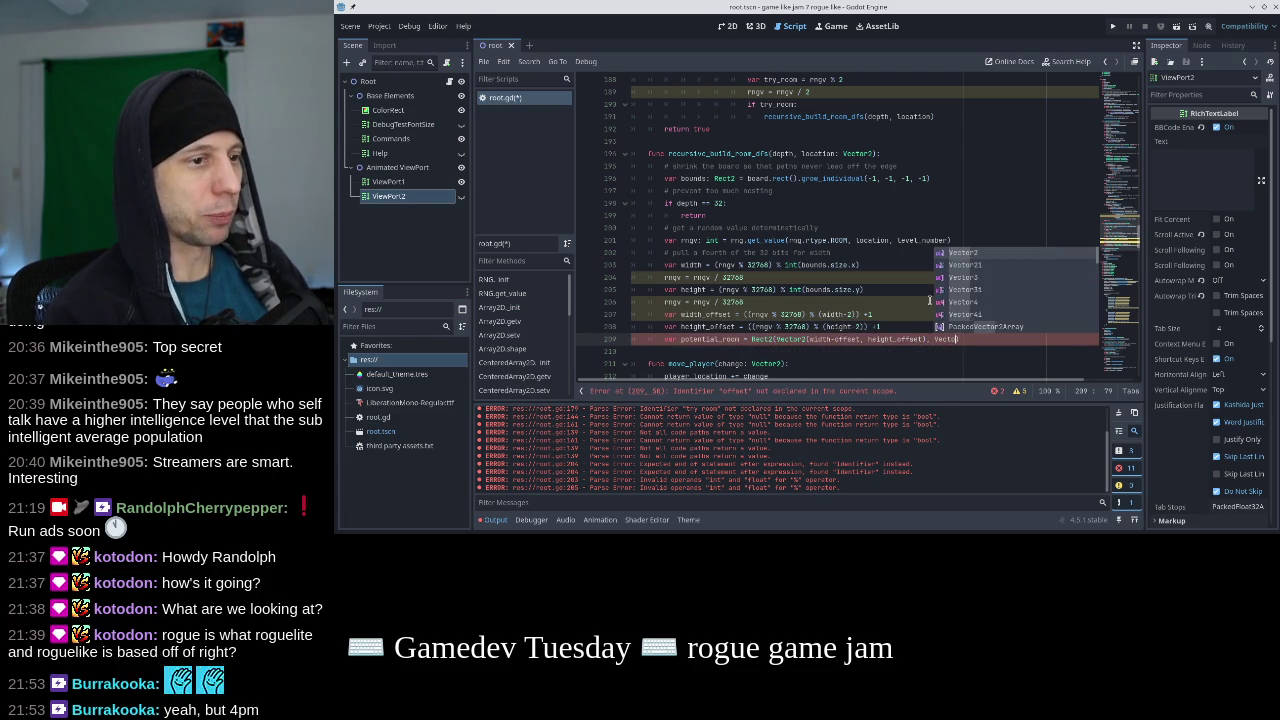
Erase the Vector2 arguments back to an empty Rect2( and begin with width.
{"action": "key", "text": "BackSpace"}
{"action": "key", "text": "BackSpace"}
{"action": "key", "text": "BackSpace"}
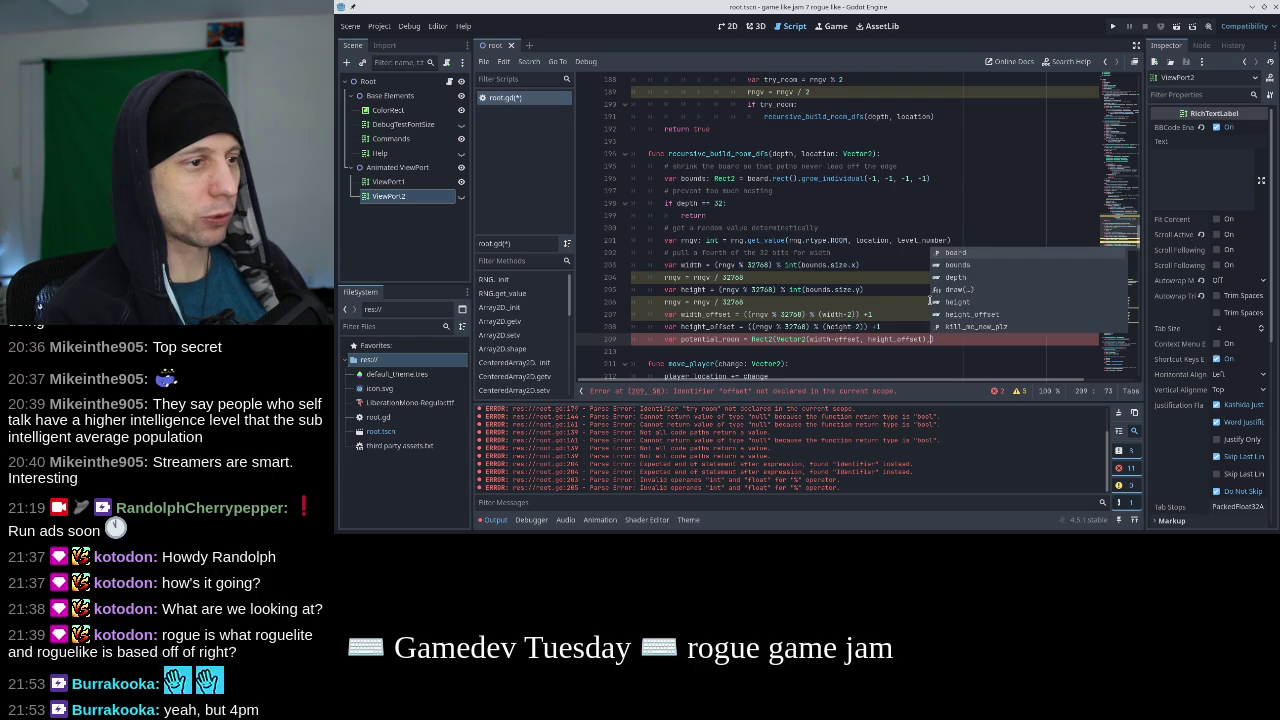
{"action": "key", "text": "BackSpace"}
{"action": "key", "text": "BackSpace"}
{"action": "key", "text": "BackSpace"}
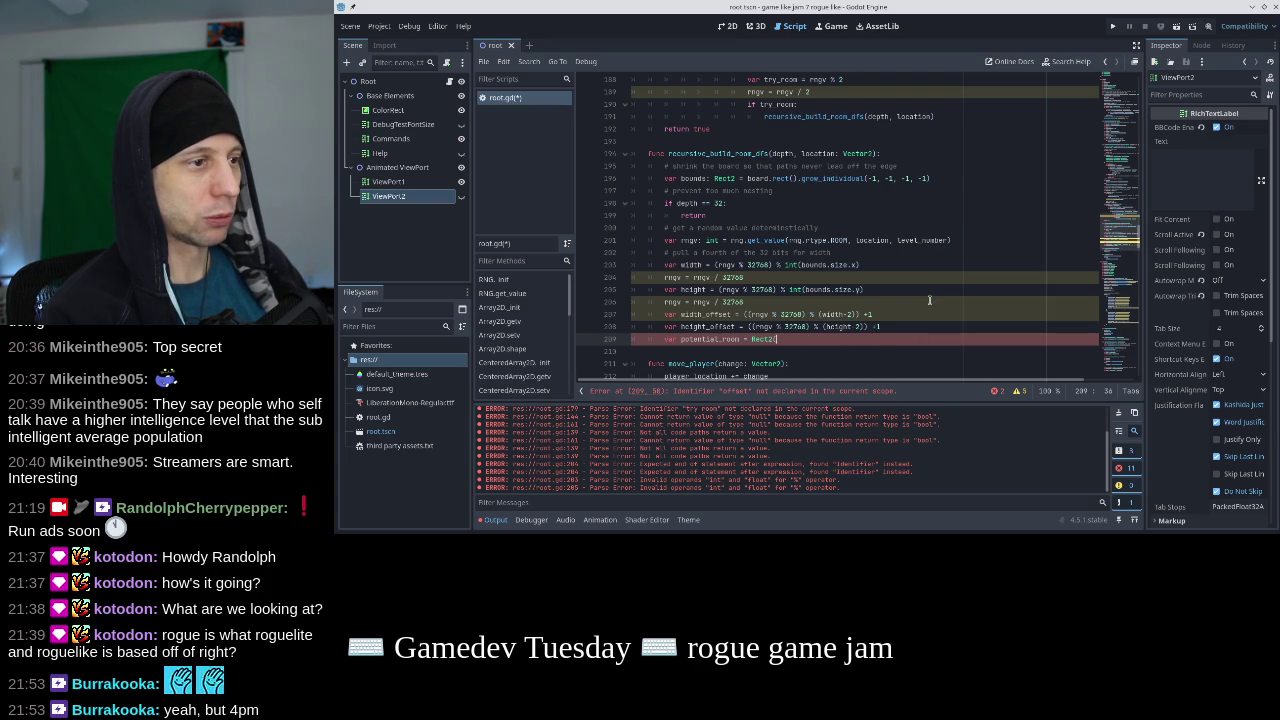
{"action": "type", "text": "("}
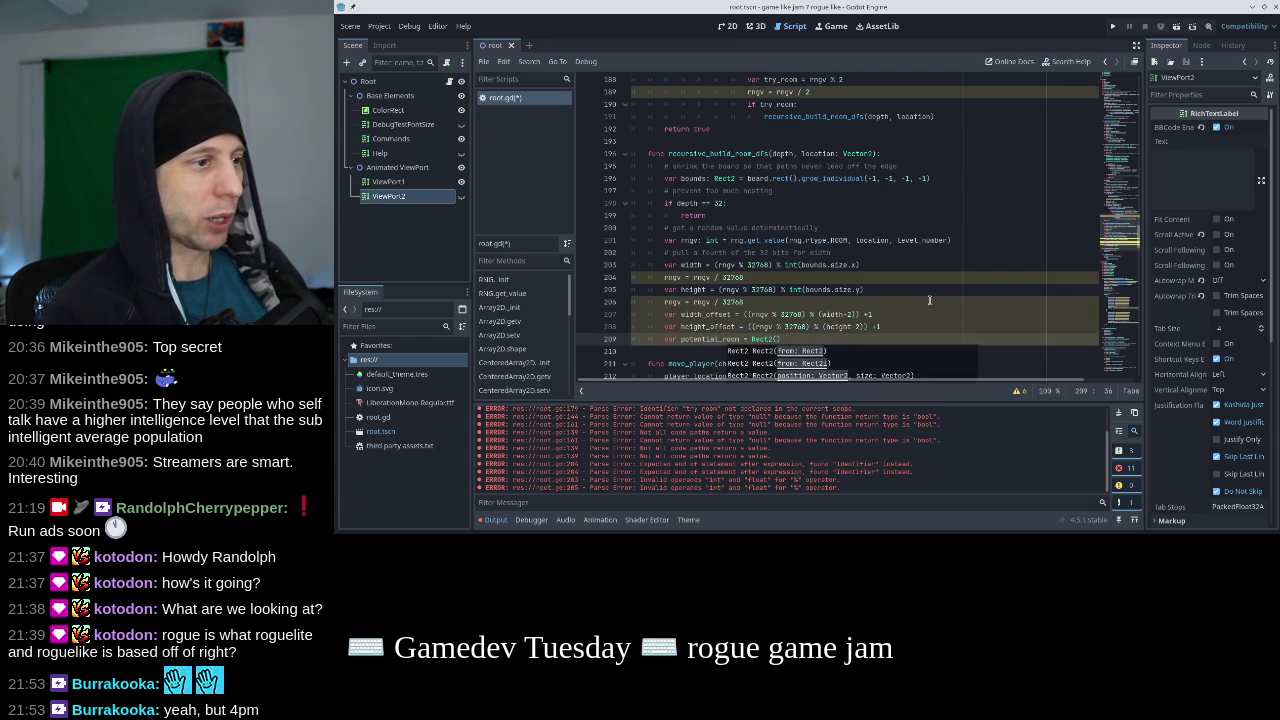
{"action": "key", "text": "Down"}
{"action": "key", "text": "Up"}
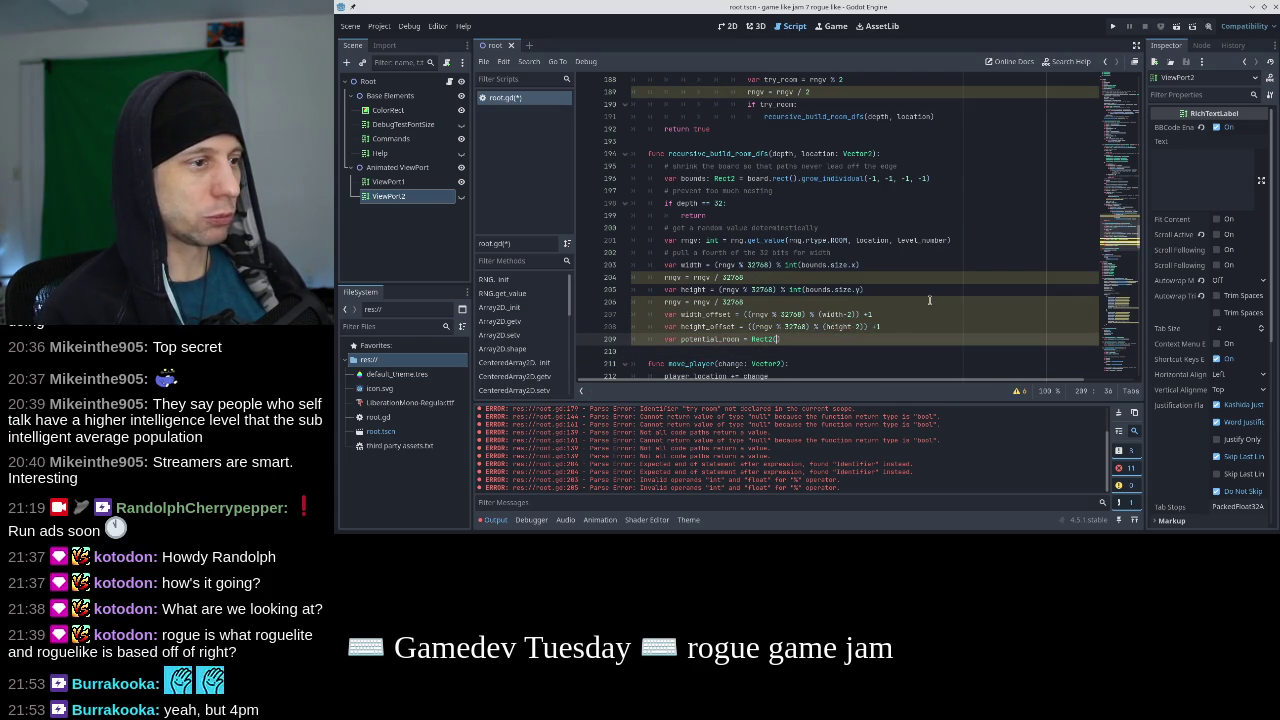
{"action": "type", "text": "width"}
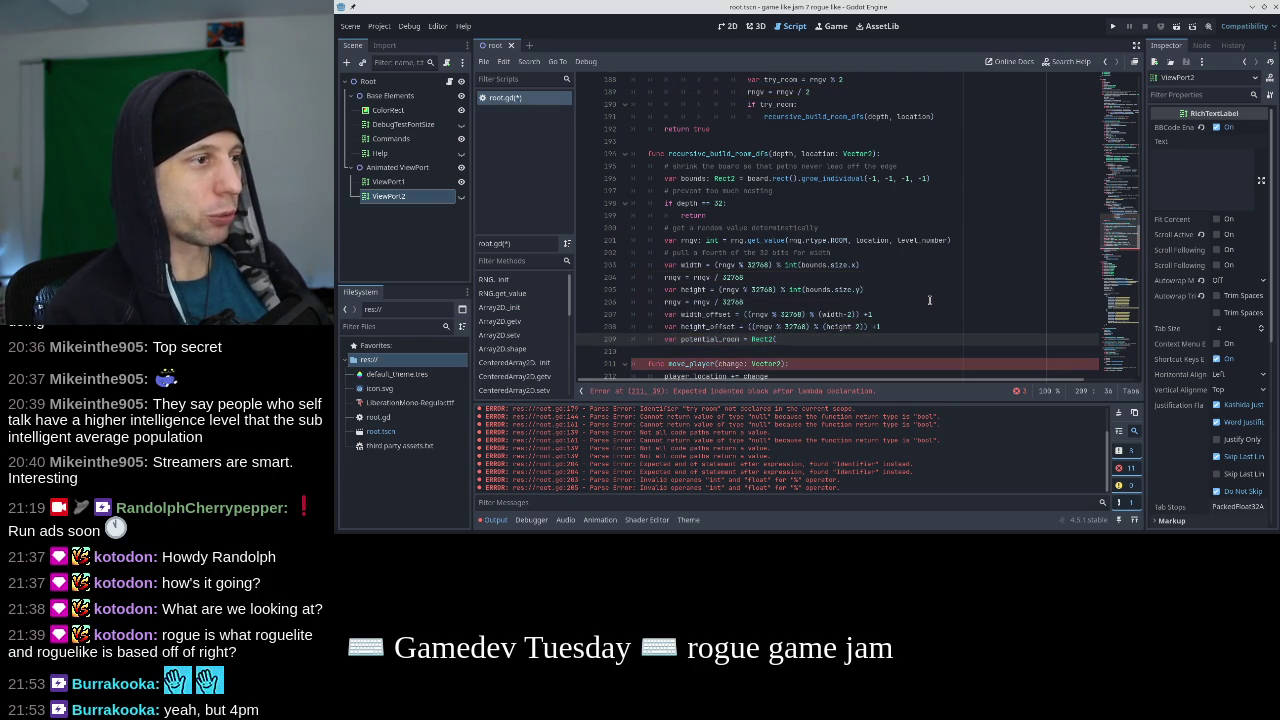
{"action": "type", "text": ","}
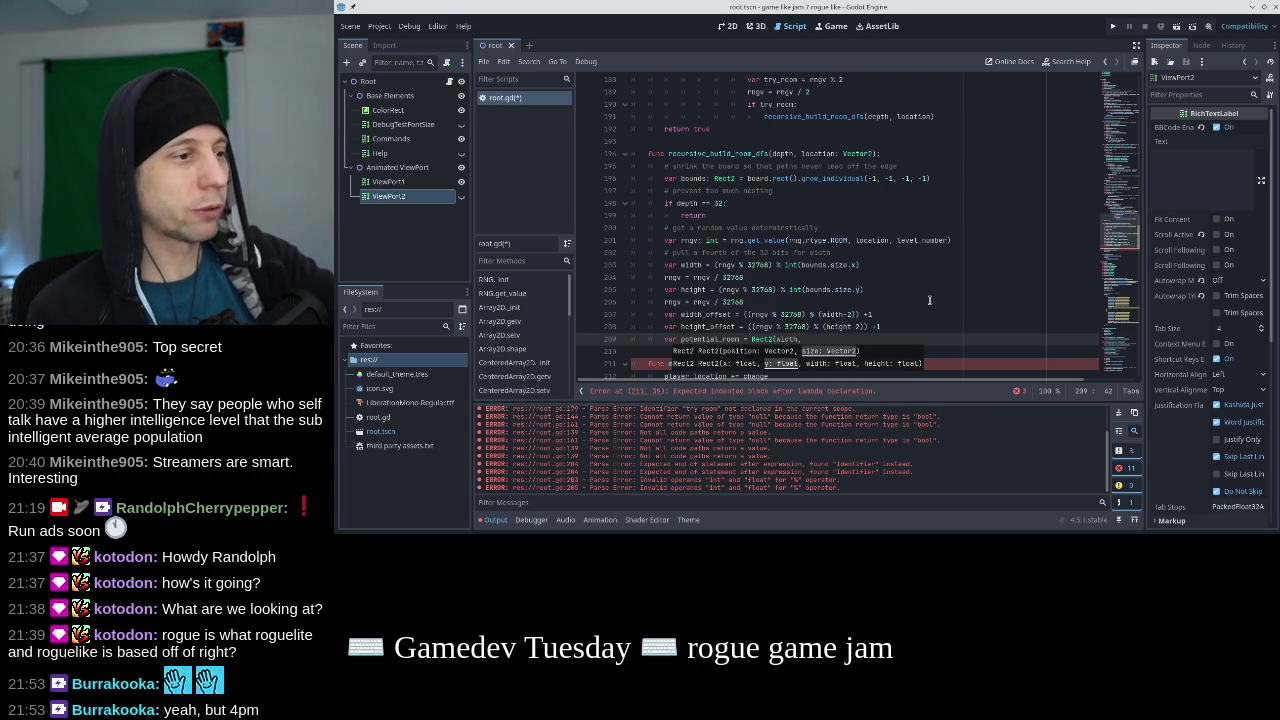
Set the Rect2 arguments to width_offset, height_offset, width, height.
{"action": "type", "text": " heig"}
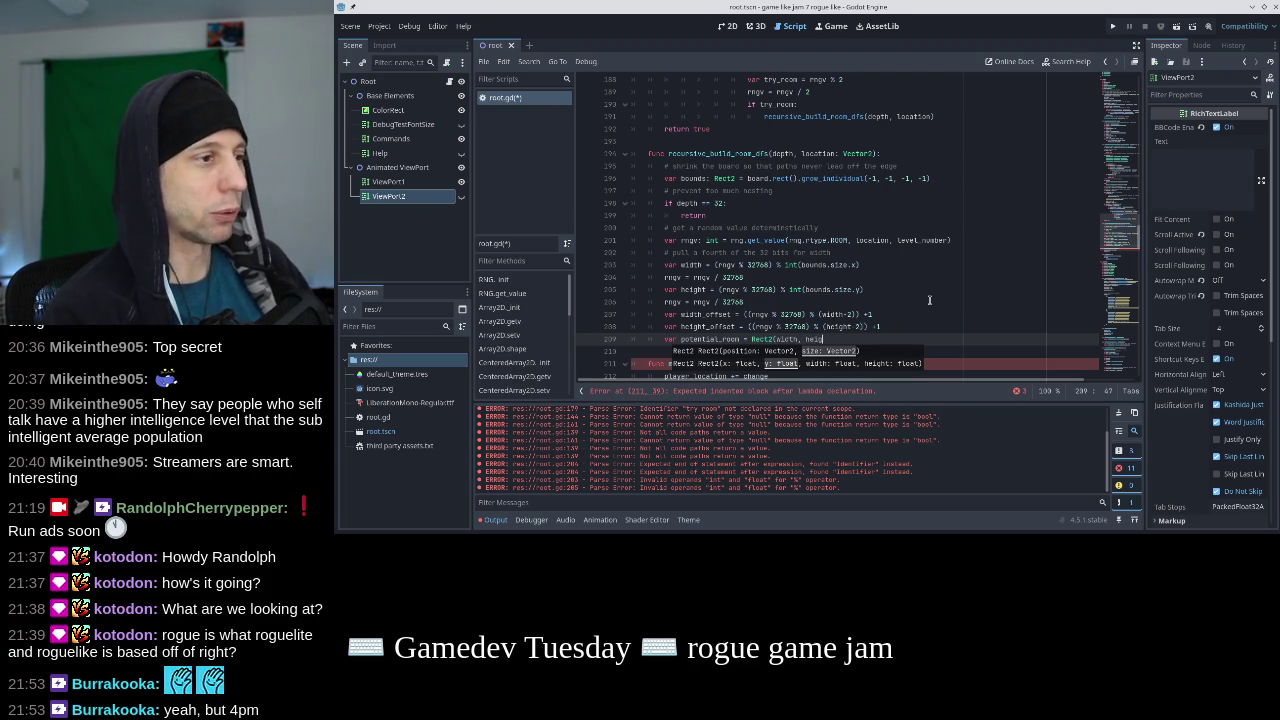
{"action": "type", "text": "ht, width_offset,"}
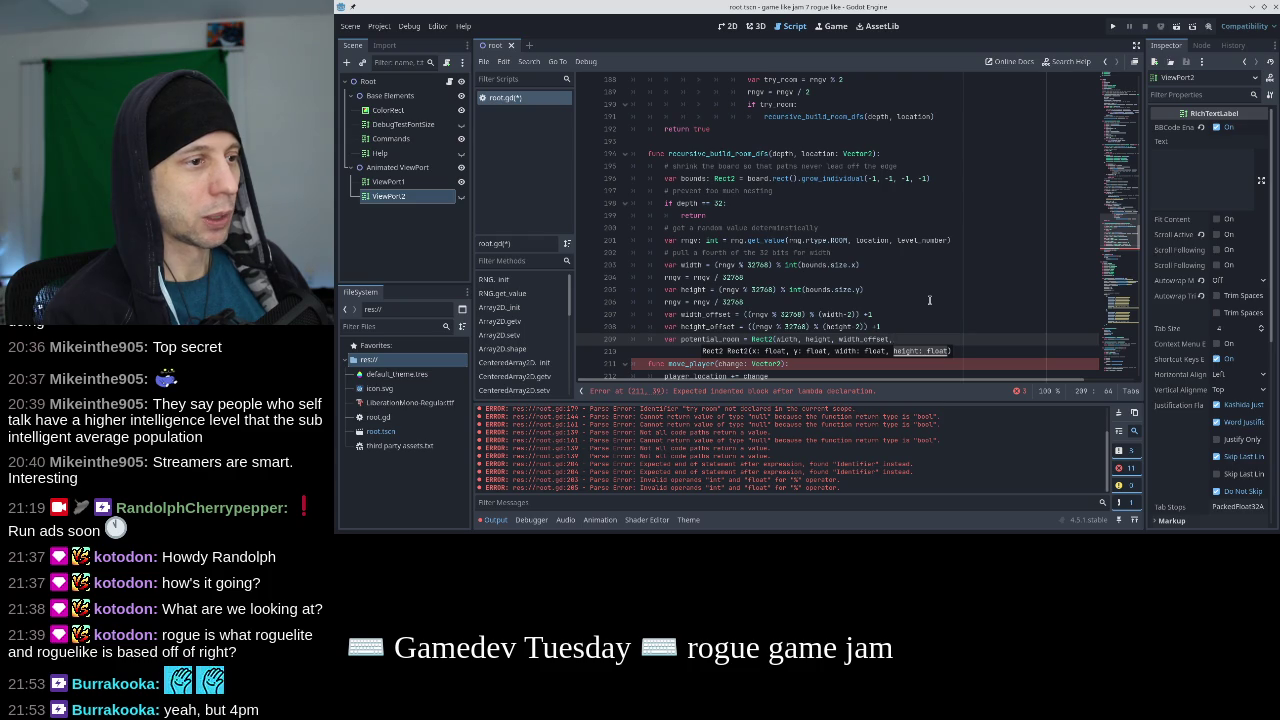
{"action": "key", "text": "BackSpace"}
{"action": "key", "text": "BackSpace"}
{"action": "key", "text": "BackSpace"}
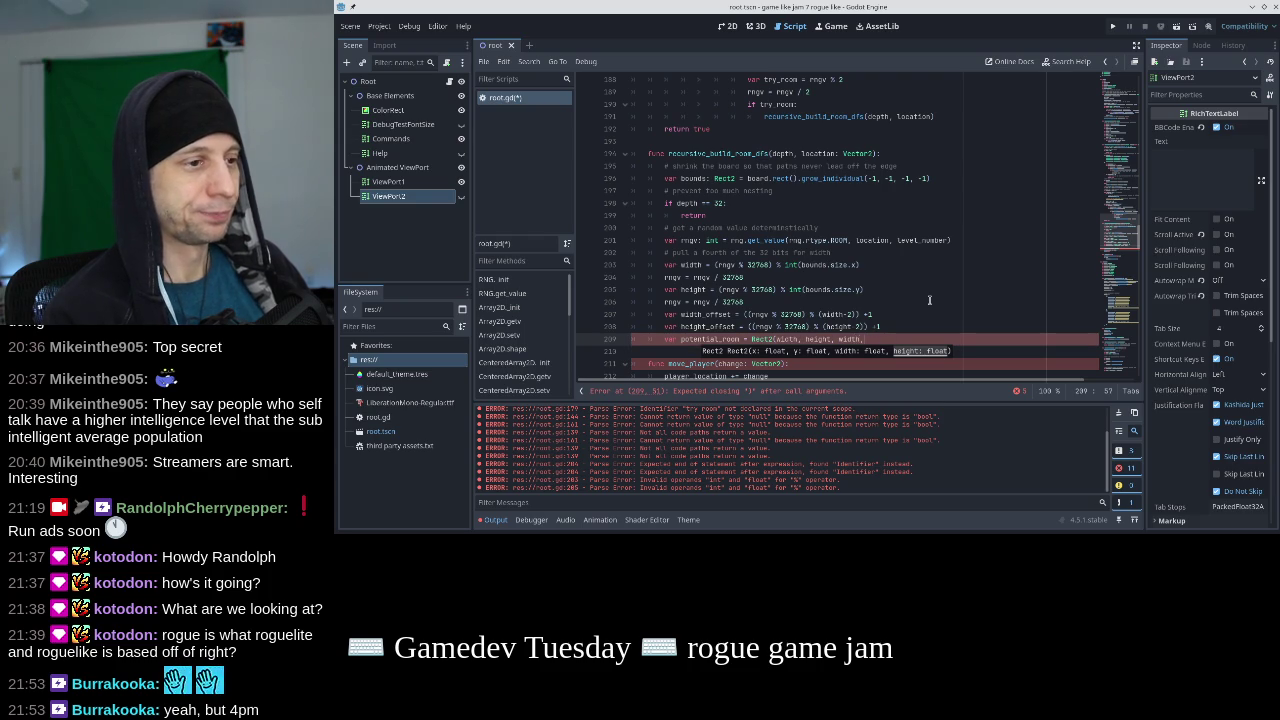
{"action": "type", "text": "height"}
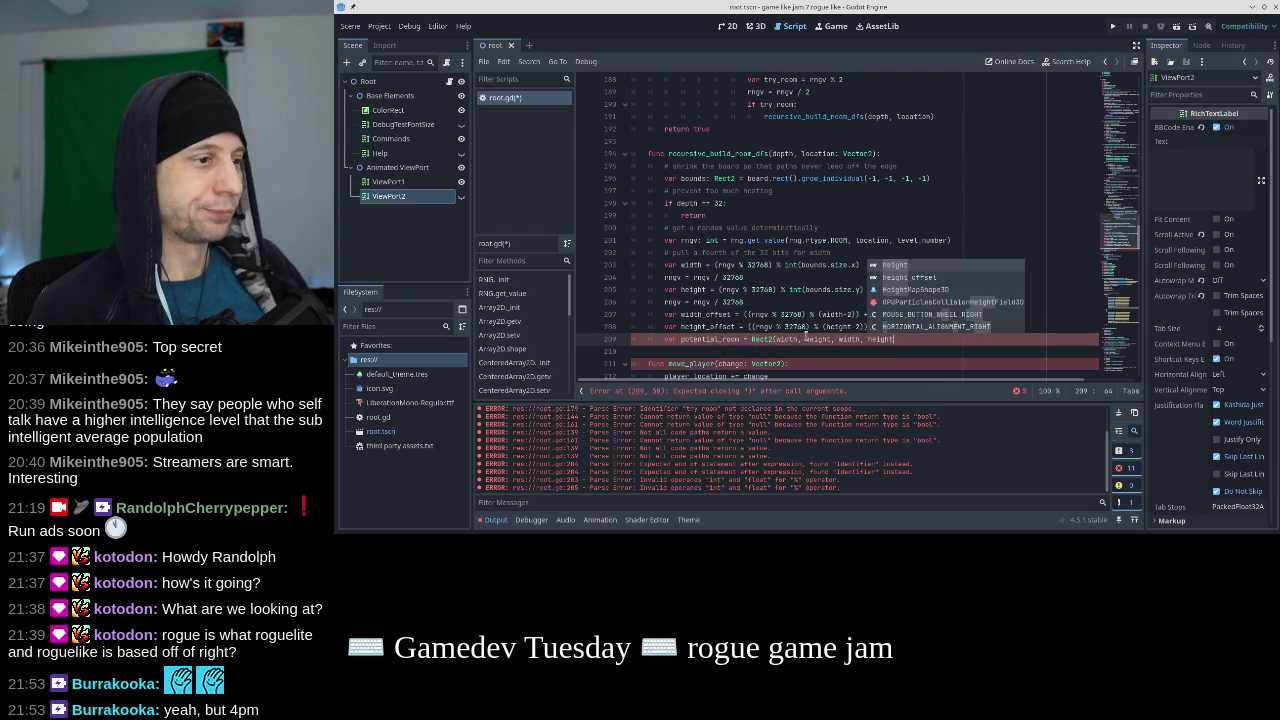
{"action": "left_click", "coordinate": [798, 339]}
{"action": "type", "text": "_offset"}
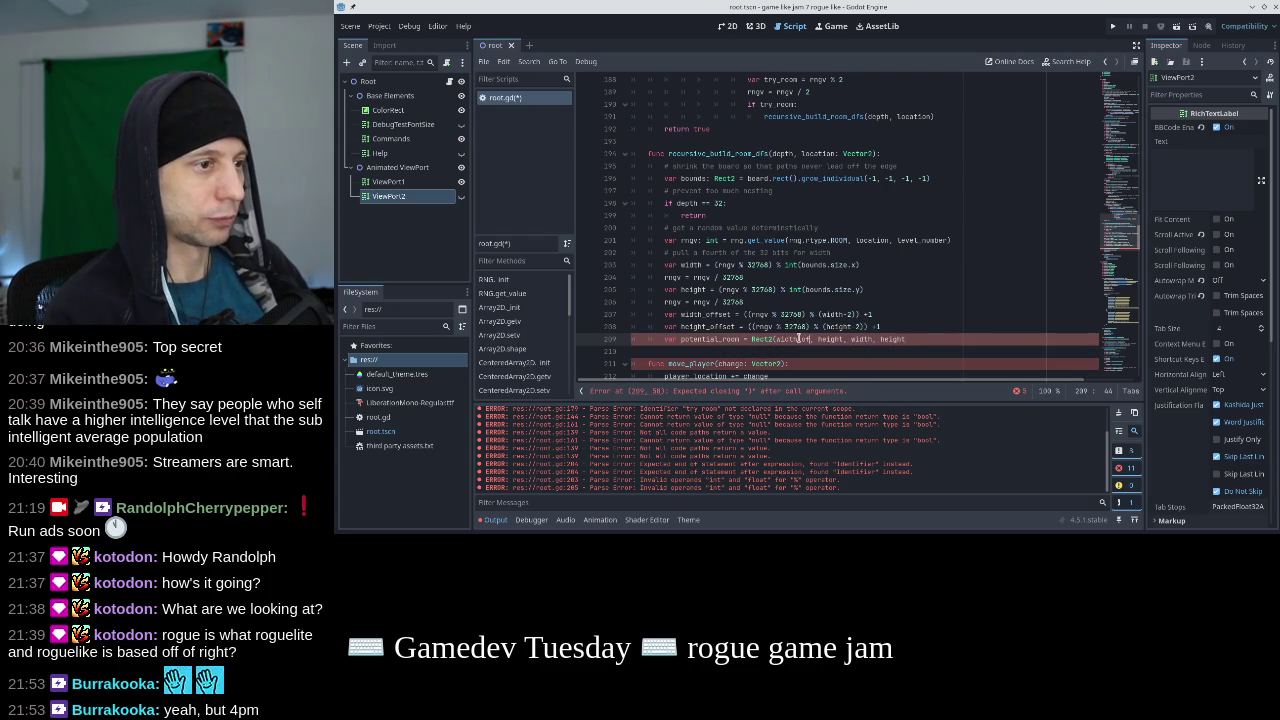
{"action": "key", "text": "Right"}
{"action": "key", "text": "Right"}
{"action": "key", "text": "Right"}
{"action": "type", "text": "_offset"}
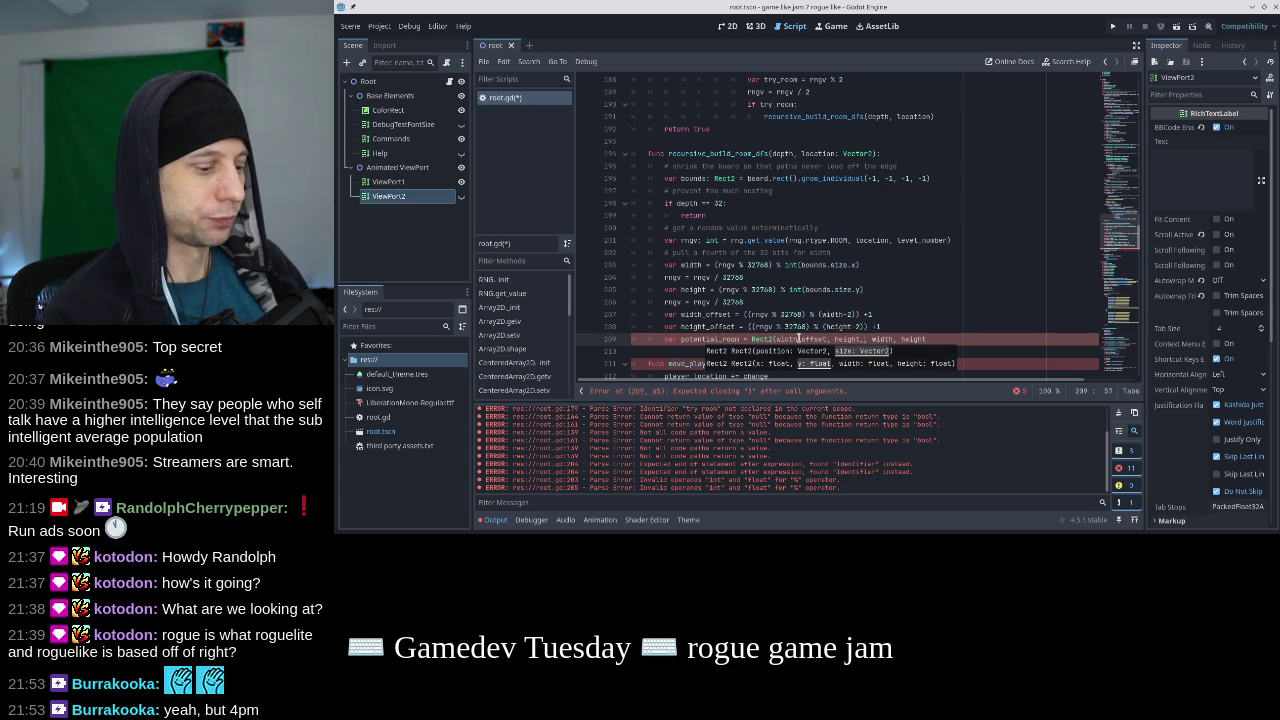
Save root.gd with the updated potential_room line.
{"action": "key", "text": "Home"}
{"action": "key", "text": "End"}
{"action": "key", "text": "ctrl+s"}
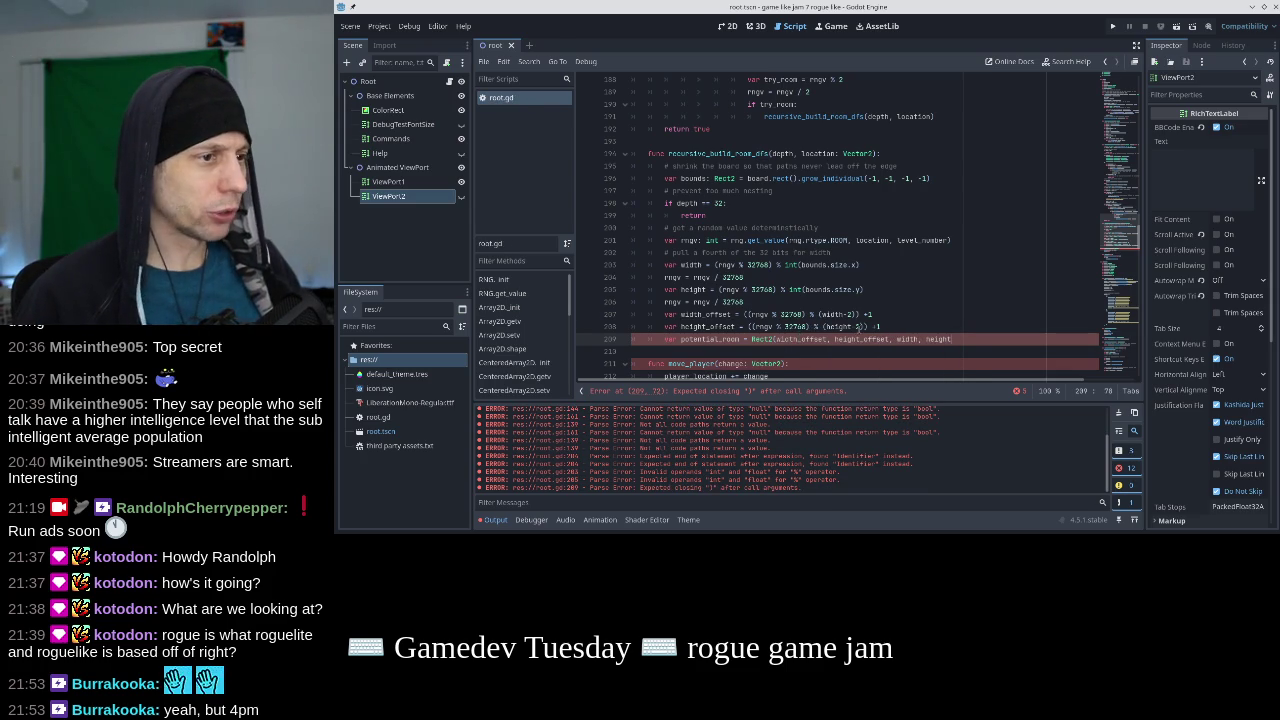
{"action": "left_click", "coordinate": [777, 340]}
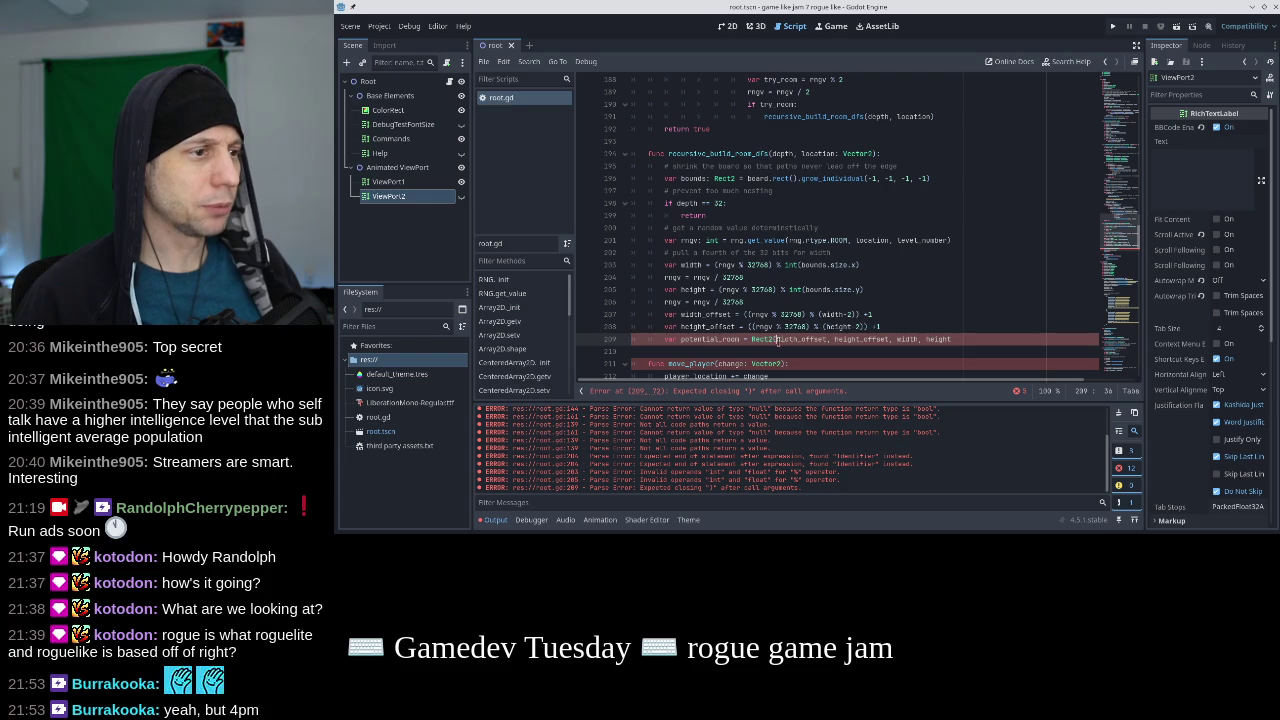
Prefix both offsets with location+, close the Rect2 call, save, and add a new line.
{"action": "type", "text": "location+width_offset, "}
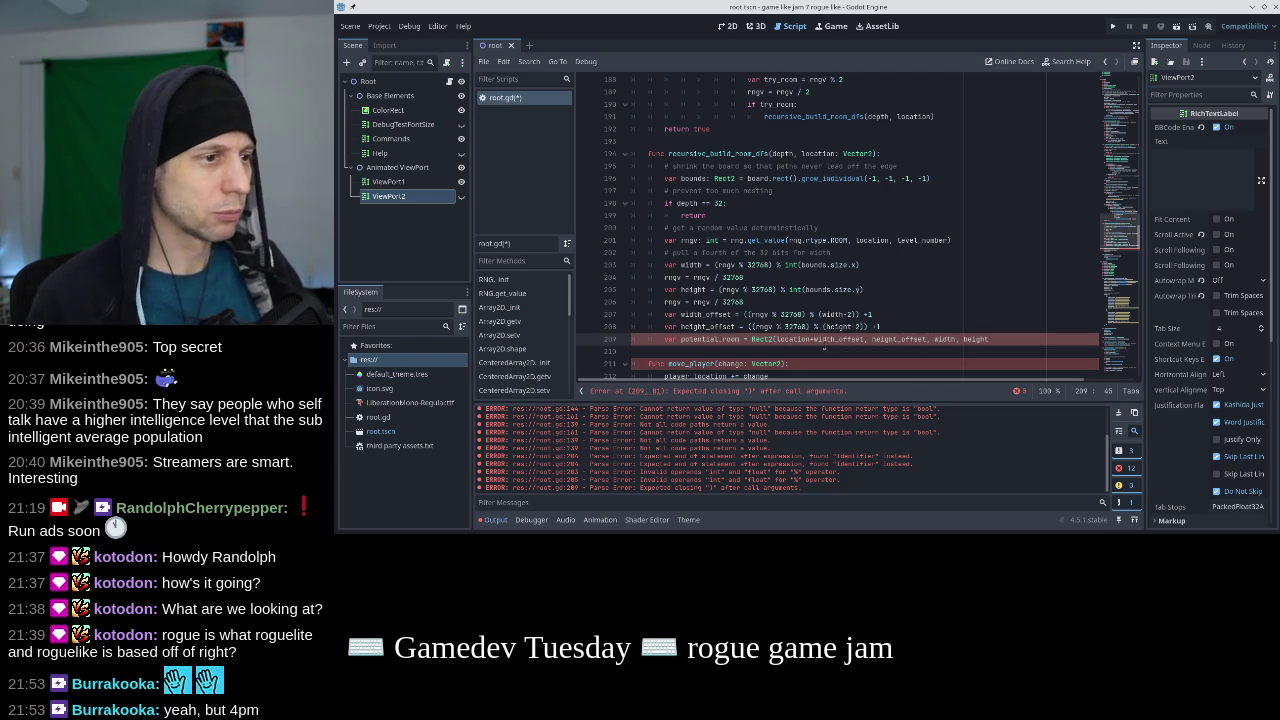
{"action": "type", "text": "location+"}
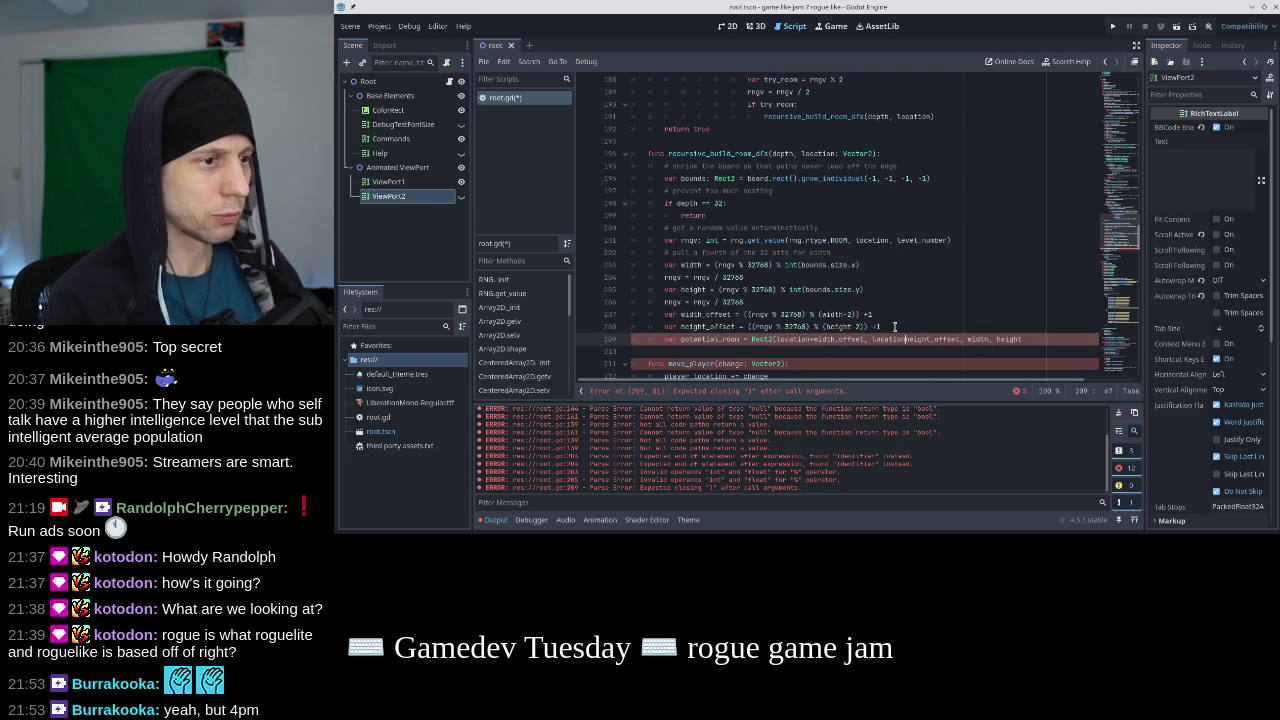
{"action": "key", "text": "ctrl+s"}
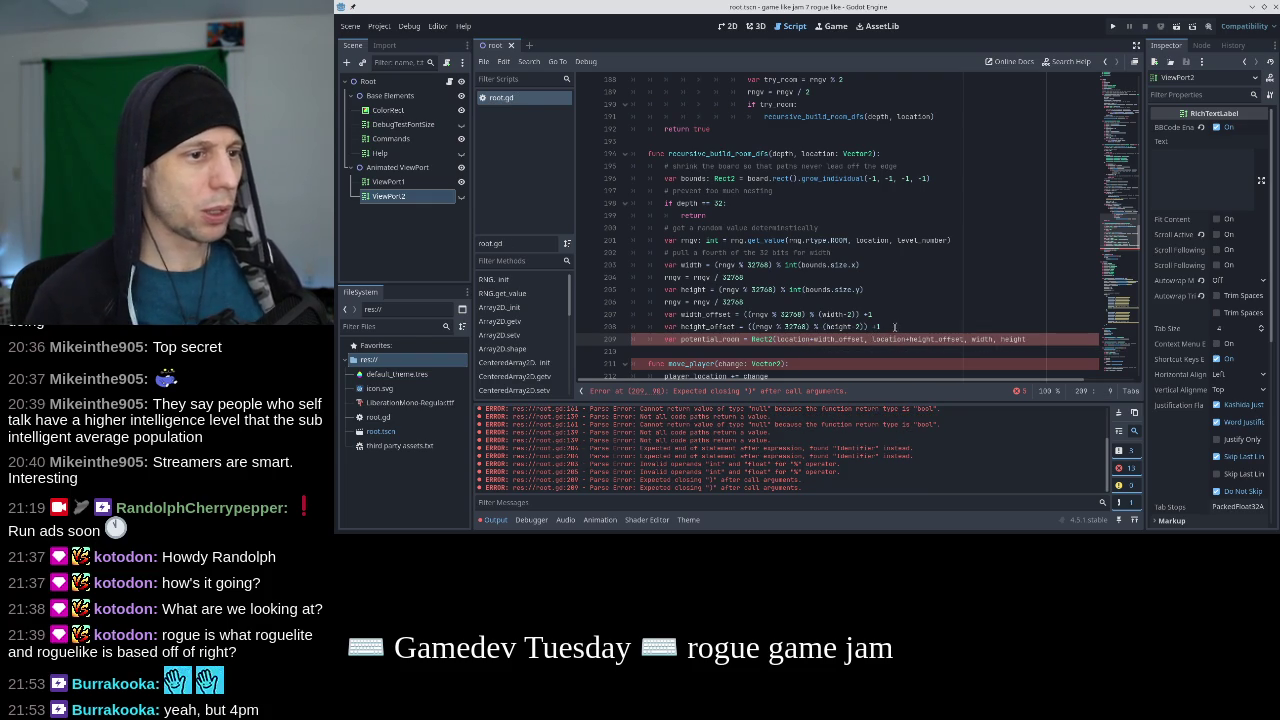
{"action": "type", "text": ")"}
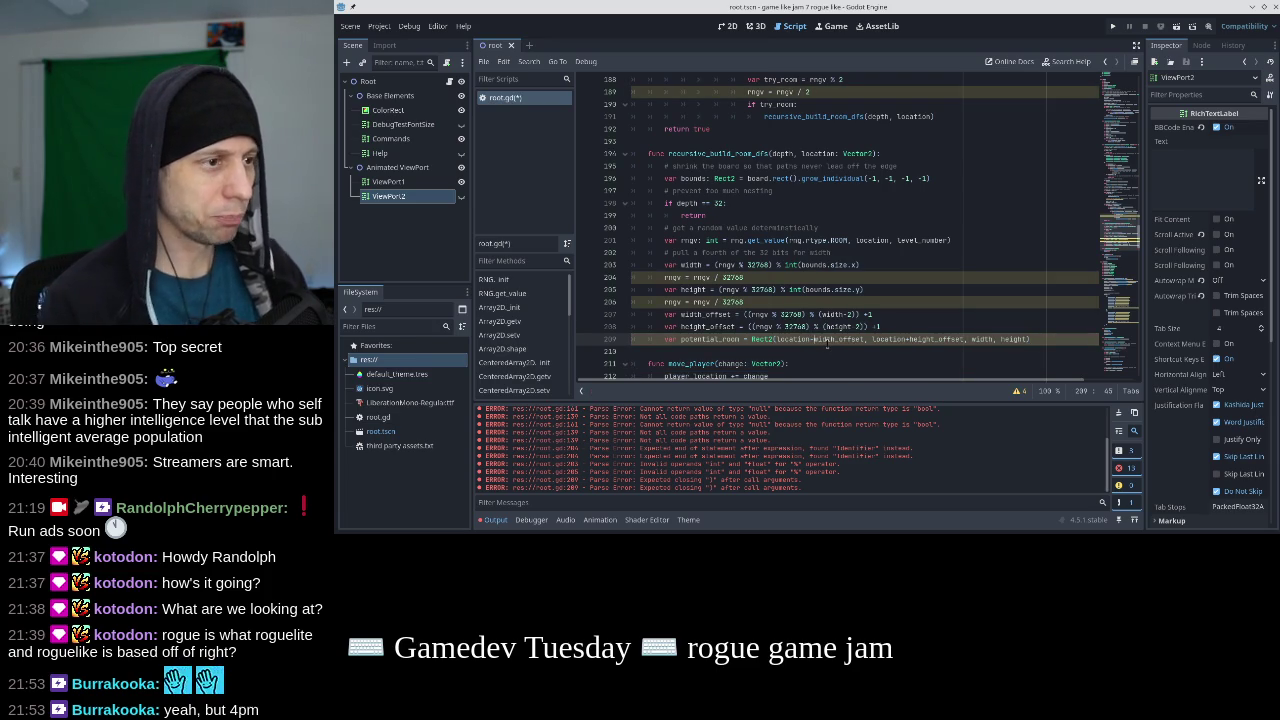
{"action": "key", "text": "End"}
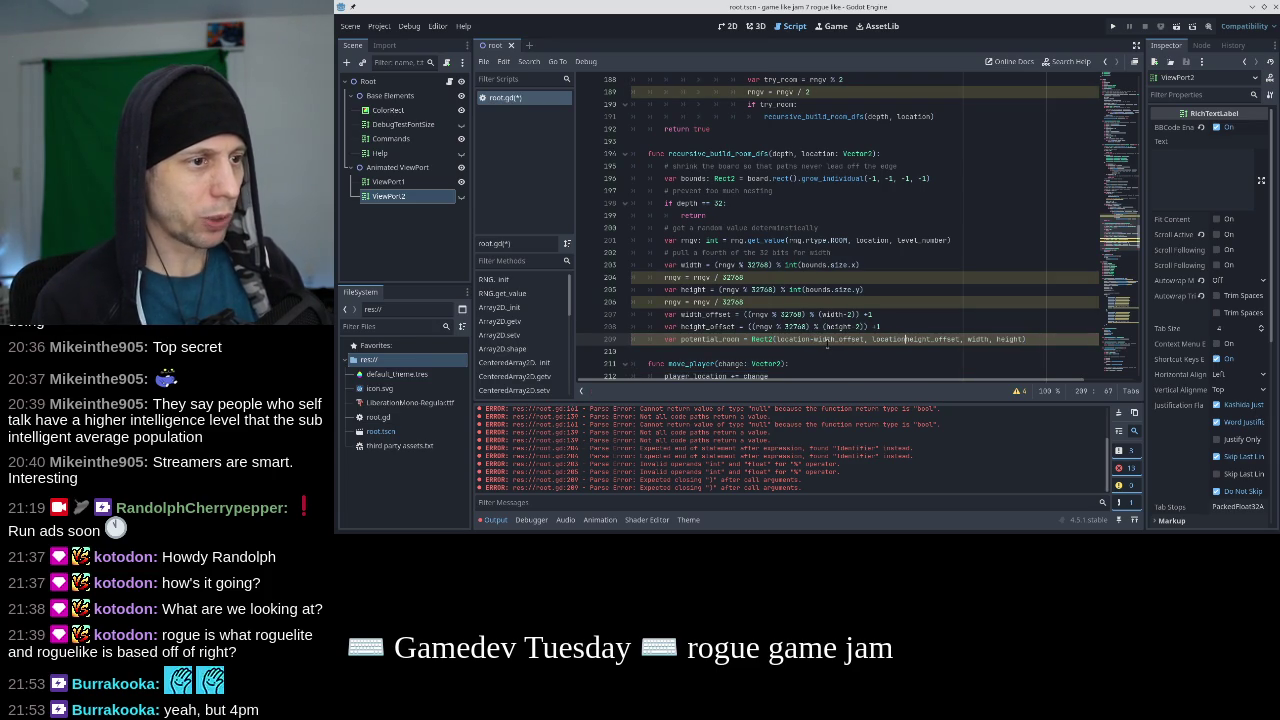
{"action": "key", "text": "ctrl+s"}
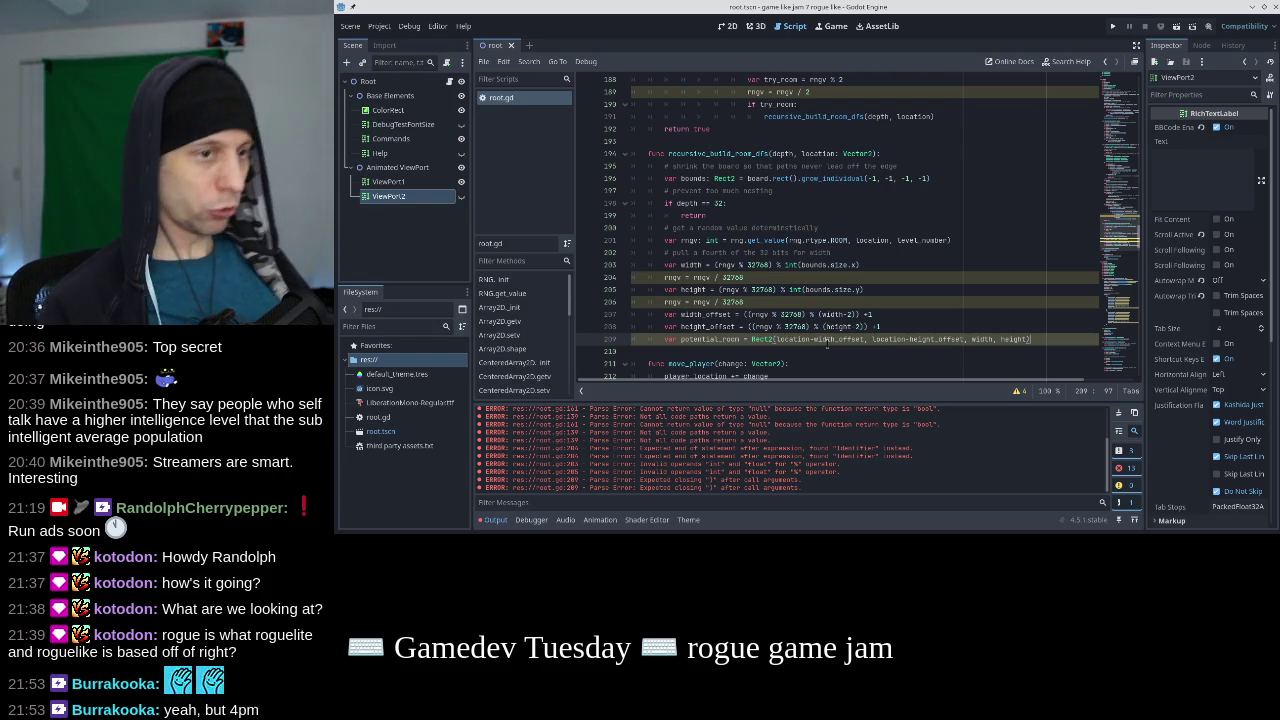
{"action": "key", "text": "Return"}
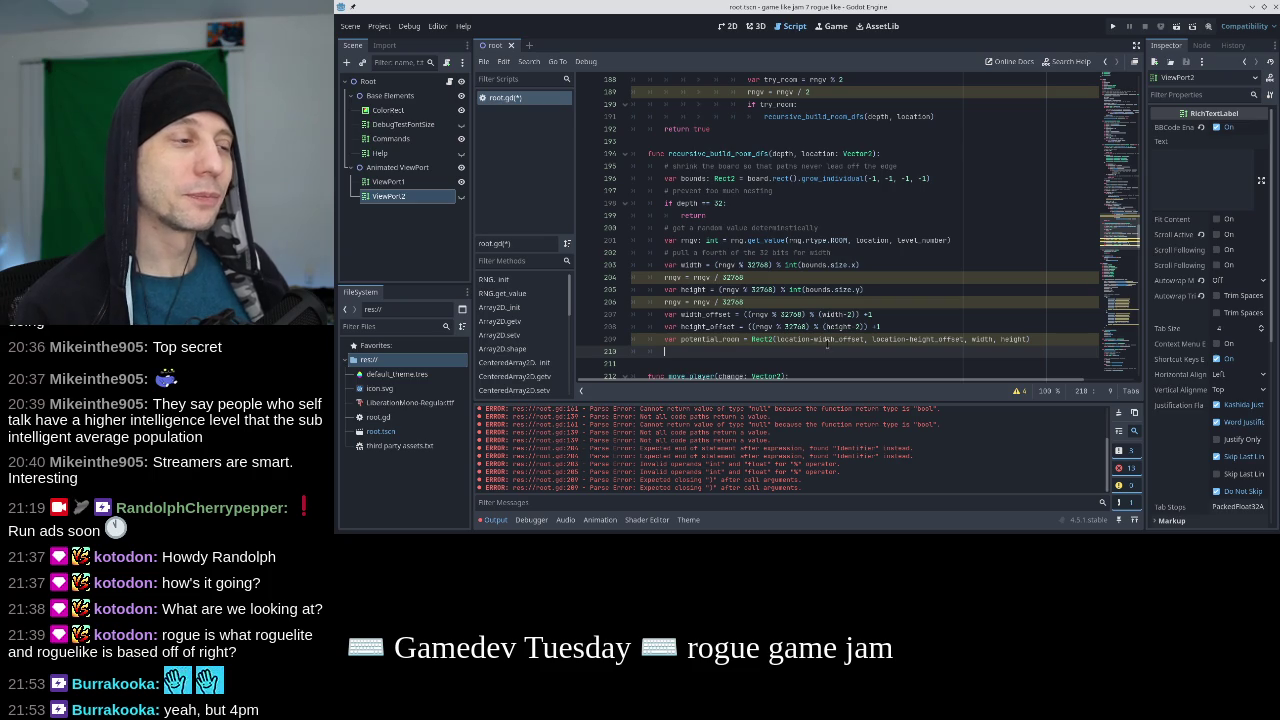
{"action": "type", "text": "Rec"}
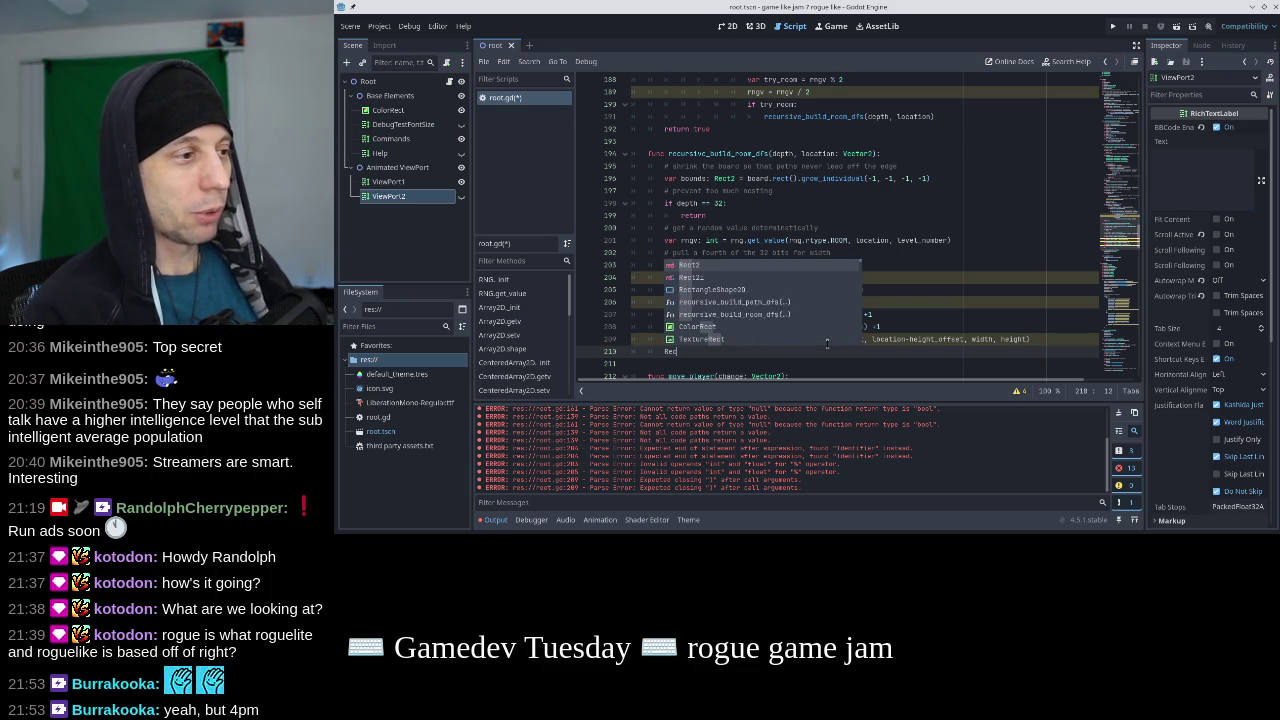
{"action": "type", "text": "t40"}
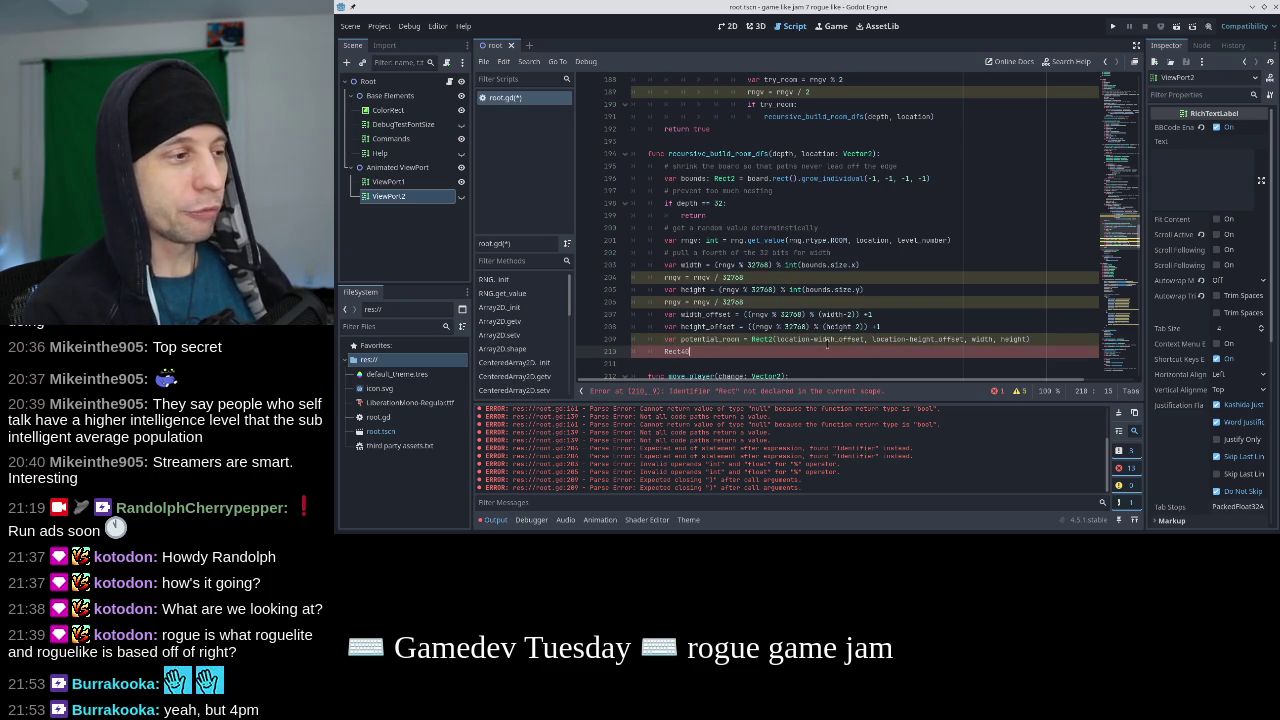
{"action": "key", "text": "shift+End"}
{"action": "key", "text": "BackSpace"}
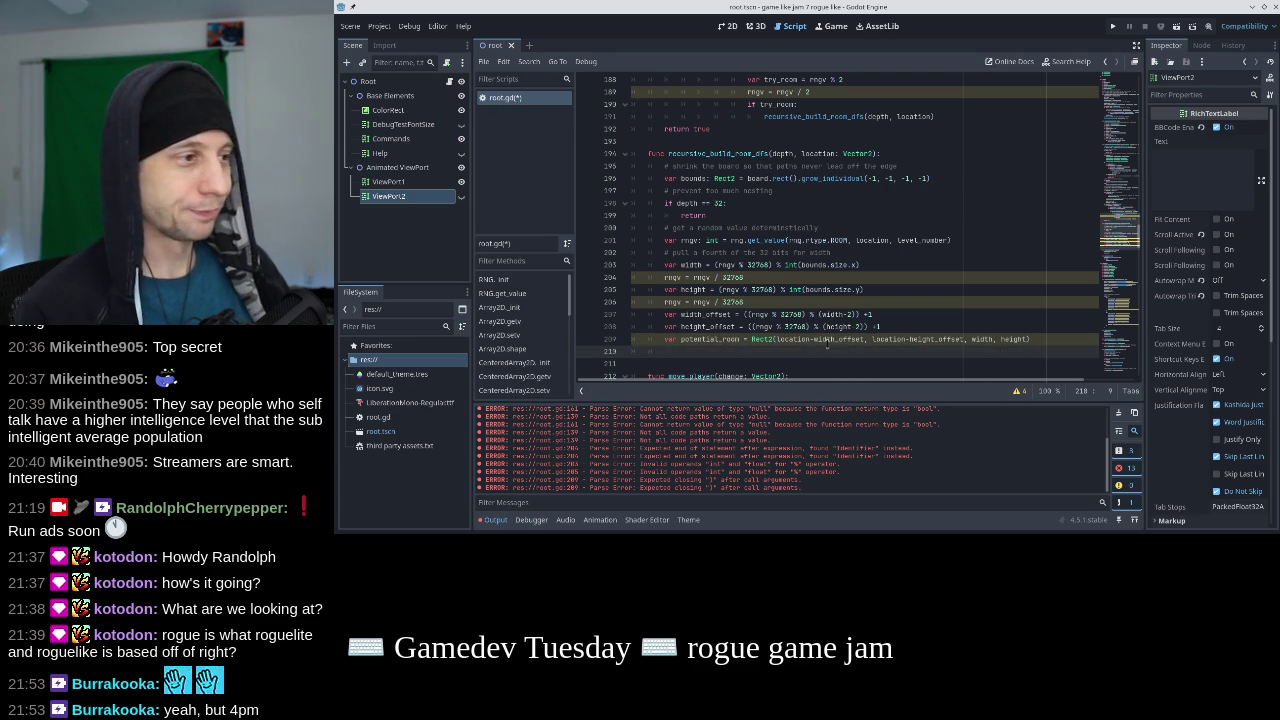
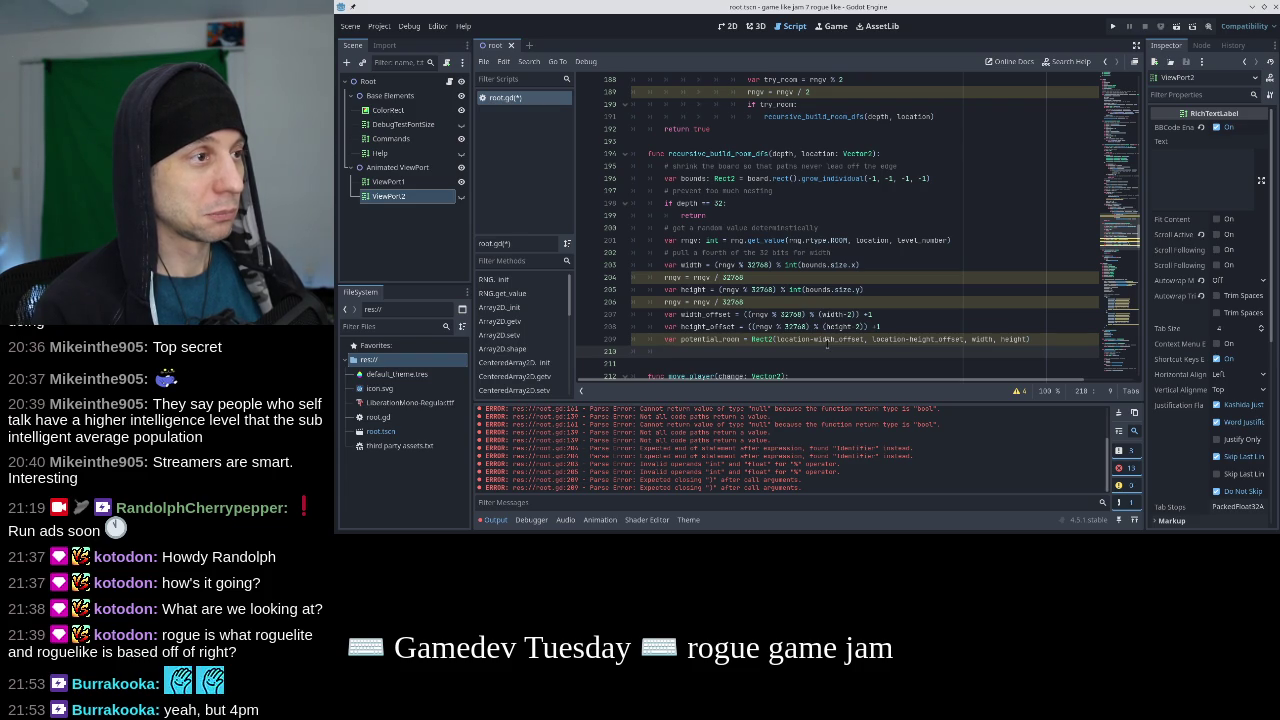
Write 'if bounds.encloses(potential_room)' using autocomplete, then bring up the Rect2 documentation.
{"action": "type", "text": "i"}
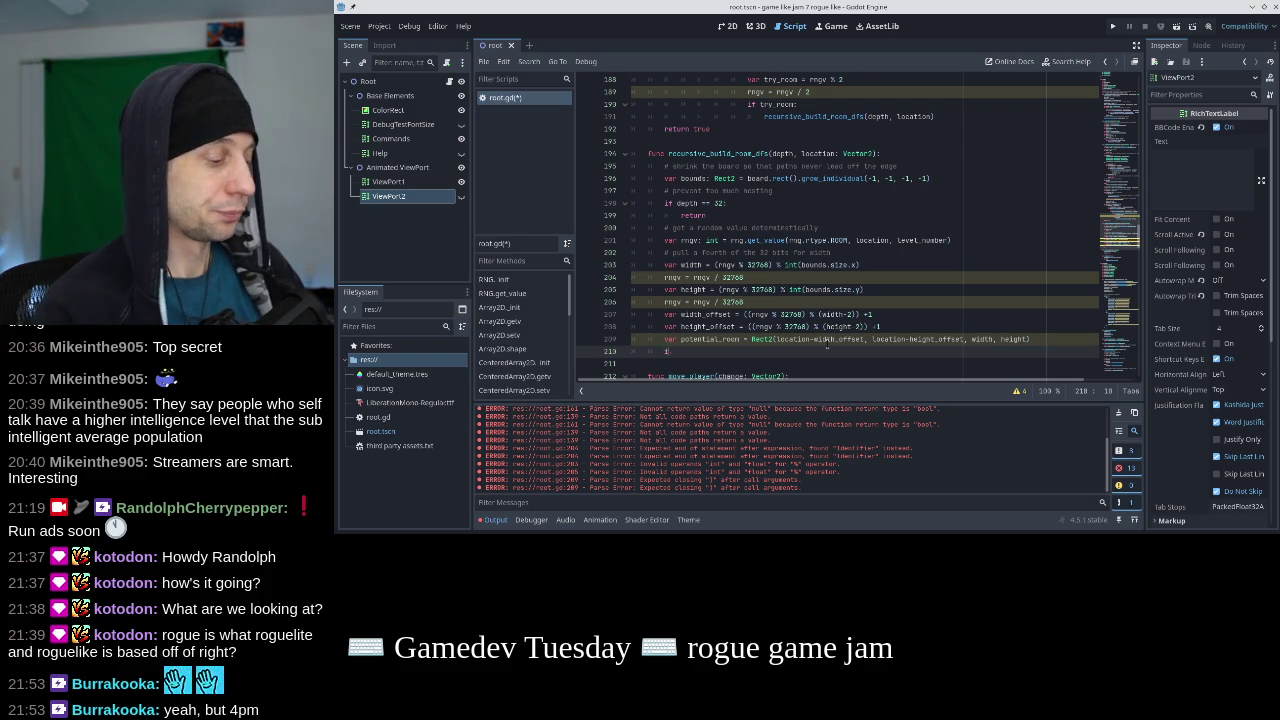
{"action": "type", "text": "f bounds."}
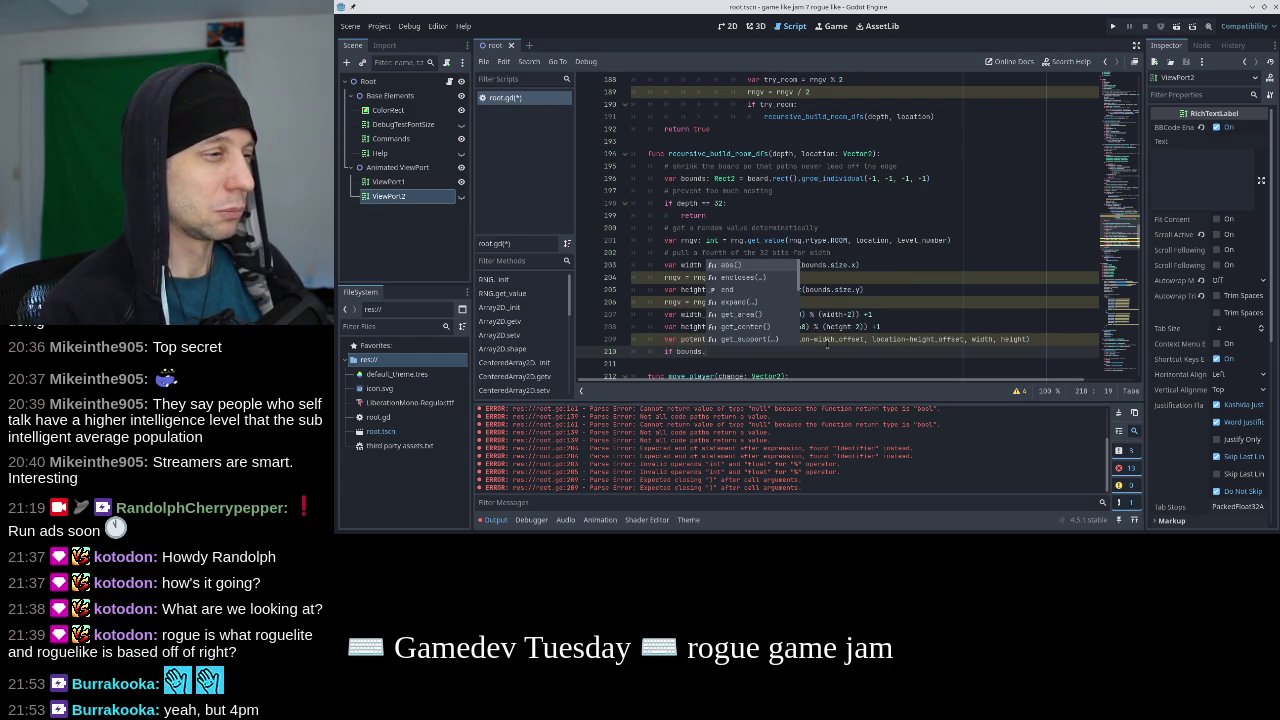
{"action": "key", "text": "Down"}
{"action": "key", "text": "Return"}
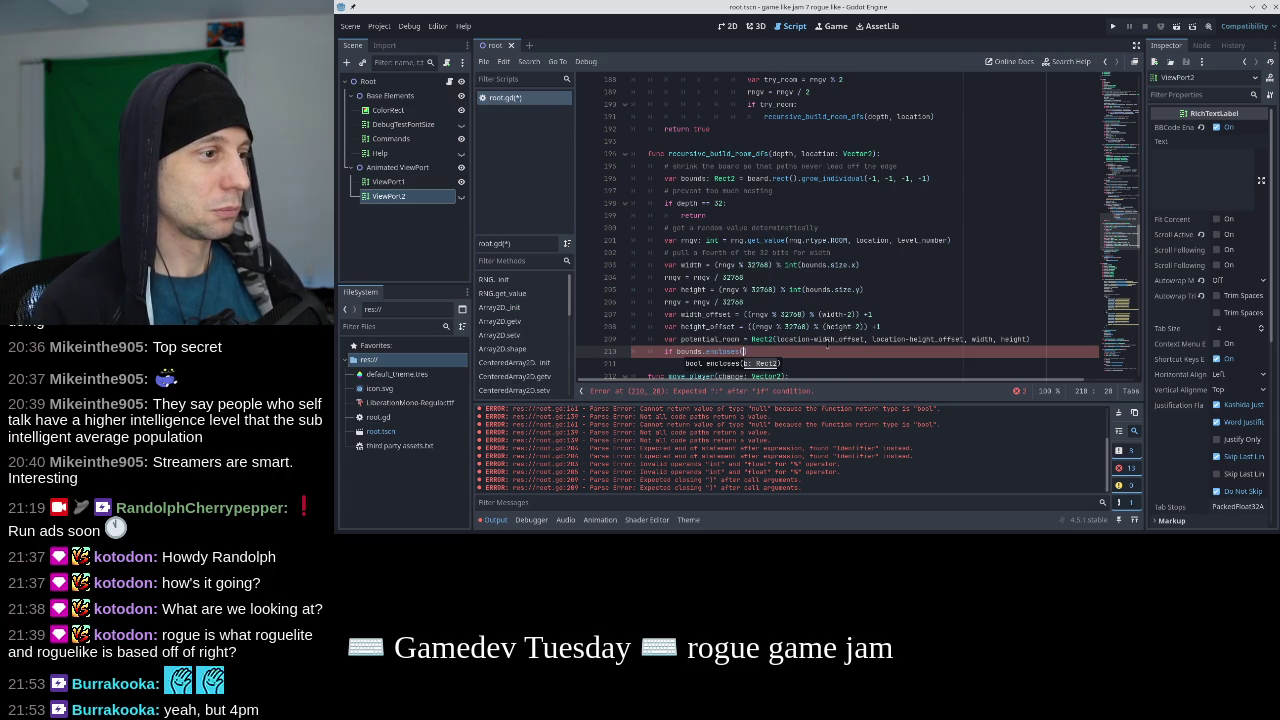
{"action": "type", "text": "potential_roo"}
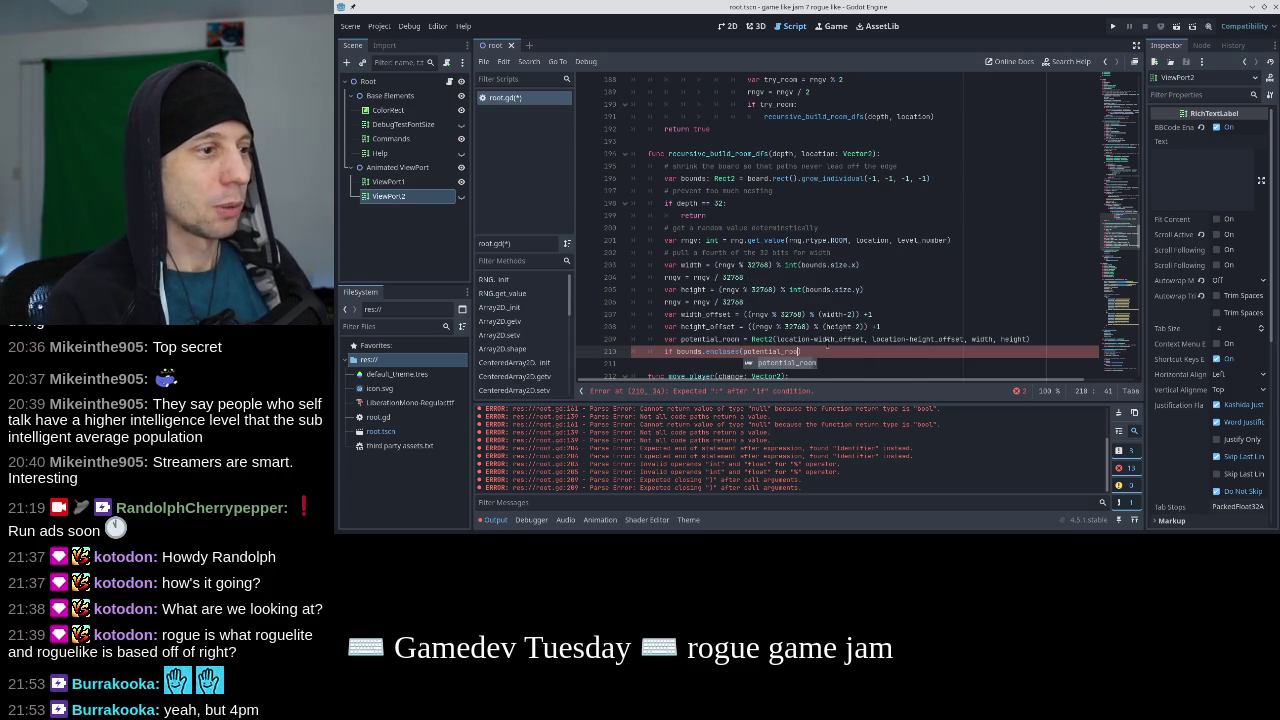
{"action": "key", "text": "Return"}
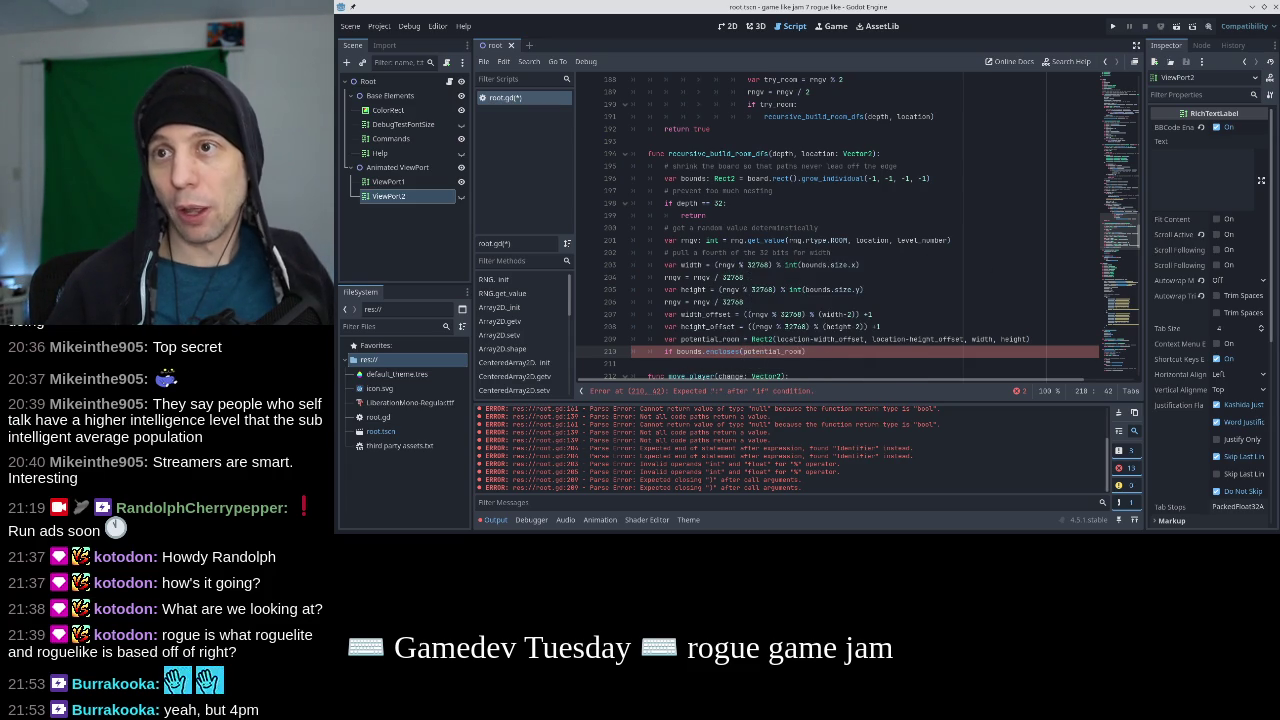
{"action": "key", "text": "alt+Tab"}
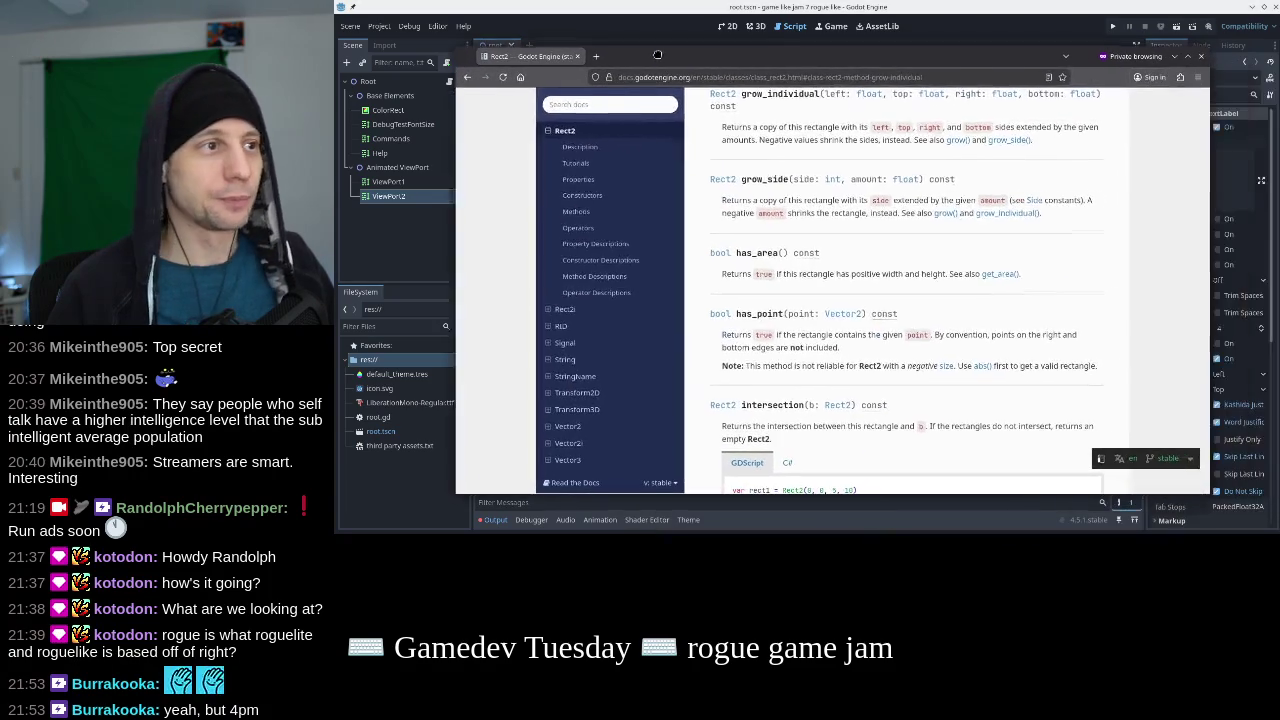
Read the Rect2 encloses() description in the docs, then return to the Godot editor.
{"action": "scroll", "coordinate": [699, 190], "scroll_direction": "up", "scroll_amount": 10}
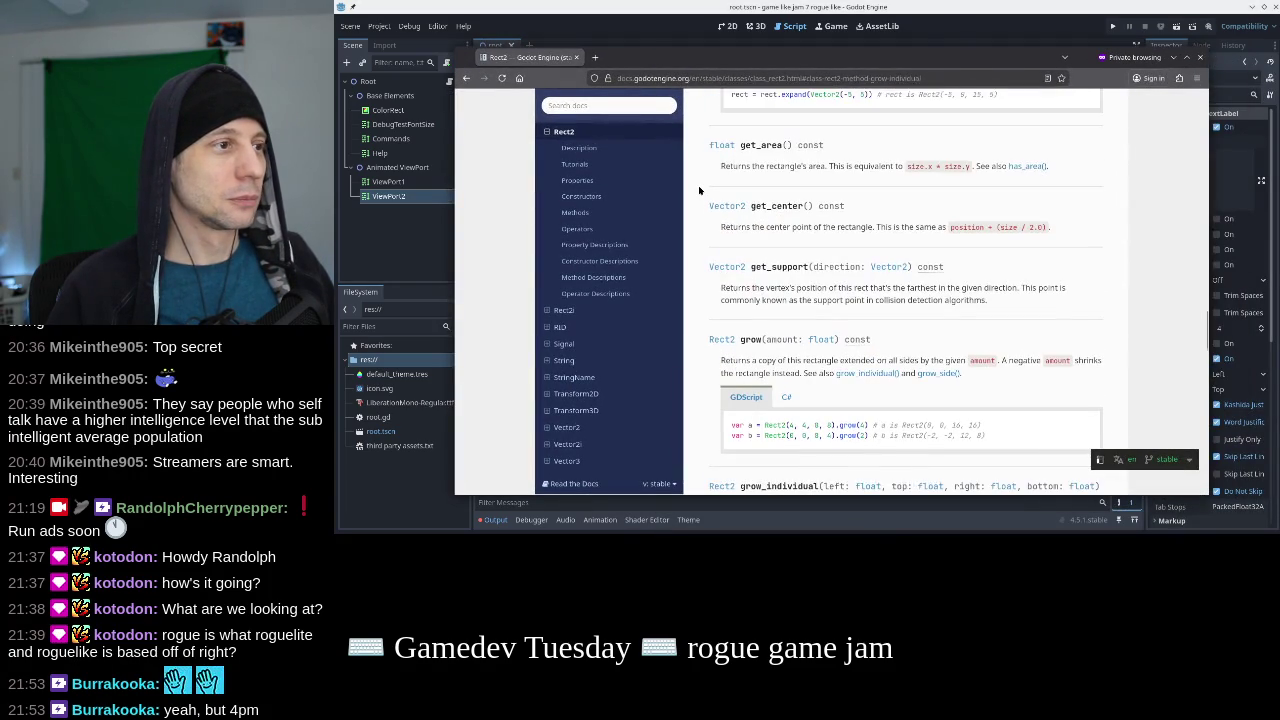
{"action": "scroll", "coordinate": [699, 190], "scroll_direction": "down", "scroll_amount": 1}
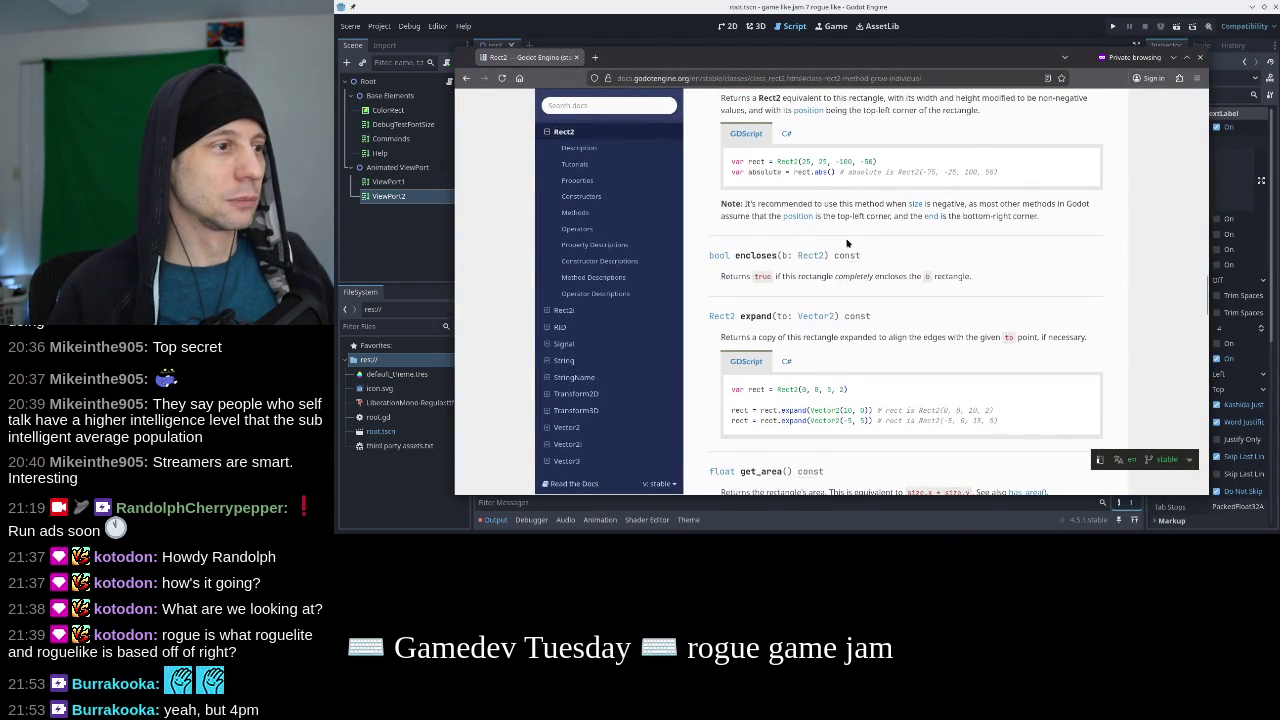
{"action": "left_click_drag", "start_coordinate": [960, 278], "coordinate": [722, 278]}
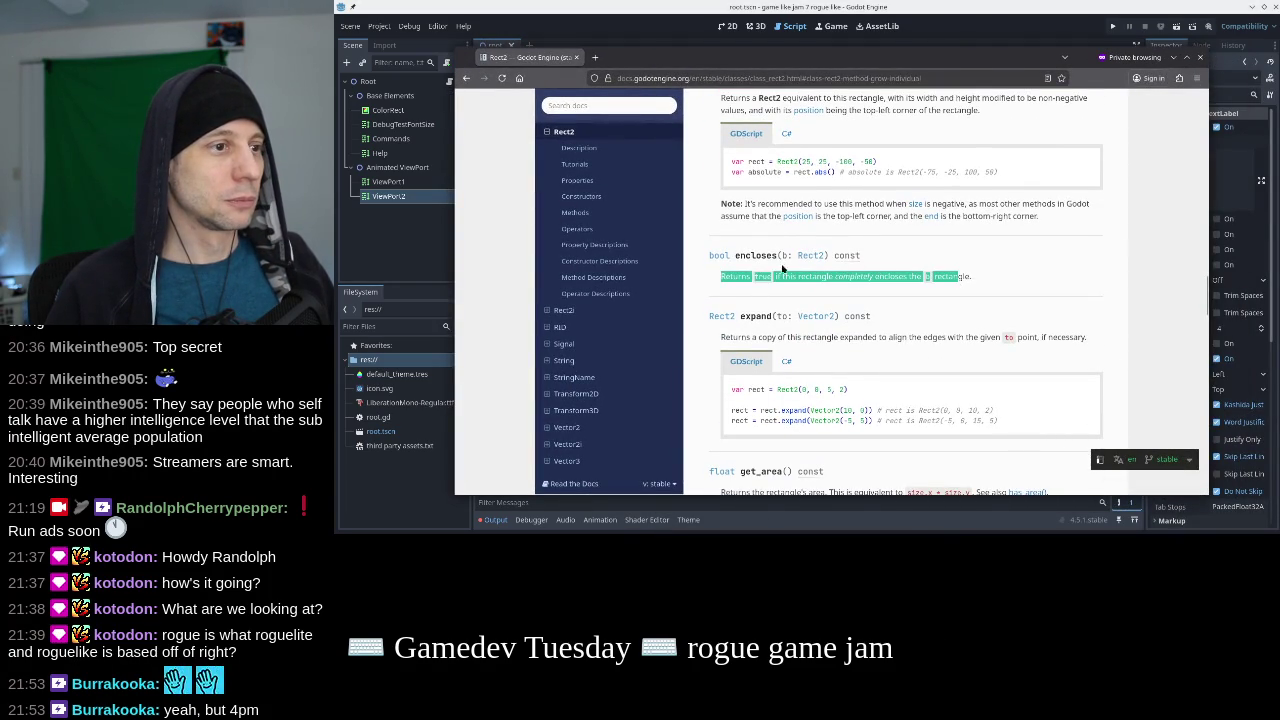
{"action": "left_click", "coordinate": [828, 278]}
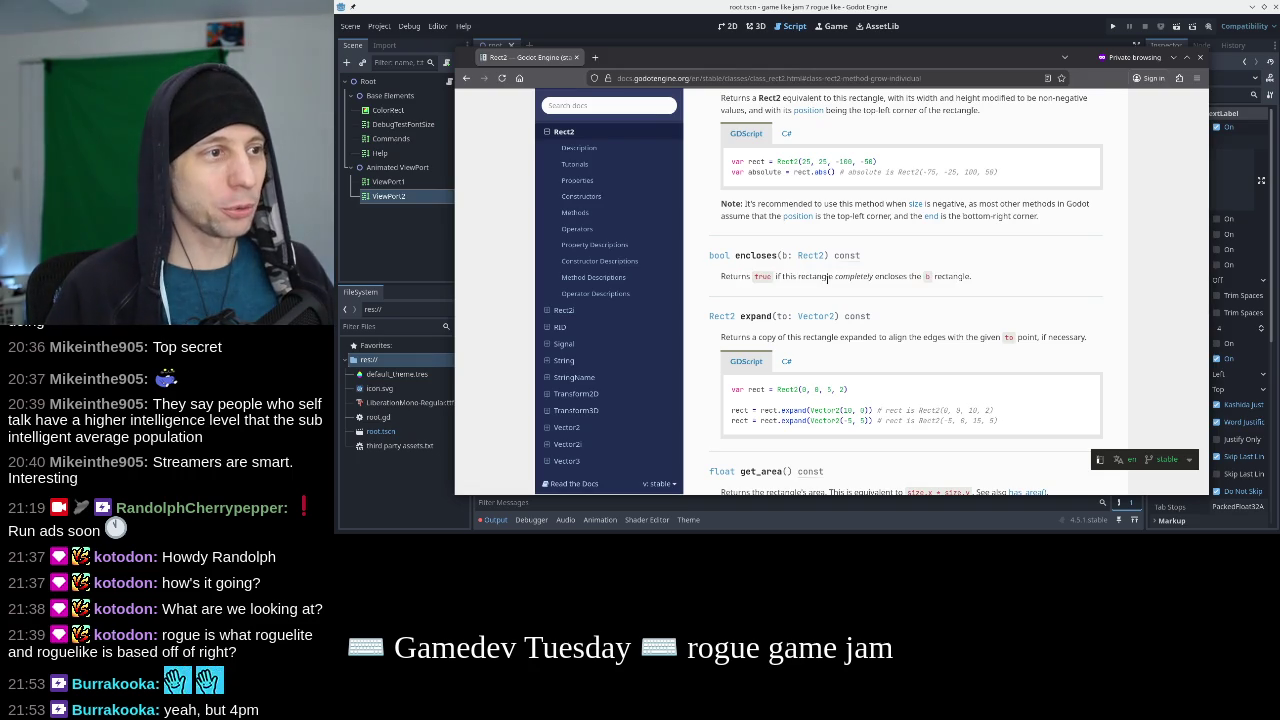
{"action": "key", "text": "alt+Tab"}
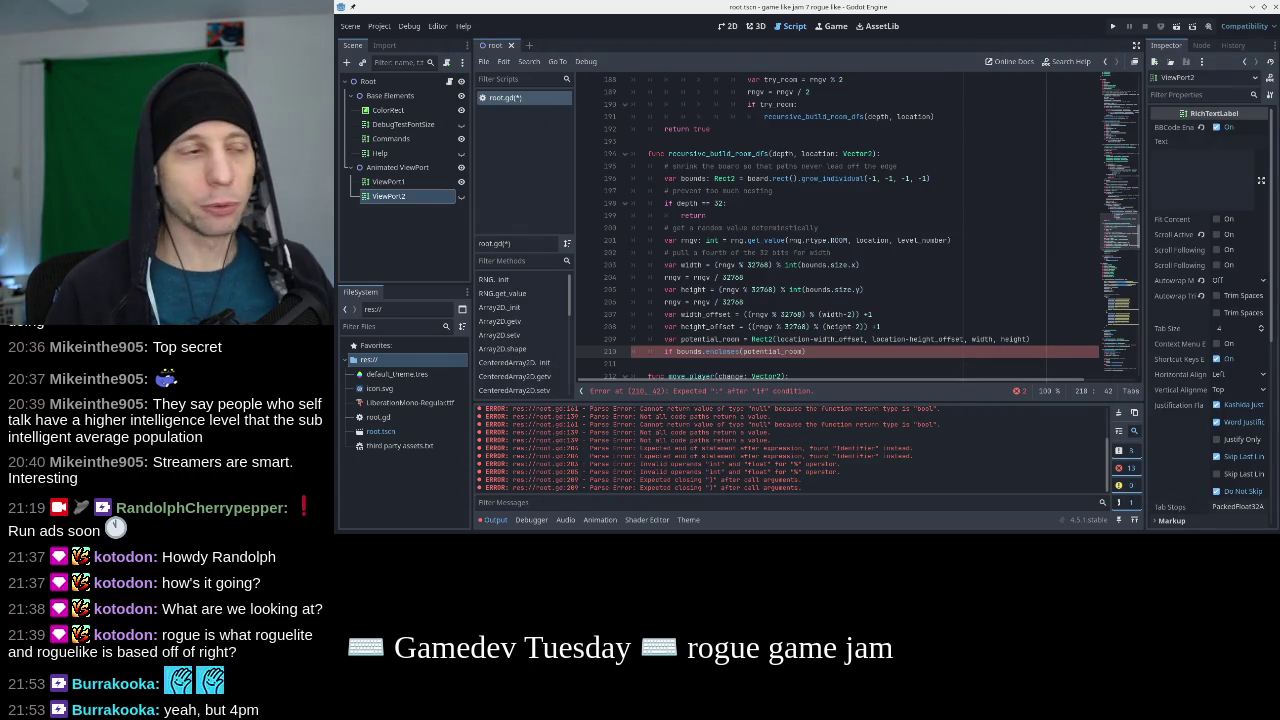
End the encloses line with a colon and add a '# valid room!' comment inside it.
{"action": "left_click", "coordinate": [856, 366]}
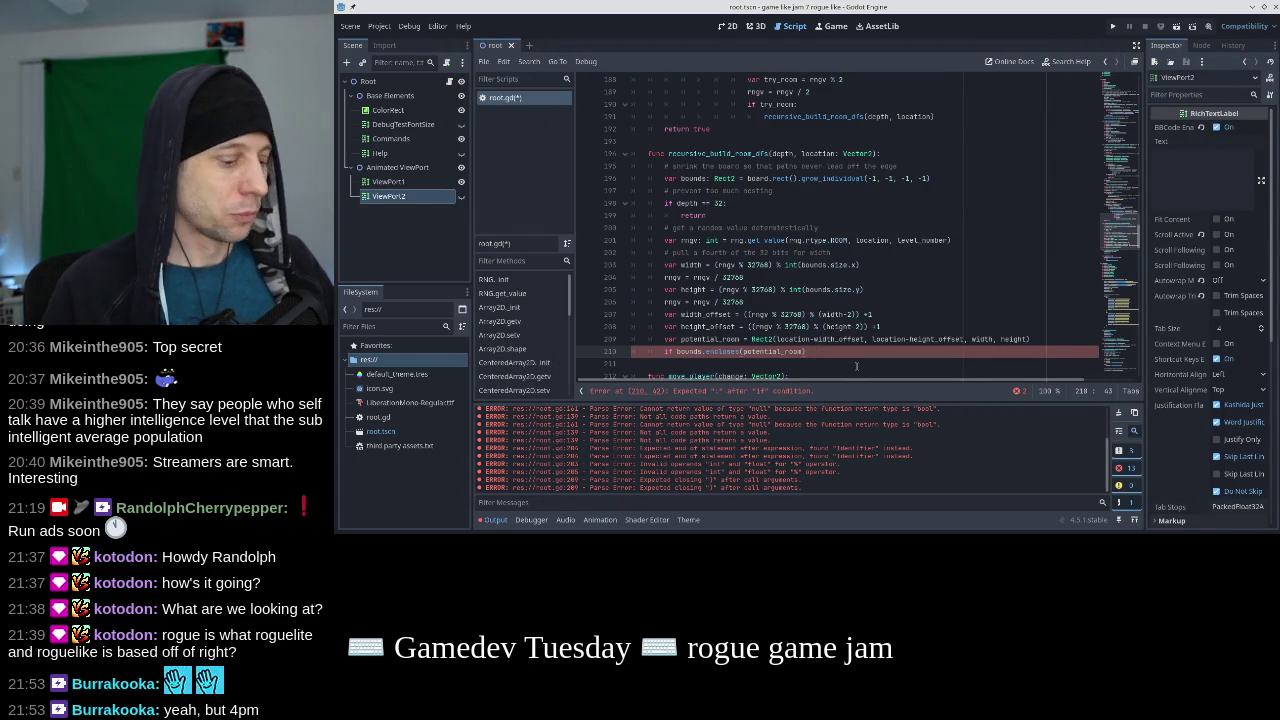
{"action": "type", "text": ":"}
{"action": "key", "text": "Return"}
{"action": "type", "text": "# valid room!"}
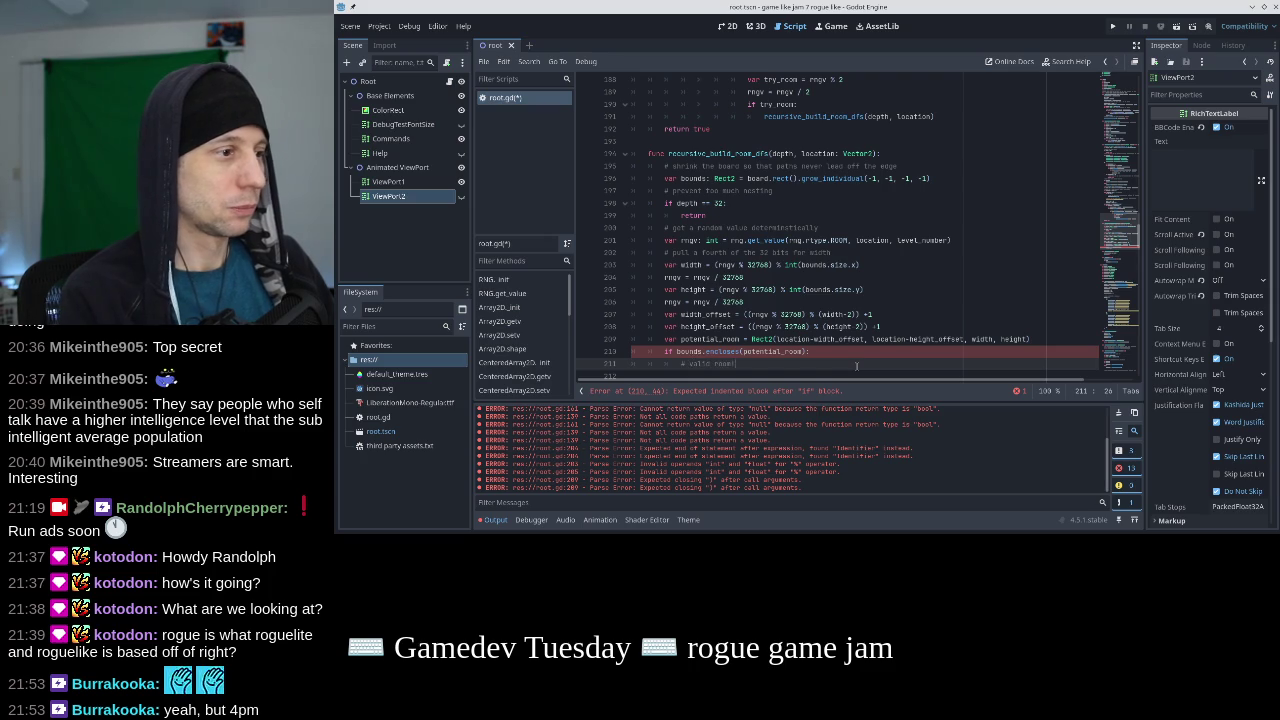
{"action": "key", "text": "Return"}
Add a region_to_floor(potential_room) call inside the if block.
{"action": "scroll", "coordinate": [860, 330], "scroll_direction": "up", "scroll_amount": 15}
{"action": "scroll", "coordinate": [862, 298], "scroll_direction": "up", "scroll_amount": 5}
{"action": "scroll", "coordinate": [862, 298], "scroll_direction": "up", "scroll_amount": 5}
{"action": "scroll", "coordinate": [862, 298], "scroll_direction": "down", "scroll_amount": 1}
{"action": "left_click", "coordinate": [778, 252]}
{"action": "scroll", "coordinate": [826, 240], "scroll_direction": "down", "scroll_amount": 10}
{"action": "scroll", "coordinate": [826, 235], "scroll_direction": "down", "scroll_amount": 8}
{"action": "scroll", "coordinate": [826, 235], "scroll_direction": "down", "scroll_amount": 7}
{"action": "left_click", "coordinate": [770, 328]}
{"action": "type", "text": "region_to_floor("}
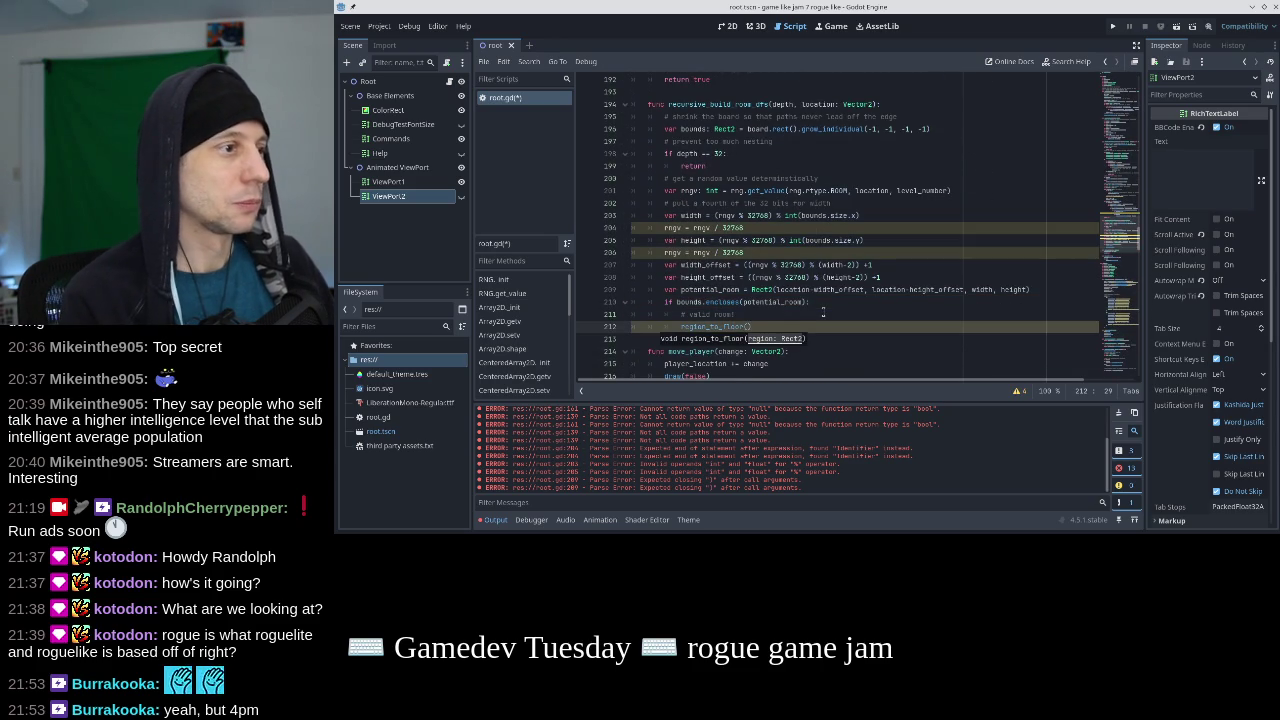
{"action": "type", "text": "potential_room)"}
{"action": "key", "text": "Return"}
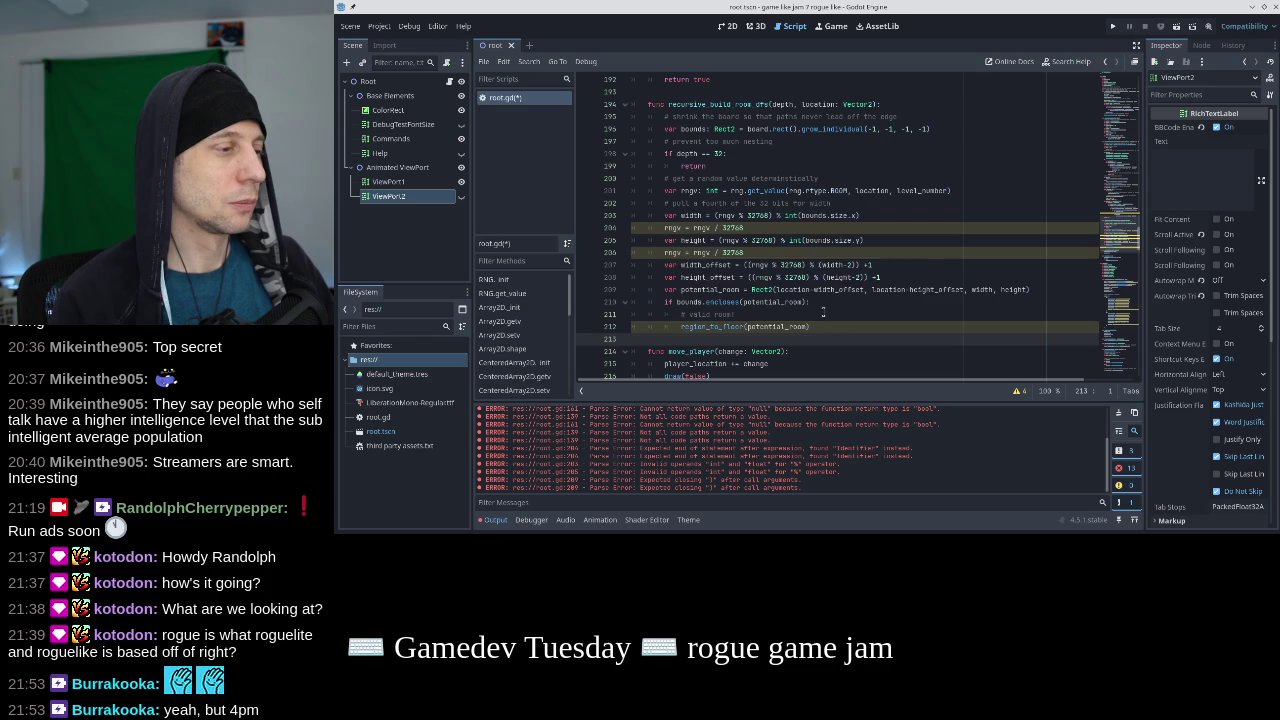
Save root.gd and run the project to test room building.
{"action": "key", "text": "ctrl+s"}
{"action": "key", "text": "Up"}
{"action": "key", "text": "Up"}
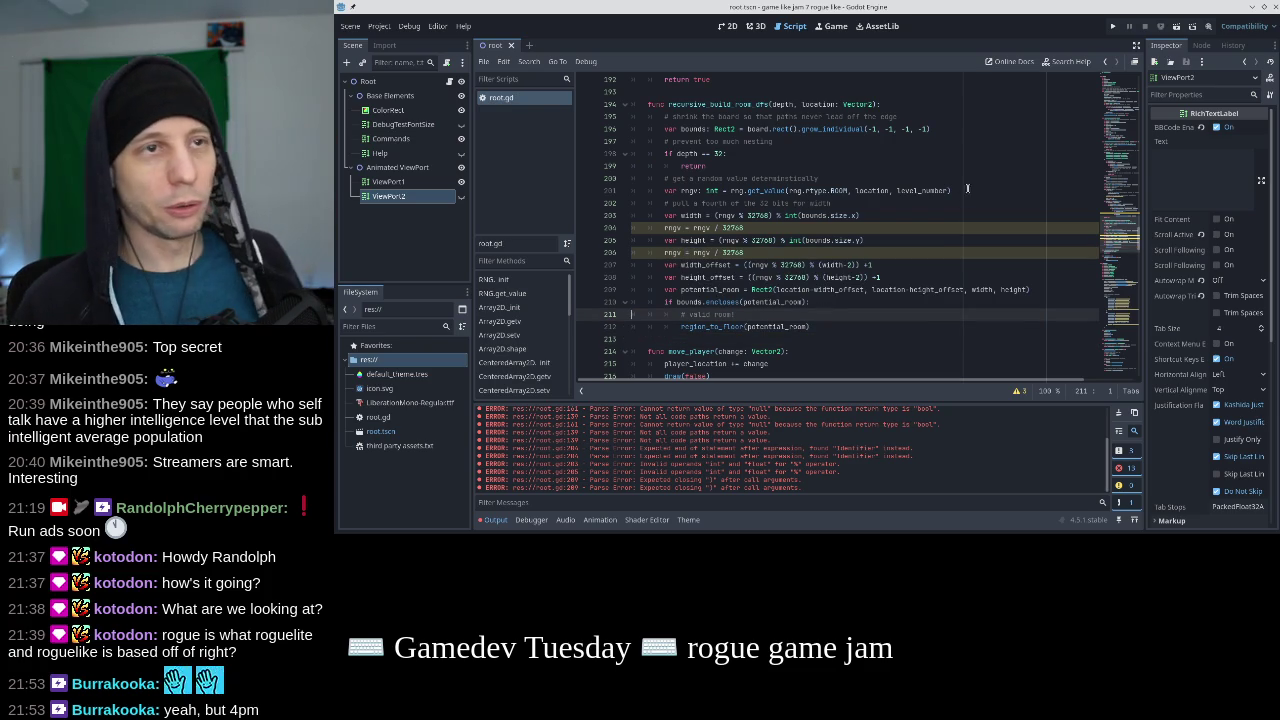
{"action": "key", "text": "F5"}
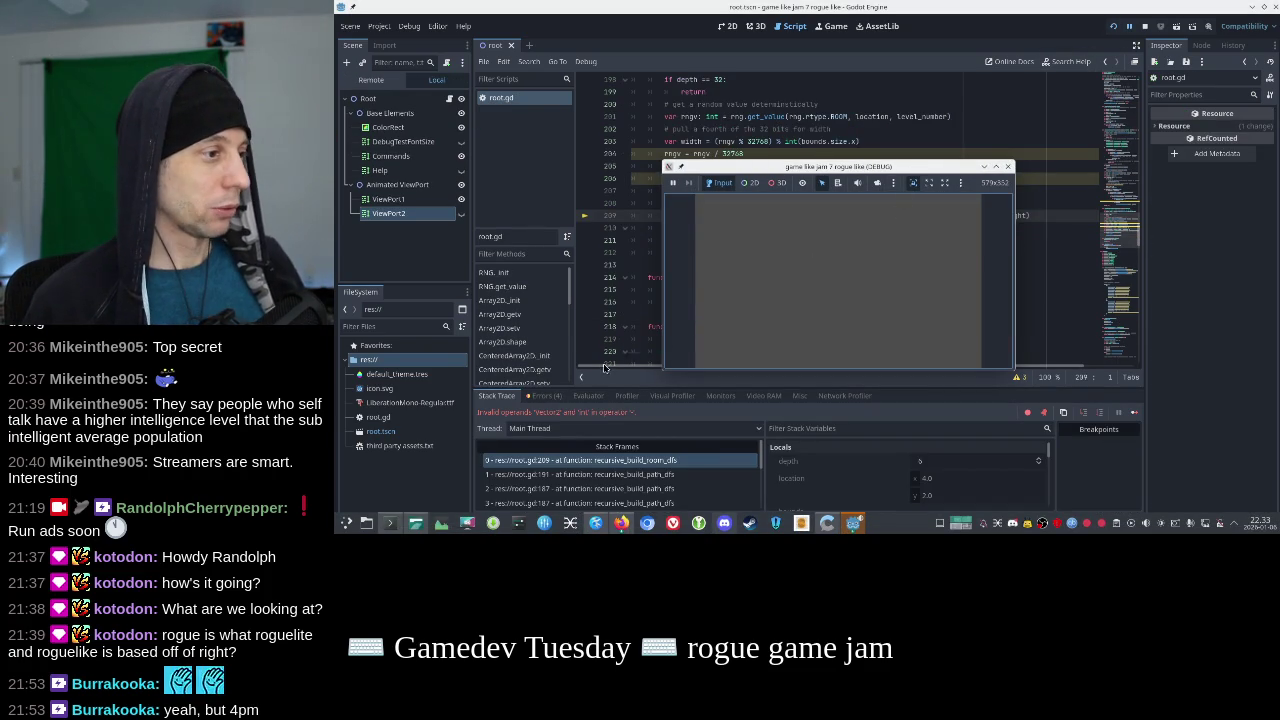
Close the game window and stop the running game.
{"action": "left_click", "coordinate": [545, 395]}
{"action": "key", "text": "F8"}
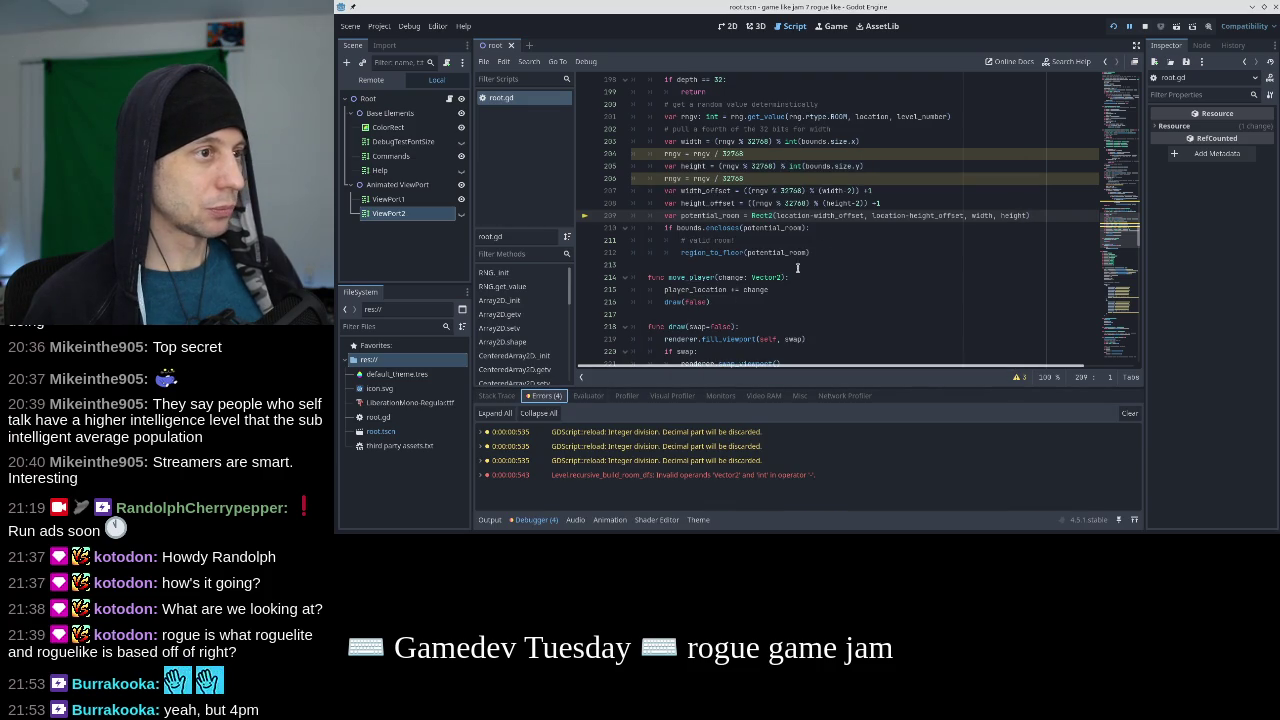
{"action": "mouse_move", "coordinate": [712, 483]}
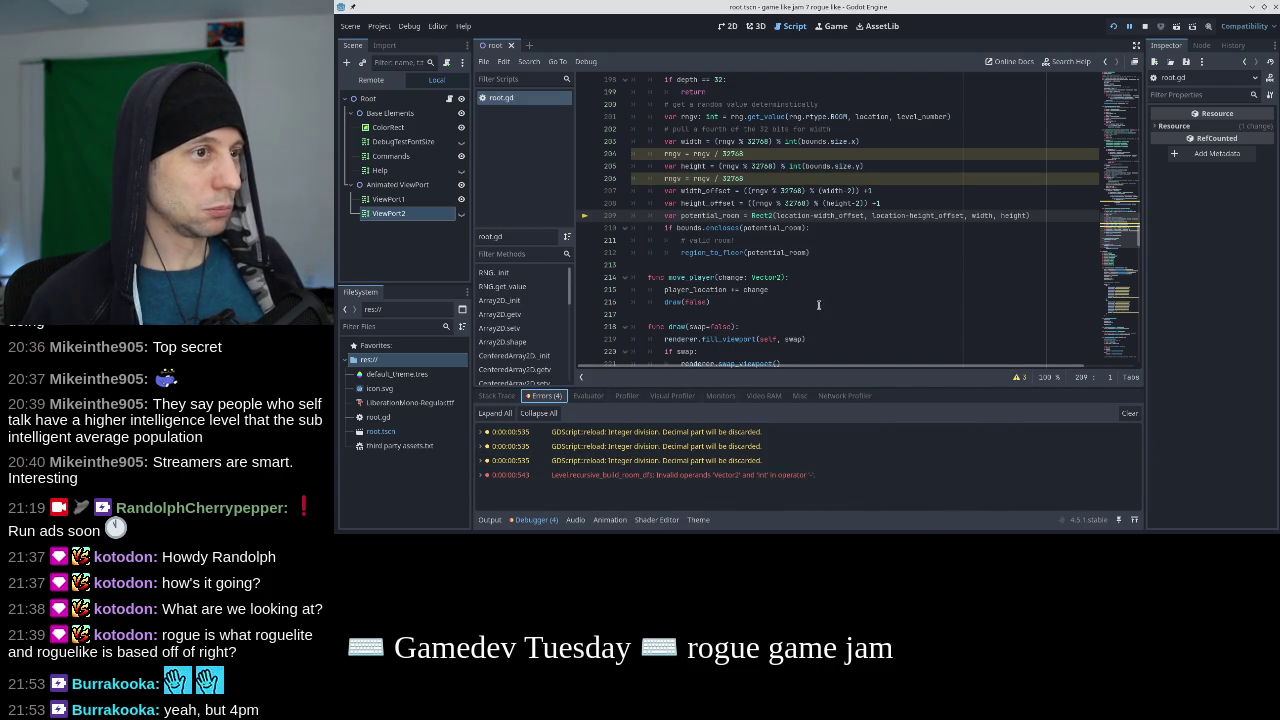
{"action": "left_click", "coordinate": [1145, 26]}
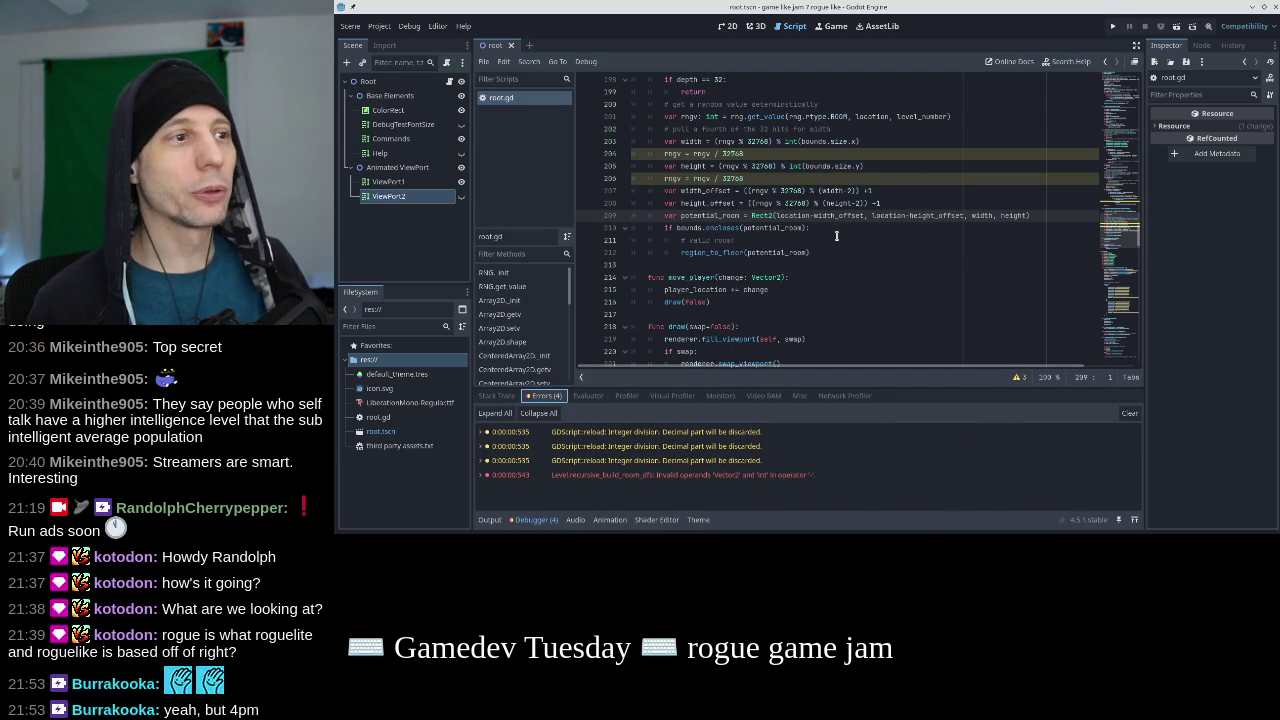
Use location.x and location.y in the potential_room Rect2 call, and save root.gd.
{"action": "left_click", "coordinate": [808, 216]}
{"action": "type", "text": ".x"}
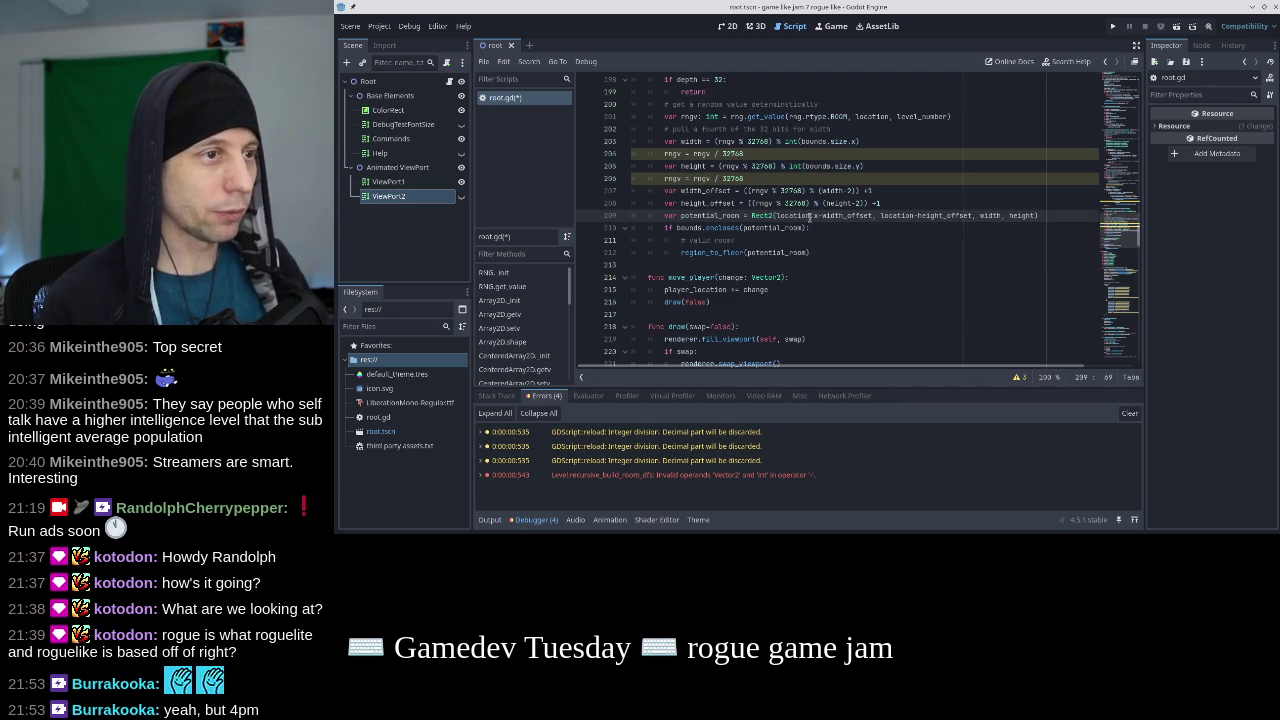
{"action": "type", "text": ".y"}
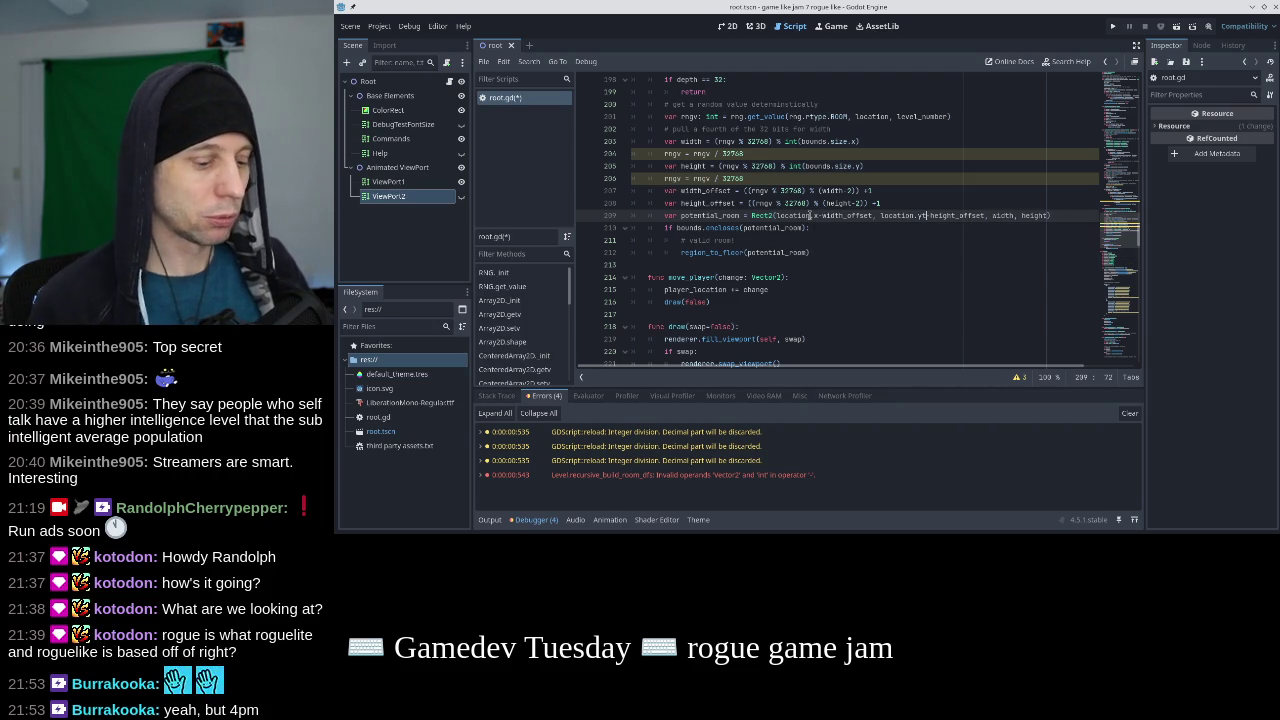
{"action": "key", "text": "ctrl+s"}
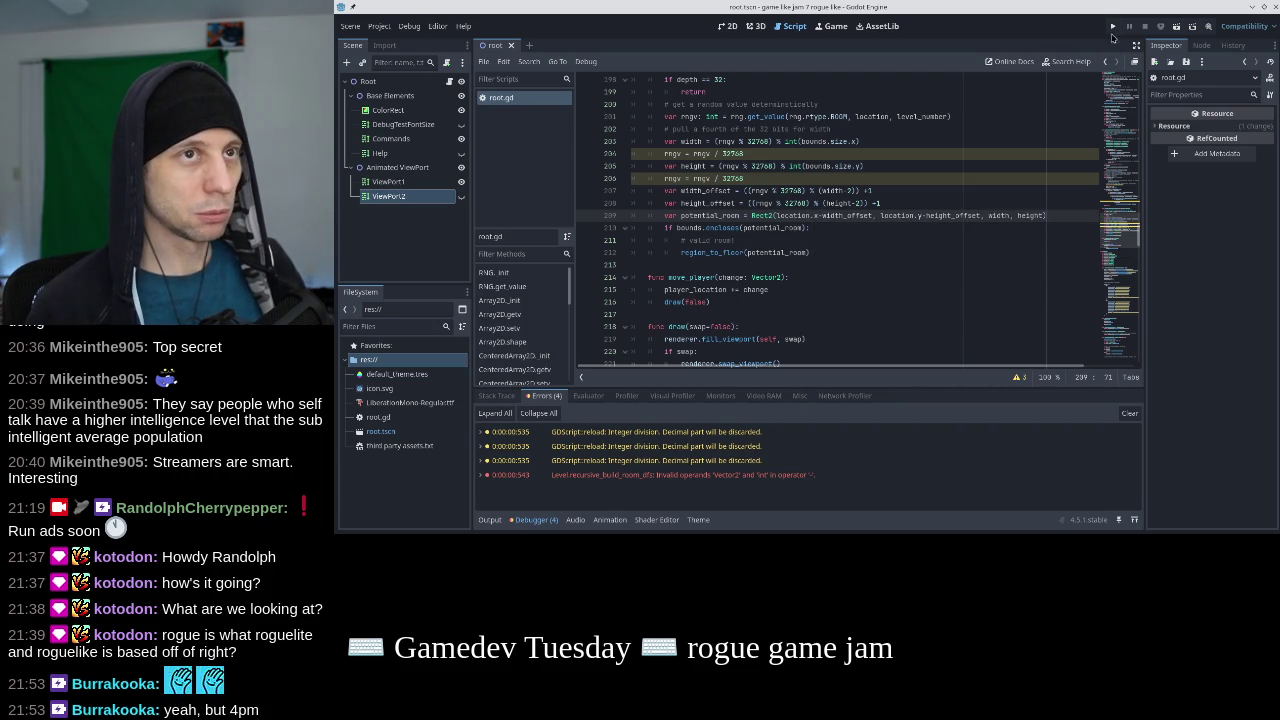
Rerun the project and trace the modulo-by-zero error to root.gd line 207.
{"action": "left_click", "coordinate": [1112, 26]}
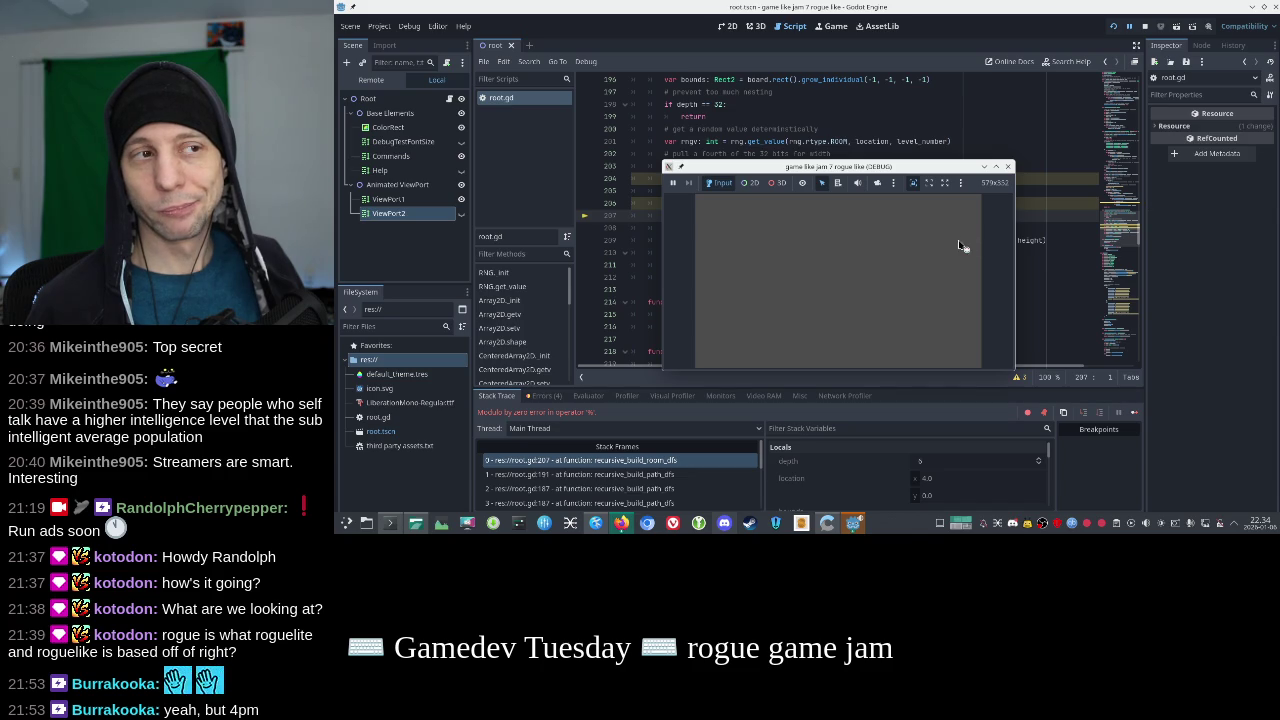
{"action": "left_click", "coordinate": [1008, 167]}
{"action": "left_click", "coordinate": [545, 397]}
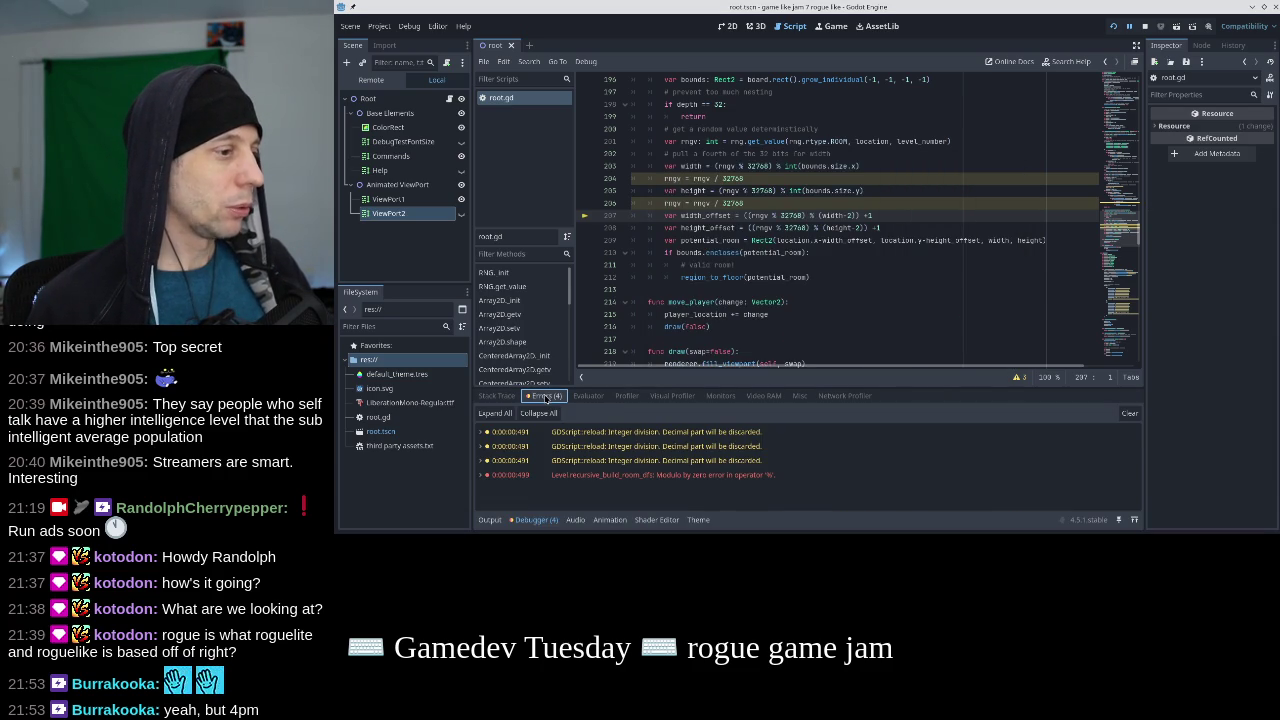
{"action": "mouse_move", "coordinate": [775, 302]}
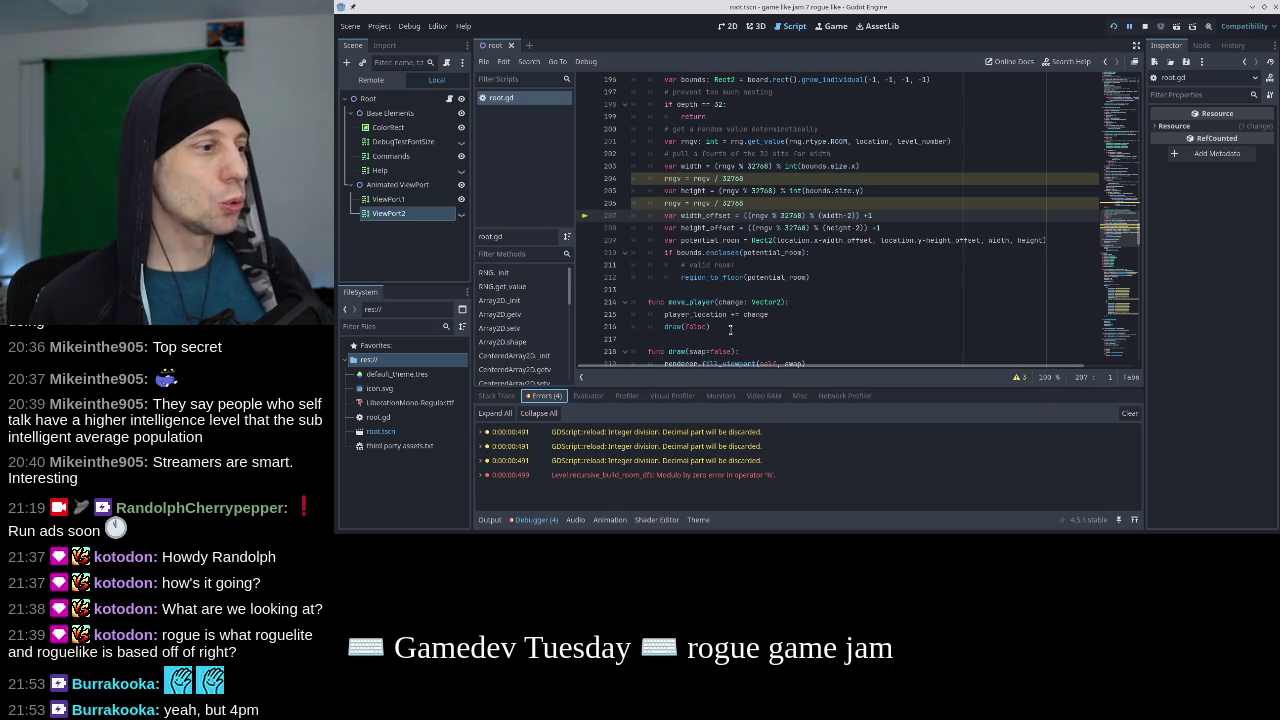
{"action": "double_click", "coordinate": [620, 476]}
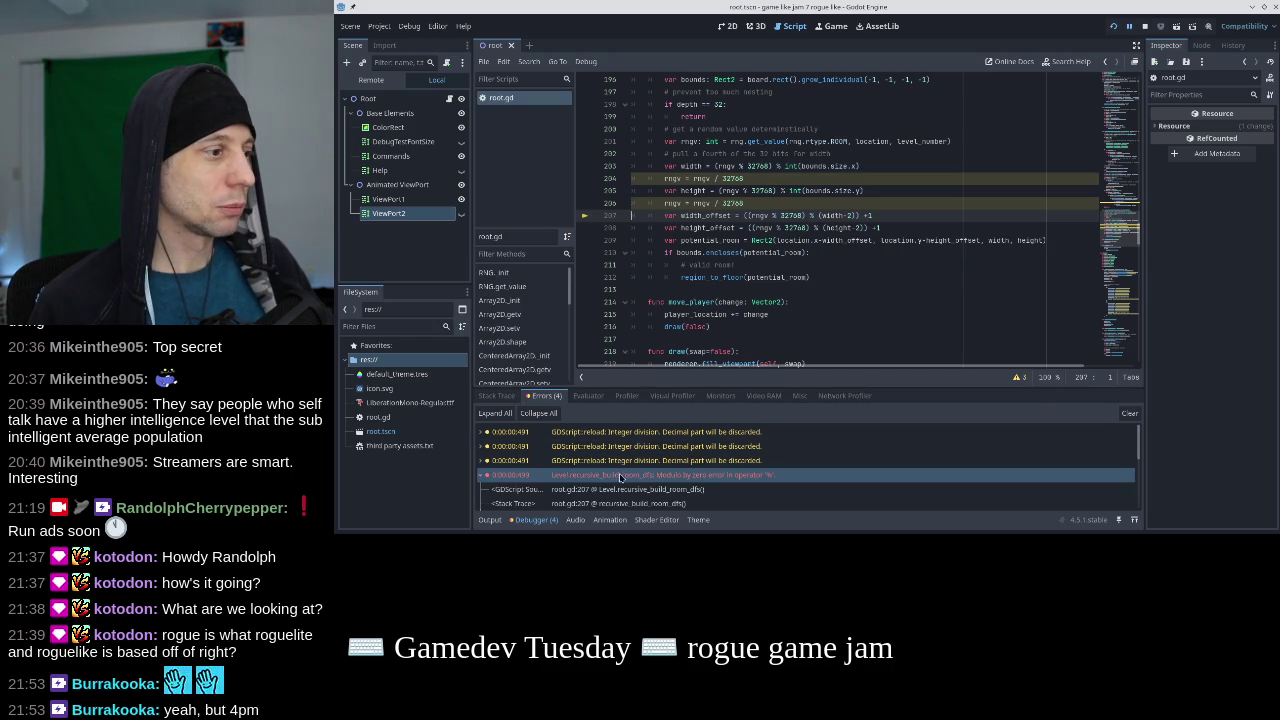
{"action": "left_click", "coordinate": [620, 489]}
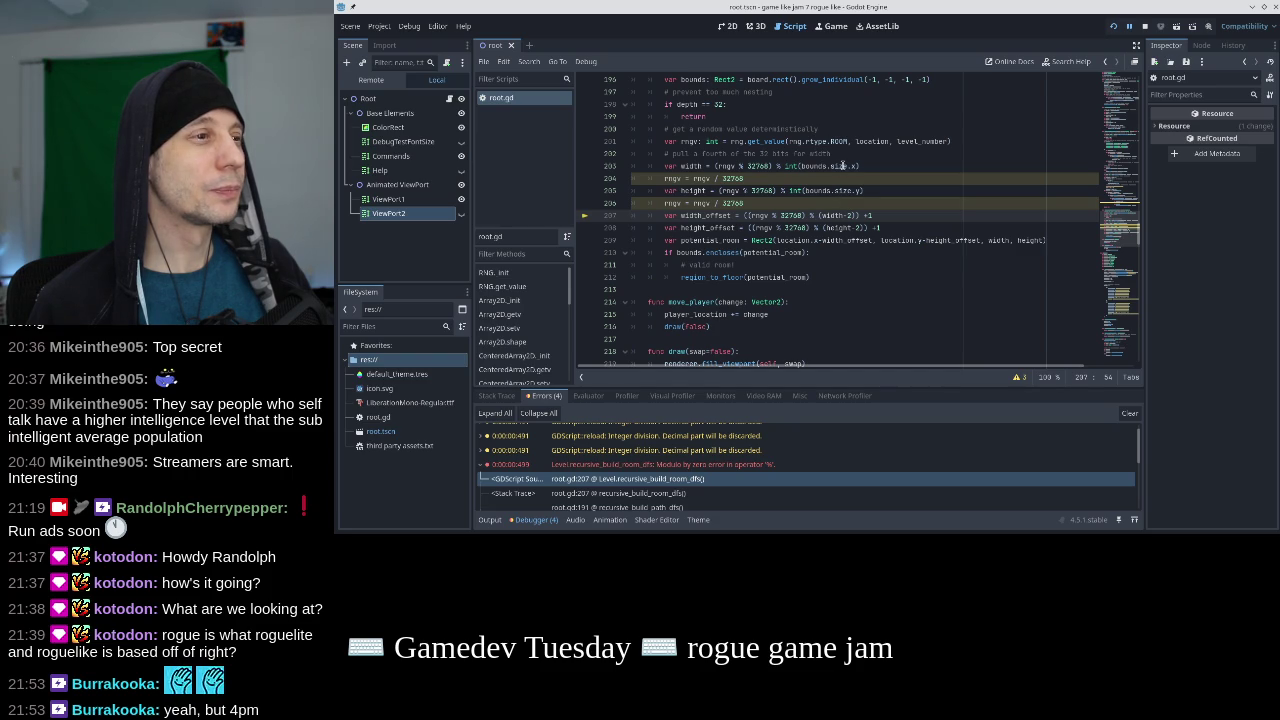
{"action": "left_click", "coordinate": [797, 166]}
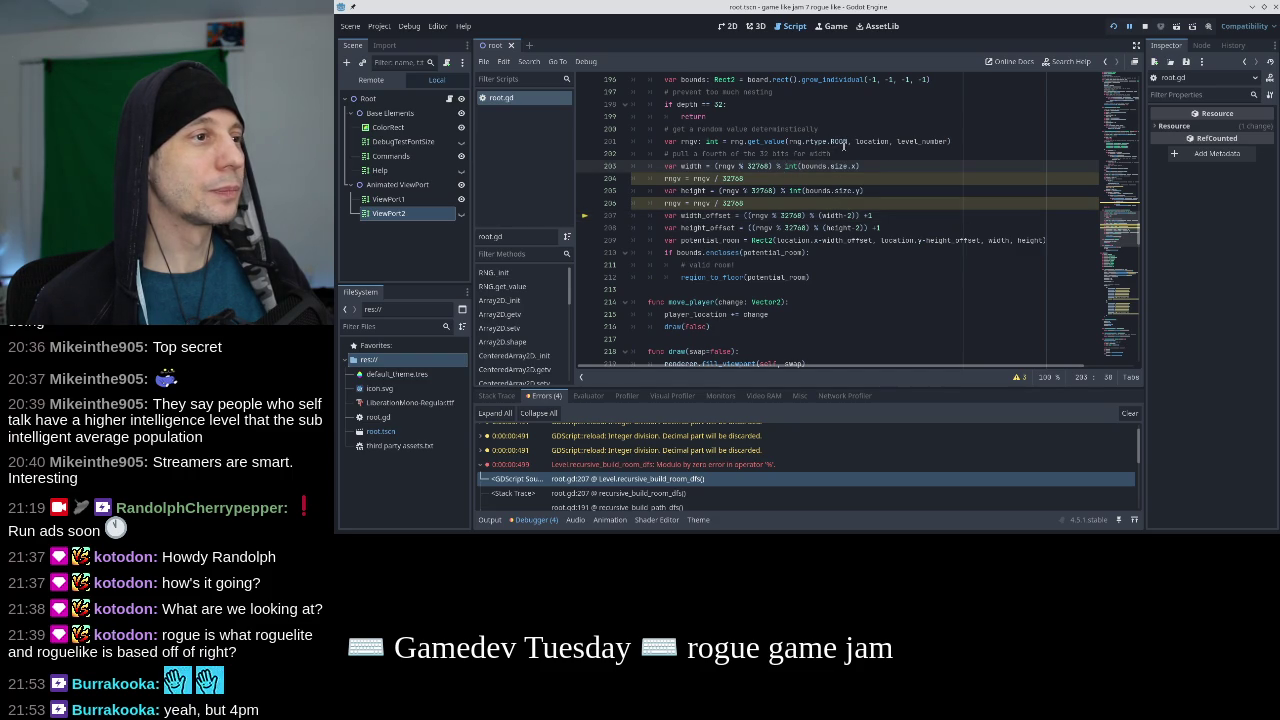
Add 'if width < 3: width = 3' after the width calculation.
{"action": "type", "text": ")"}
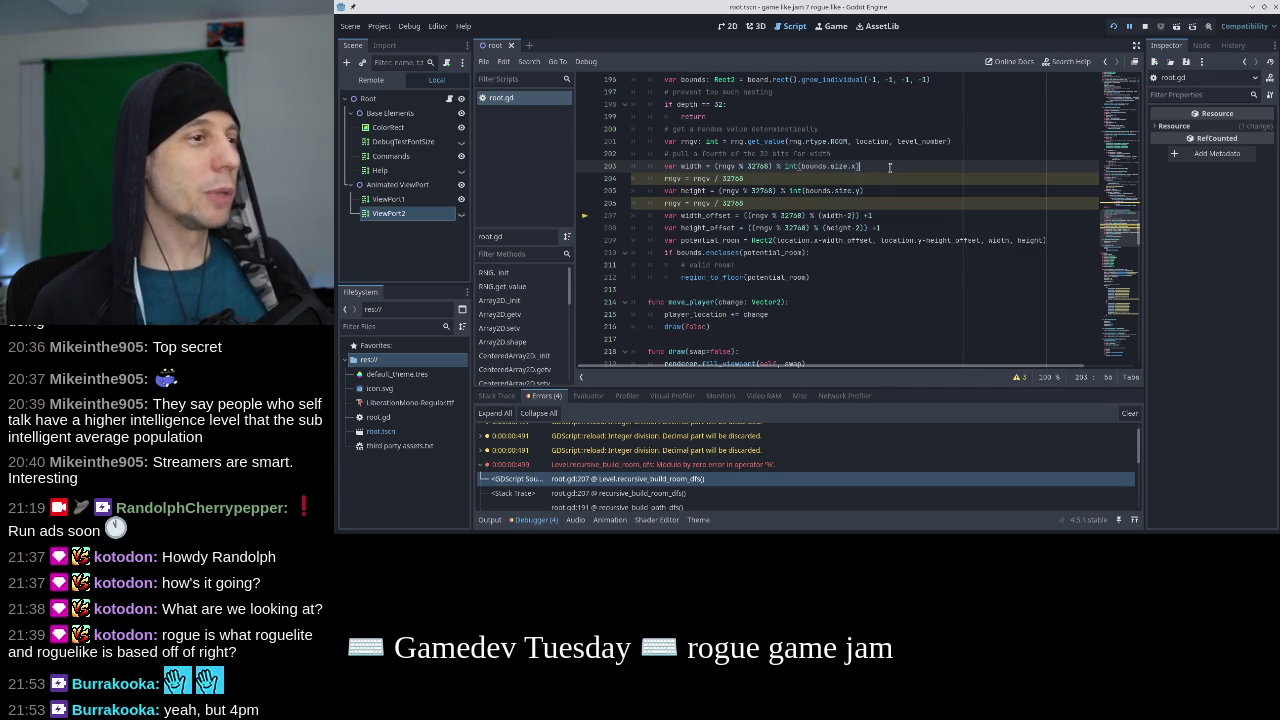
{"action": "key", "text": "Return"}
{"action": "type", "text": "width"}
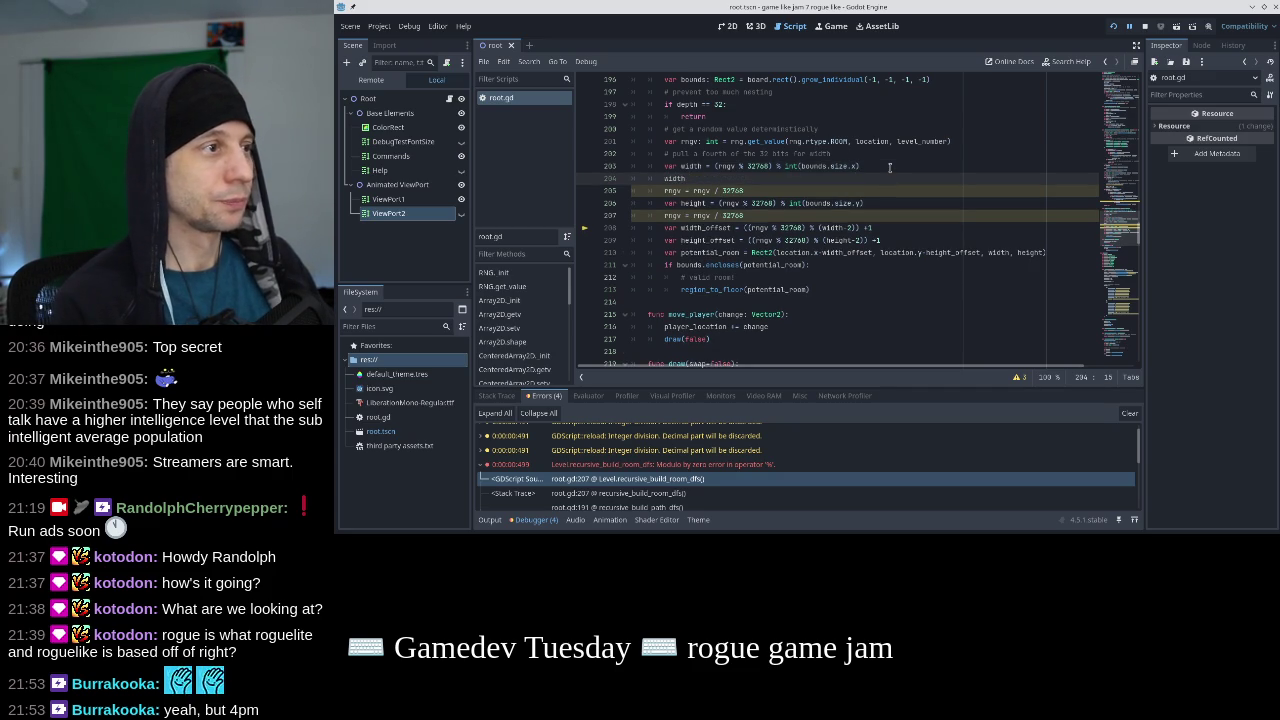
{"action": "key", "text": "shift+Home"}
{"action": "type", "text": "if widt"}
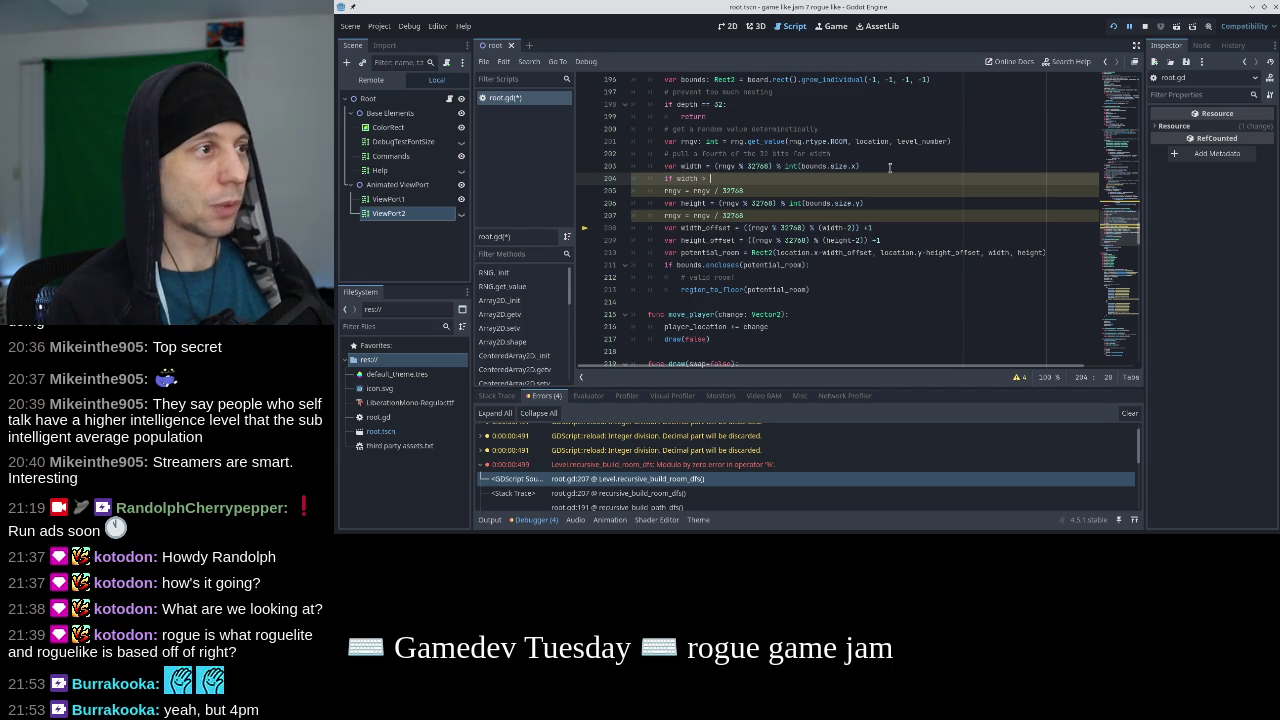
{"action": "left_click", "coordinate": [890, 167]}
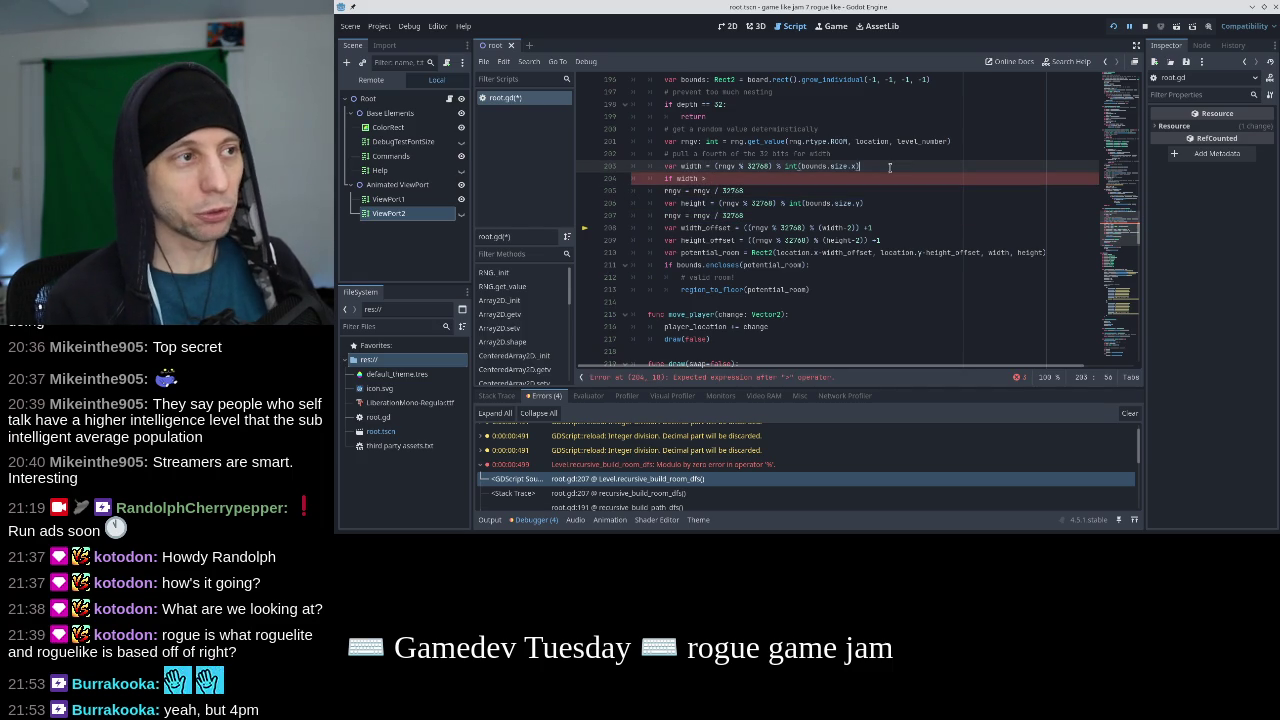
{"action": "key", "text": "Down"}
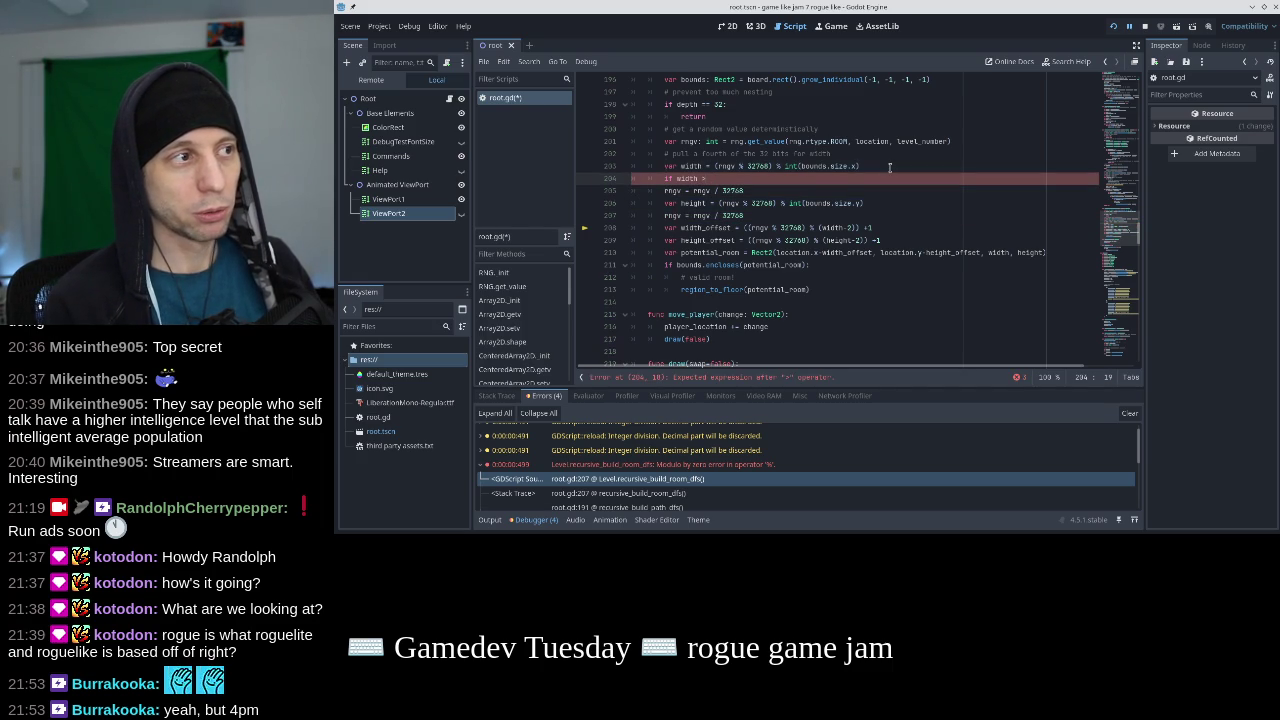
{"action": "key", "text": "BackSpace"}
{"action": "type", "text": "< 3"}
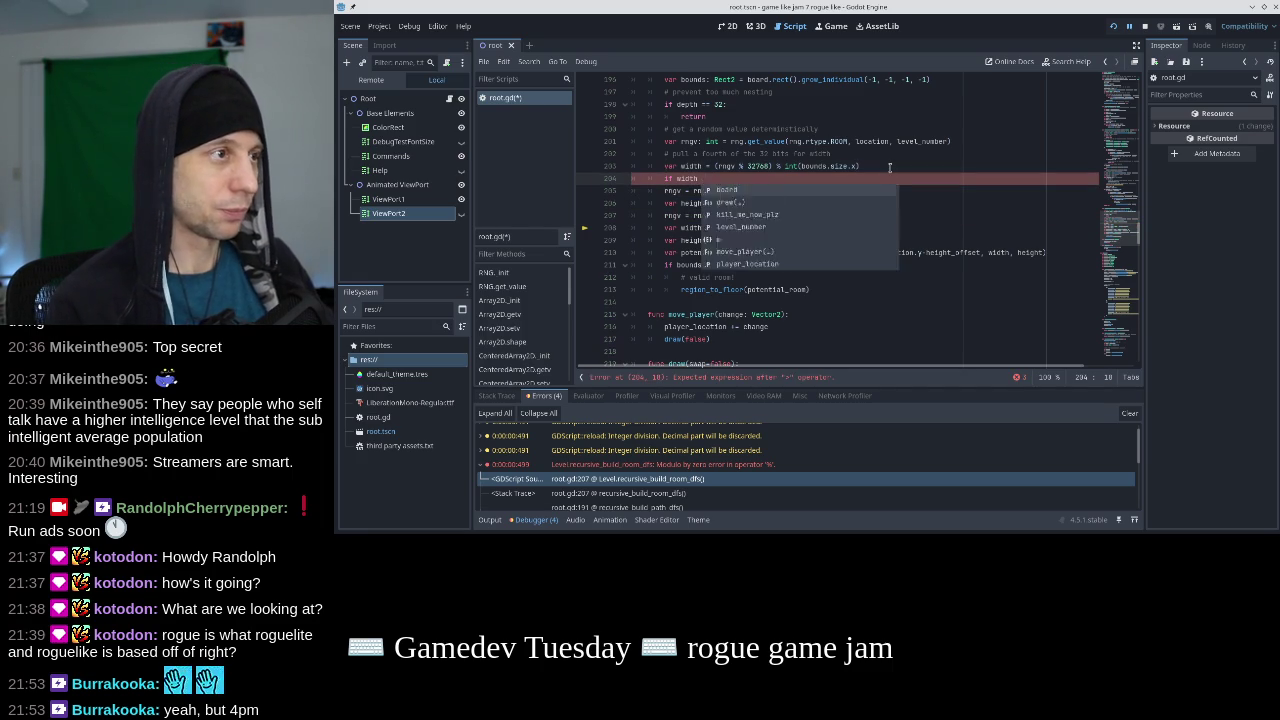
{"action": "type", "text": ":"}
{"action": "key", "text": "Return"}
{"action": "type", "text": "width"}
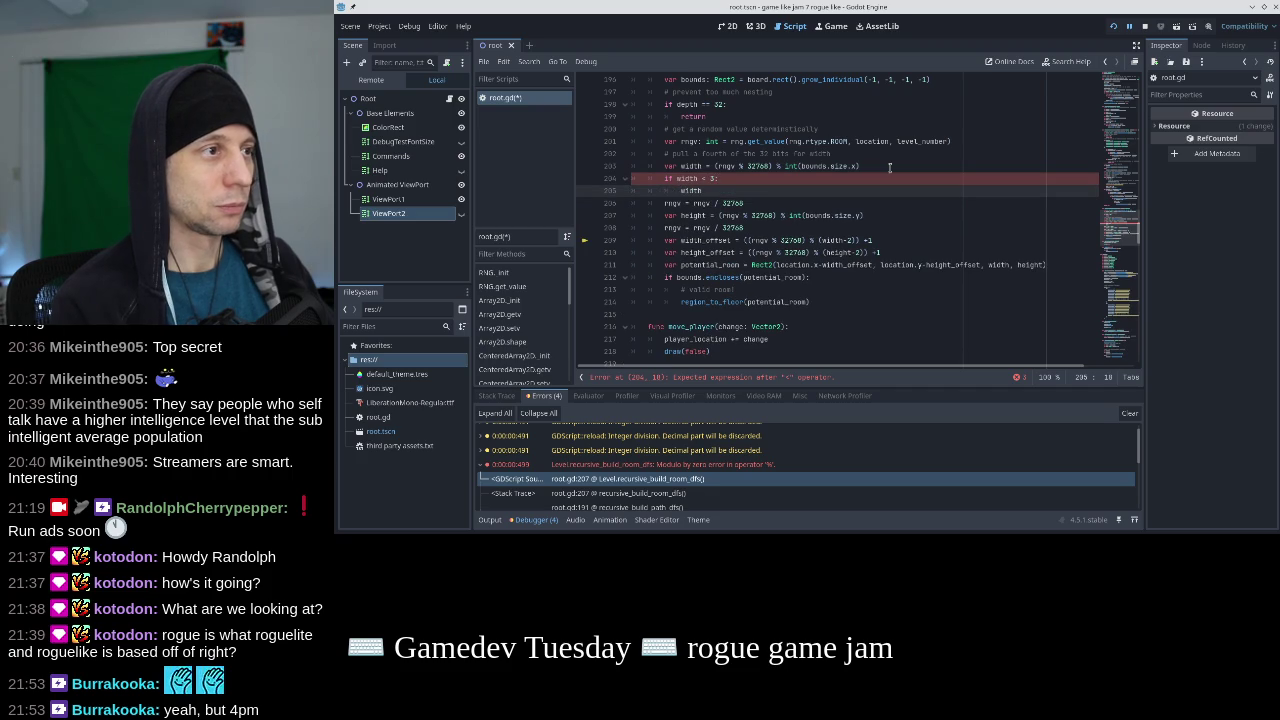
{"action": "type", "text": " = 3"}
{"action": "key", "text": "Up"}
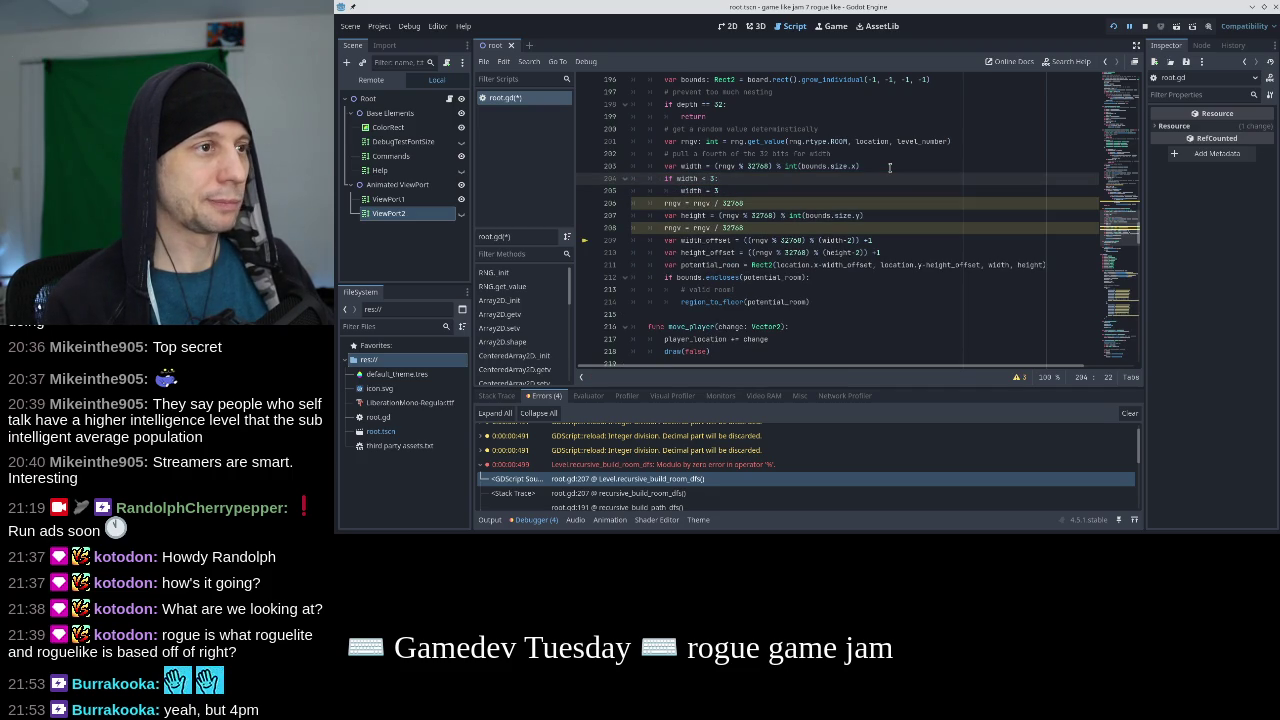
Add 'if height < 3: height = 3' after the height calculation.
{"action": "key", "text": "Up"}
{"action": "key", "text": "Down"}
{"action": "key", "text": "Down"}
{"action": "key", "text": "Down"}
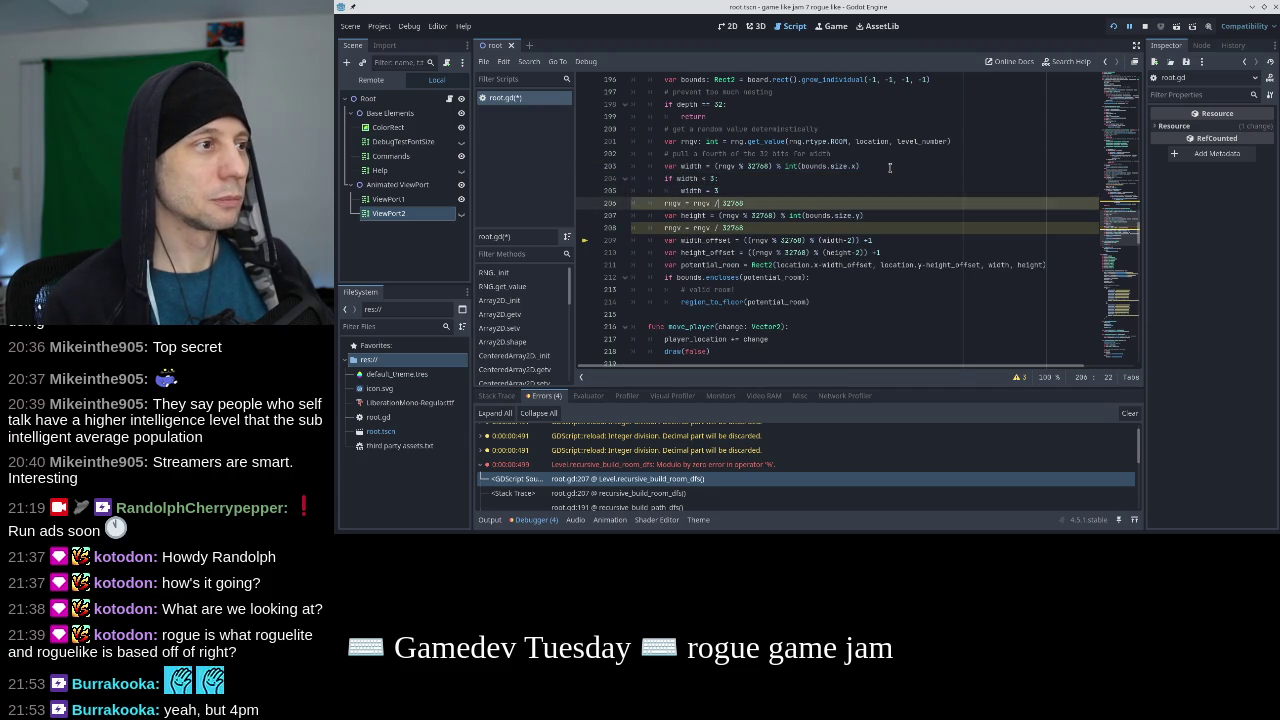
{"action": "key", "text": "End"}
{"action": "key", "text": "Return"}
{"action": "type", "text": "i"}
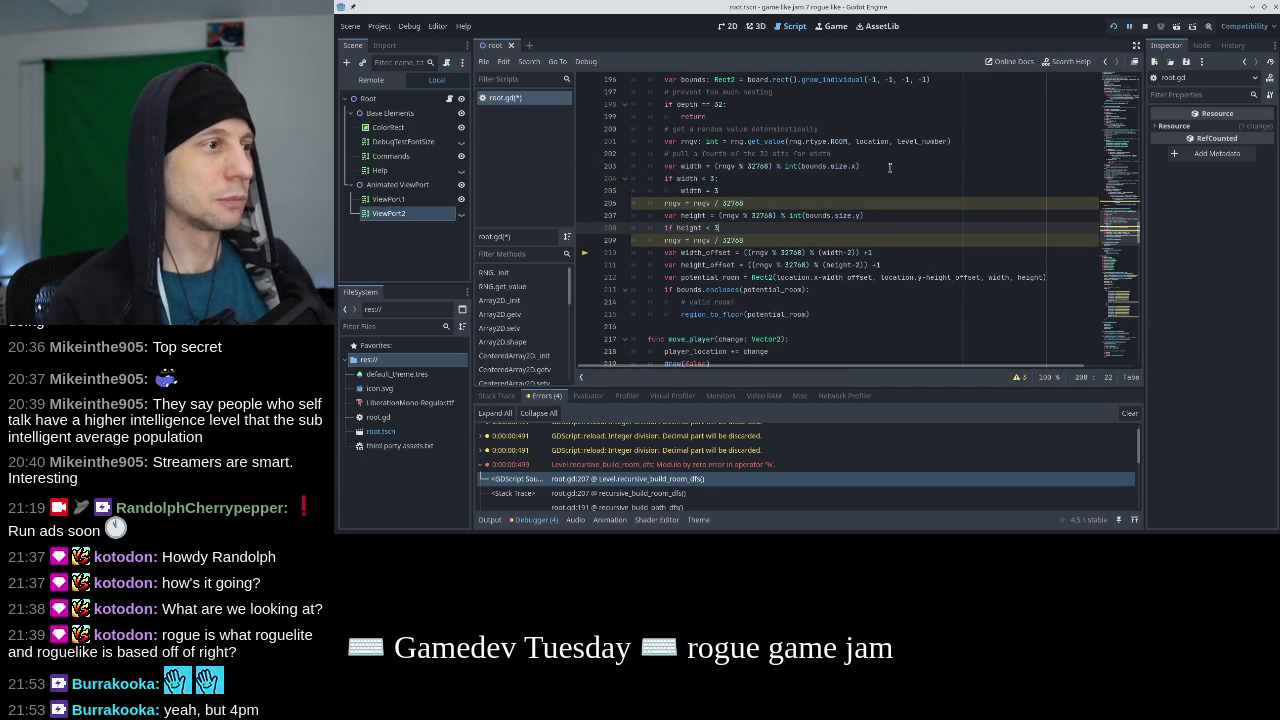
{"action": "key", "text": "Return"}
{"action": "type", "text": "height = 3"}
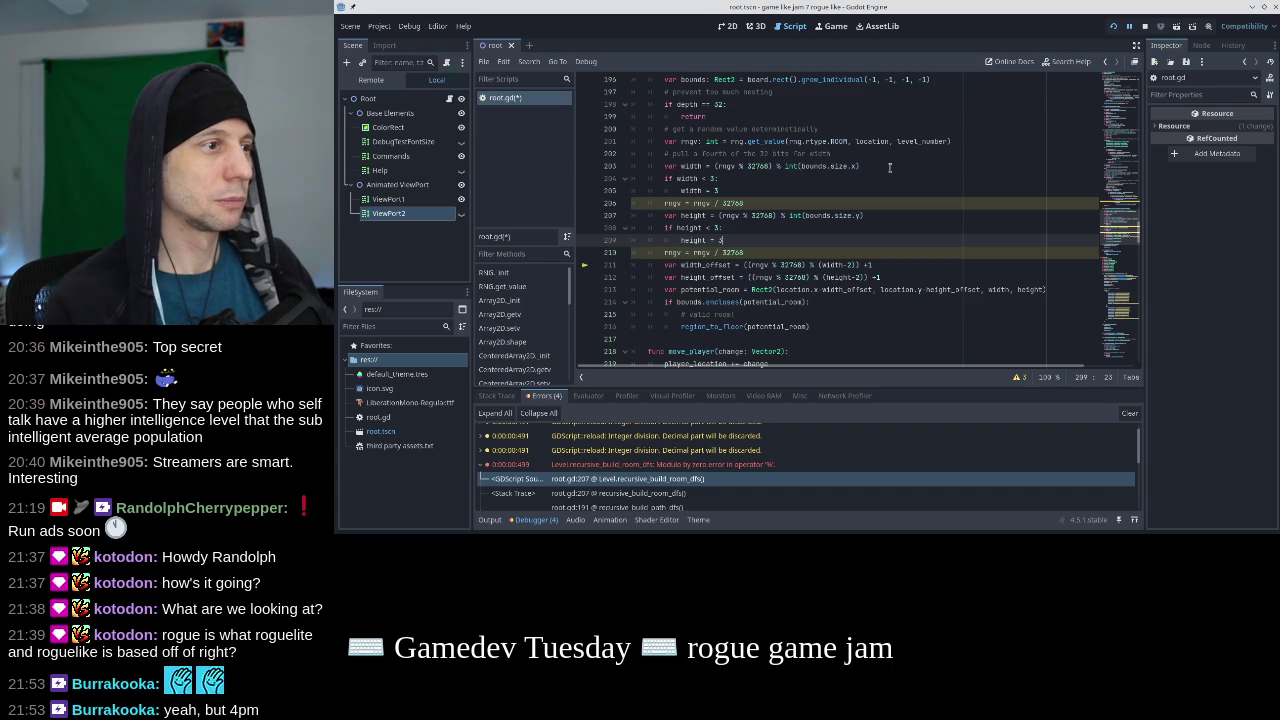
{"action": "key", "text": "Down"}
{"action": "key", "text": "Up"}
{"action": "key", "text": "Down"}
{"action": "key", "text": "Home"}
{"action": "key", "text": "Home"}
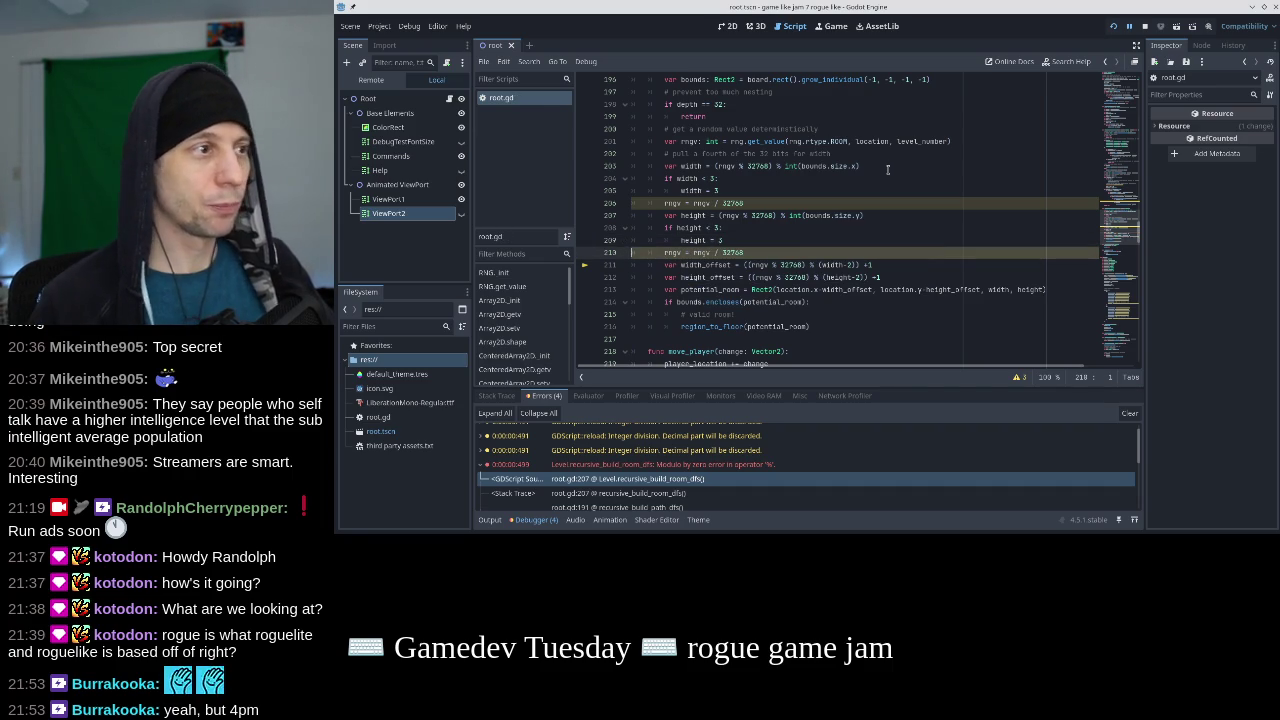
Restart the game to check the room with minimum sizes of 3, then close it.
{"action": "left_click", "coordinate": [1145, 26]}
{"action": "left_click", "coordinate": [1116, 28]}
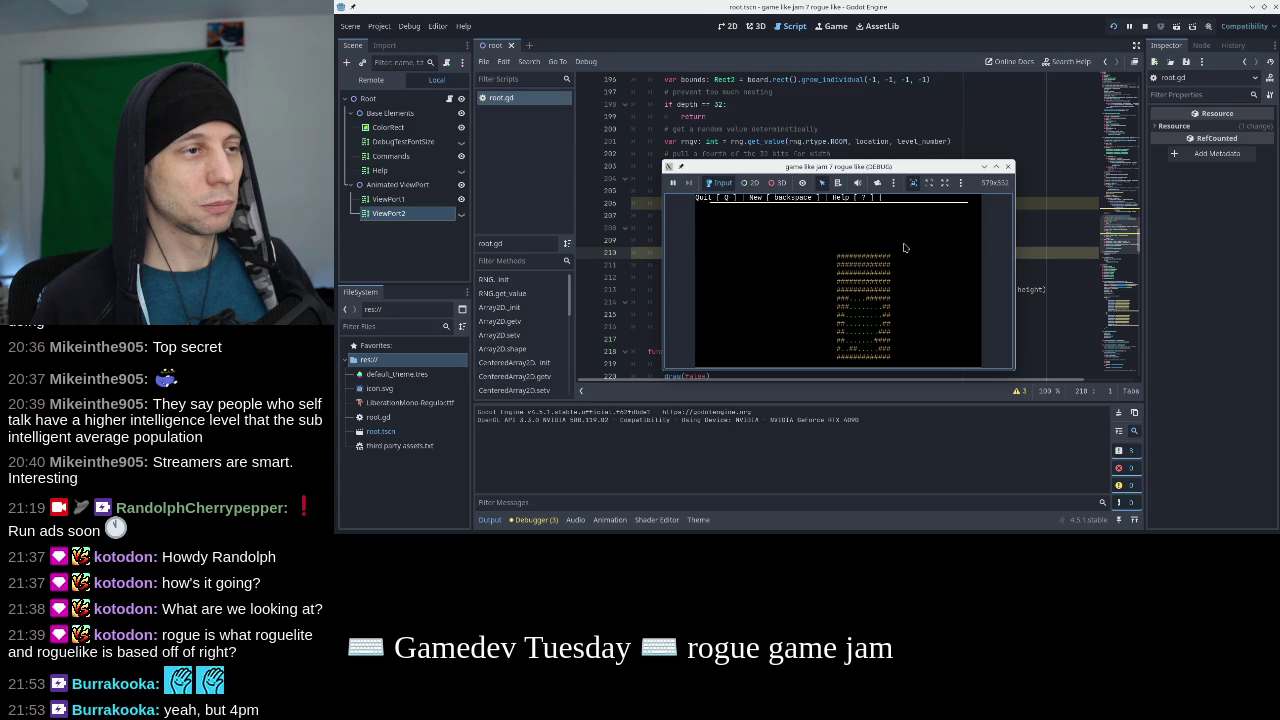
{"action": "left_click_drag", "start_coordinate": [921, 170], "coordinate": [945, 170]}
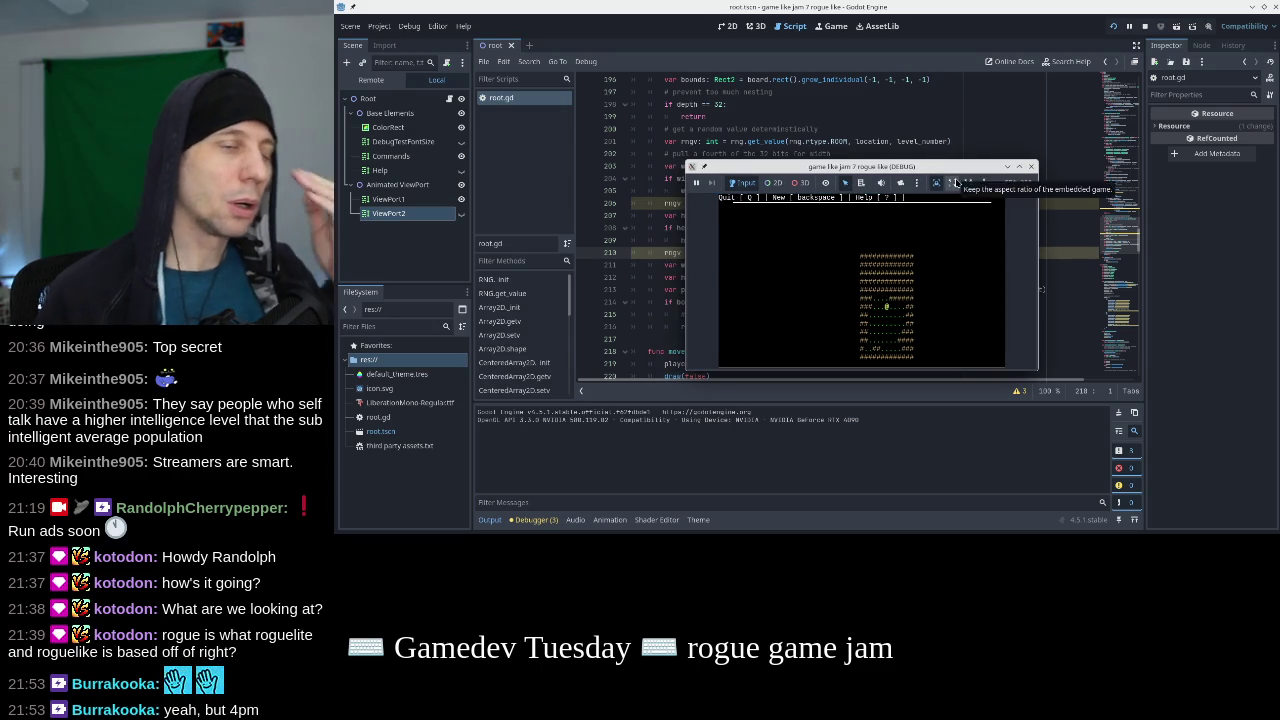
{"action": "left_click", "coordinate": [1031, 166]}
{"action": "scroll", "coordinate": [890, 275], "scroll_direction": "up", "scroll_amount": 5}
{"action": "scroll", "coordinate": [890, 275], "scroll_direction": "up", "scroll_amount": 2}
{"action": "scroll", "coordinate": [890, 275], "scroll_direction": "down", "scroll_amount": 2}
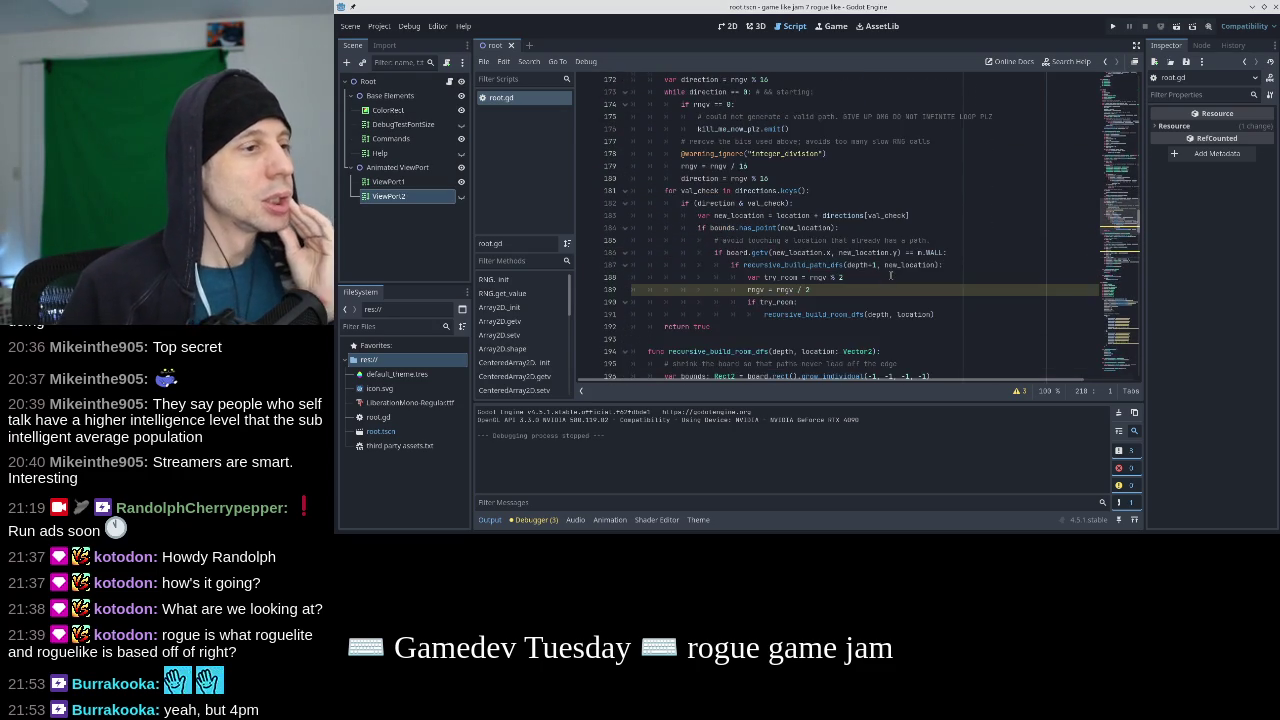
{"action": "scroll", "coordinate": [890, 275], "scroll_direction": "up", "scroll_amount": 3}
{"action": "scroll", "coordinate": [890, 275], "scroll_direction": "up", "scroll_amount": 12}
{"action": "scroll", "coordinate": [890, 275], "scroll_direction": "up", "scroll_amount": 7}
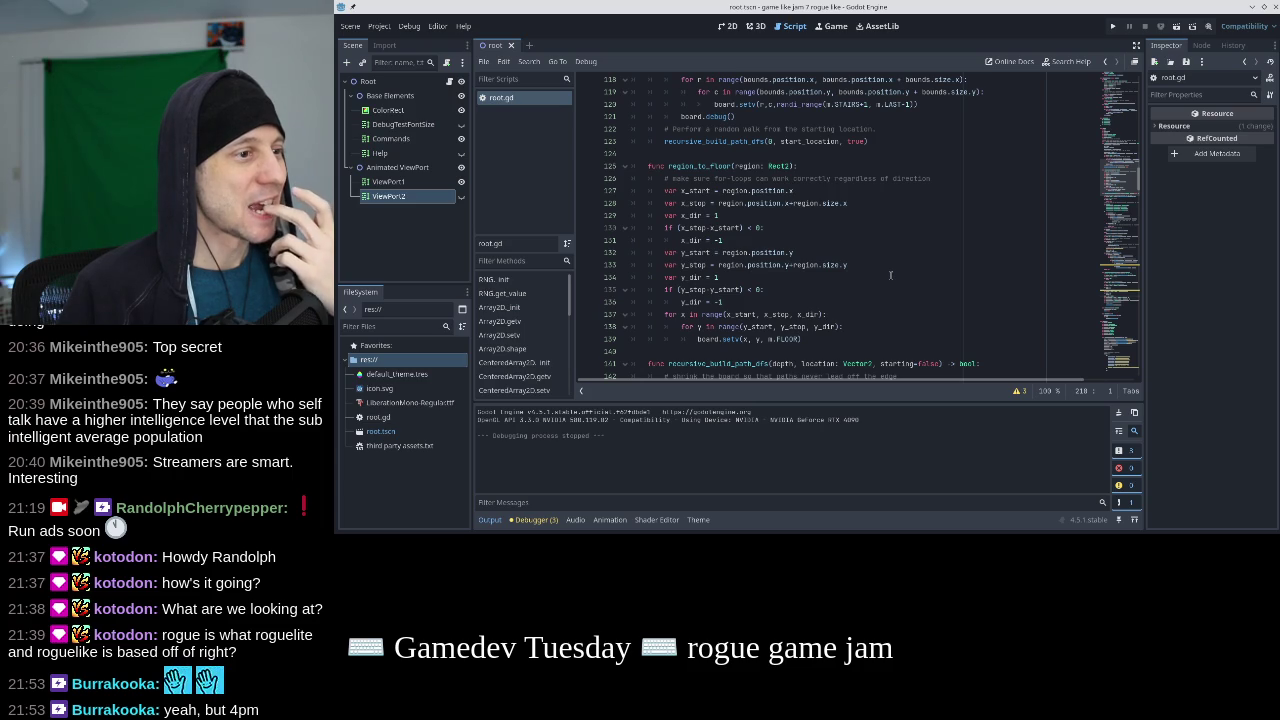
{"action": "double_click", "coordinate": [788, 339]}
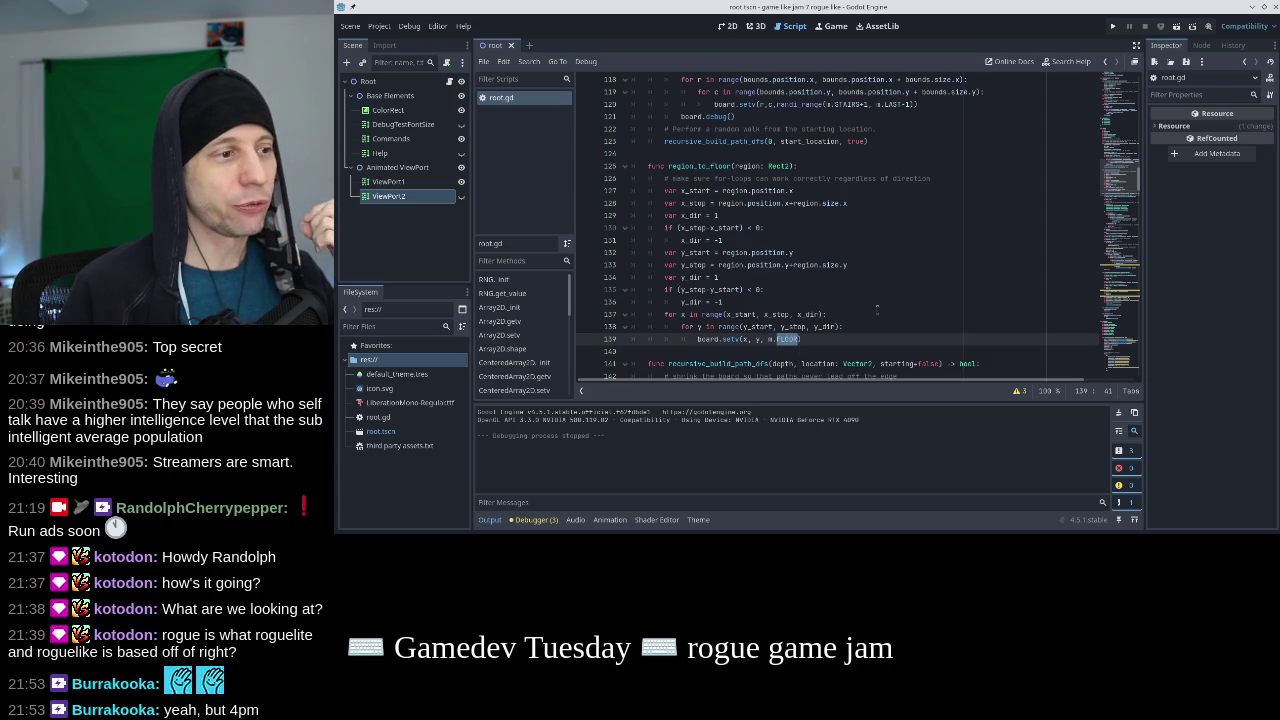
{"action": "left_click", "coordinate": [1118, 93]}
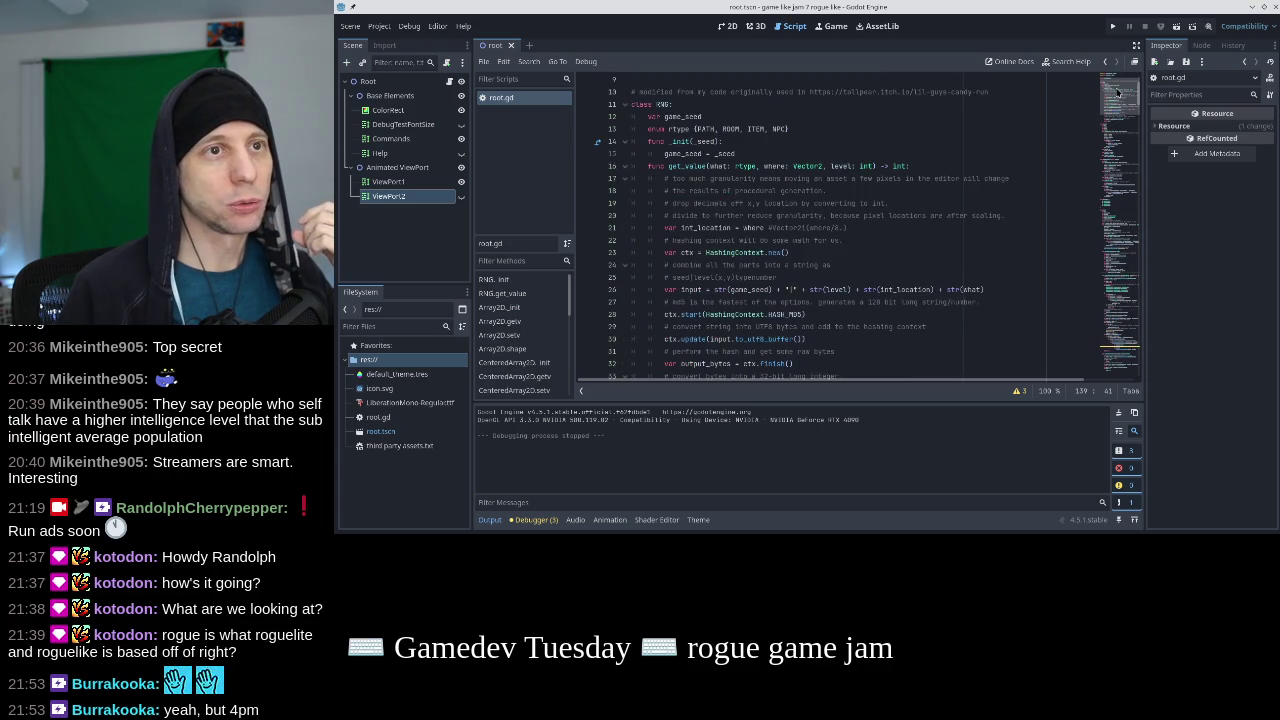
{"action": "scroll", "coordinate": [922, 183], "scroll_direction": "down", "scroll_amount": 15}
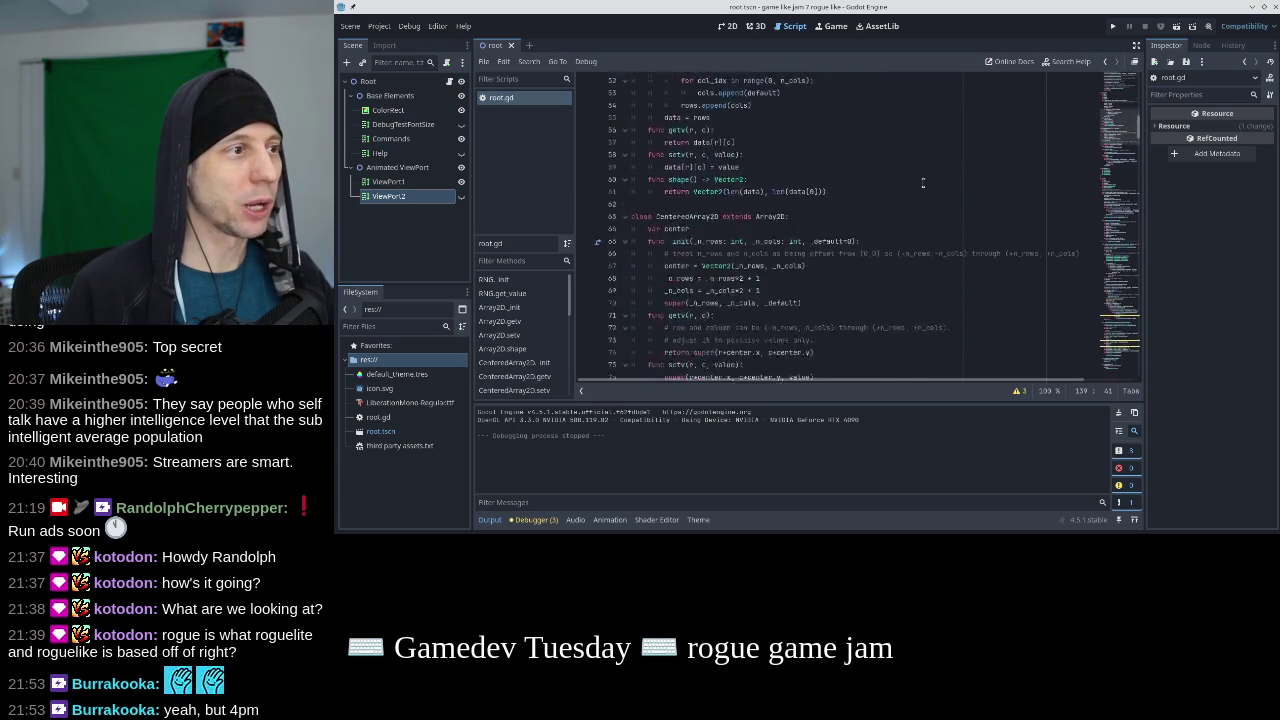
{"action": "scroll", "coordinate": [922, 183], "scroll_direction": "down", "scroll_amount": 5}
{"action": "scroll", "coordinate": [922, 183], "scroll_direction": "down", "scroll_amount": 4}
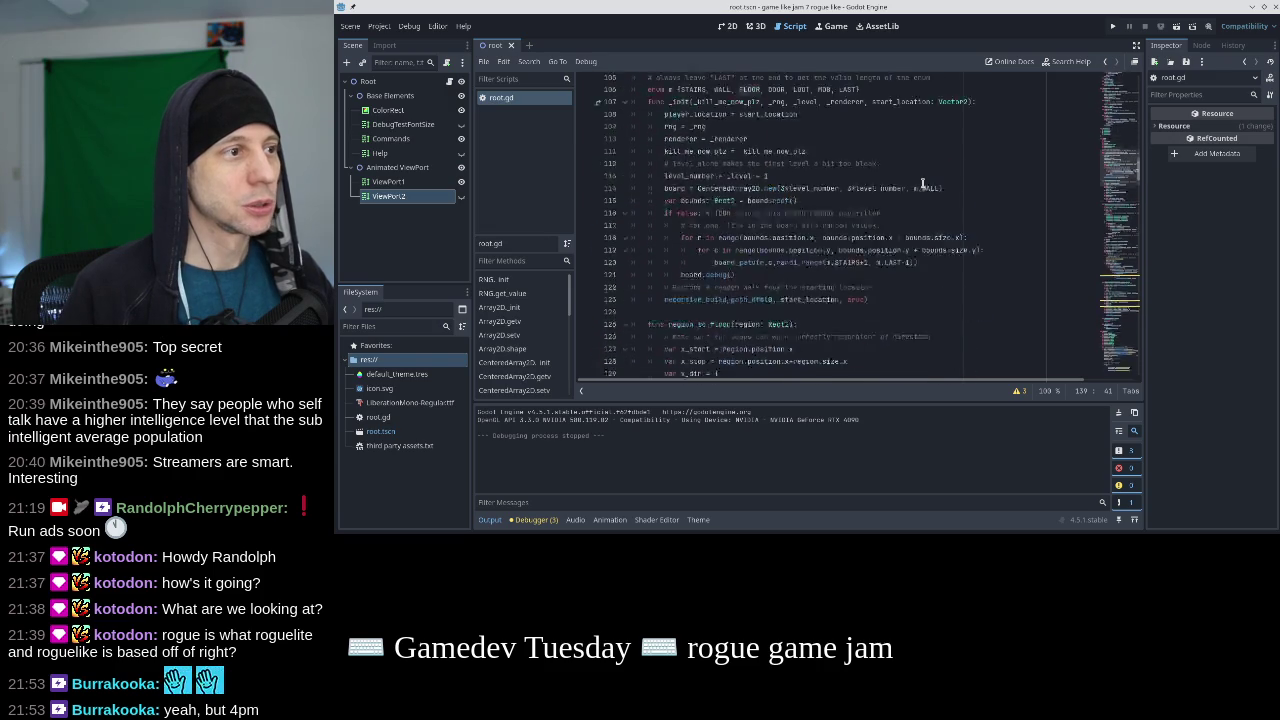
{"action": "scroll", "coordinate": [922, 183], "scroll_direction": "up", "scroll_amount": 3}
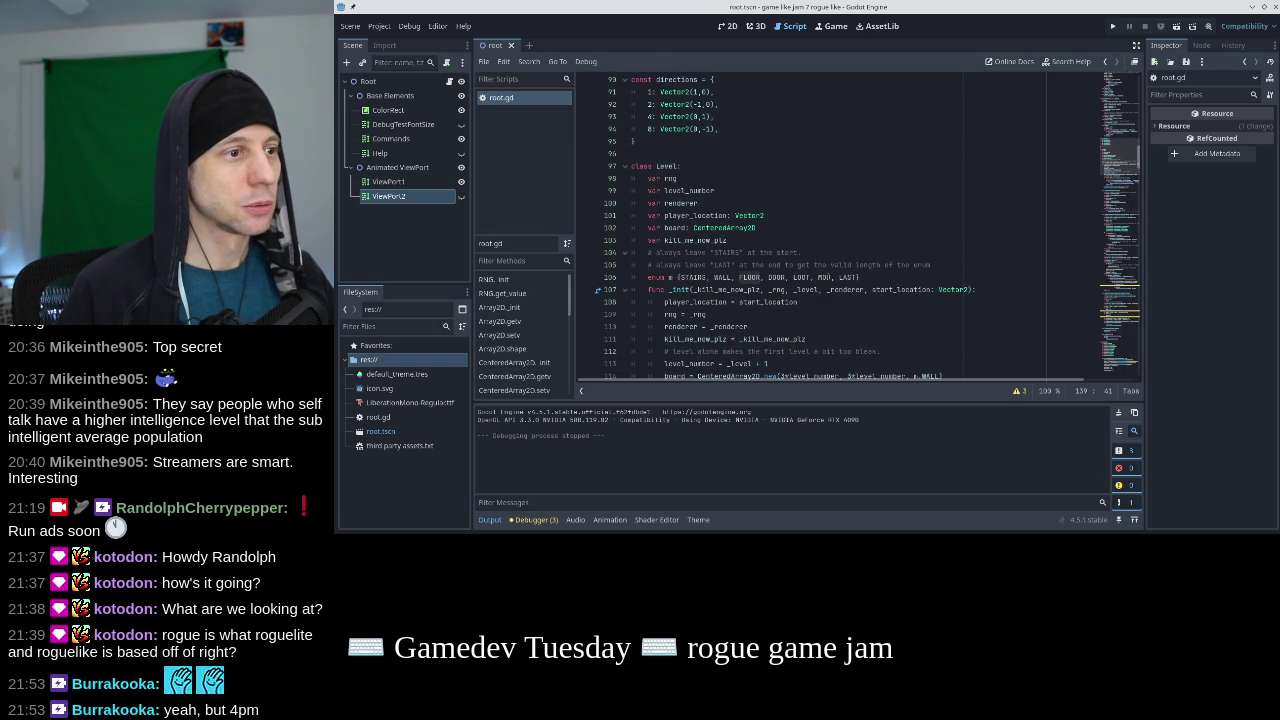
{"action": "left_click", "coordinate": [828, 277]}
{"action": "left_click", "coordinate": [800, 277]}
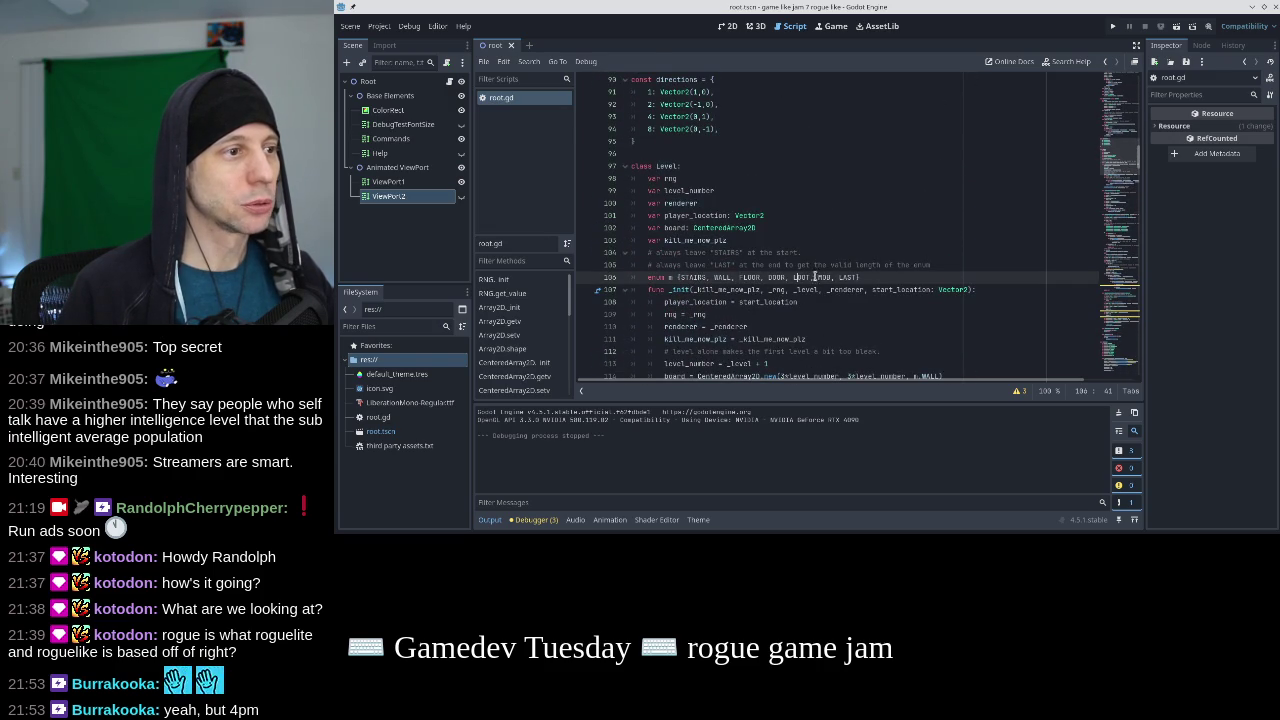
{"action": "scroll", "coordinate": [1121, 369], "scroll_direction": "down", "scroll_amount": 20}
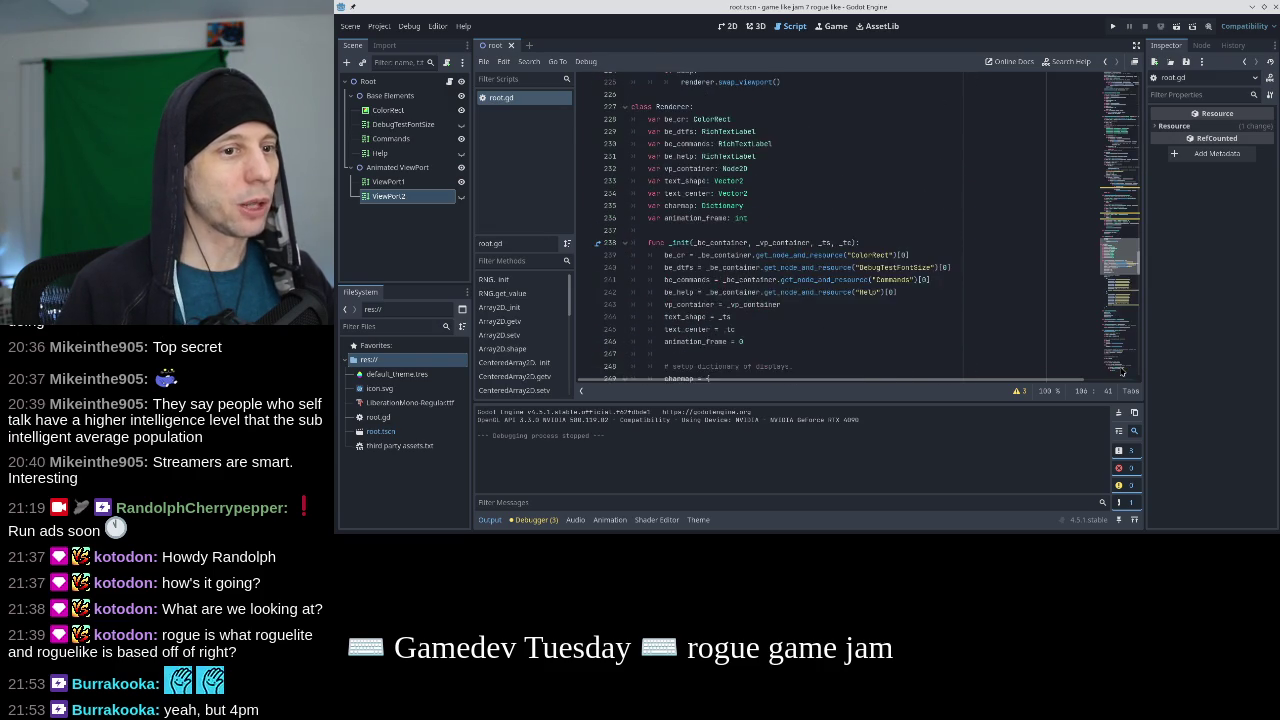
{"action": "scroll", "coordinate": [804, 198], "scroll_direction": "up", "scroll_amount": 1}
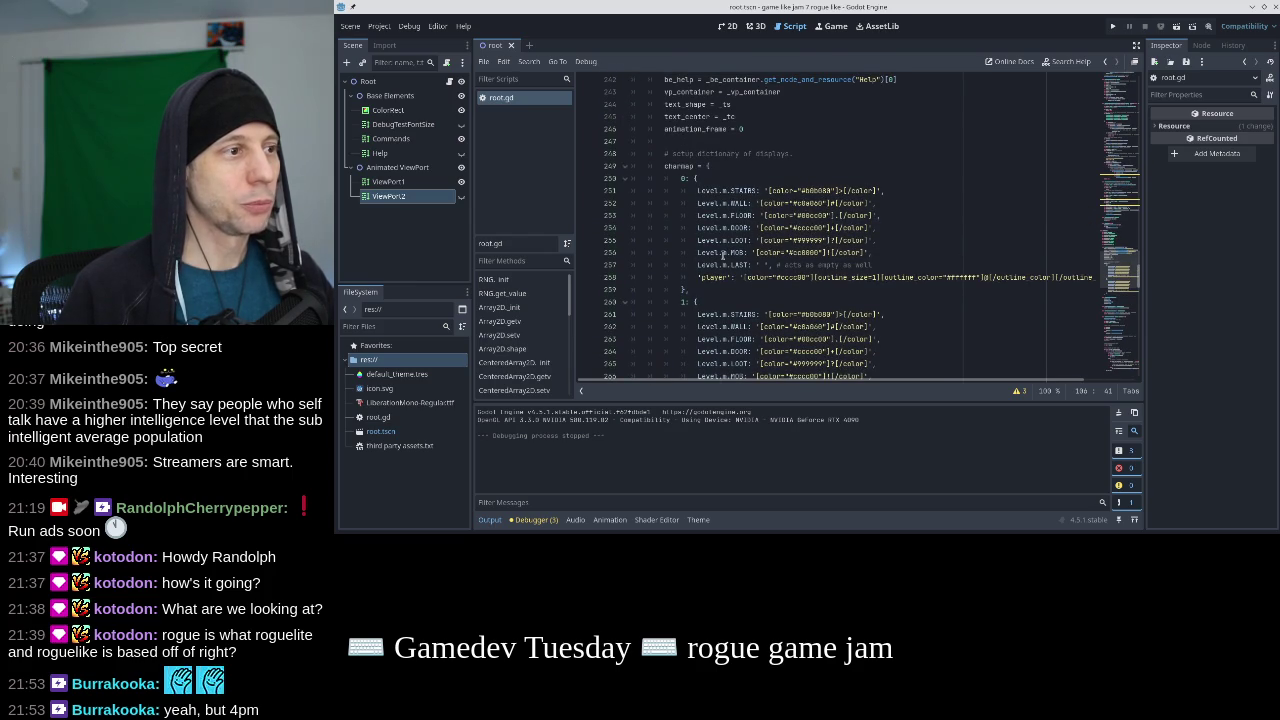
{"action": "left_click", "coordinate": [1126, 212]}
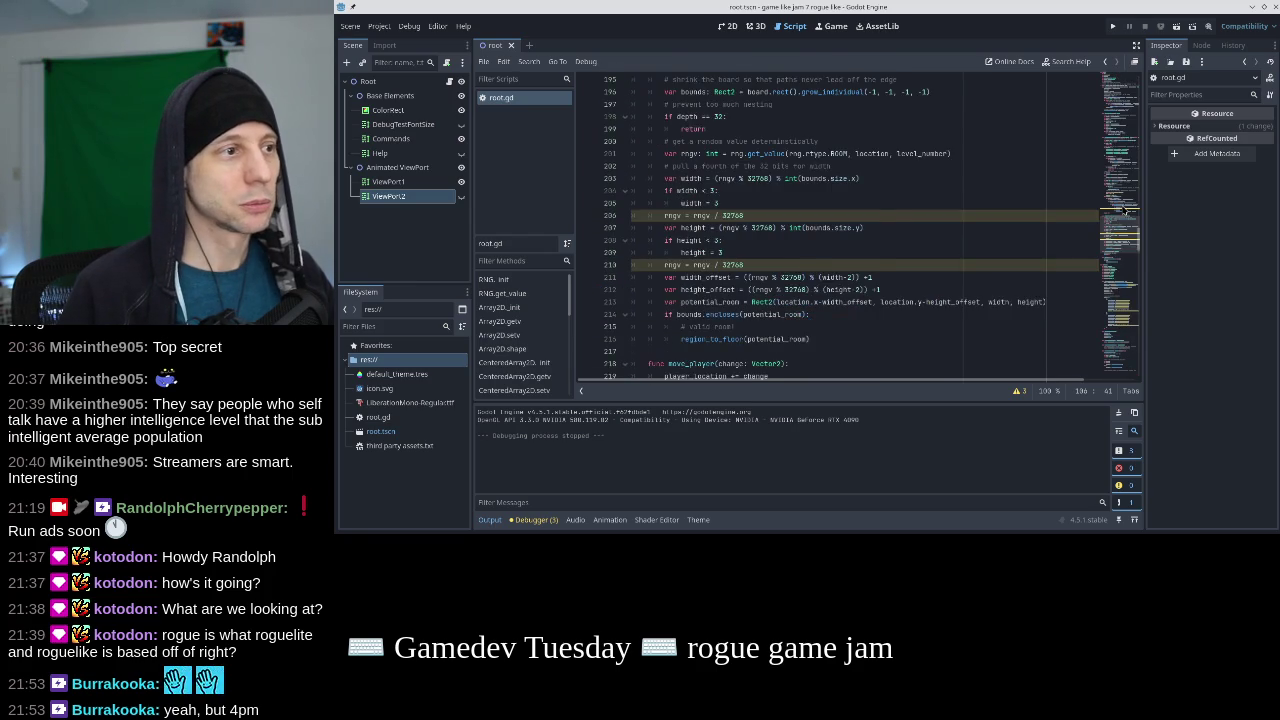
{"action": "scroll", "coordinate": [1074, 219], "scroll_direction": "up", "scroll_amount": 7}
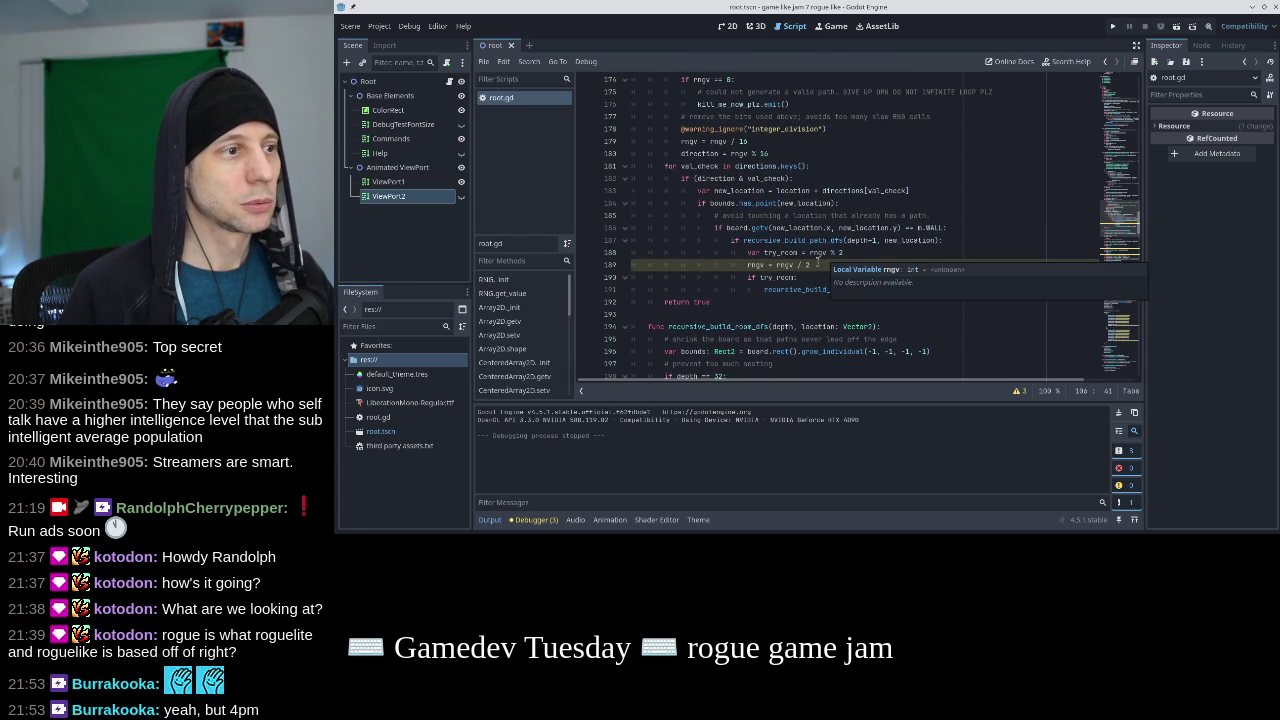
{"action": "scroll", "coordinate": [841, 254], "scroll_direction": "up", "scroll_amount": 3}
{"action": "scroll", "coordinate": [841, 254], "scroll_direction": "up", "scroll_amount": 12}
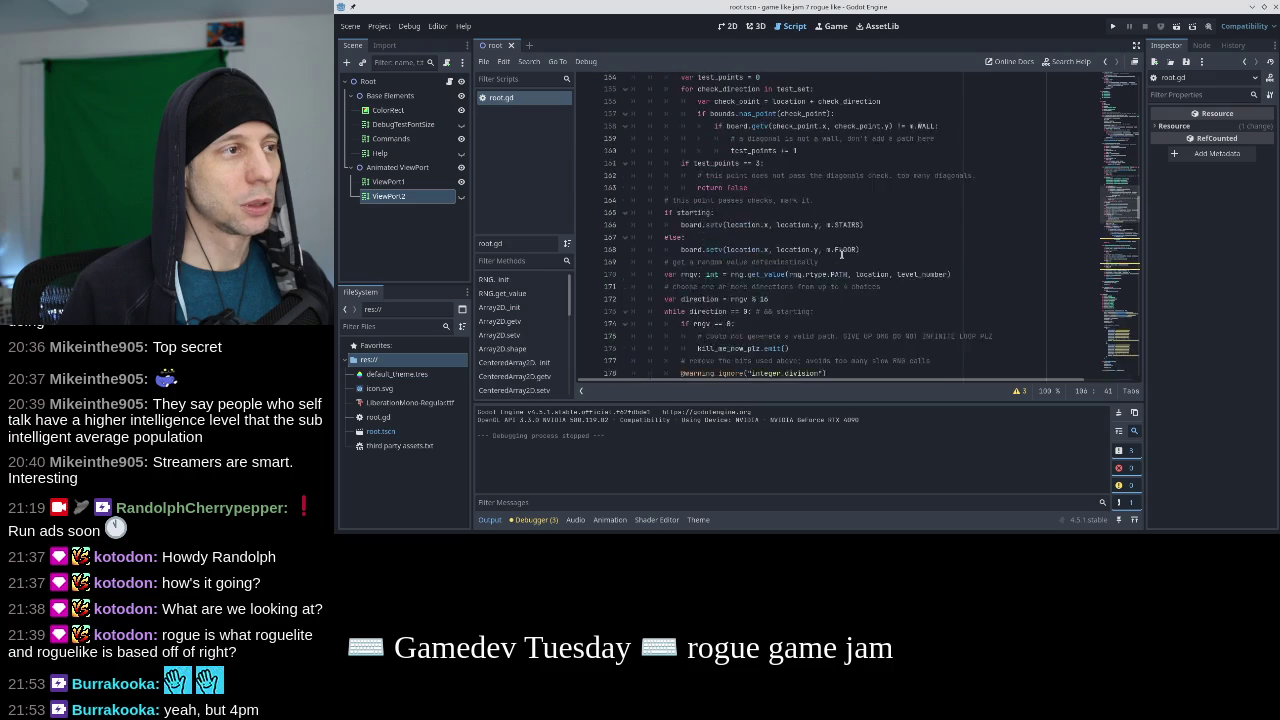
{"action": "scroll", "coordinate": [841, 254], "scroll_direction": "up", "scroll_amount": 5}
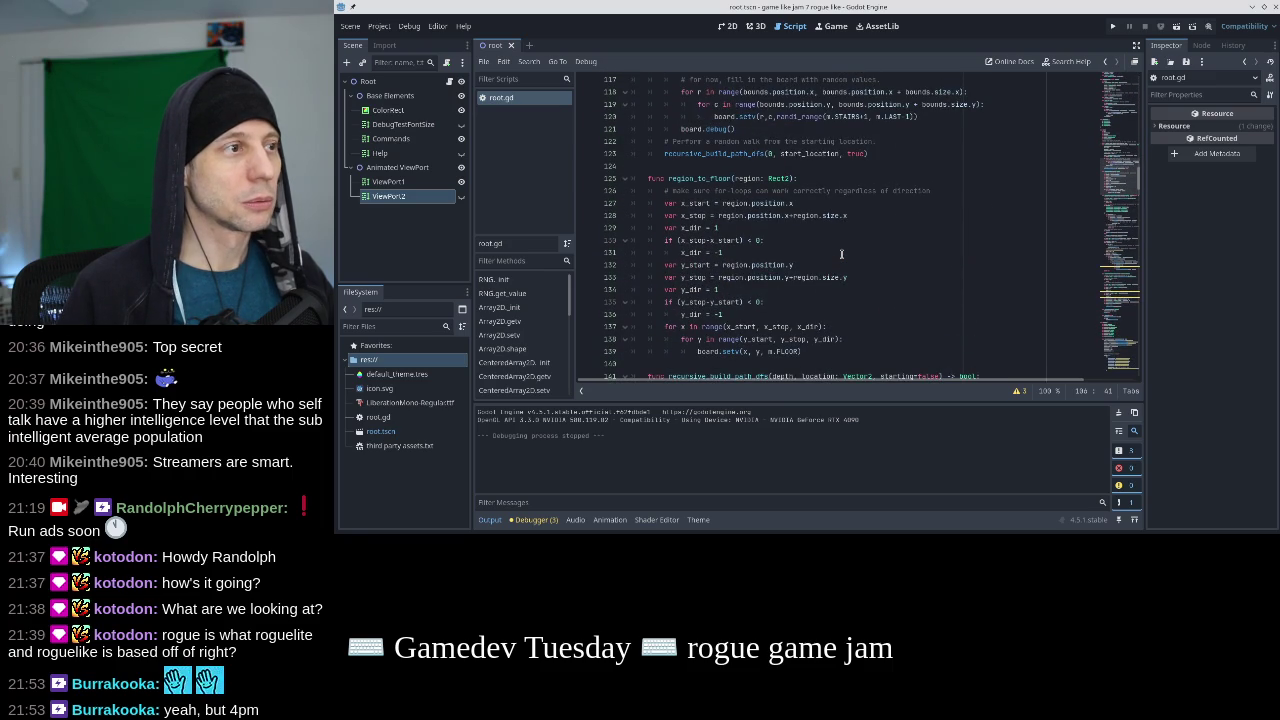
{"action": "scroll", "coordinate": [841, 254], "scroll_direction": "up", "scroll_amount": 5}
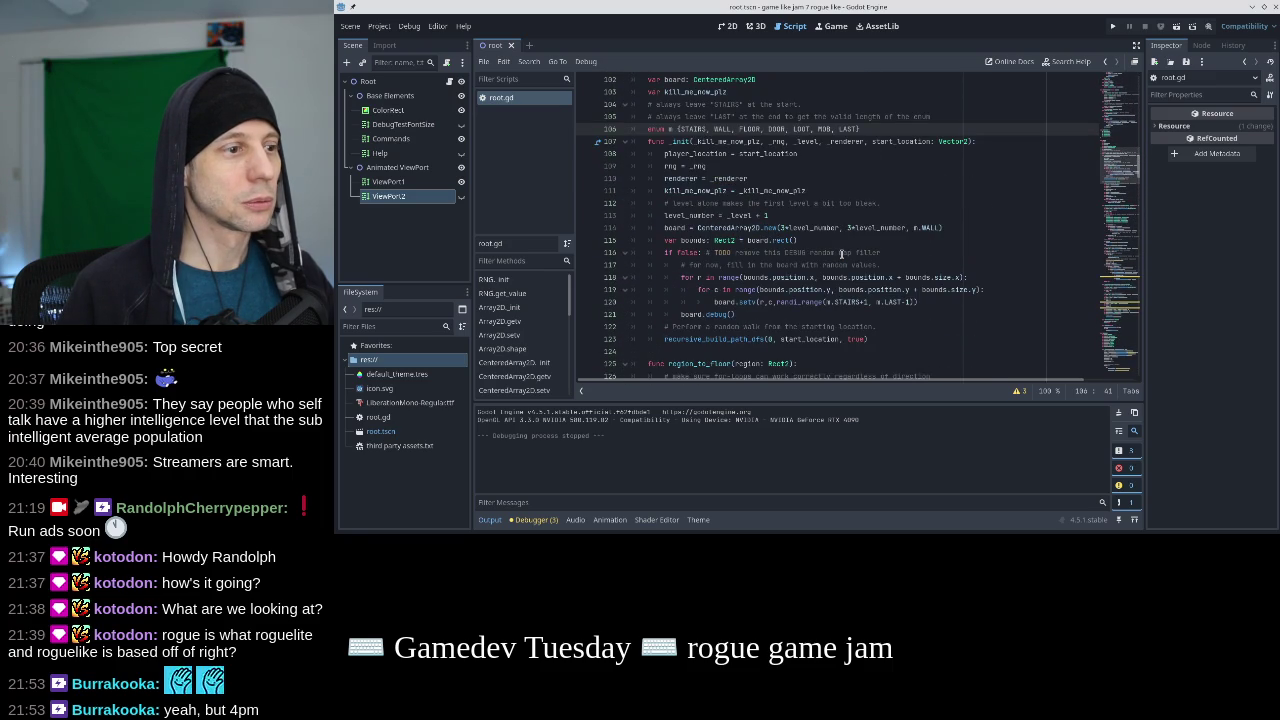
{"action": "scroll", "coordinate": [841, 254], "scroll_direction": "down", "scroll_amount": 7}
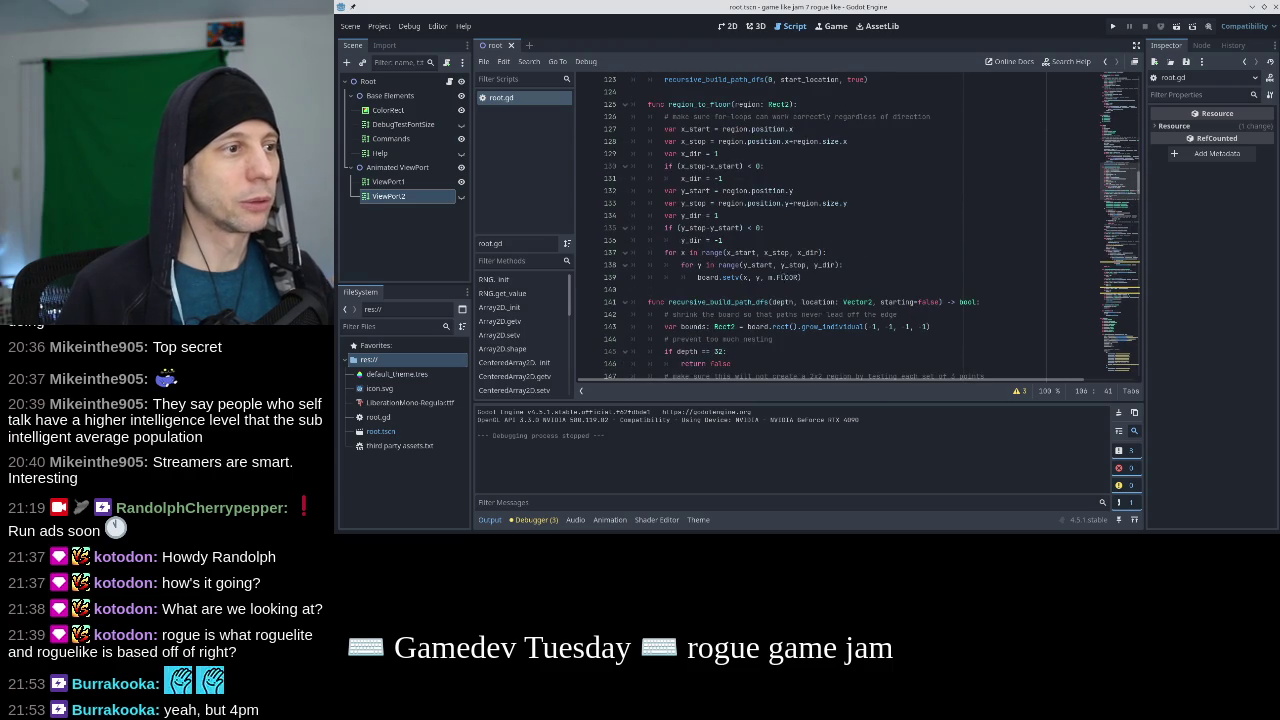
{"action": "left_click", "coordinate": [771, 277]}
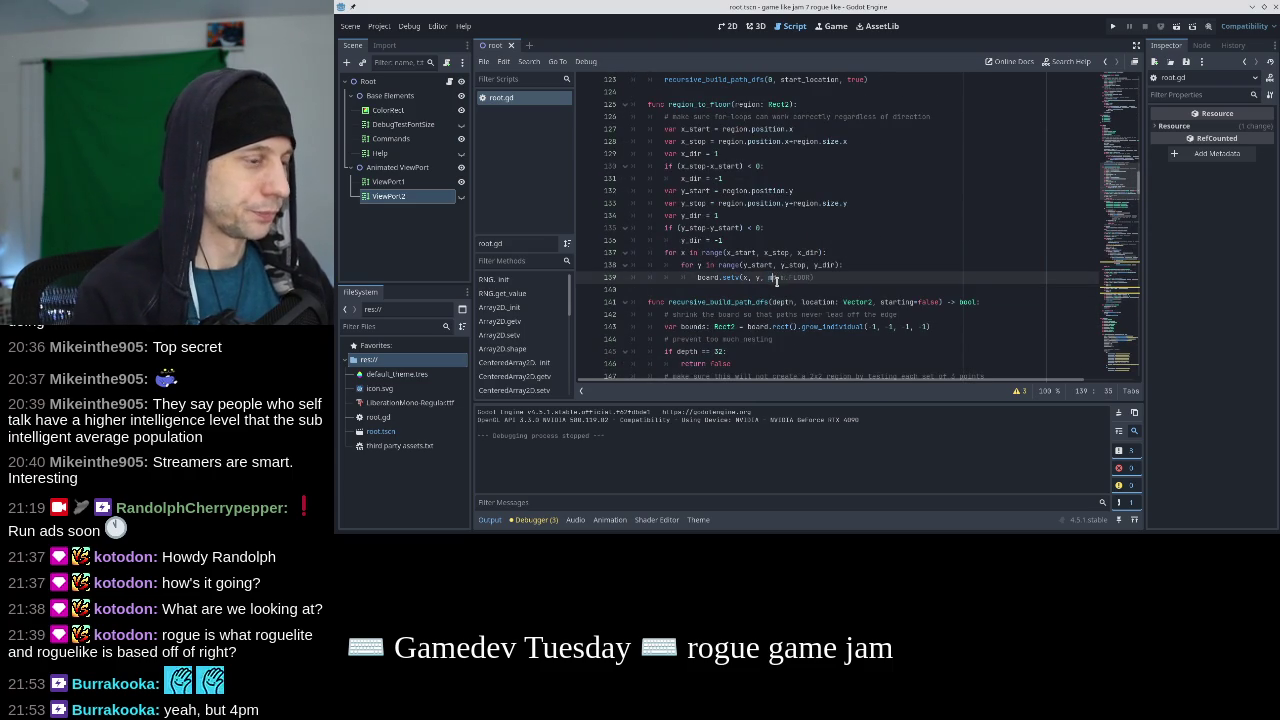
Finish the m.RED) argument, run the game to view the dungeon map, then stop it.
{"action": "type", "text": "m.RED)"}
{"action": "key", "text": "F5"}
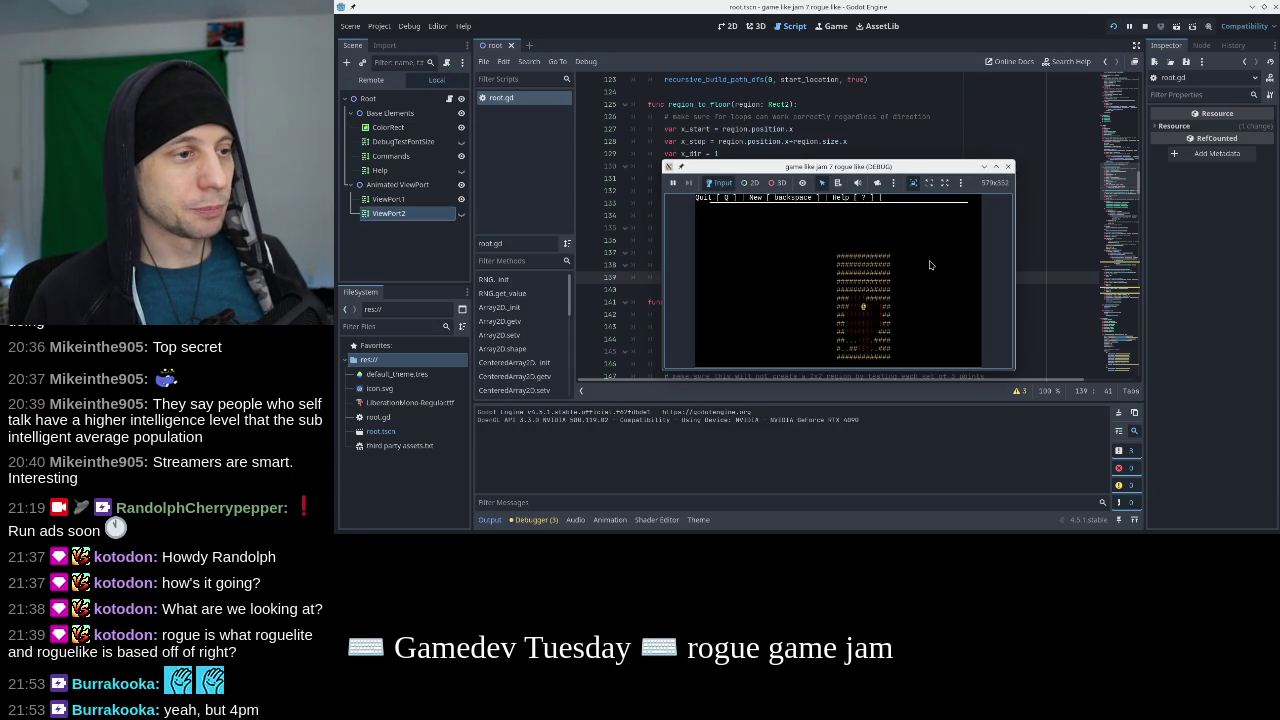
{"action": "left_click_drag", "start_coordinate": [936, 166], "coordinate": [976, 140]}
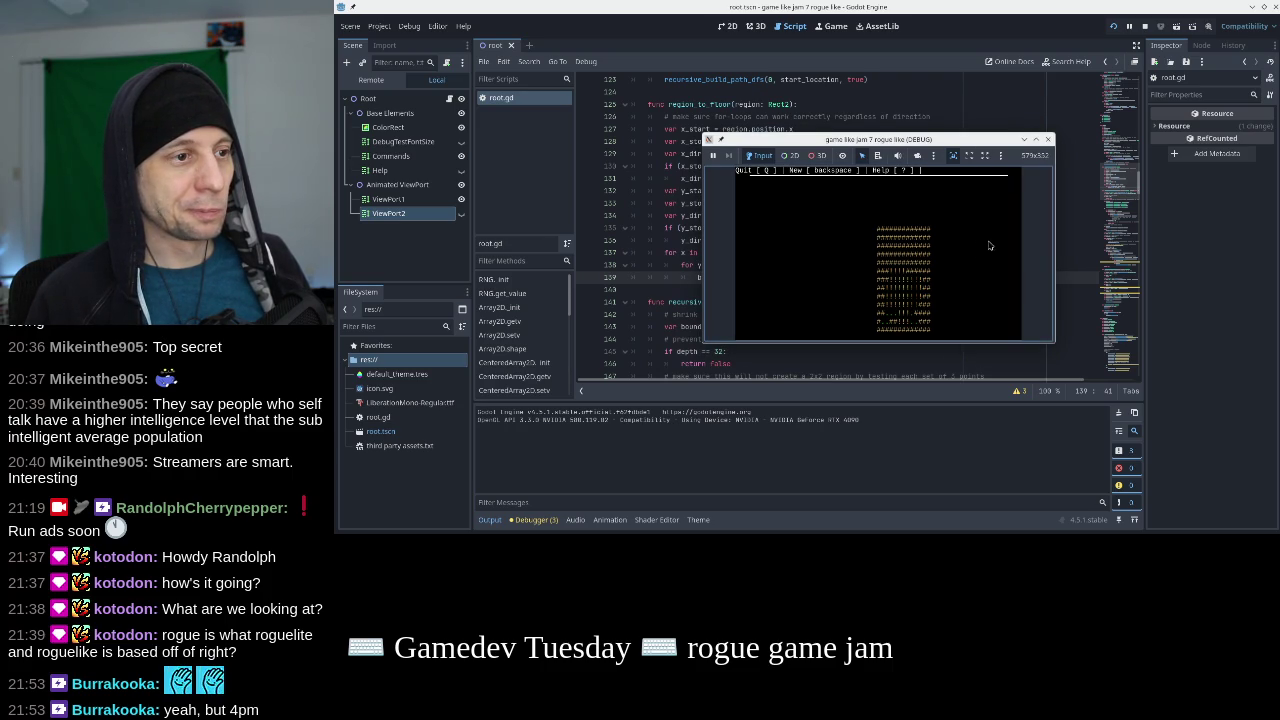
{"action": "left_click", "coordinate": [1048, 140]}
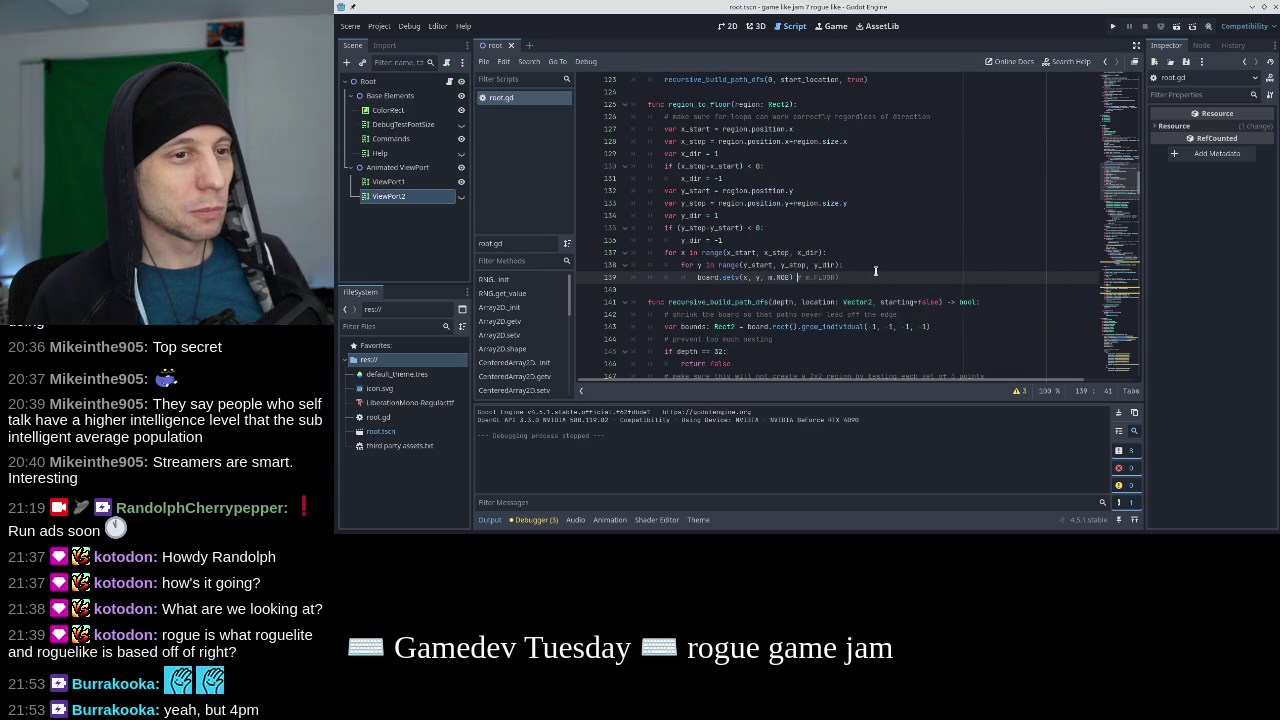
{"action": "scroll", "coordinate": [874, 269], "scroll_direction": "down", "scroll_amount": 5}
Negate the check to 'if not bounds.encloses(potential_room)' and open a line under it.
{"action": "scroll", "coordinate": [877, 269], "scroll_direction": "down", "scroll_amount": 11}
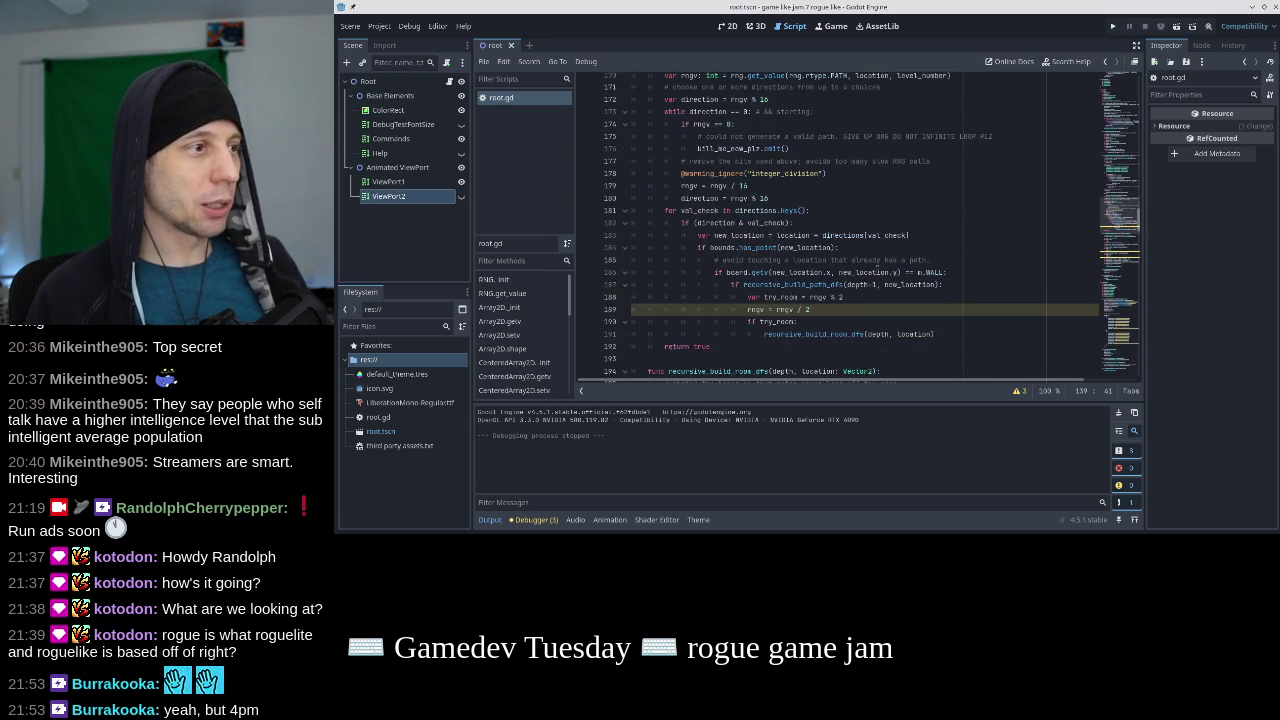
{"action": "scroll", "coordinate": [877, 266], "scroll_direction": "down", "scroll_amount": 1}
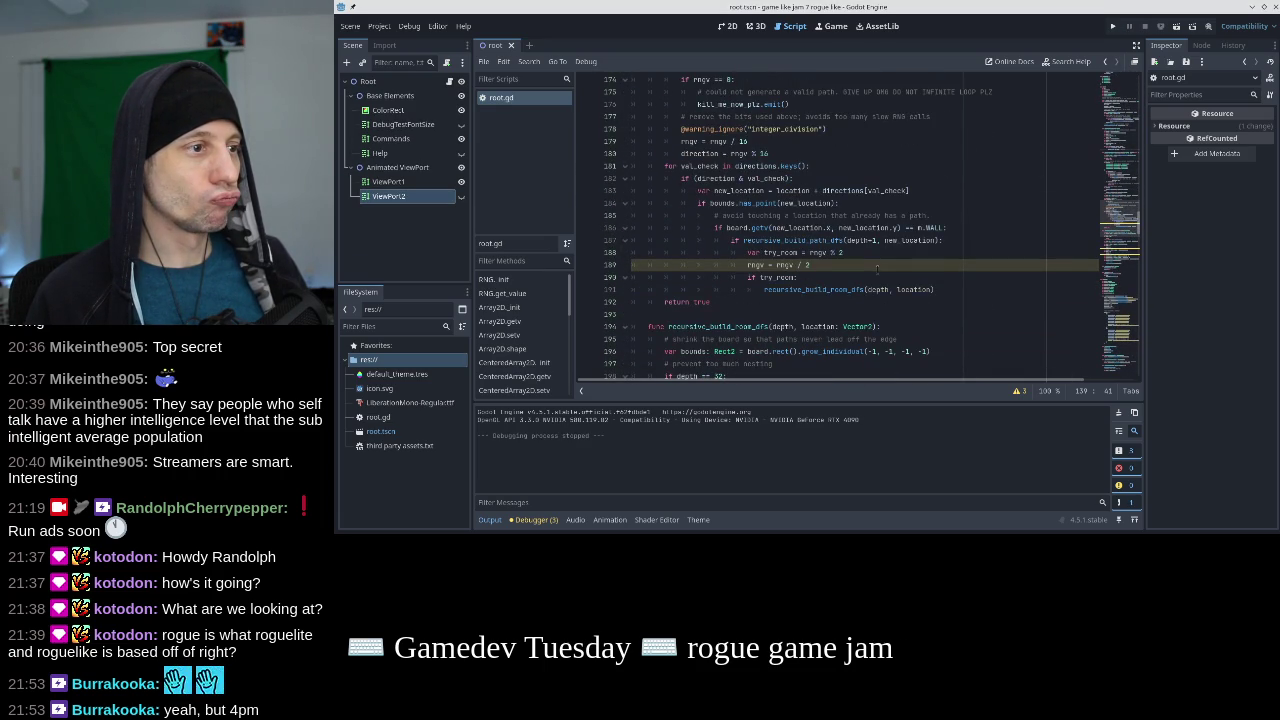
{"action": "scroll", "coordinate": [877, 268], "scroll_direction": "down", "scroll_amount": 7}
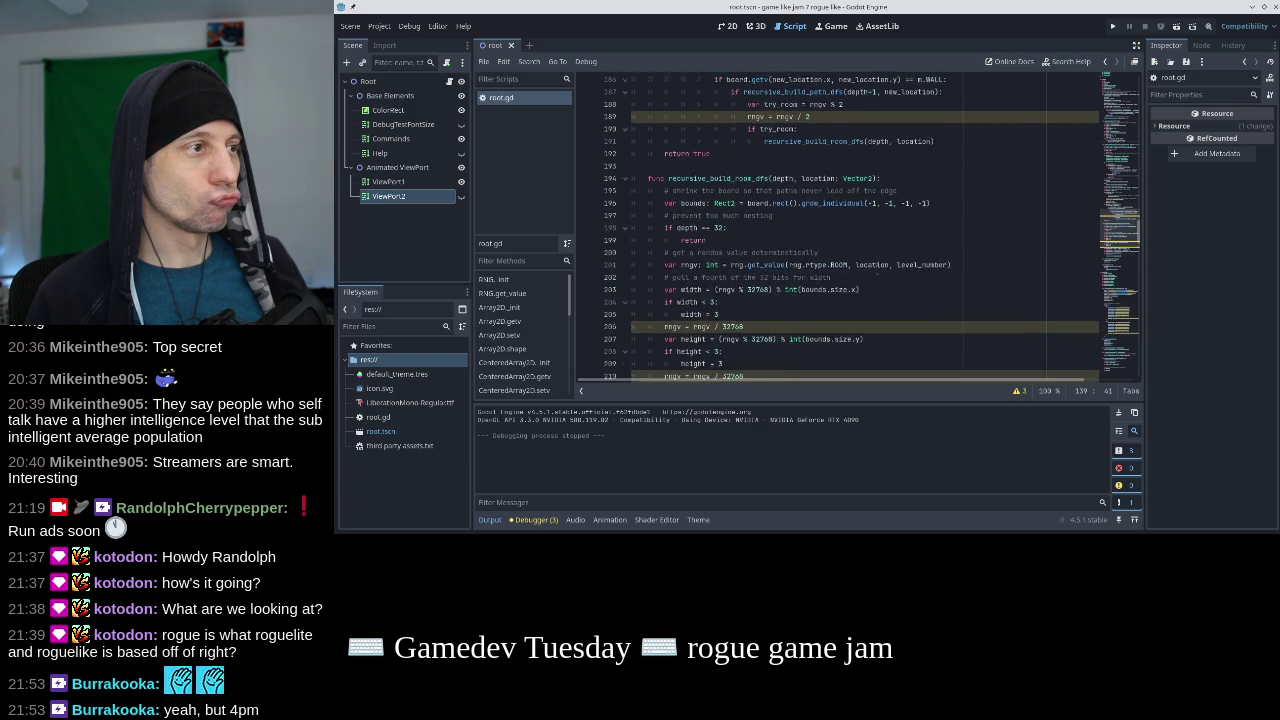
{"action": "left_click", "coordinate": [848, 337]}
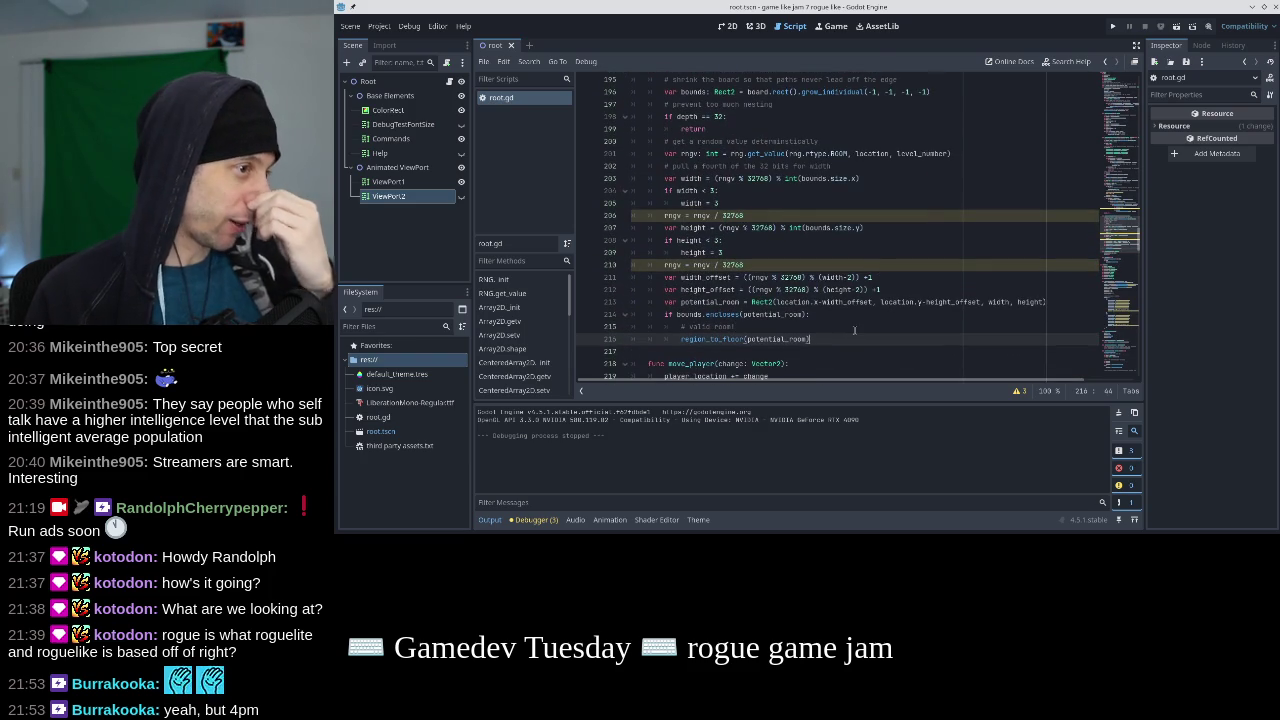
{"action": "left_click", "coordinate": [676, 314]}
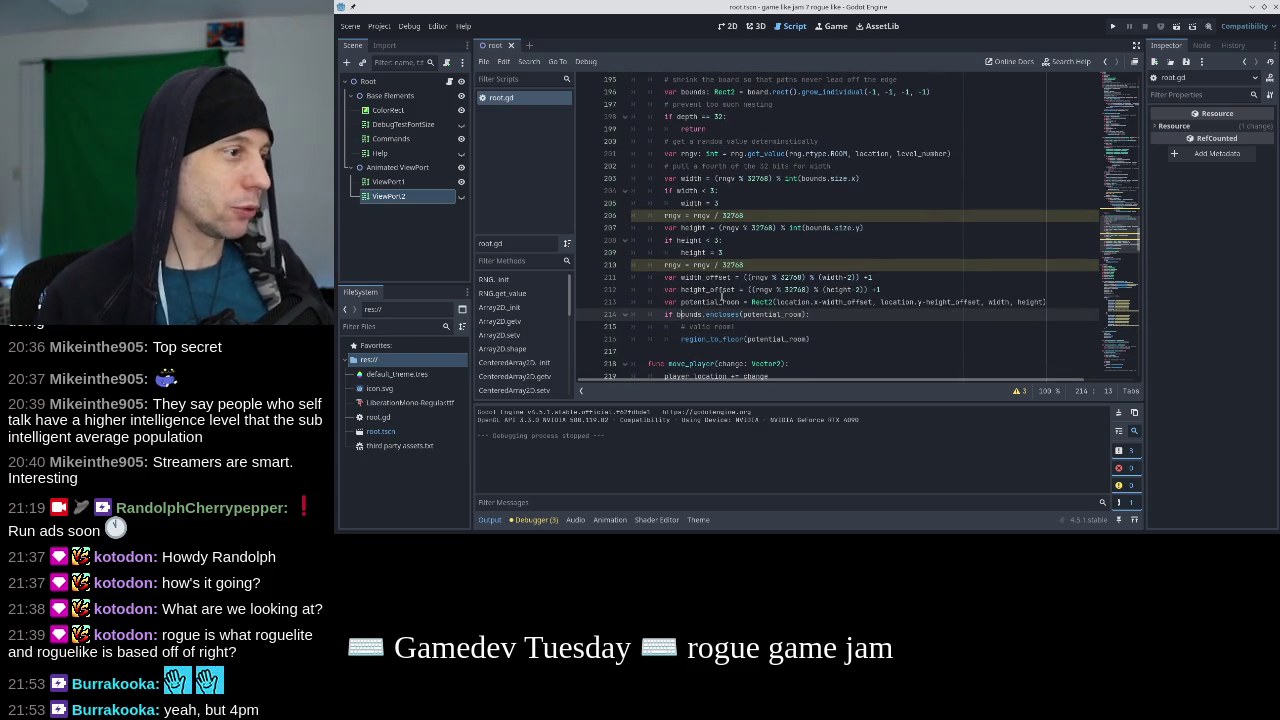
{"action": "type", "text": "not"}
{"action": "key", "text": "End"}
{"action": "key", "text": "Return"}
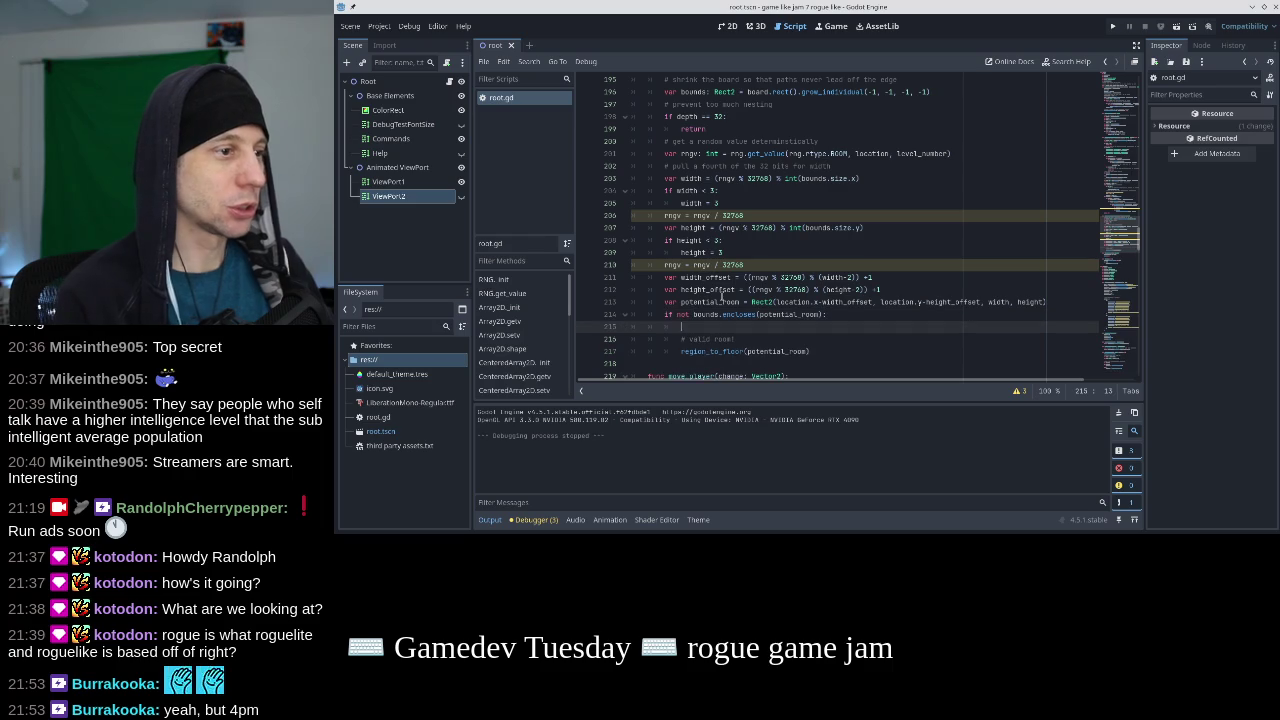
Add '# invalid room' and 'return' under the check, and dedent the valid-room lines.
{"action": "type", "text": "lid r"}
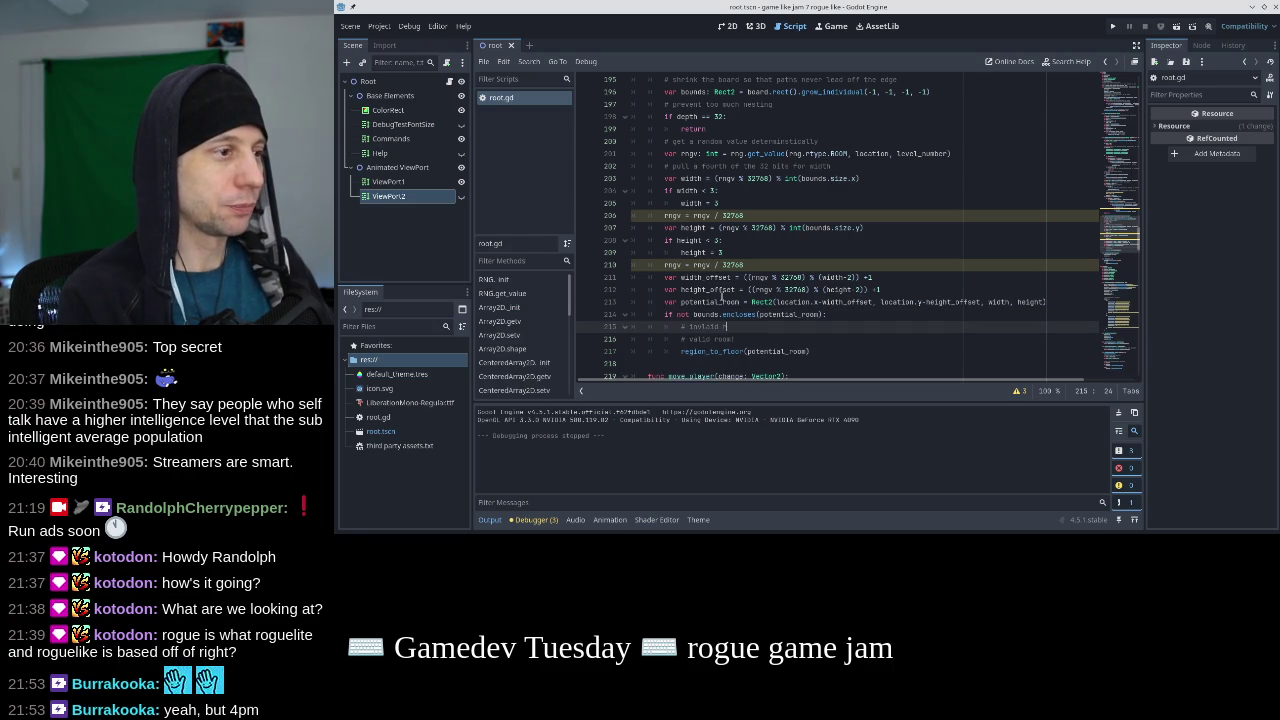
{"action": "type", "text": "oomom"}
{"action": "key", "text": "Return"}
{"action": "type", "text": "retur"}
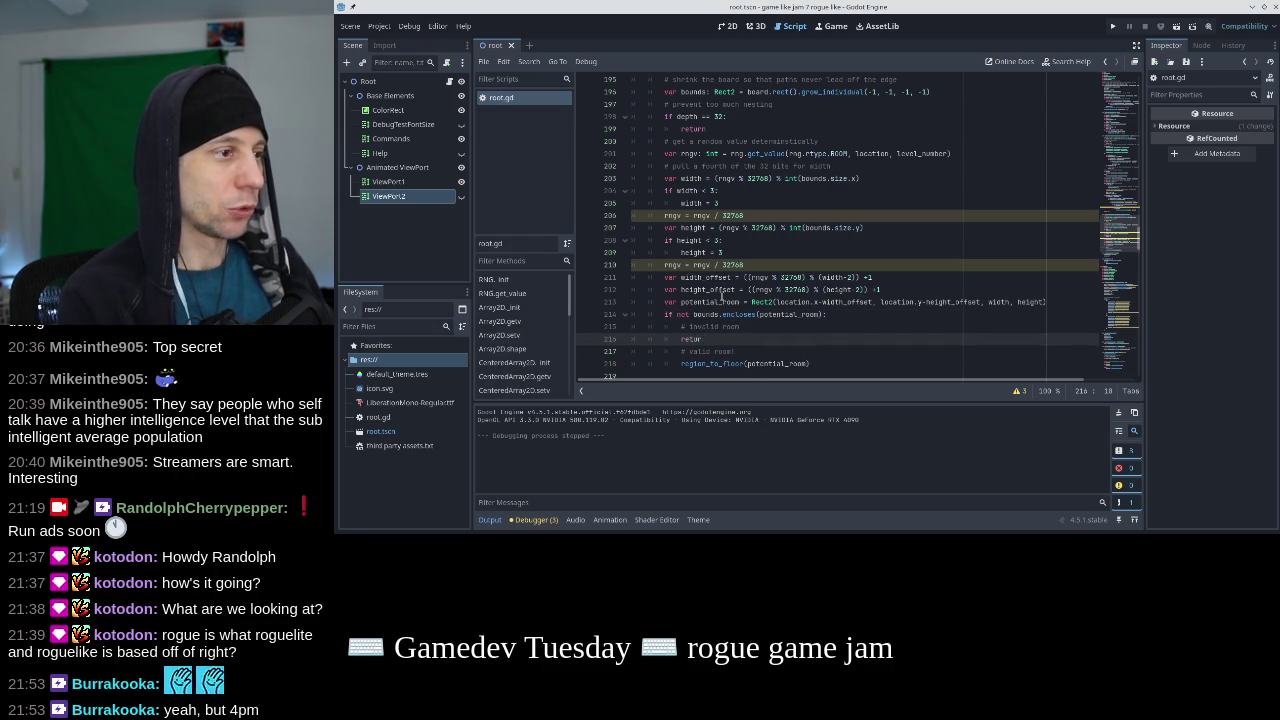
{"action": "key", "text": "Down"}
{"action": "key", "text": "Home"}
{"action": "key", "text": "shift+Down"}
{"action": "key", "text": "shift+Down"}
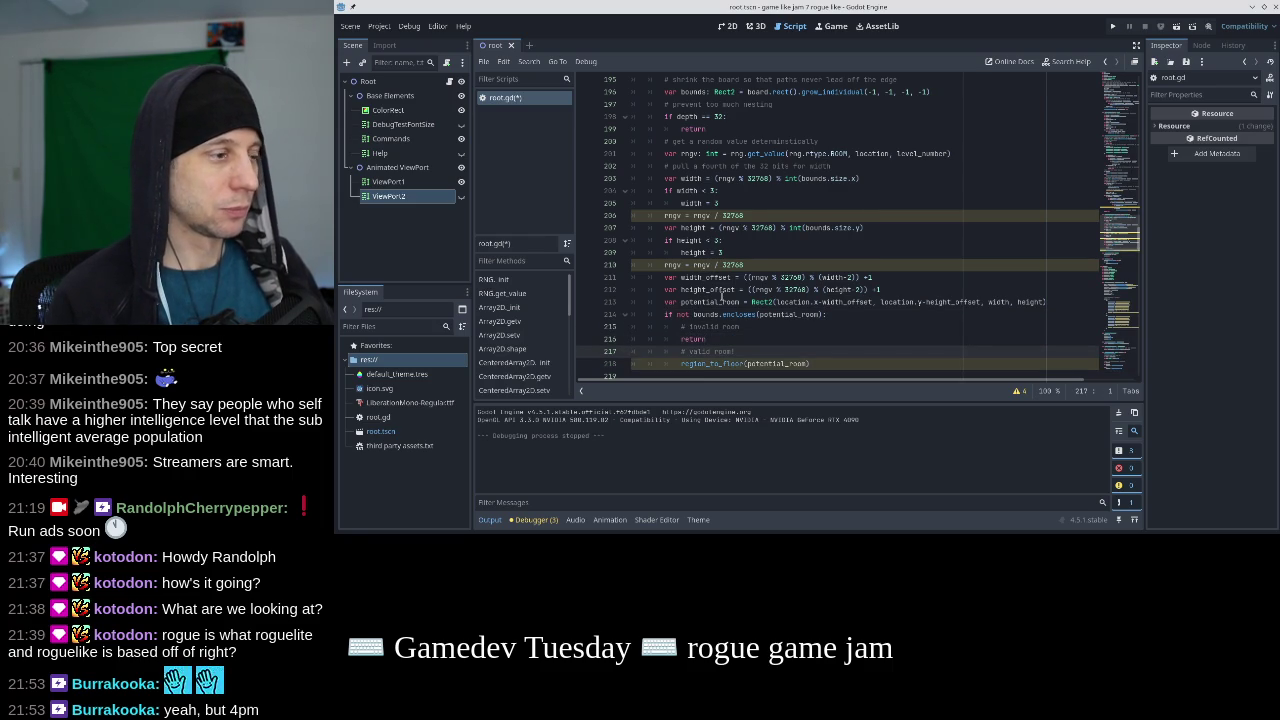
{"action": "key", "text": "ctrl+z"}
{"action": "key", "text": "Up"}
{"action": "key", "text": "Up"}
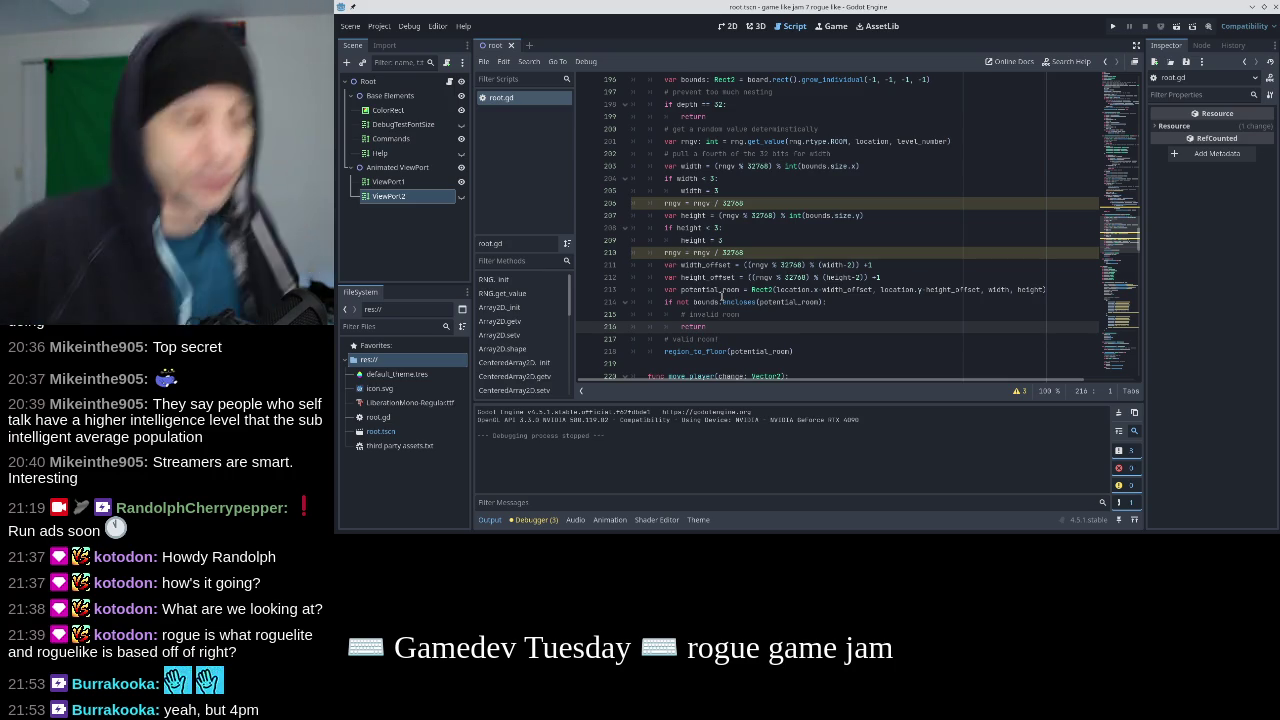
{"action": "scroll", "coordinate": [721, 295], "scroll_direction": "up", "scroll_amount": 10}
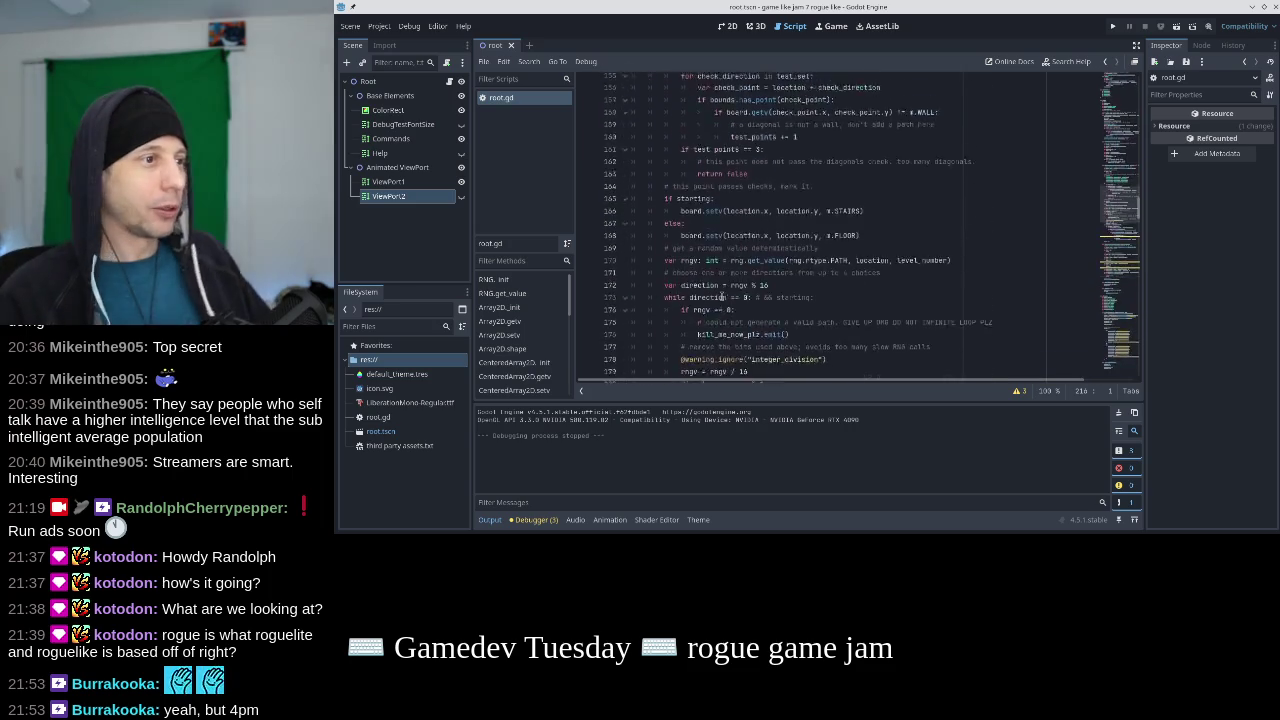
{"action": "scroll", "coordinate": [721, 296], "scroll_direction": "up", "scroll_amount": 10}
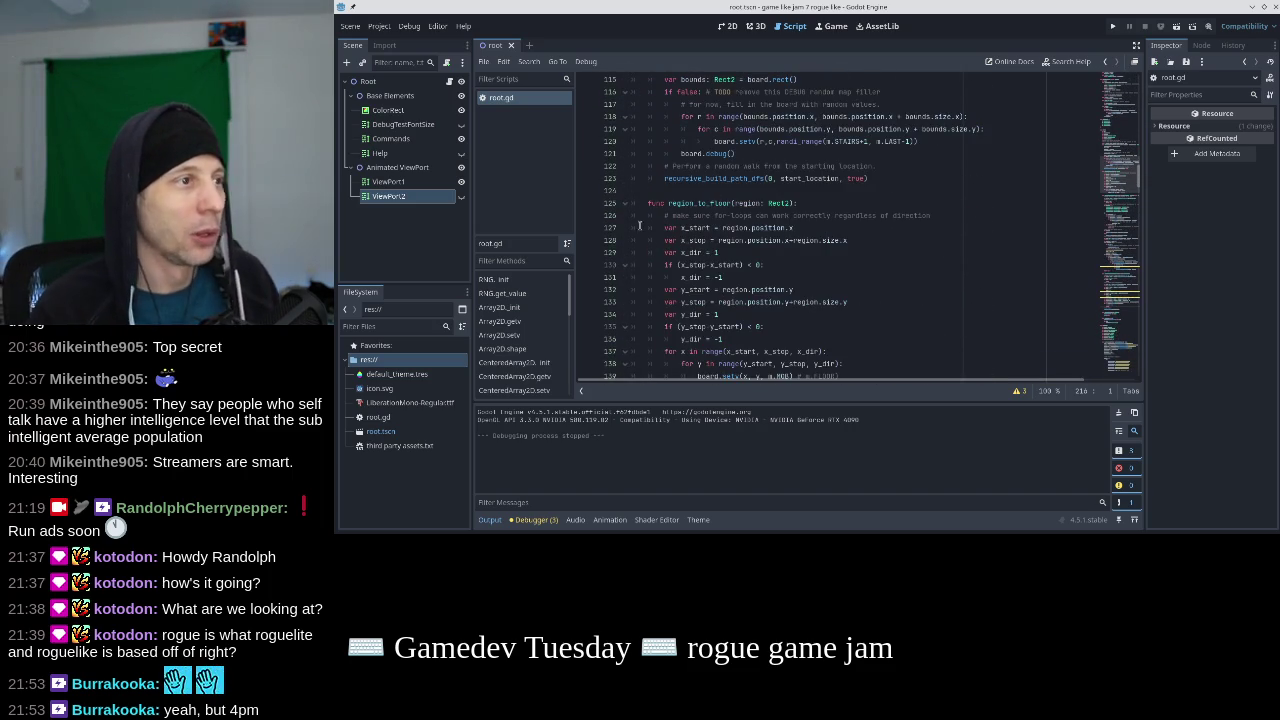
{"action": "scroll", "coordinate": [681, 205], "scroll_direction": "down", "scroll_amount": 1}
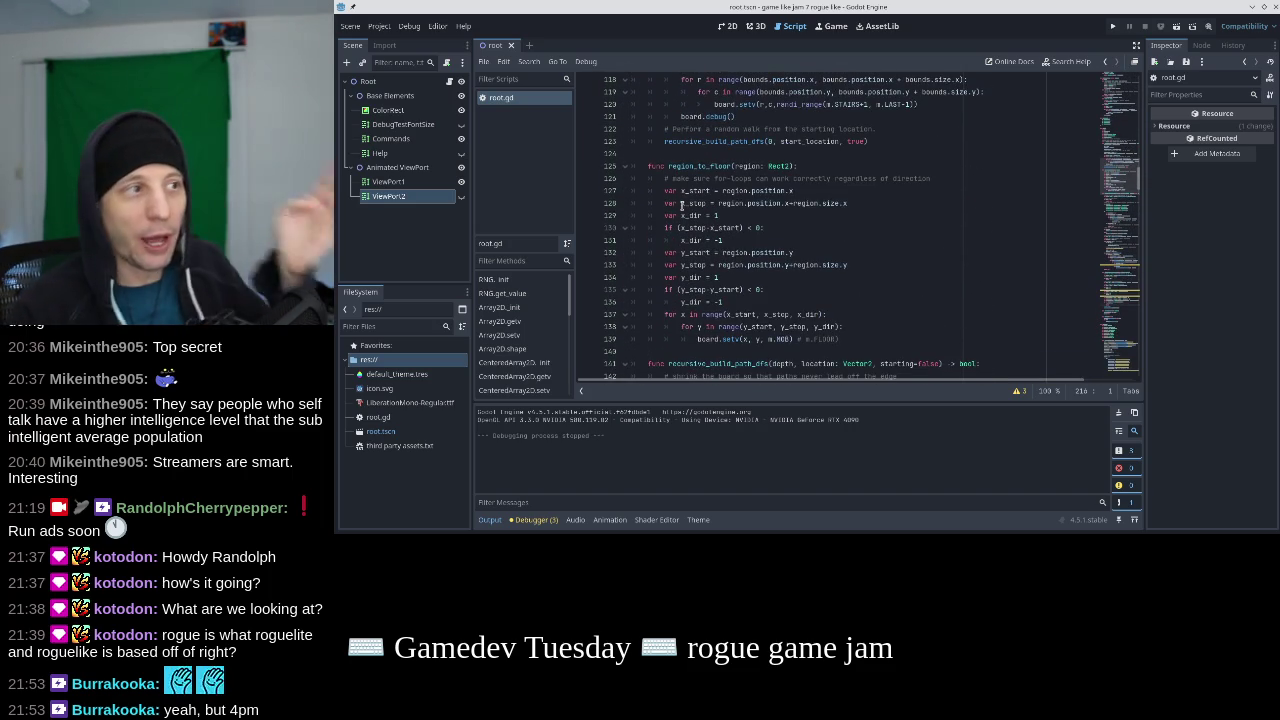
{"action": "scroll", "coordinate": [681, 205], "scroll_direction": "down", "scroll_amount": 1}
{"action": "left_click", "coordinate": [740, 153]}
{"action": "left_click_drag", "start_coordinate": [790, 128], "coordinate": [735, 129]}
{"action": "left_click", "coordinate": [724, 166]}
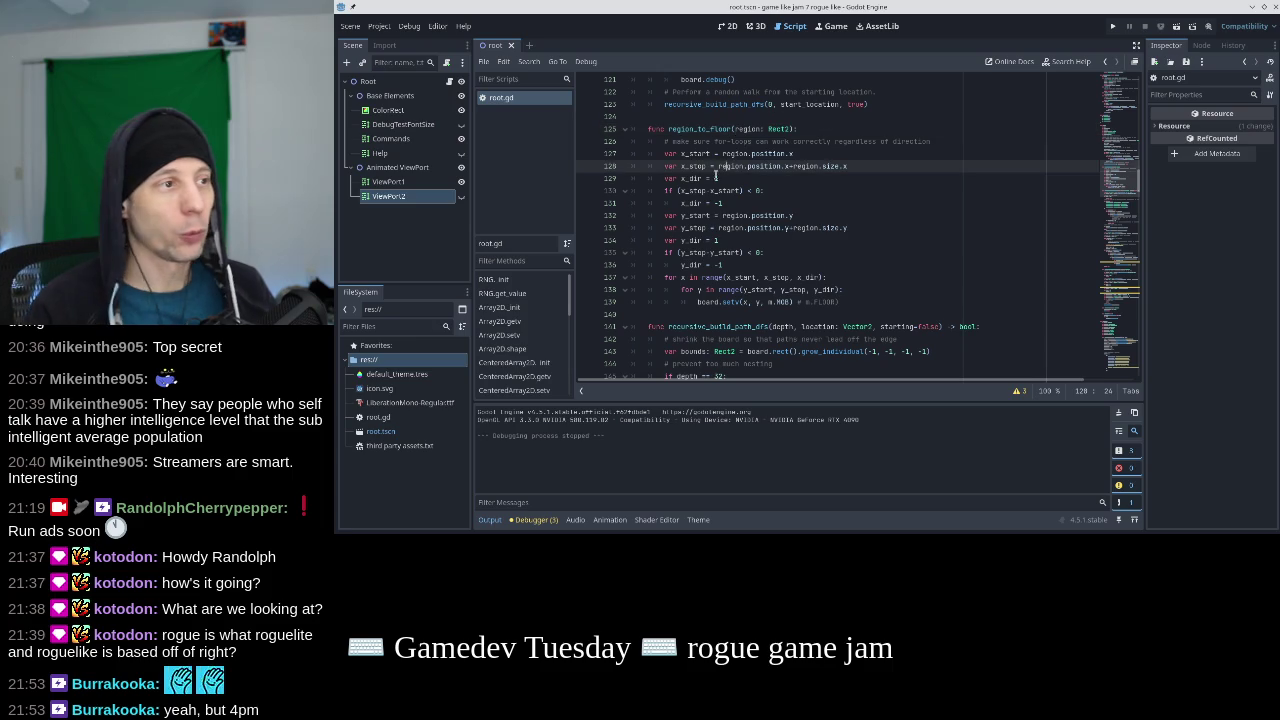
{"action": "left_click", "coordinate": [685, 277]}
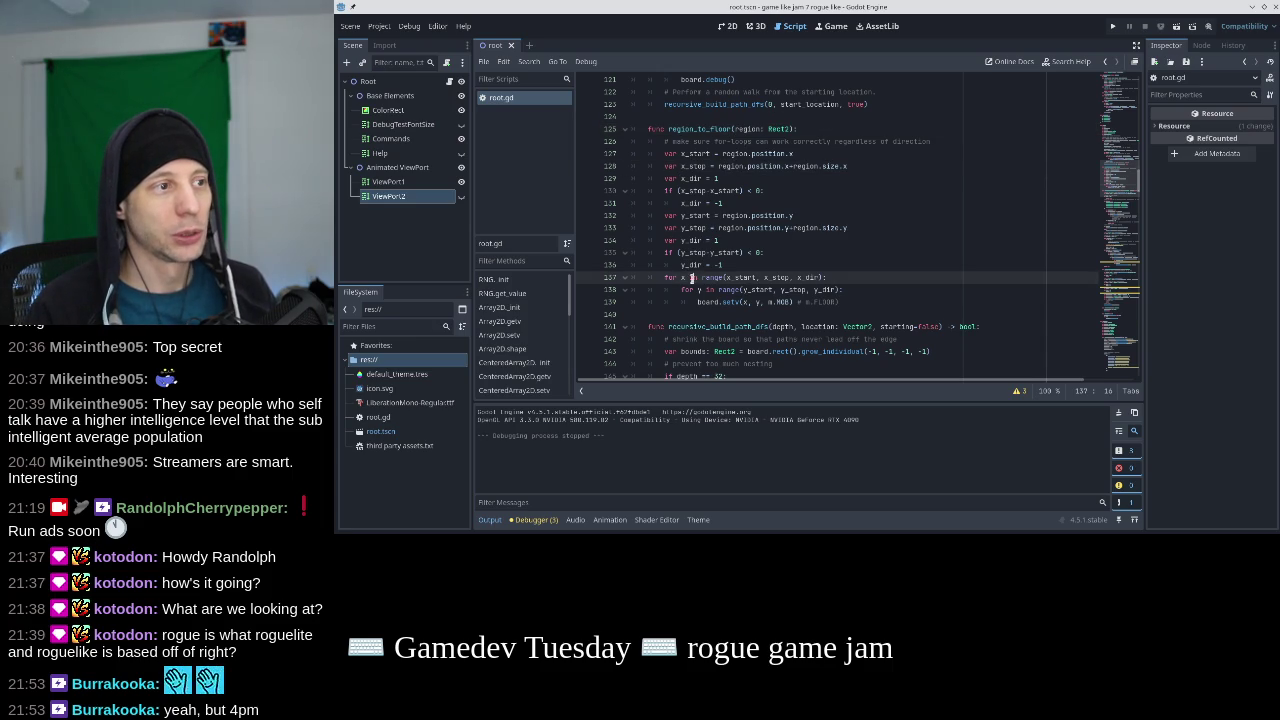
{"action": "left_click", "coordinate": [707, 289]}
{"action": "left_click_drag", "start_coordinate": [840, 301], "coordinate": [695, 301]}
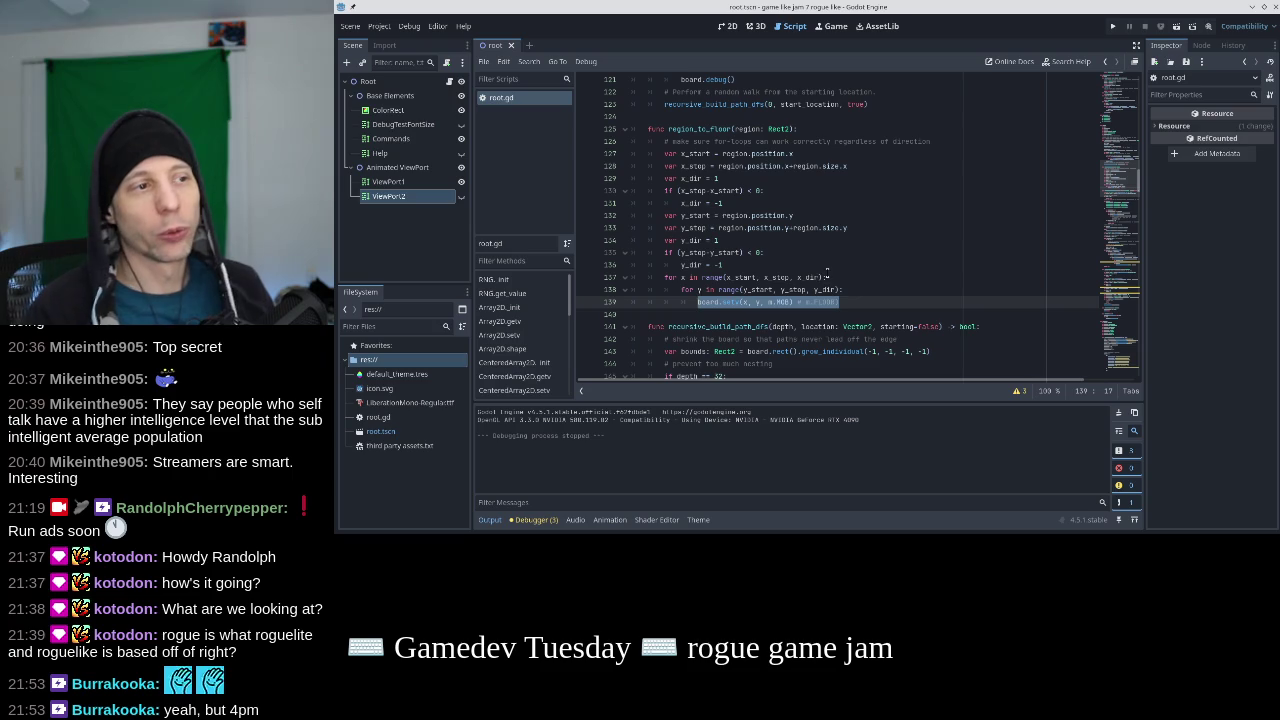
{"action": "left_click", "coordinate": [842, 268]}
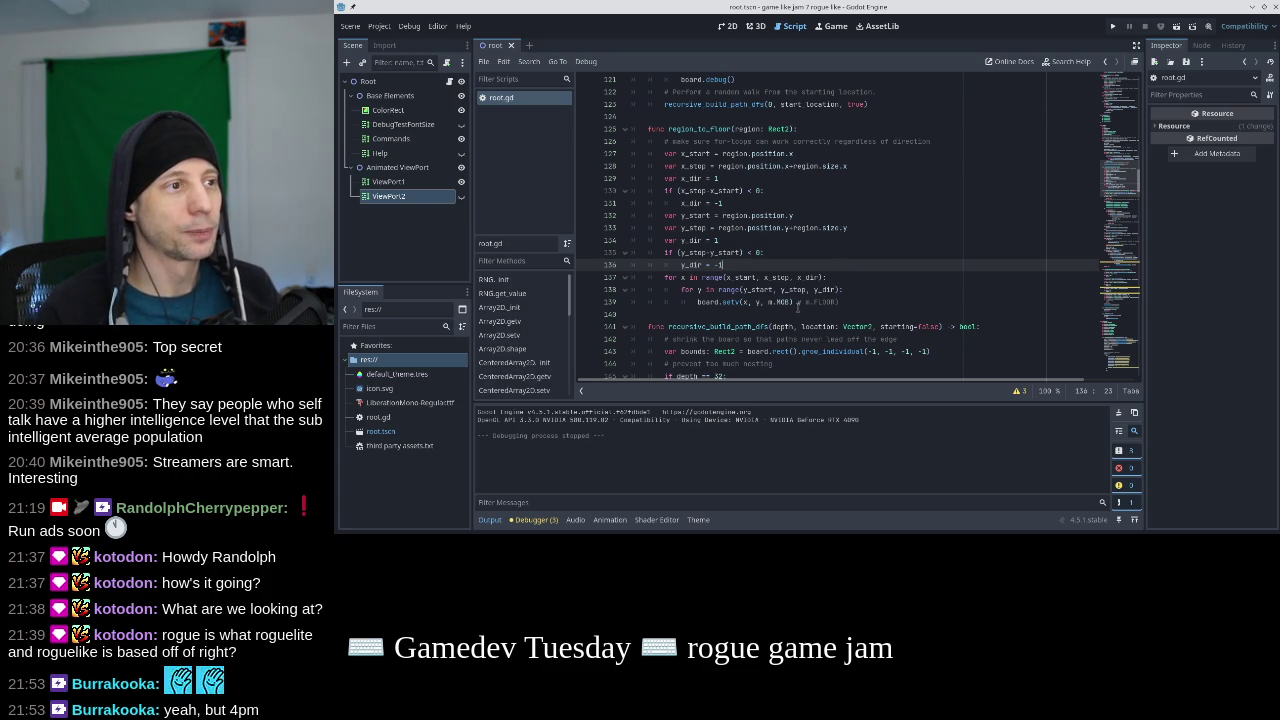
{"action": "left_click", "coordinate": [852, 298]}
{"action": "left_click", "coordinate": [854, 273]}
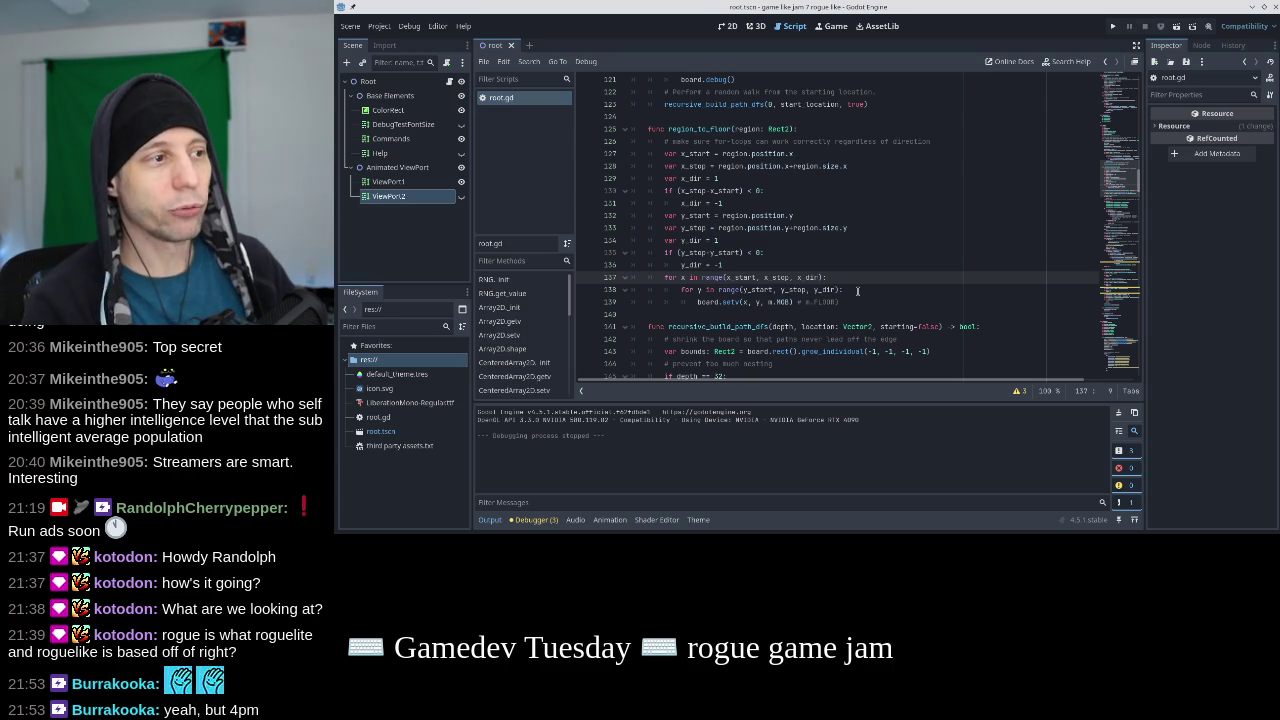
{"action": "key", "text": "Home"}
{"action": "key", "text": "shift+Down"}
{"action": "key", "text": "shift+Down"}
{"action": "key", "text": "shift+Down"}
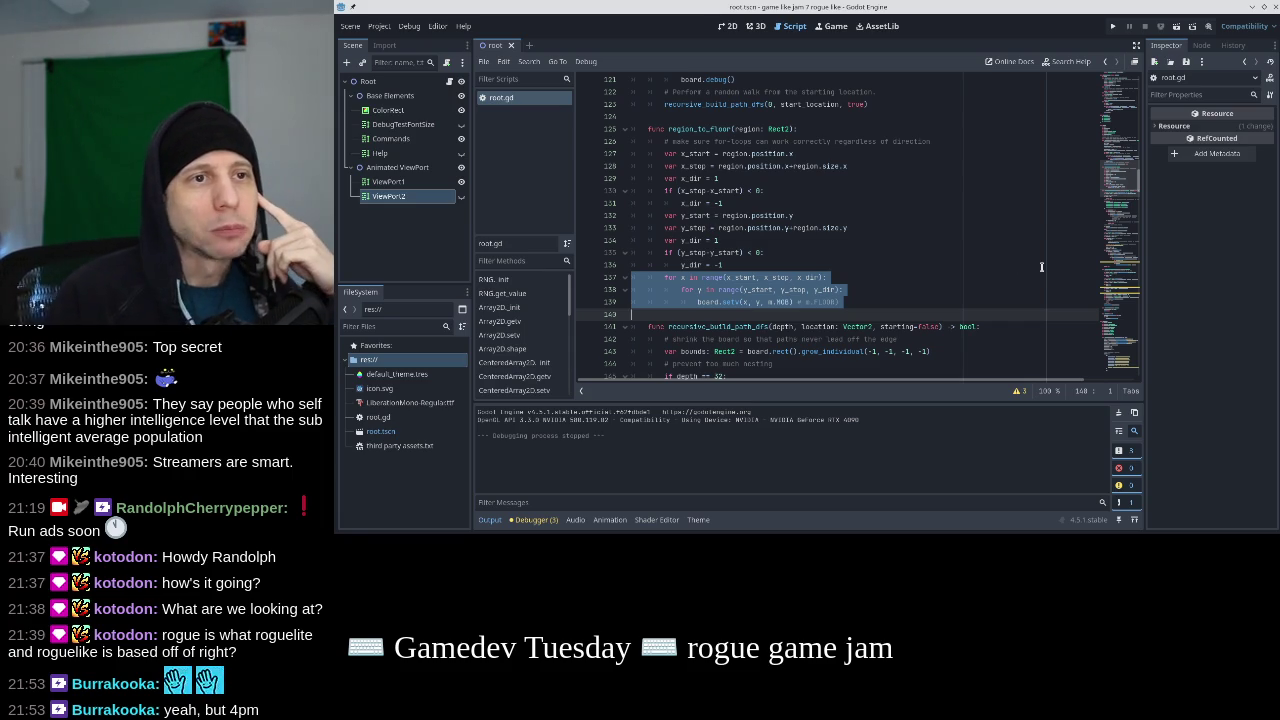
{"action": "left_click", "coordinate": [1124, 120]}
{"action": "scroll", "coordinate": [1126, 140], "scroll_direction": "down", "scroll_amount": 5}
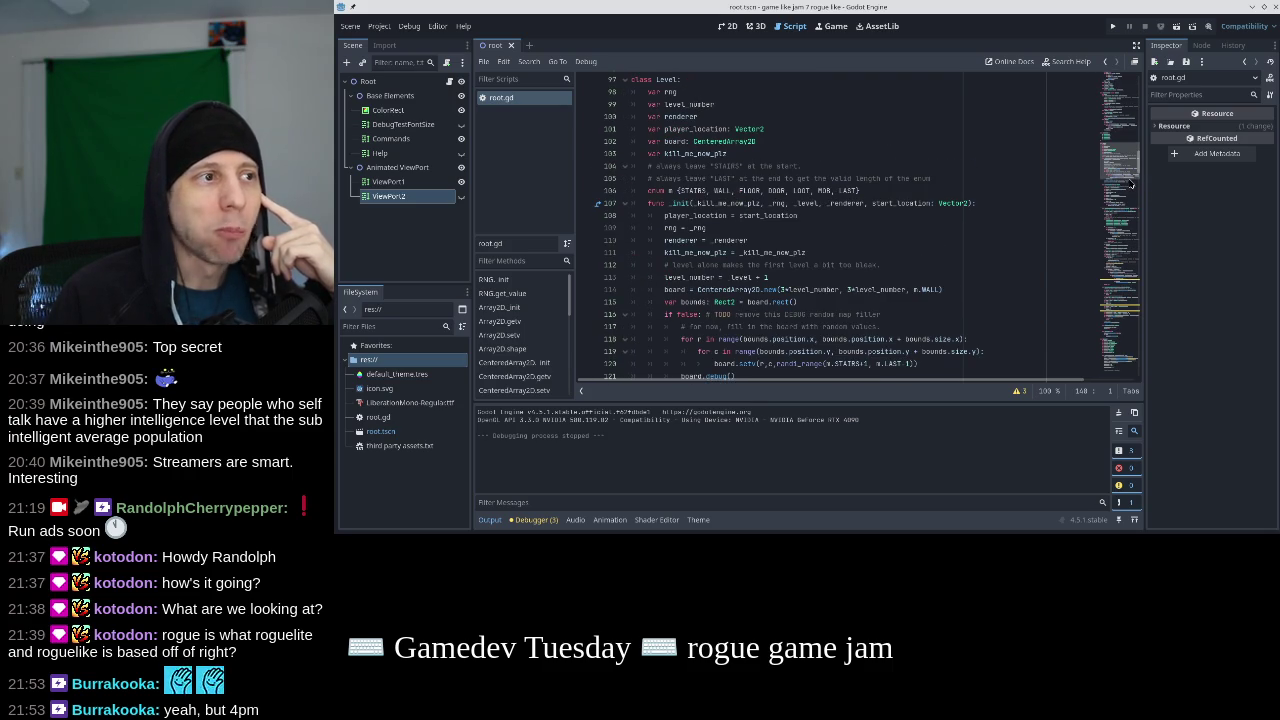
Select the enum m declaration on line 106, then run the game to test level generation.
{"action": "left_click_drag", "start_coordinate": [860, 190], "coordinate": [641, 192]}
{"action": "left_click", "coordinate": [641, 192]}
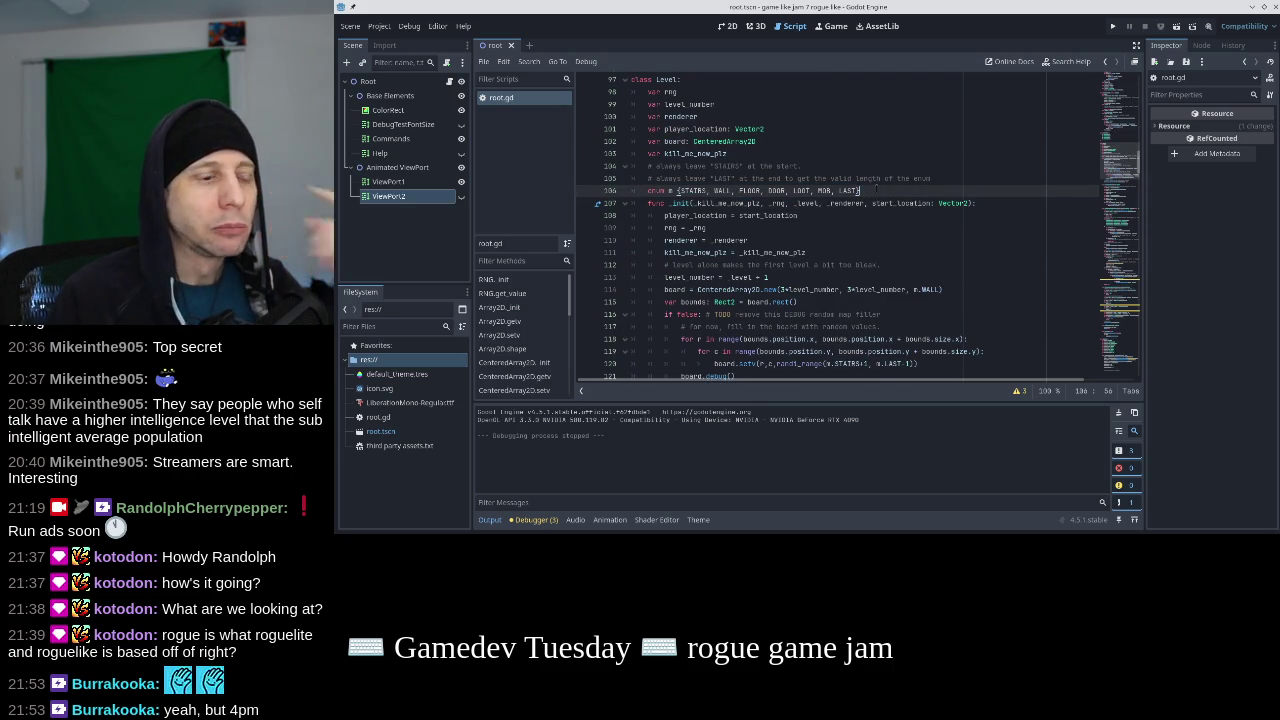
{"action": "key", "text": "shift+Home"}
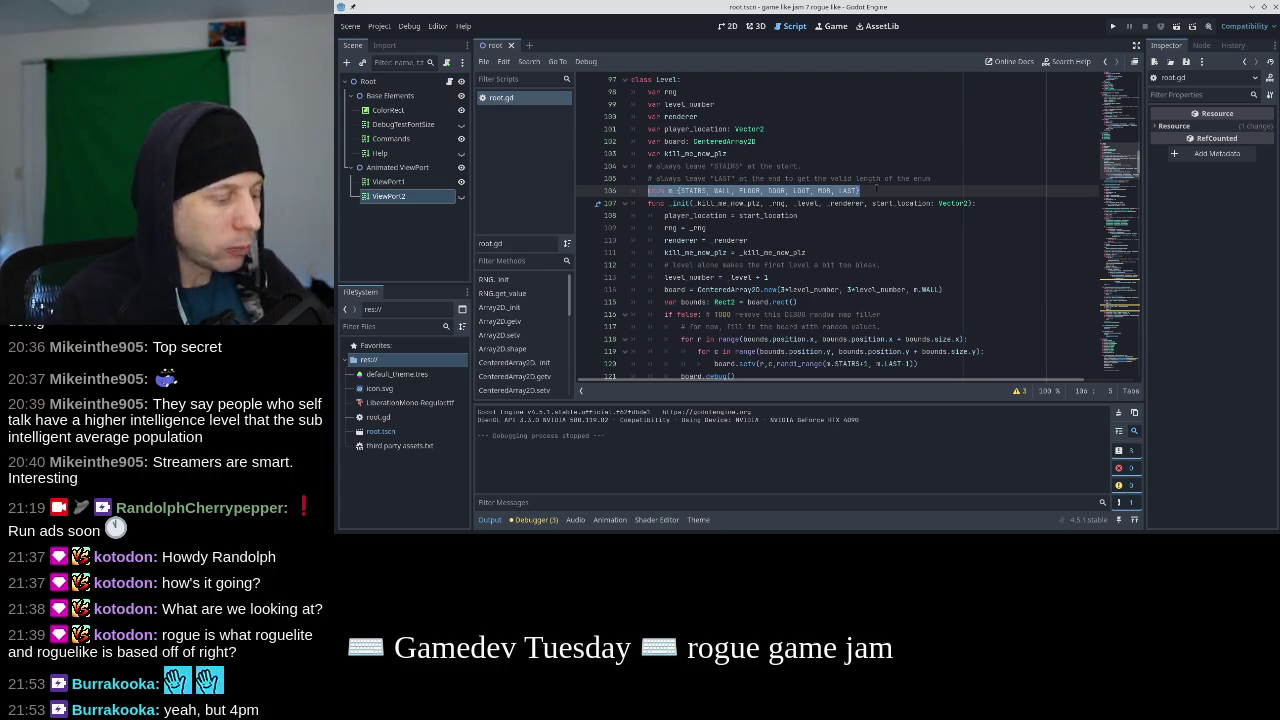
{"action": "key", "text": "shift+Home"}
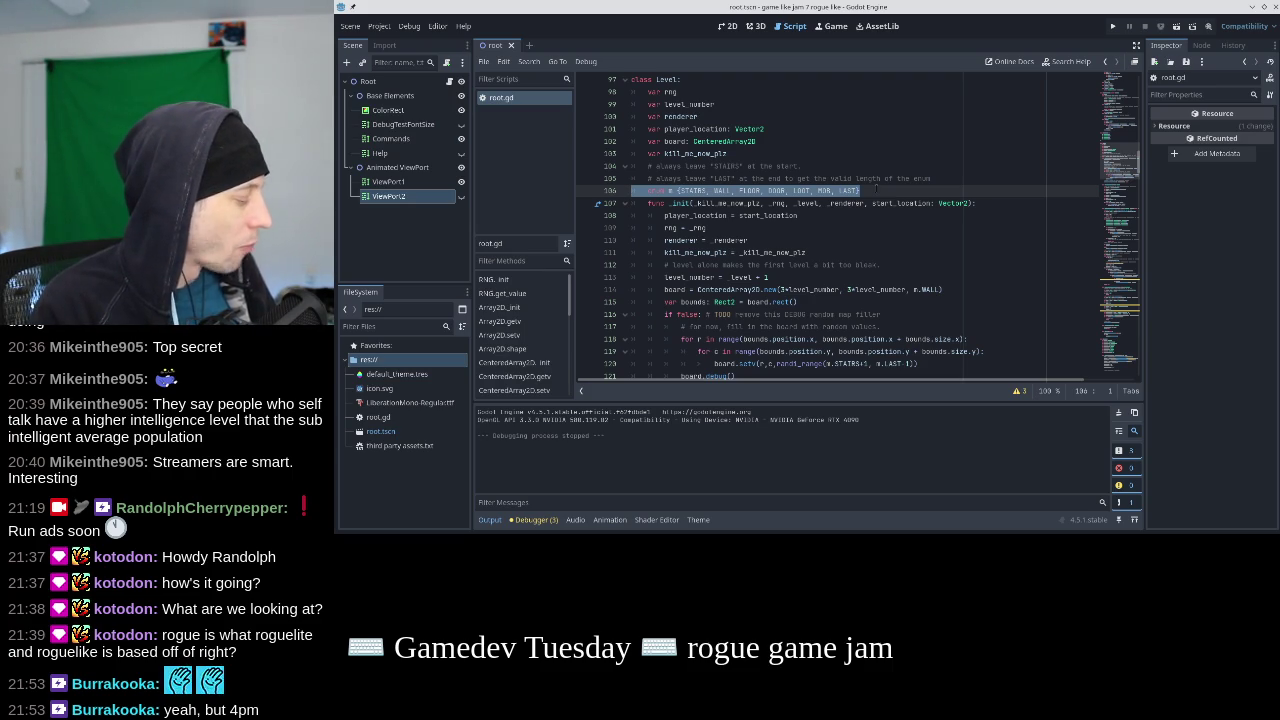
{"action": "key", "text": "F5"}
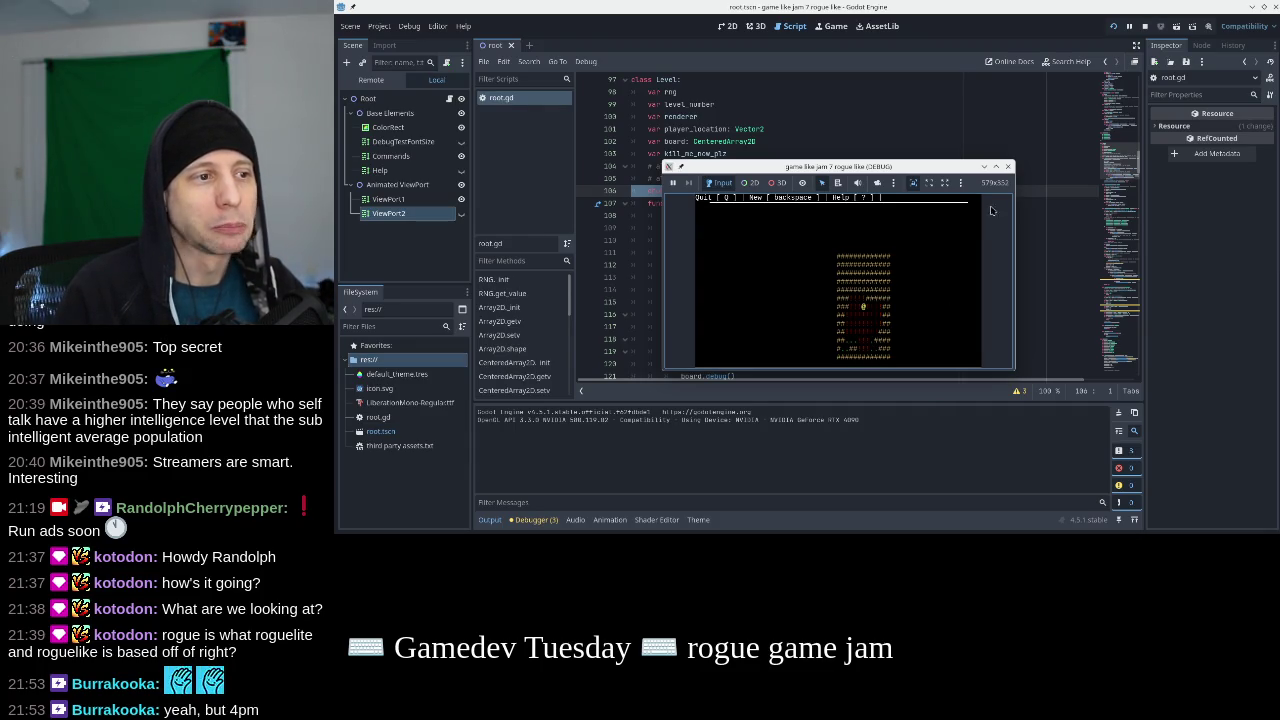
Stop the running game, re-run it for another test, and stop it again.
{"action": "left_click", "coordinate": [1008, 166]}
{"action": "scroll", "coordinate": [1110, 367], "scroll_direction": "down", "scroll_amount": 15}
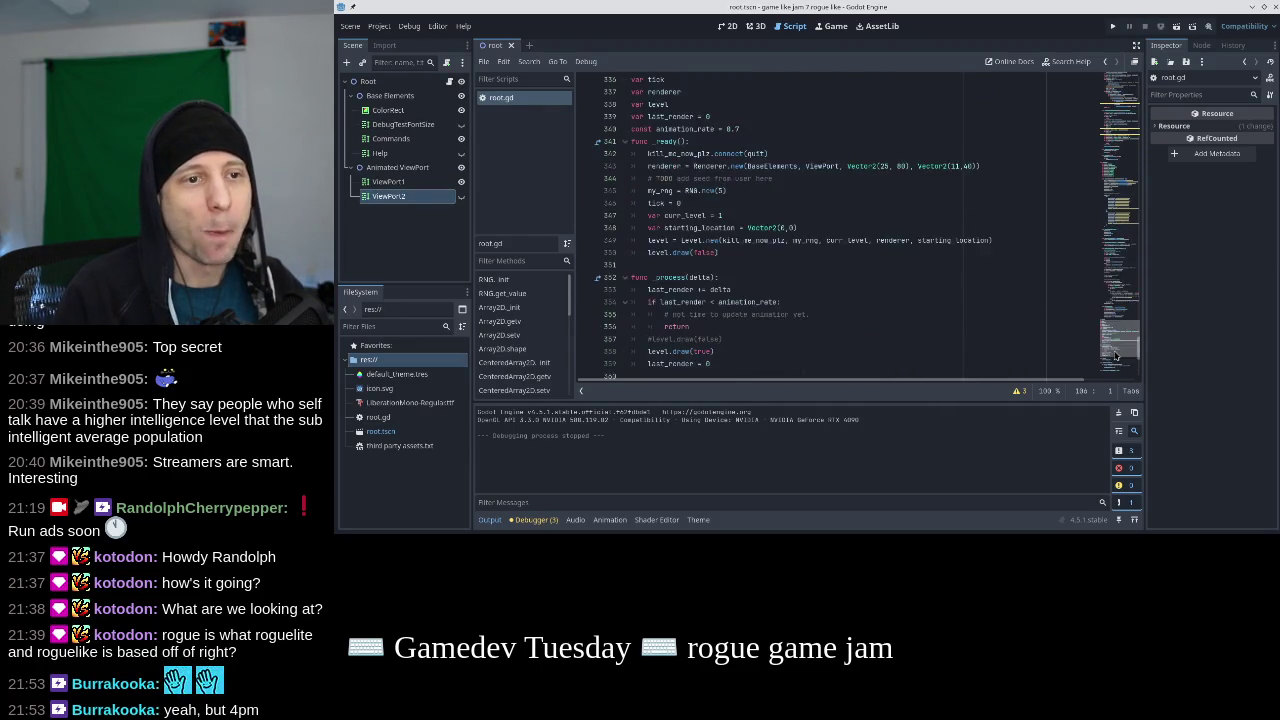
{"action": "left_click", "coordinate": [1113, 27]}
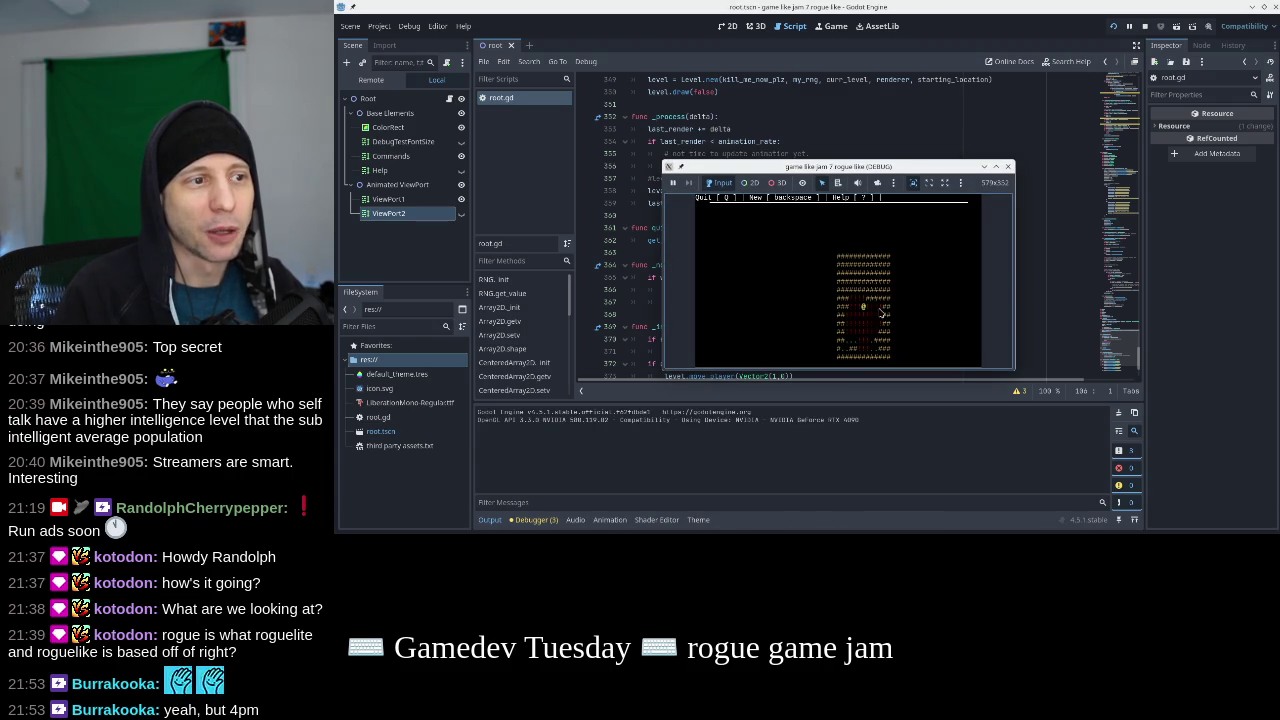
{"action": "left_click", "coordinate": [1008, 166]}
{"action": "scroll", "coordinate": [806, 293], "scroll_direction": "down", "scroll_amount": 3}
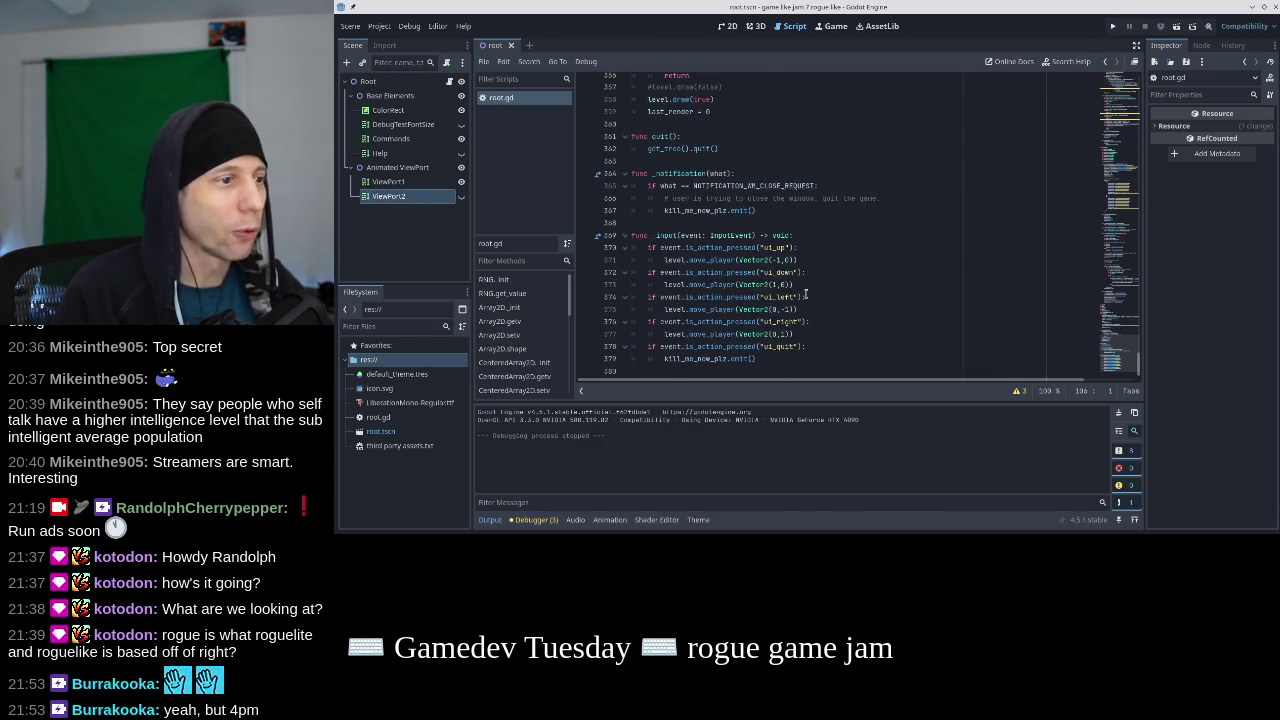
{"action": "scroll", "coordinate": [806, 293], "scroll_direction": "up", "scroll_amount": 2}
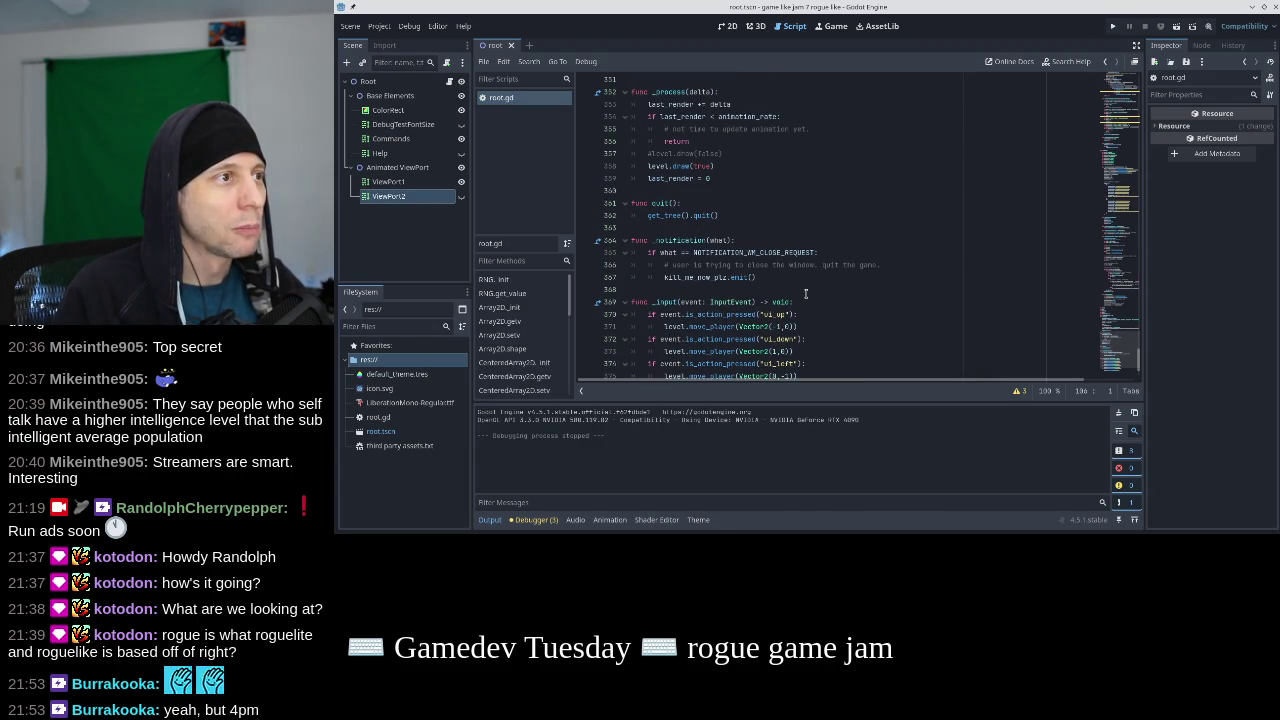
{"action": "scroll", "coordinate": [806, 293], "scroll_direction": "up", "scroll_amount": 7}
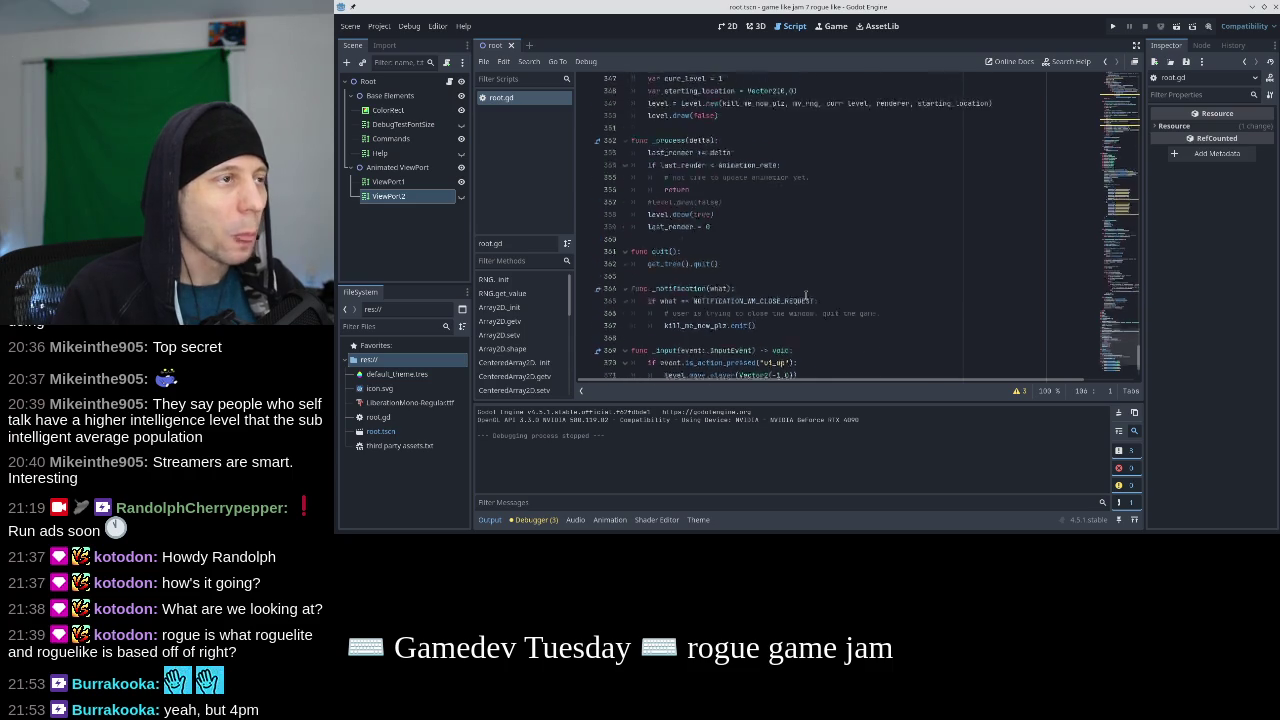
Change the starting curr_level value to 0 and test-run level generation.
{"action": "left_click", "coordinate": [718, 265]}
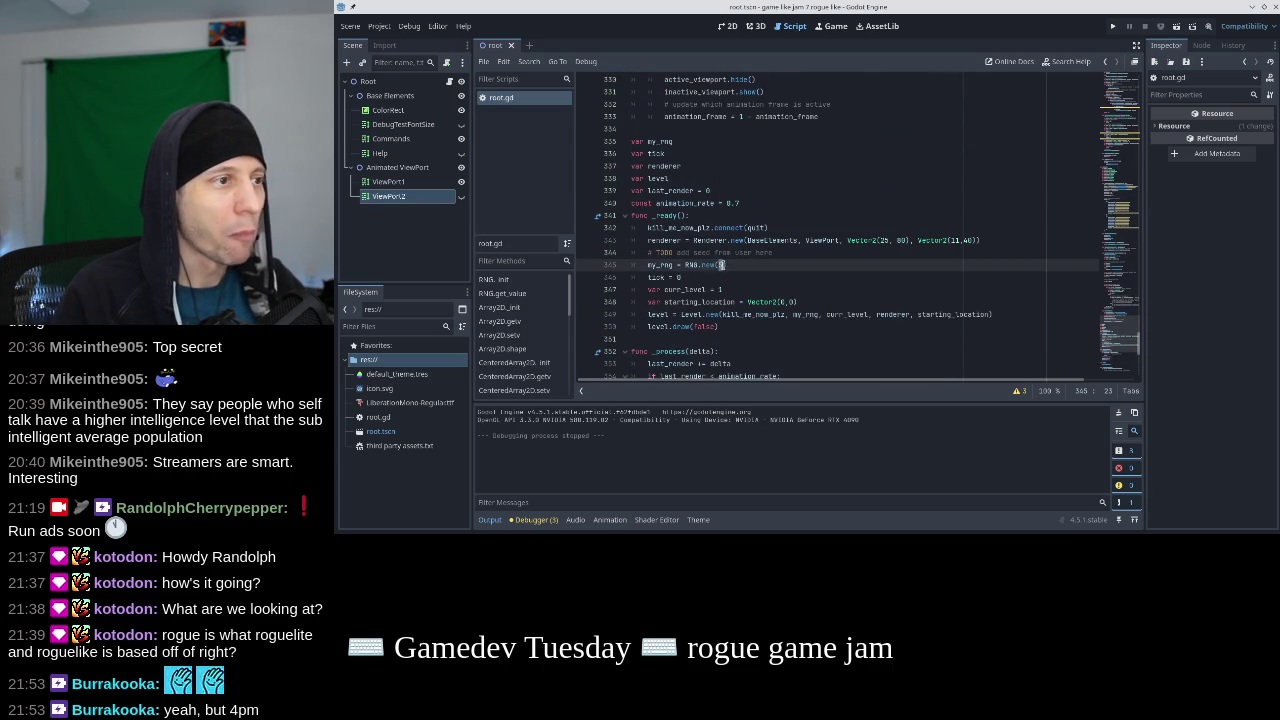
{"action": "key", "text": "Down"}
{"action": "key", "text": "Down"}
{"action": "key", "text": "BackSpace"}
{"action": "type", "text": "0"}
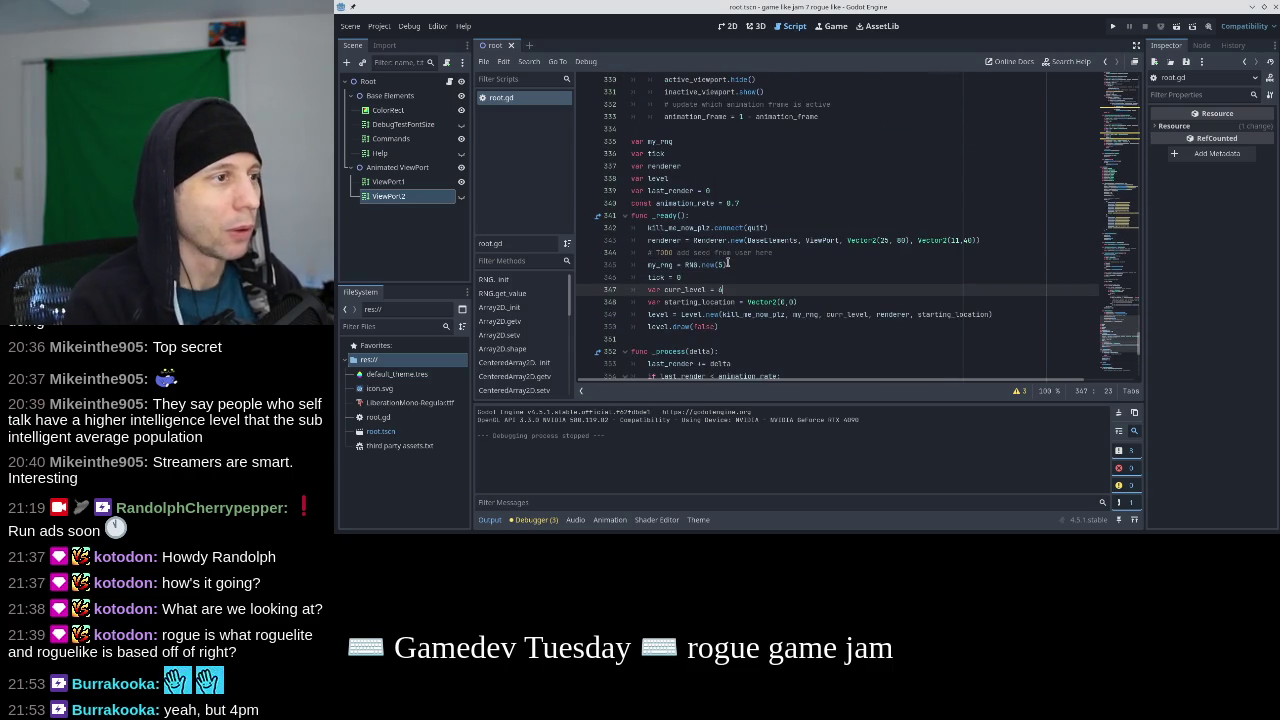
{"action": "left_click", "coordinate": [1113, 26]}
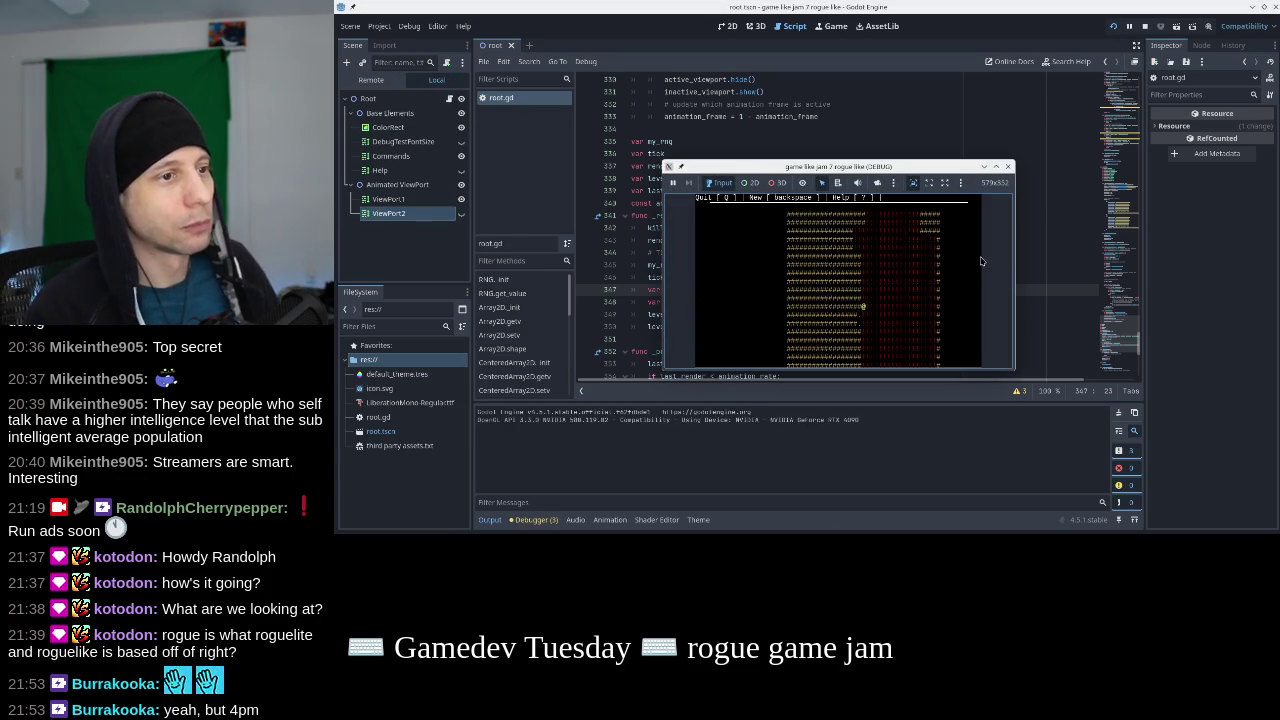
{"action": "left_click", "coordinate": [1009, 166]}
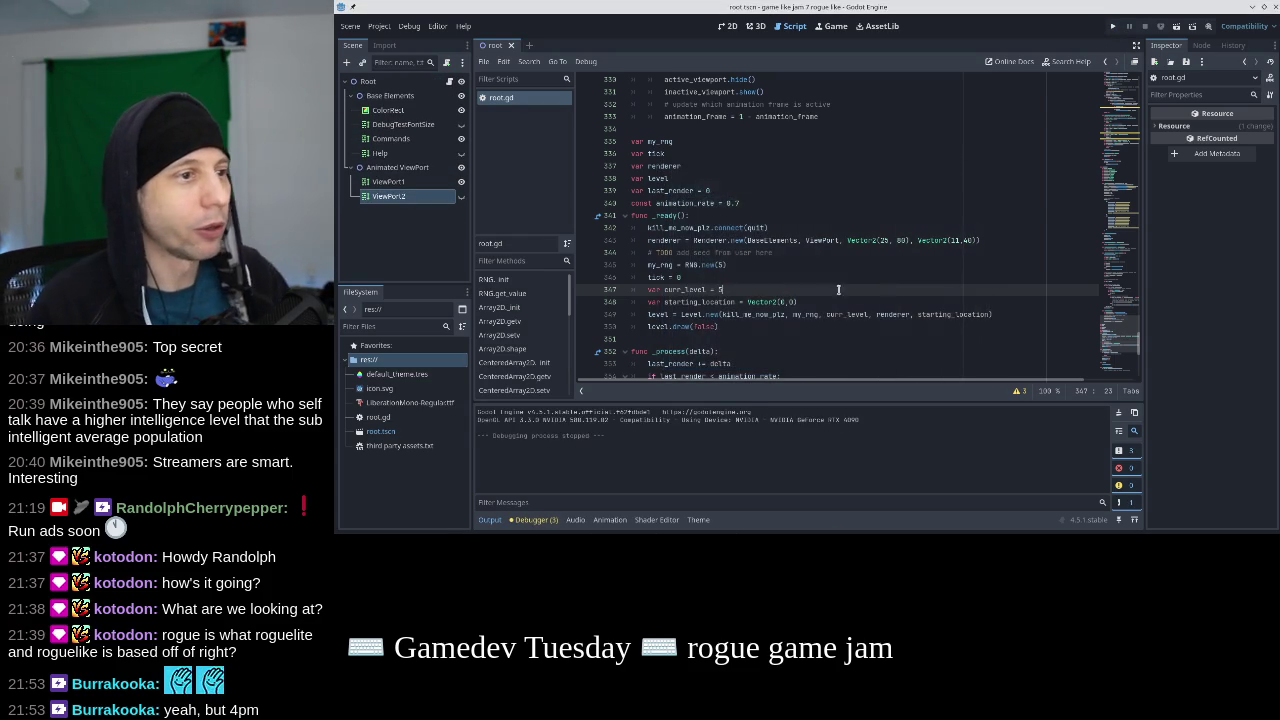
Try RNG.new seeds 1 and then 0, test-running the game after each change.
{"action": "left_click", "coordinate": [732, 266]}
{"action": "key", "text": "BackSpace"}
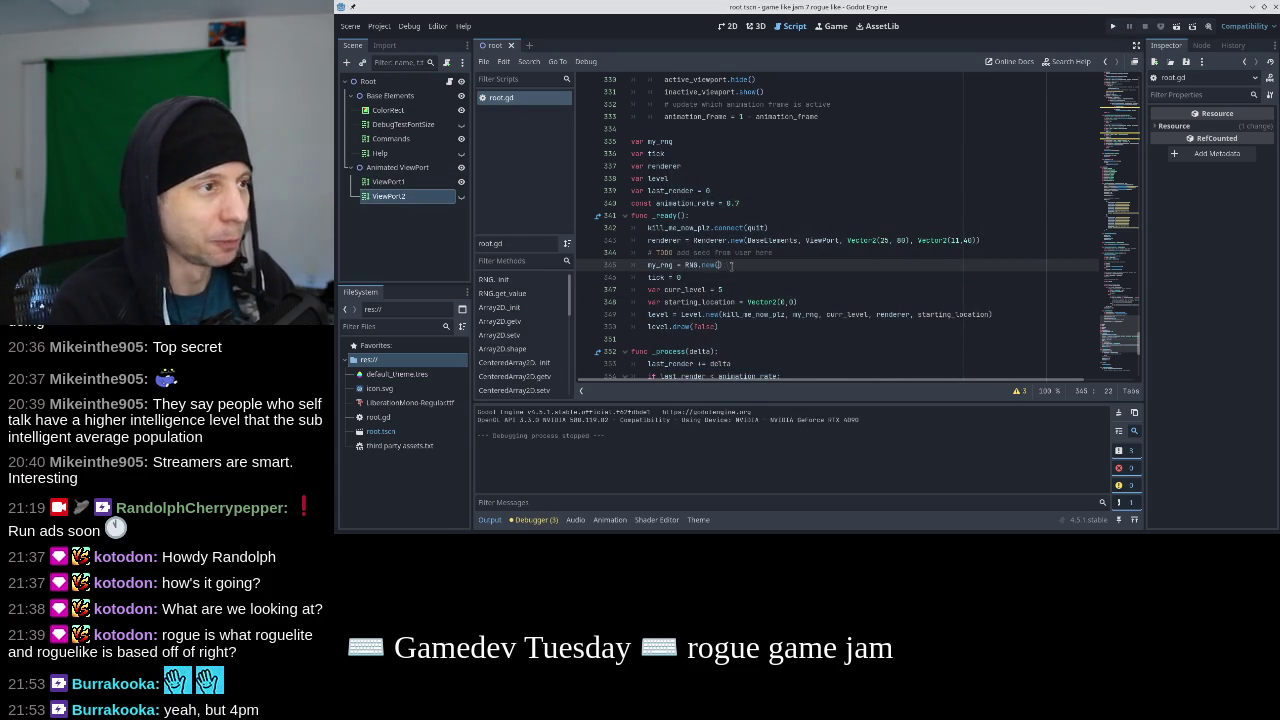
{"action": "type", "text": "1"}
{"action": "left_click", "coordinate": [1113, 26]}
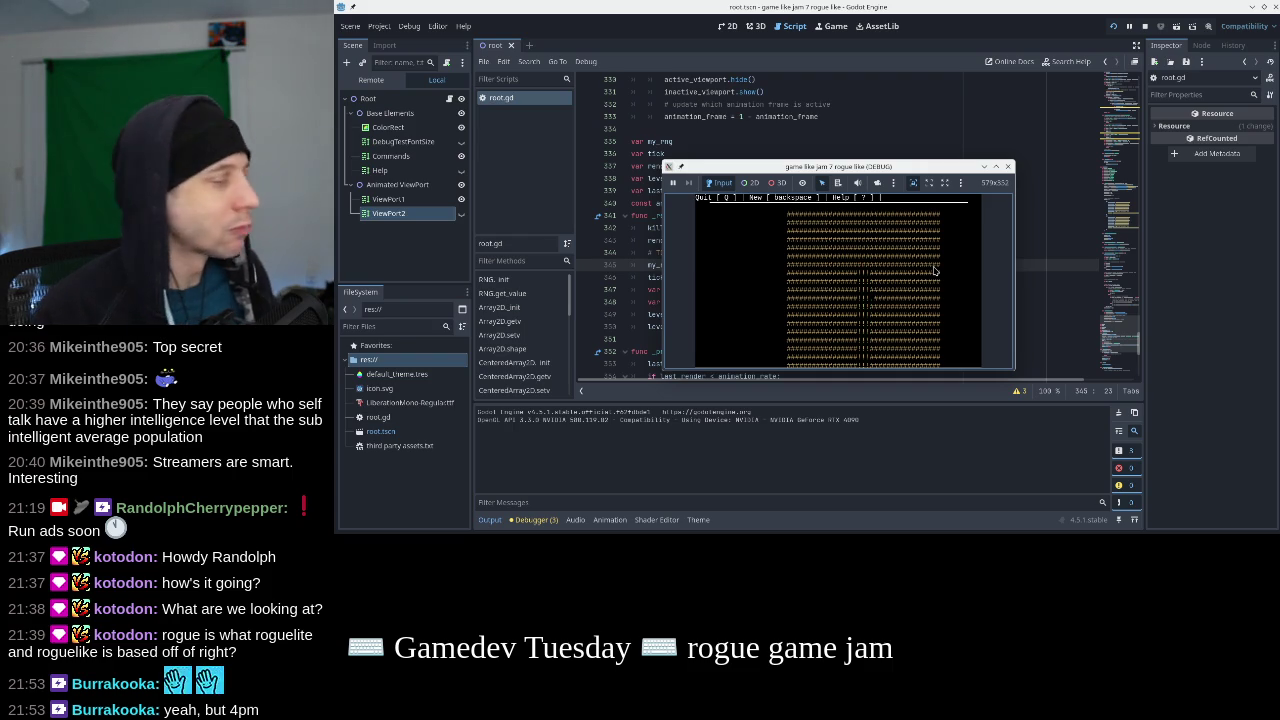
{"action": "left_click", "coordinate": [1008, 166]}
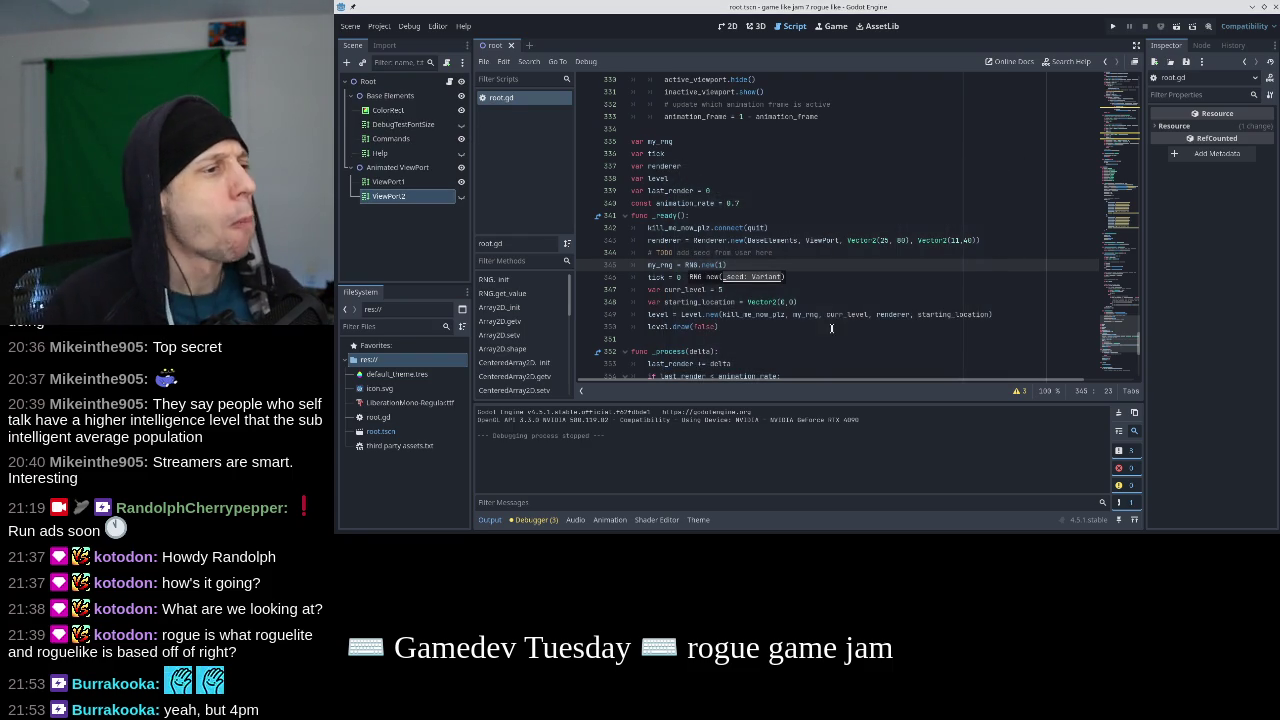
{"action": "type", "text": "1"}
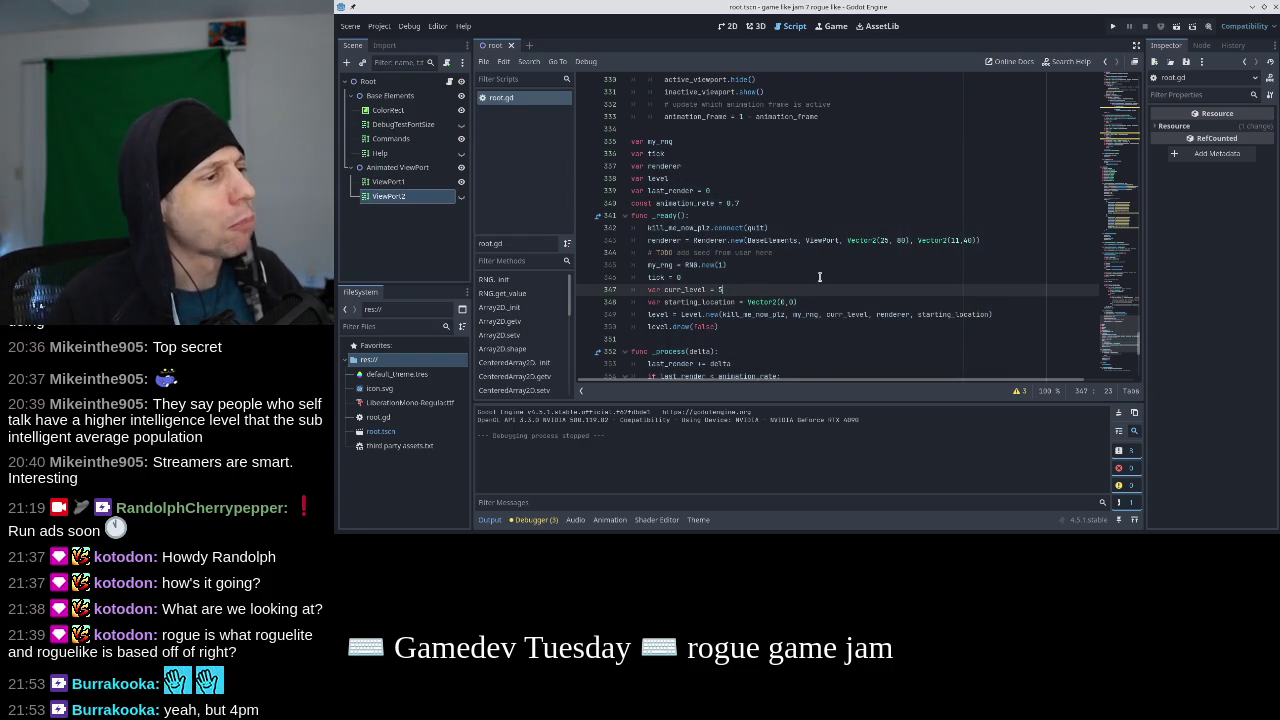
{"action": "key", "text": "Up"}
{"action": "key", "text": "Up"}
{"action": "key", "text": "BackSpace"}
{"action": "type", "text": "0"}
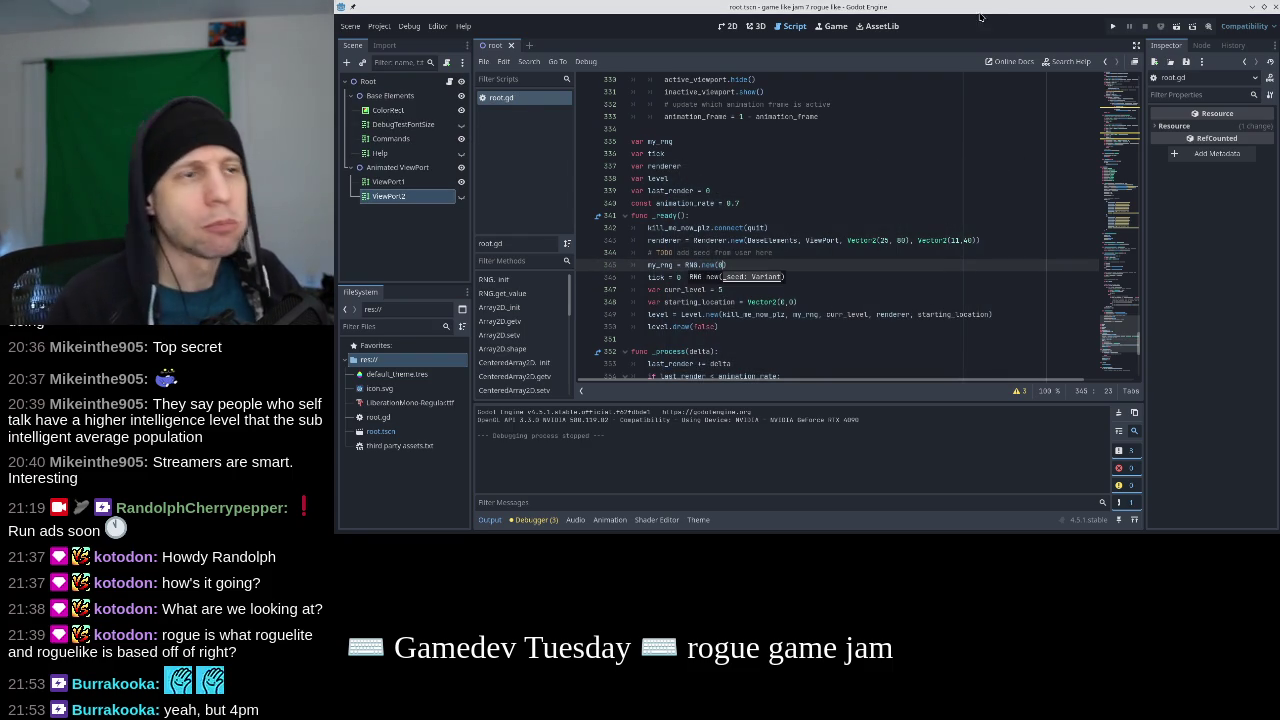
{"action": "left_click", "coordinate": [1110, 27]}
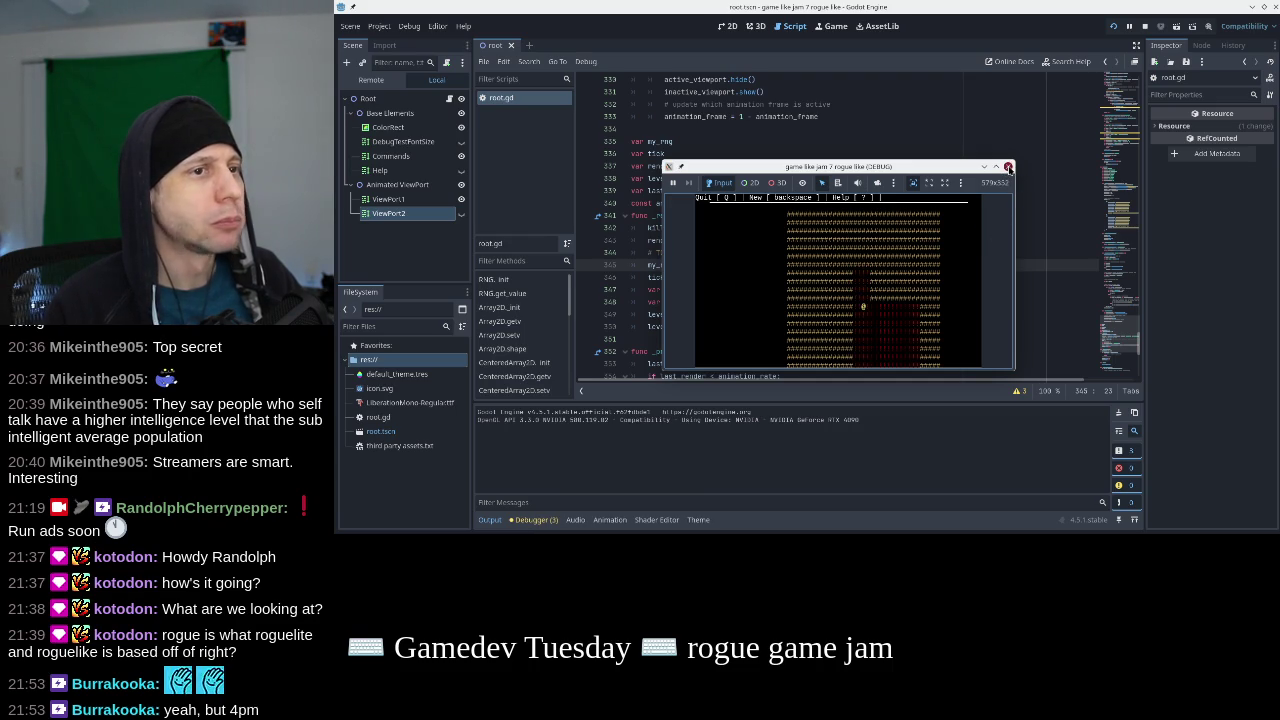
{"action": "left_click", "coordinate": [1008, 166]}
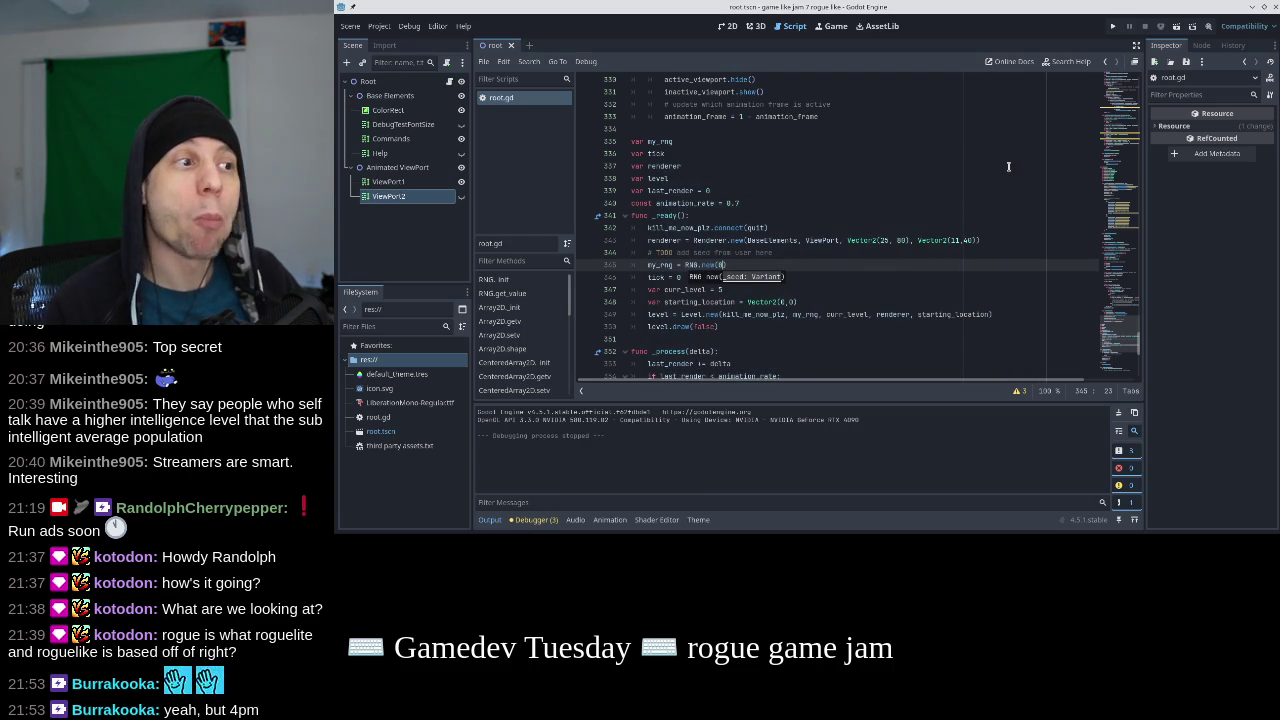
{"action": "left_click", "coordinate": [1113, 207]}
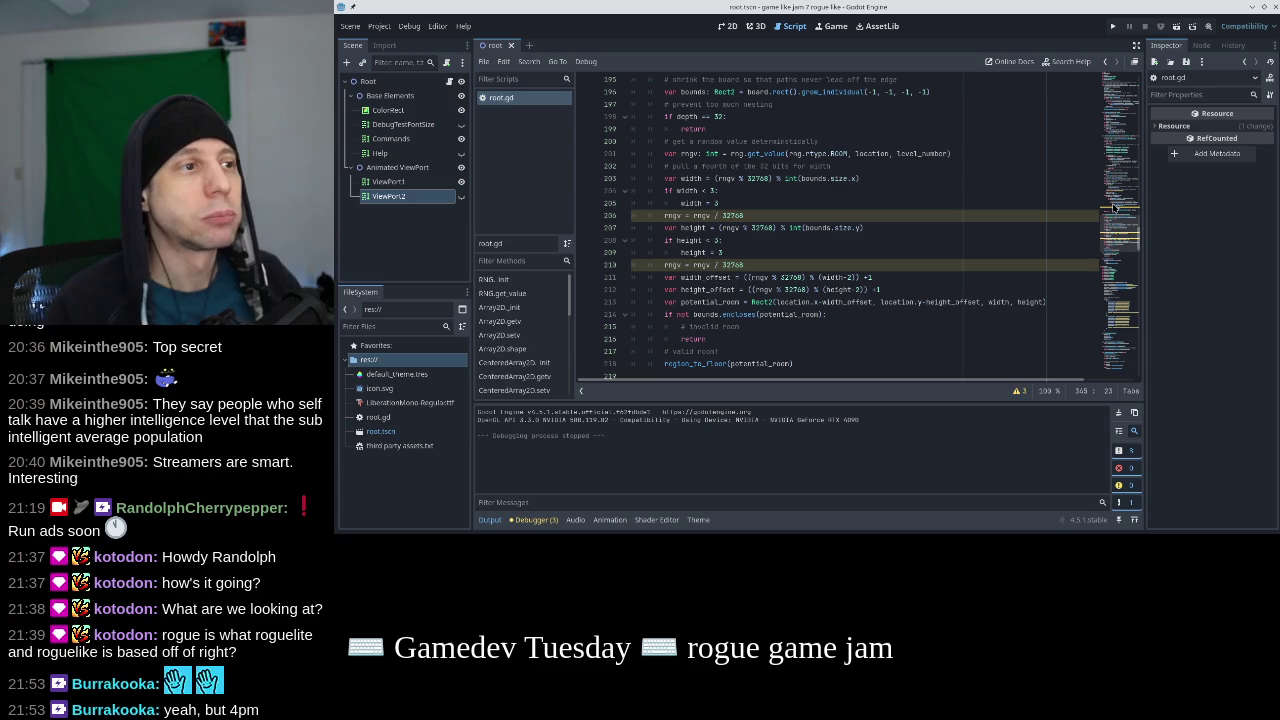
{"action": "scroll", "coordinate": [890, 207], "scroll_direction": "down", "scroll_amount": 2}
{"action": "scroll", "coordinate": [890, 207], "scroll_direction": "down", "scroll_amount": 8}
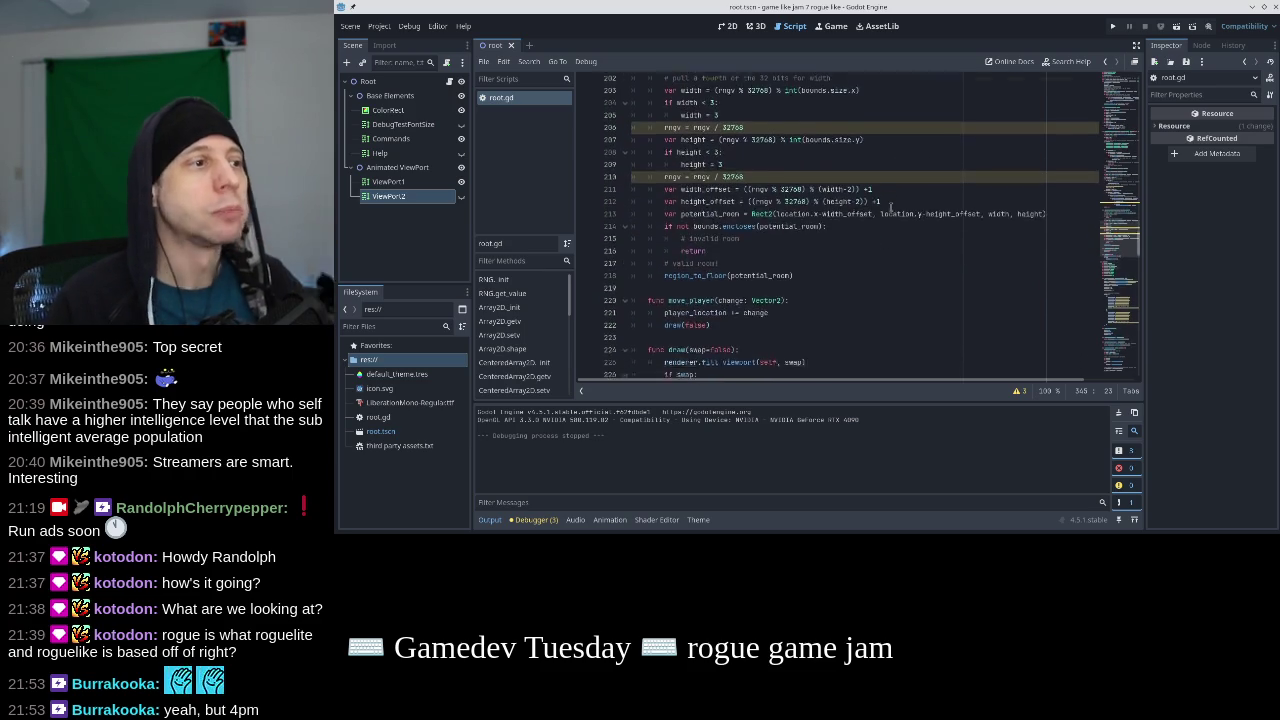
{"action": "scroll", "coordinate": [890, 207], "scroll_direction": "down", "scroll_amount": 4}
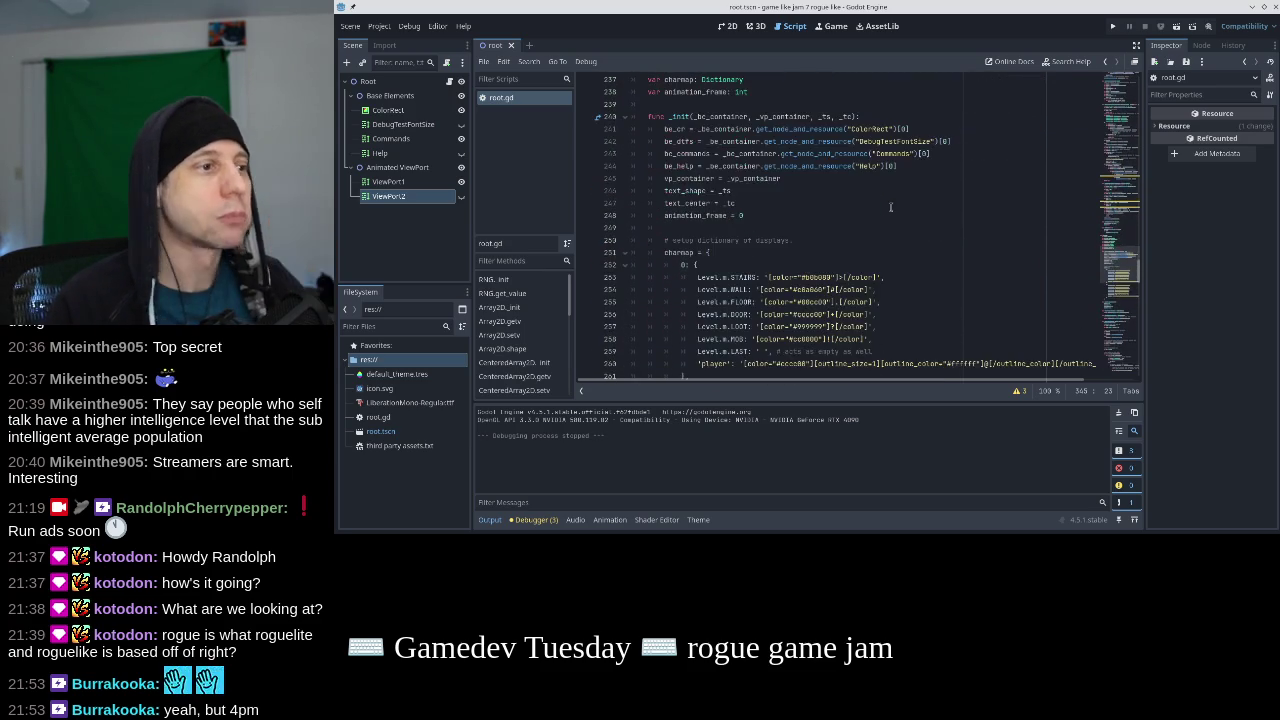
{"action": "left_click_drag", "start_coordinate": [1128, 254], "coordinate": [1120, 173]}
{"action": "scroll", "coordinate": [1120, 173], "scroll_direction": "up", "scroll_amount": 4}
{"action": "scroll", "coordinate": [1120, 173], "scroll_direction": "down", "scroll_amount": 5}
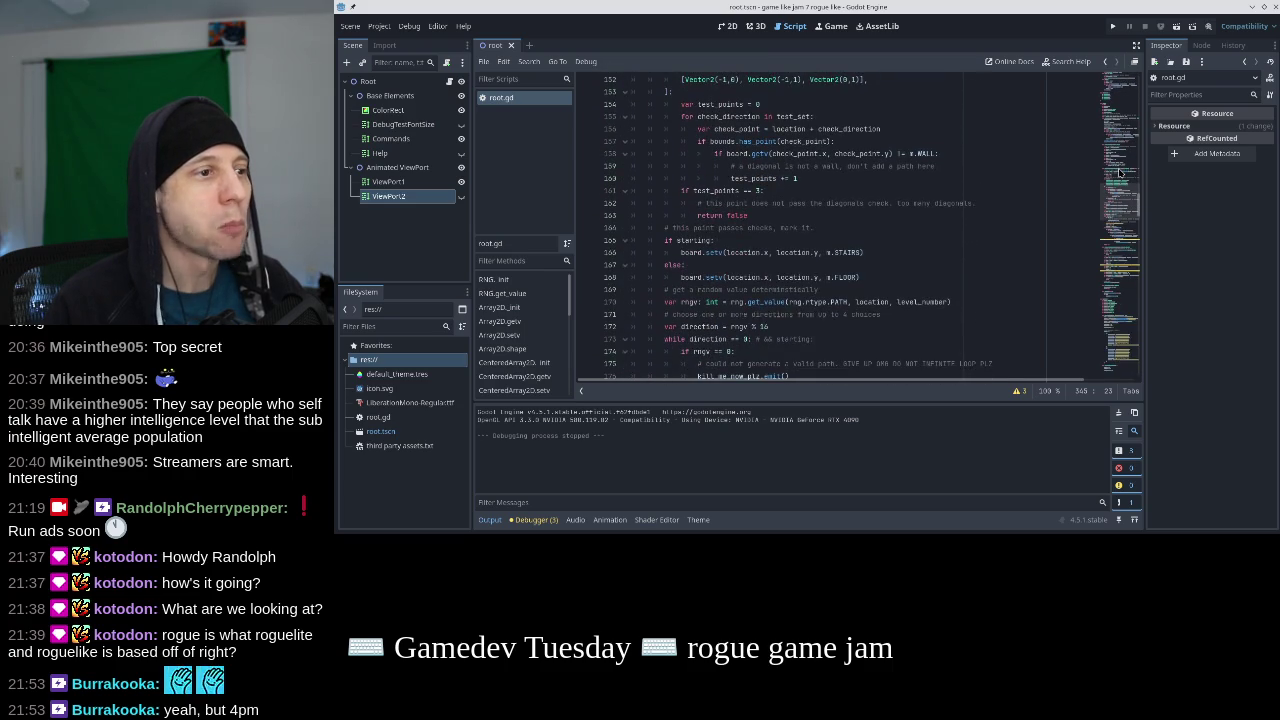
{"action": "scroll", "coordinate": [1120, 173], "scroll_direction": "up", "scroll_amount": 2}
{"action": "left_click_drag", "start_coordinate": [938, 228], "coordinate": [632, 228]}
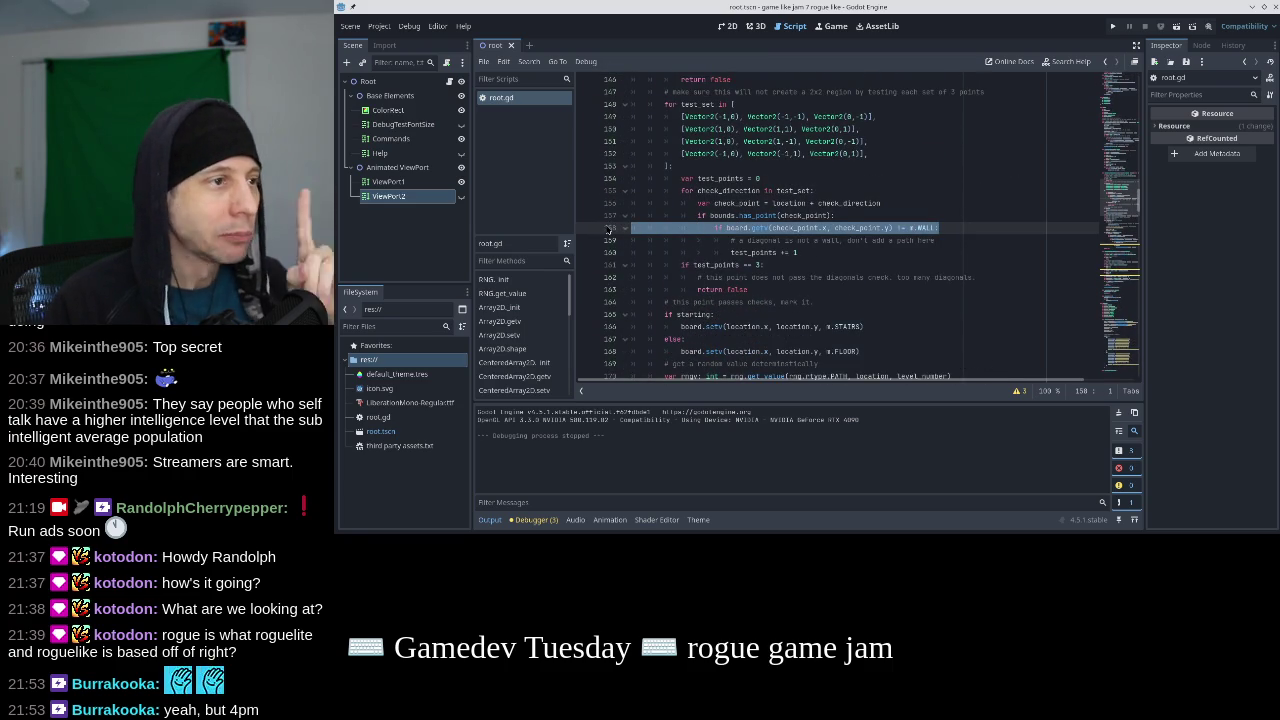
{"action": "scroll", "coordinate": [846, 219], "scroll_direction": "down", "scroll_amount": 9}
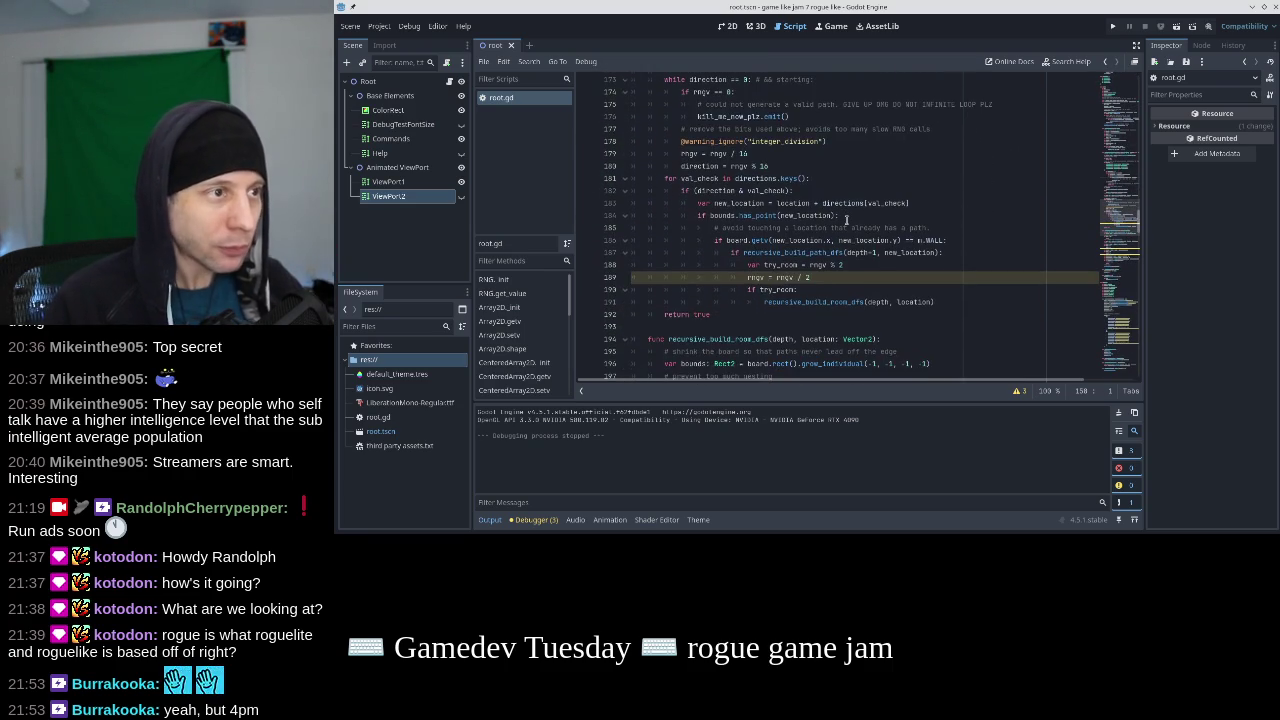
{"action": "scroll", "coordinate": [846, 219], "scroll_direction": "up", "scroll_amount": 8}
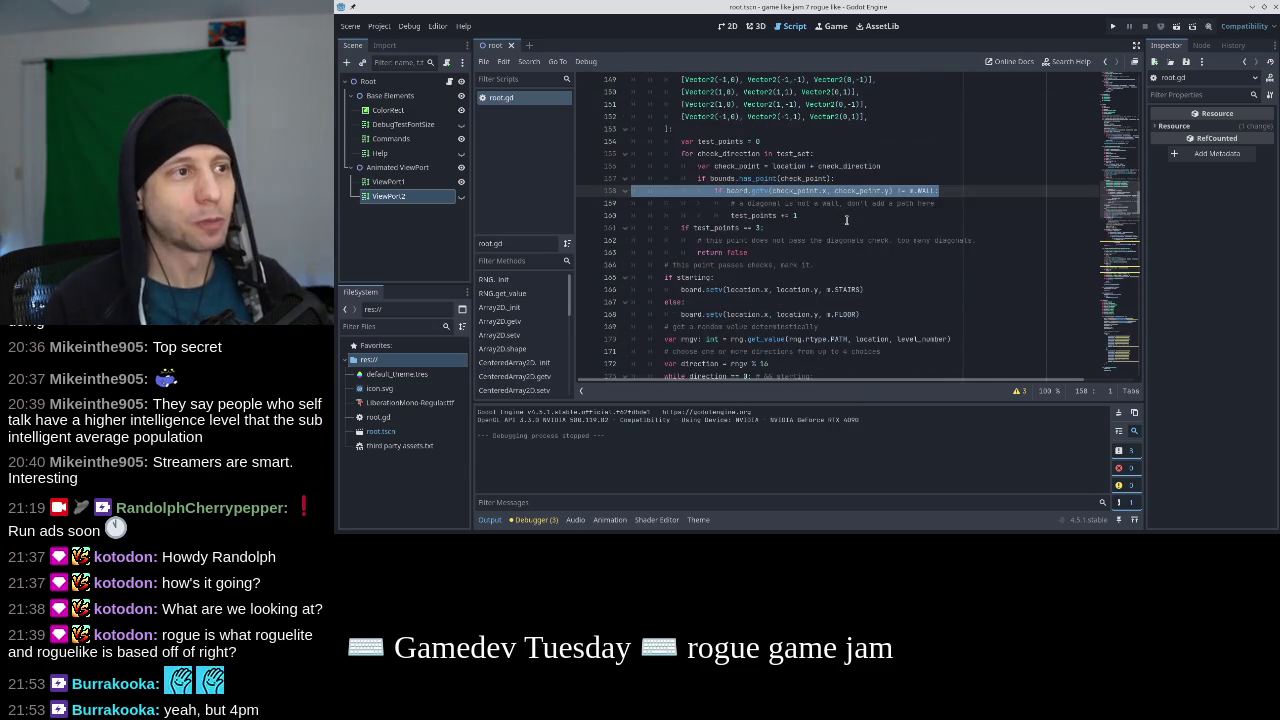
{"action": "scroll", "coordinate": [846, 219], "scroll_direction": "up", "scroll_amount": 5}
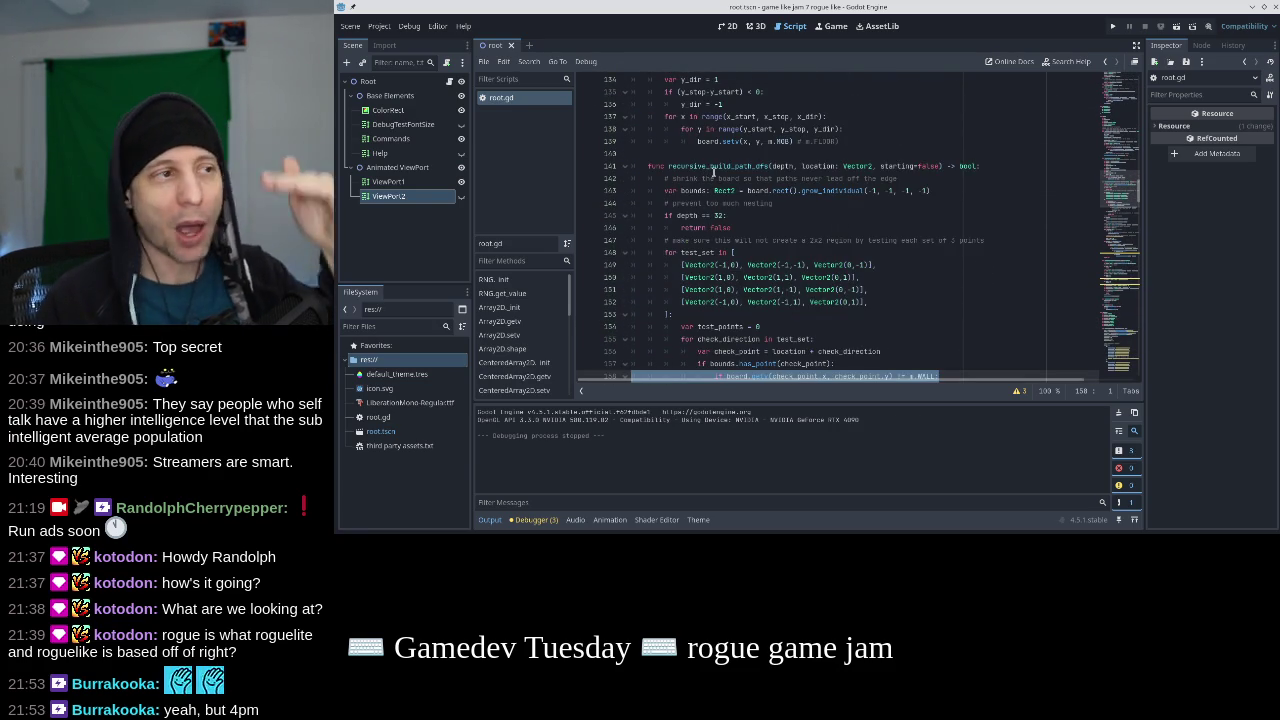
{"action": "scroll", "coordinate": [714, 172], "scroll_direction": "down", "scroll_amount": 6}
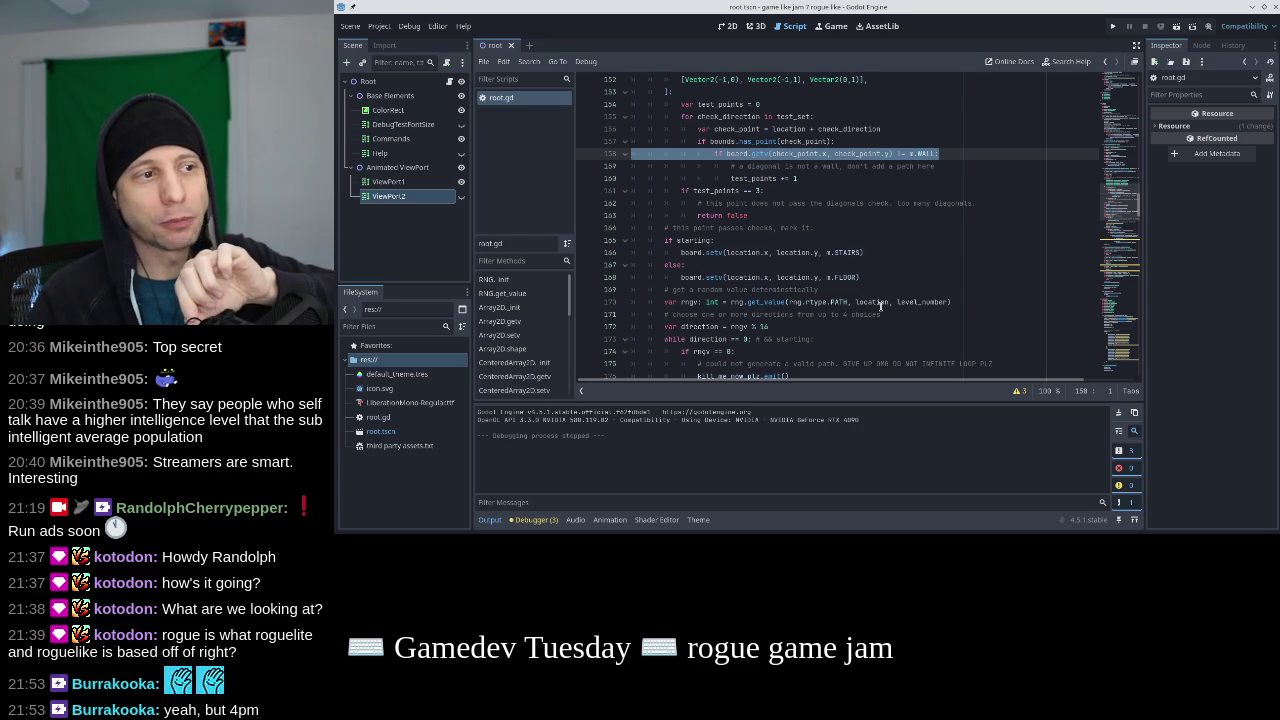
{"action": "scroll", "coordinate": [881, 305], "scroll_direction": "down", "scroll_amount": 3}
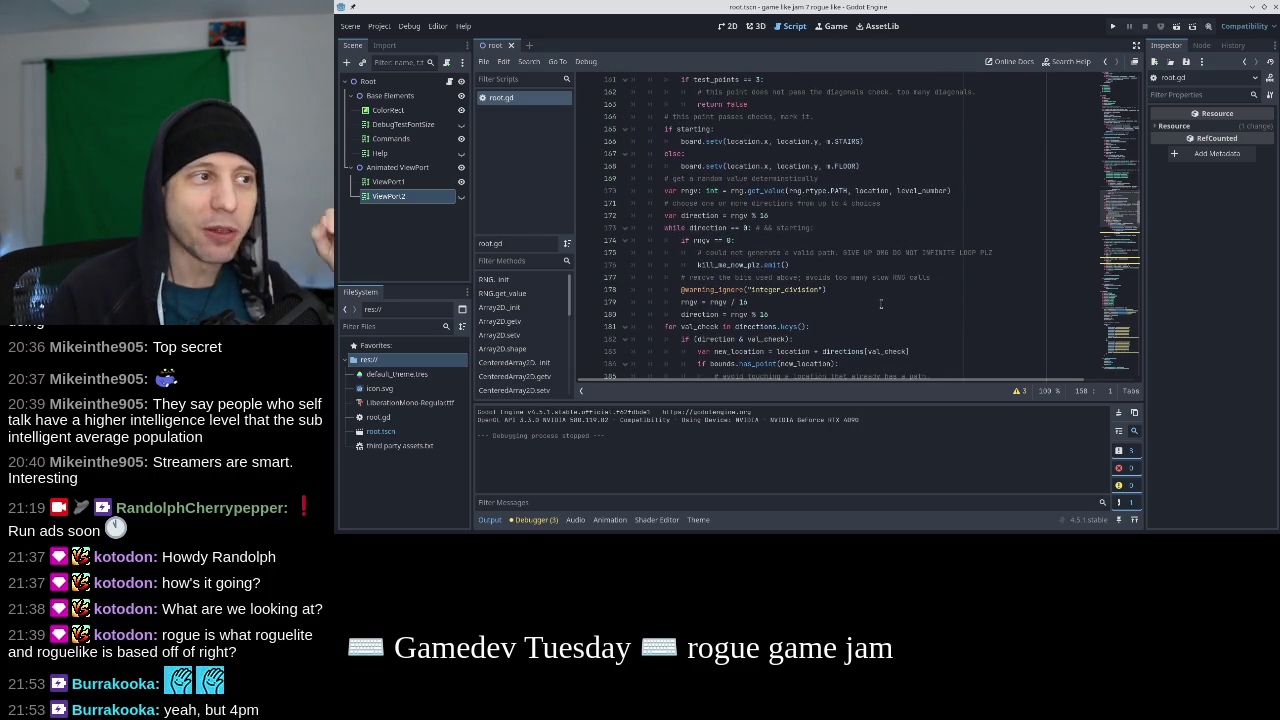
{"action": "scroll", "coordinate": [881, 304], "scroll_direction": "down", "scroll_amount": 1}
{"action": "scroll", "coordinate": [881, 304], "scroll_direction": "down", "scroll_amount": 2}
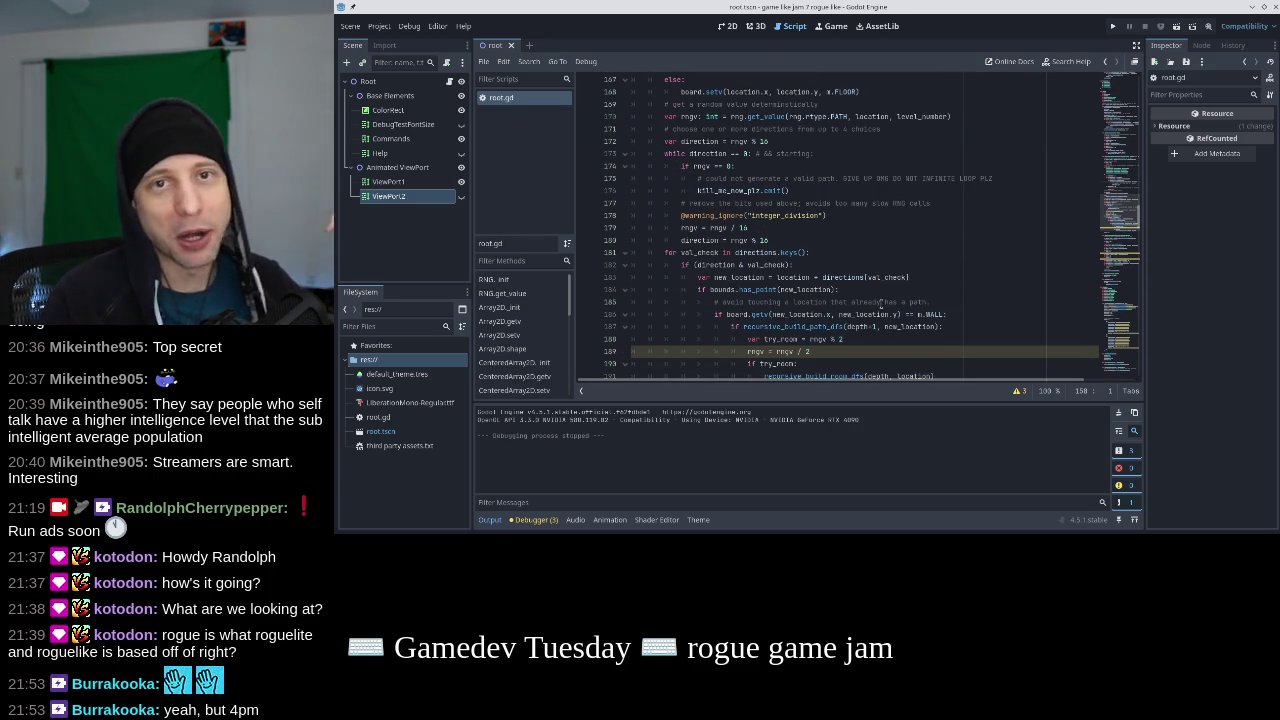
{"action": "scroll", "coordinate": [881, 304], "scroll_direction": "down", "scroll_amount": 1}
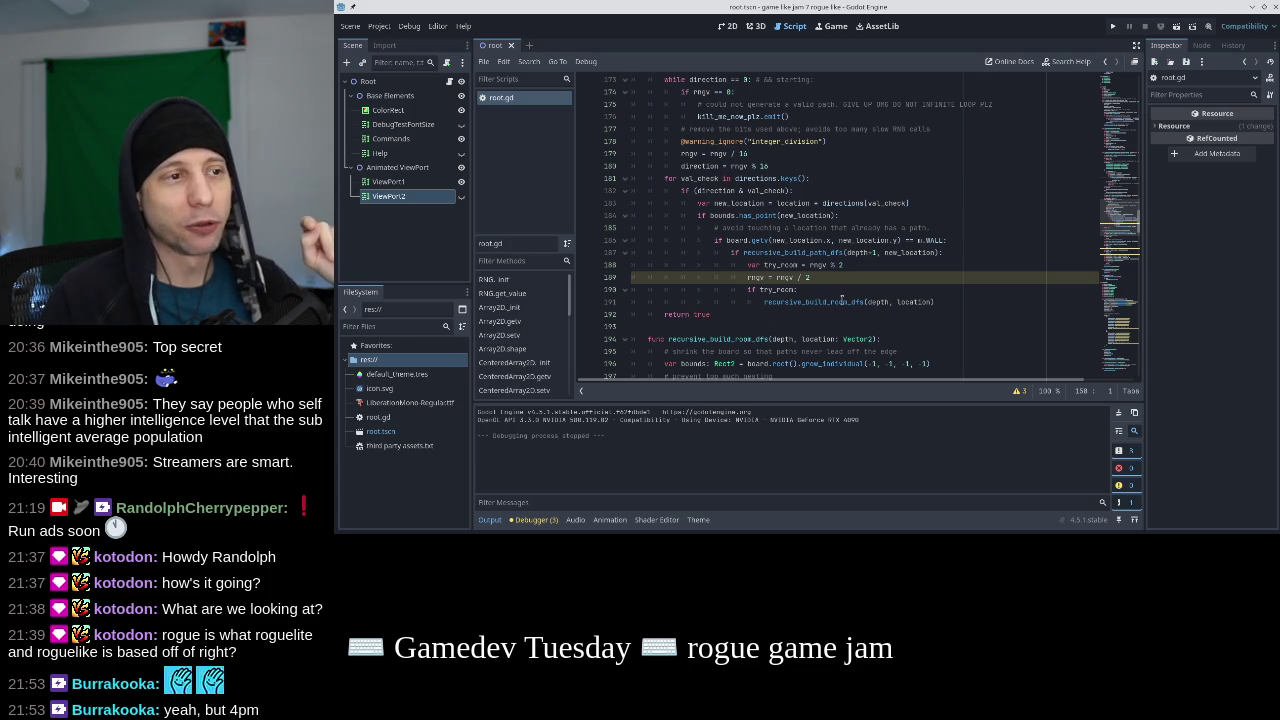
{"action": "mouse_move", "coordinate": [842, 299]}
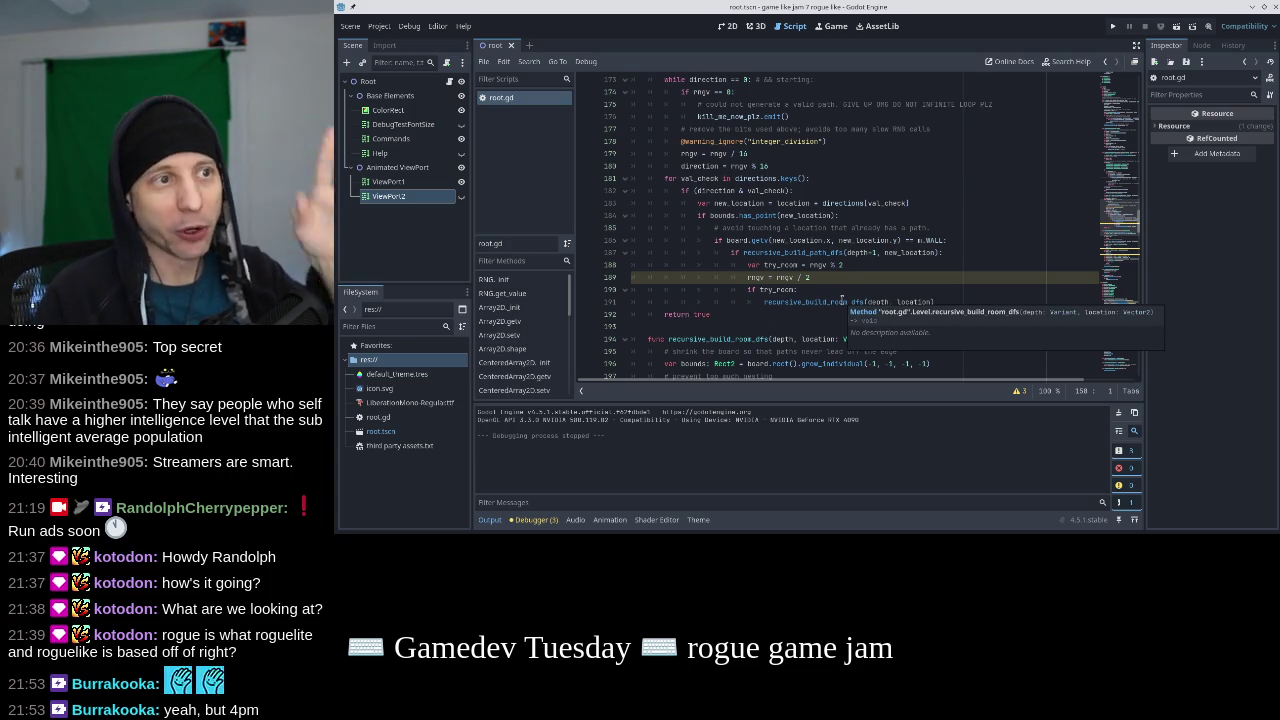
{"action": "scroll", "coordinate": [842, 299], "scroll_direction": "up", "scroll_amount": 4}
{"action": "scroll", "coordinate": [842, 299], "scroll_direction": "up", "scroll_amount": 7}
{"action": "triple_click", "coordinate": [862, 300]}
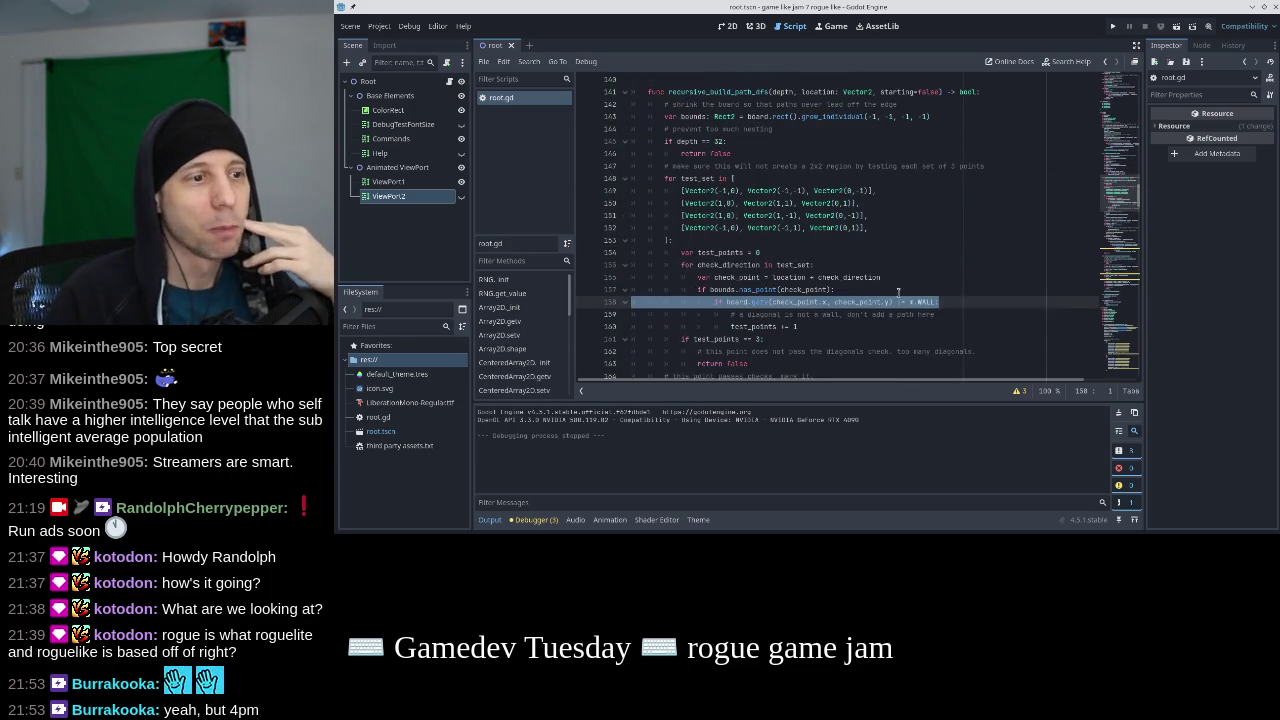
{"action": "left_click", "coordinate": [881, 302]}
{"action": "scroll", "coordinate": [880, 308], "scroll_direction": "down", "scroll_amount": 11}
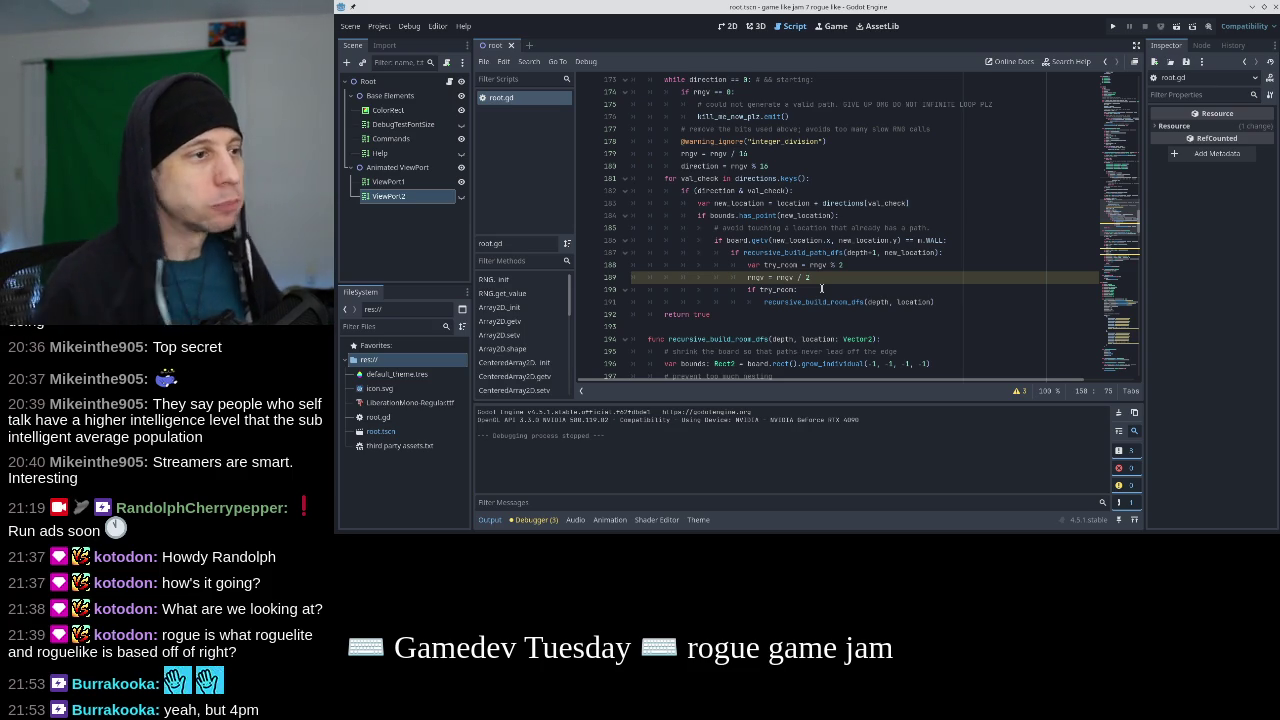
{"action": "left_click", "coordinate": [952, 240]}
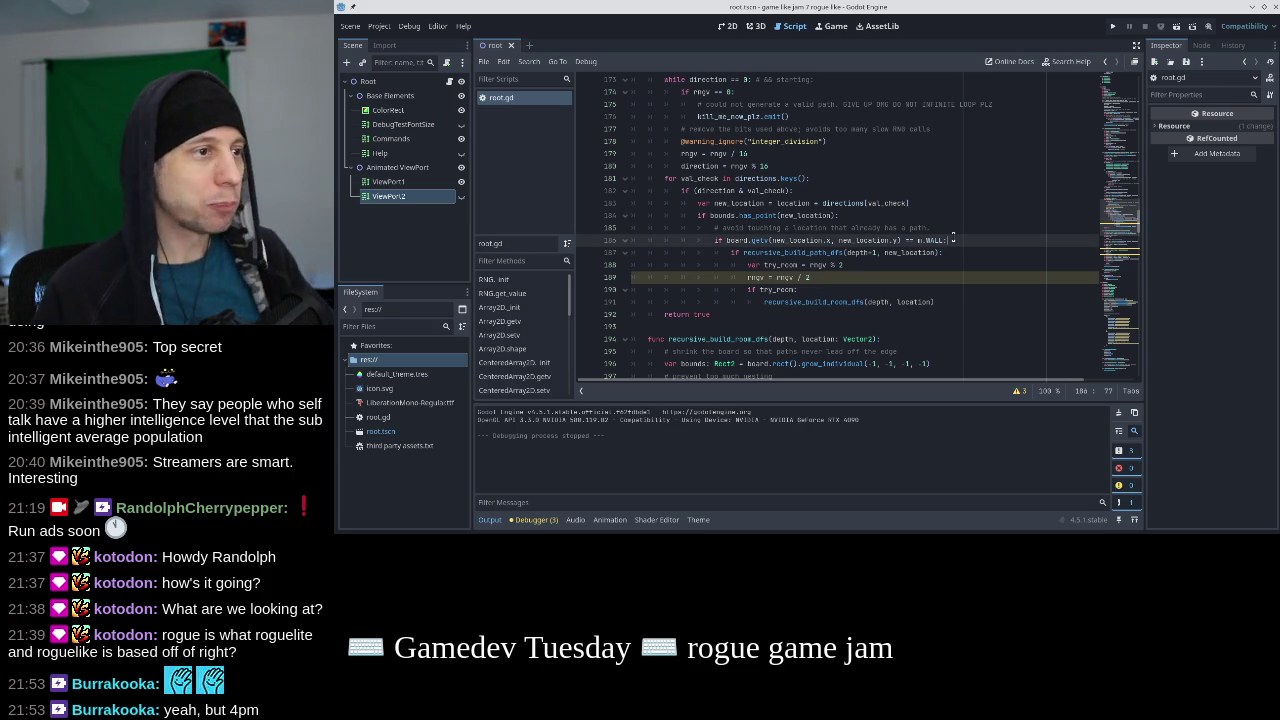
Remove the 'if' and trailing colon around the recursive_build_path_dfs(depth+1, new_location) call.
{"action": "key", "text": "Right"}
{"action": "key", "text": "Down"}
{"action": "key", "text": "Up"}
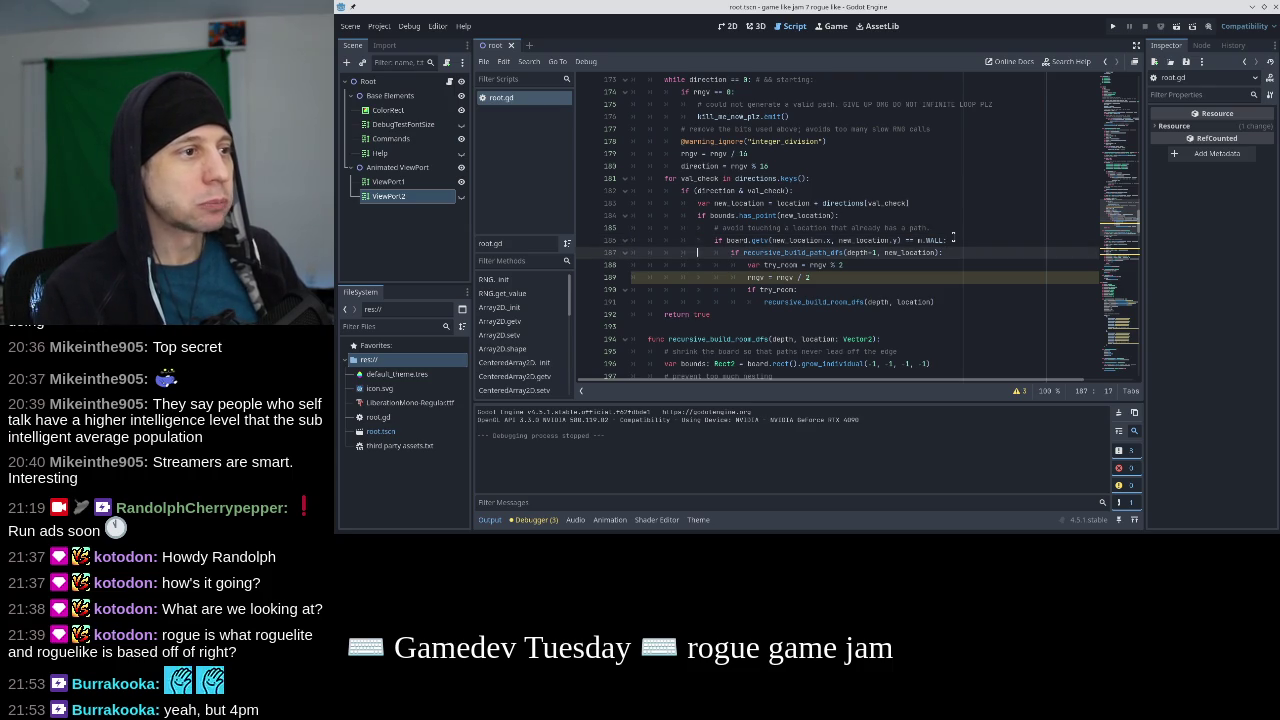
{"action": "key", "text": "Home"}
{"action": "key", "text": "Delete"}
{"action": "key", "text": "Delete"}
{"action": "key", "text": "Delete"}
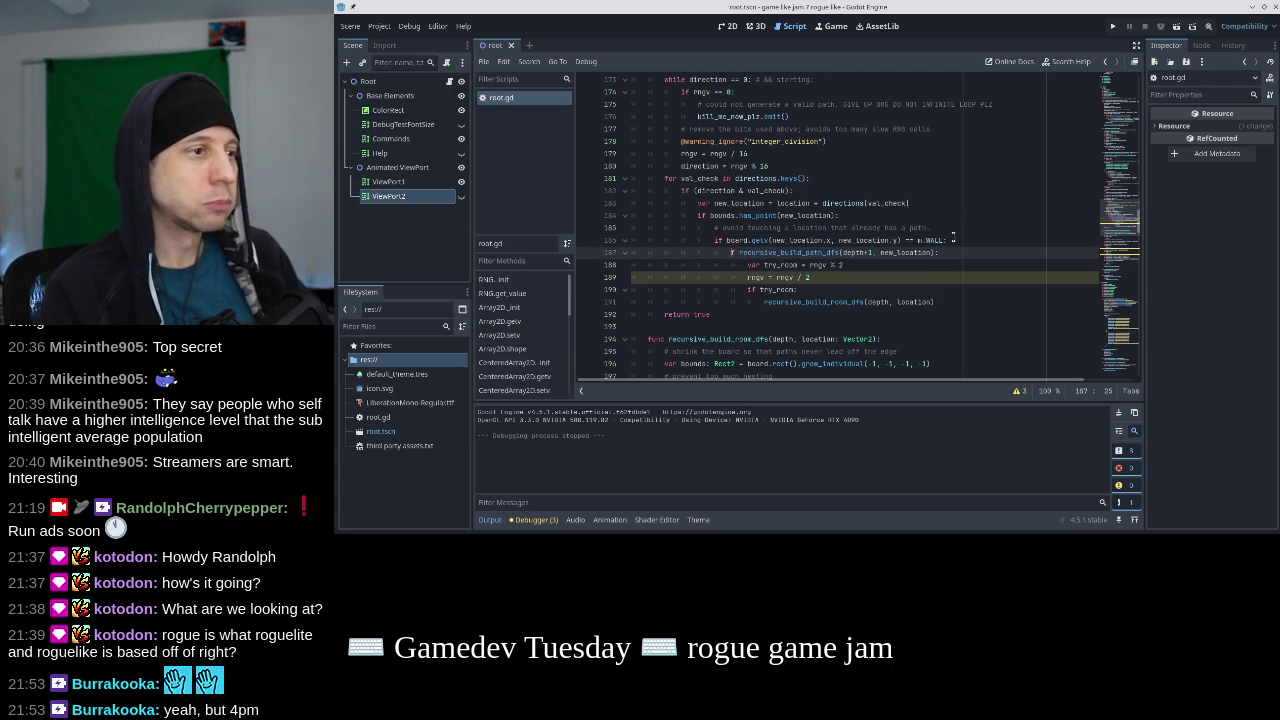
{"action": "key", "text": "End"}
{"action": "key", "text": "BackSpace"}
Delete the leftover room-attempt lines 188–191 below the path call.
{"action": "key", "text": "Down"}
{"action": "key", "text": "Home"}
{"action": "key", "text": "Home"}
{"action": "key", "text": "shift+Down"}
{"action": "key", "text": "shift+Down"}
{"action": "key", "text": "shift+Down"}
{"action": "key", "text": "shift+Down"}
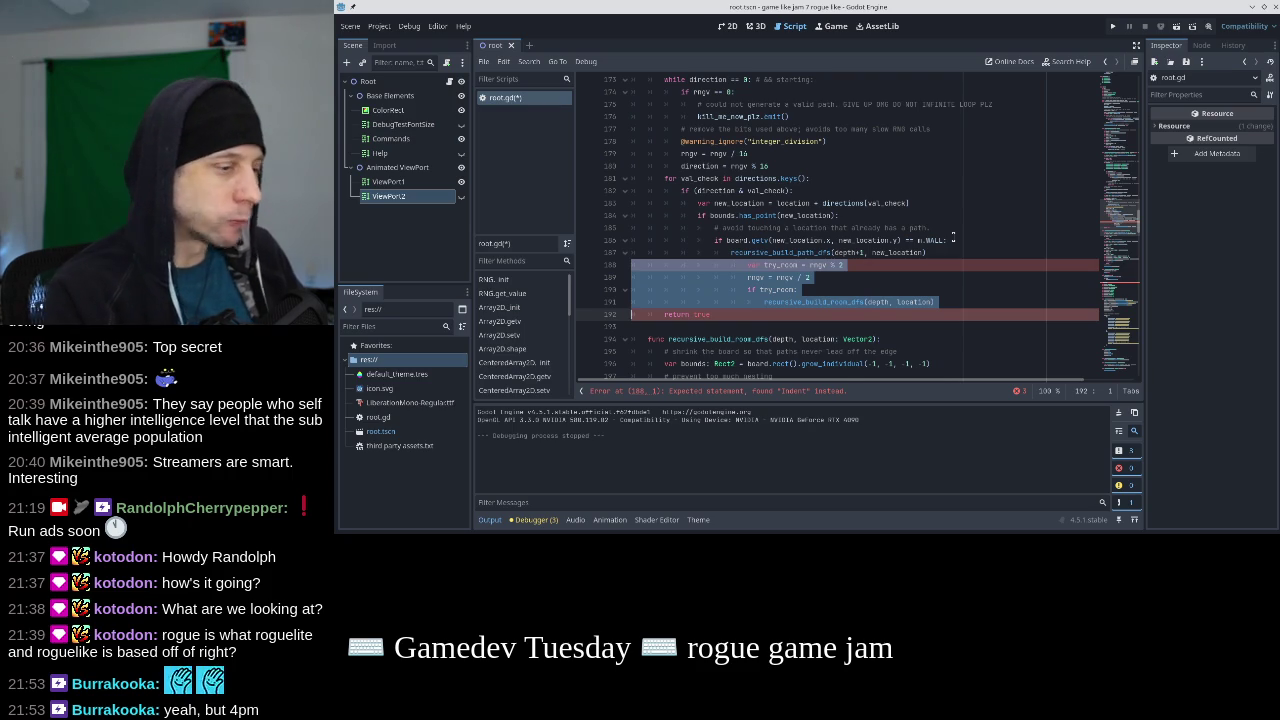
{"action": "key", "text": "Delete"}
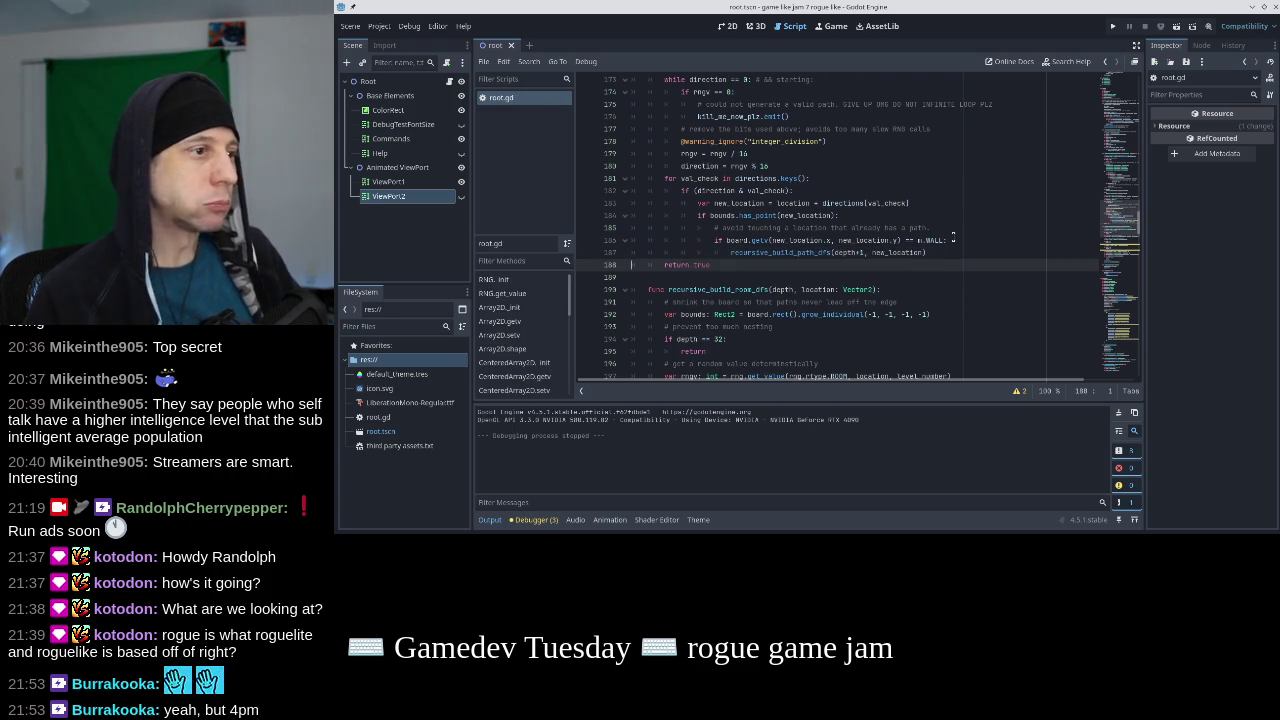
Run the fixed root.gd to draw a dungeon map, then close the game window.
{"action": "left_click", "coordinate": [1115, 27]}
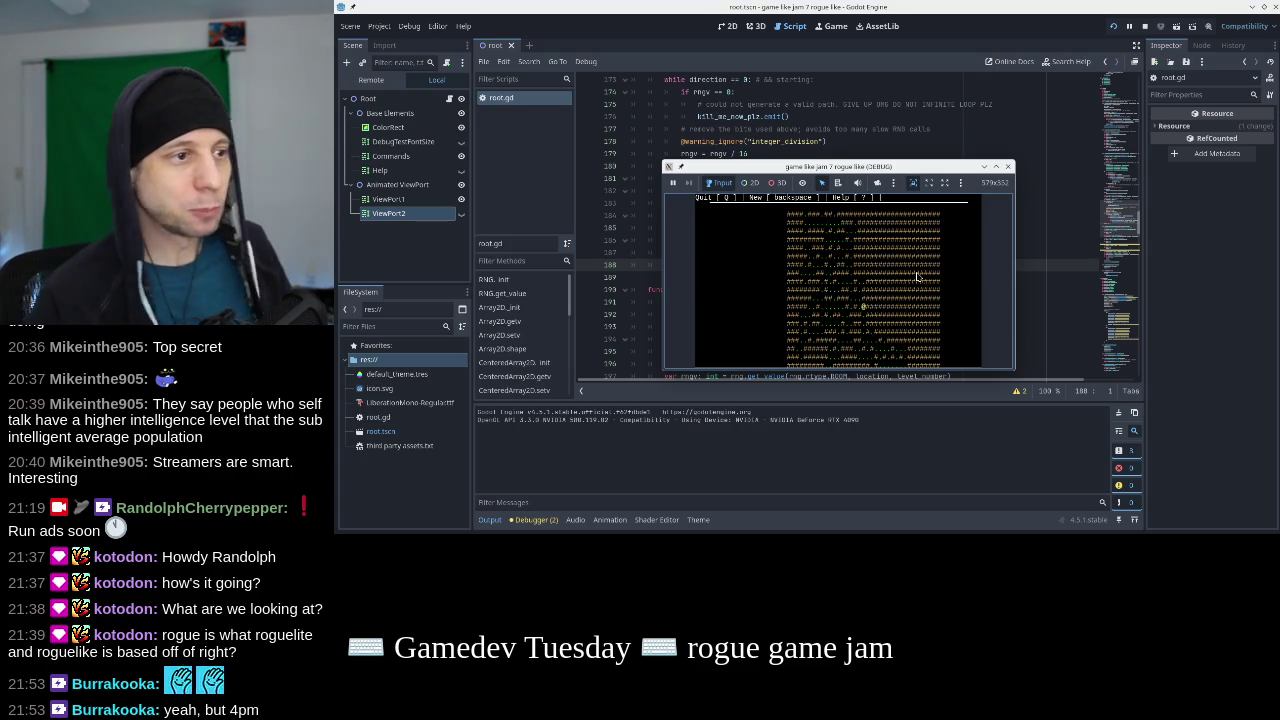
{"action": "left_click", "coordinate": [1008, 166]}
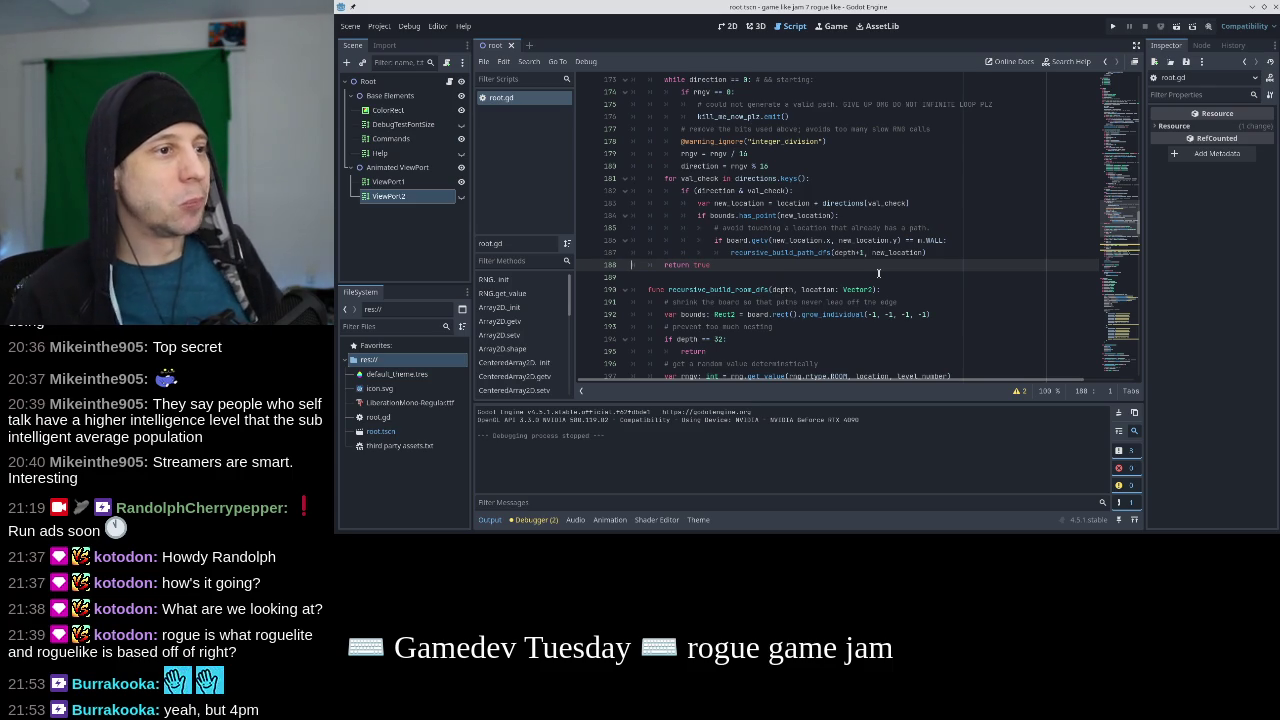
{"action": "scroll", "coordinate": [878, 273], "scroll_direction": "up", "scroll_amount": 13}
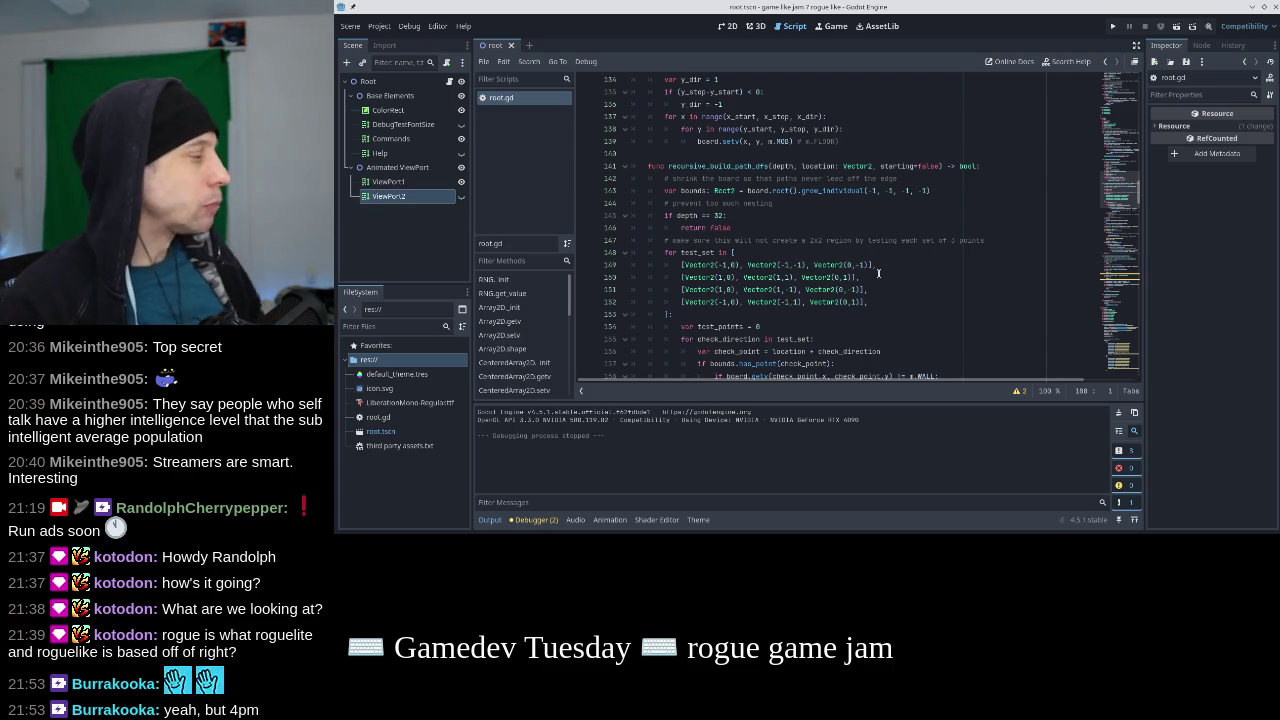
{"action": "scroll", "coordinate": [878, 273], "scroll_direction": "up", "scroll_amount": 10}
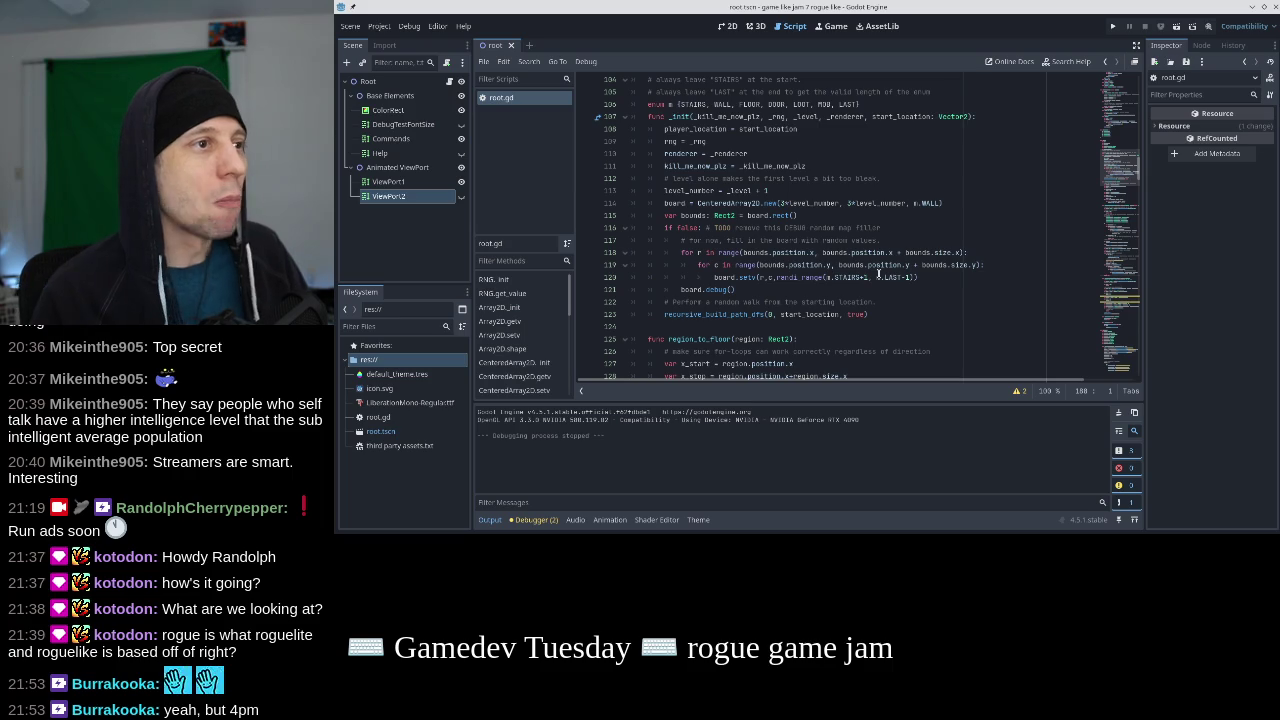
{"action": "scroll", "coordinate": [879, 273], "scroll_direction": "up", "scroll_amount": 2}
{"action": "scroll", "coordinate": [879, 273], "scroll_direction": "down", "scroll_amount": 5}
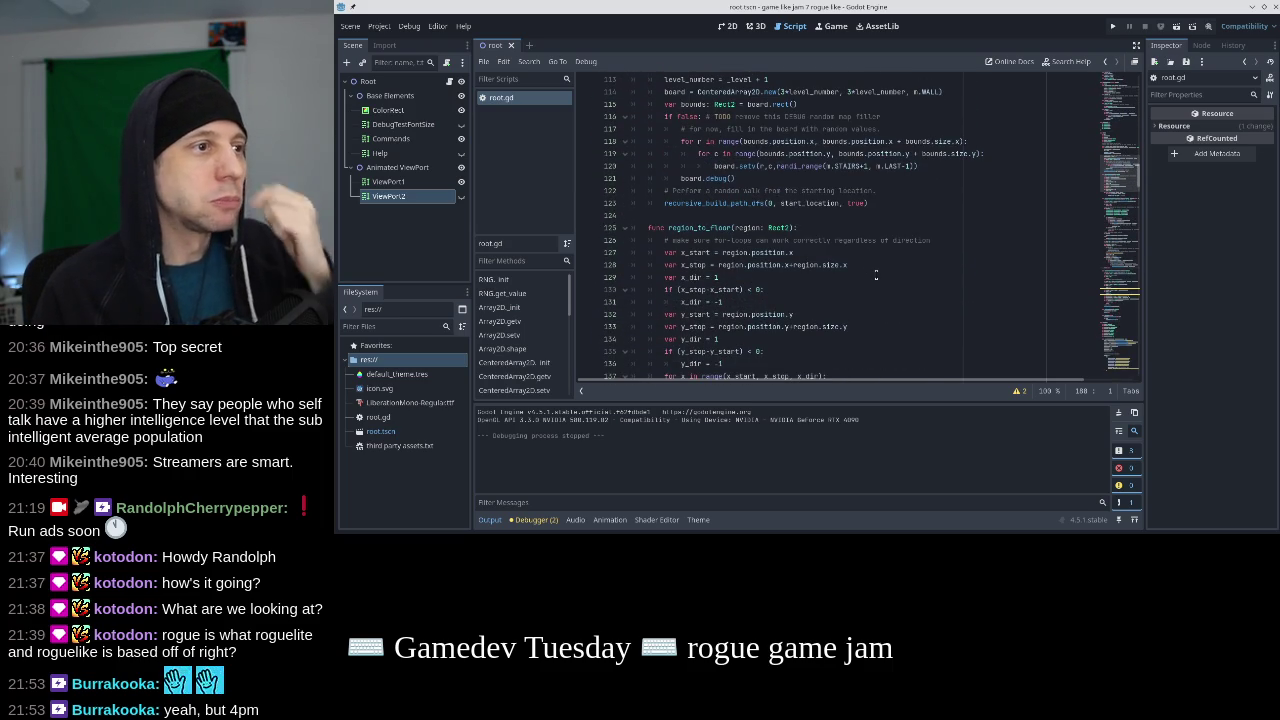
{"action": "scroll", "coordinate": [879, 273], "scroll_direction": "down", "scroll_amount": 7}
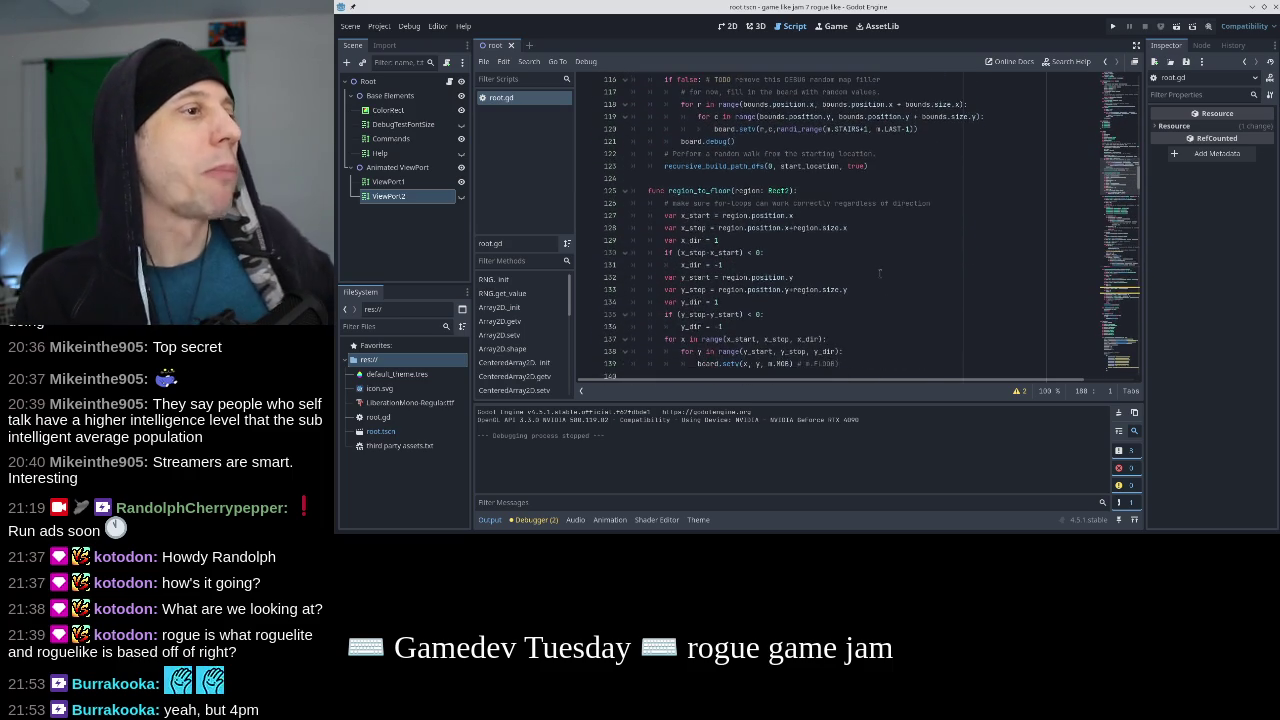
{"action": "scroll", "coordinate": [879, 273], "scroll_direction": "down", "scroll_amount": 13}
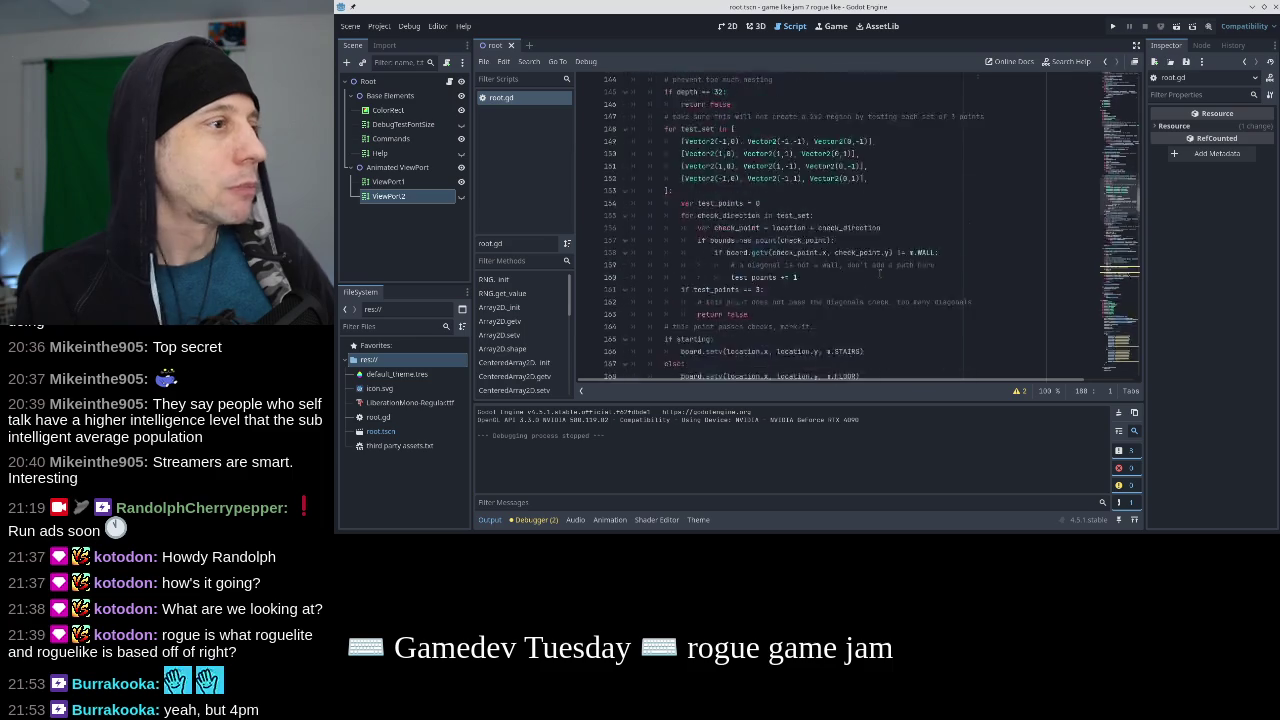
{"action": "scroll", "coordinate": [879, 273], "scroll_direction": "down", "scroll_amount": 1}
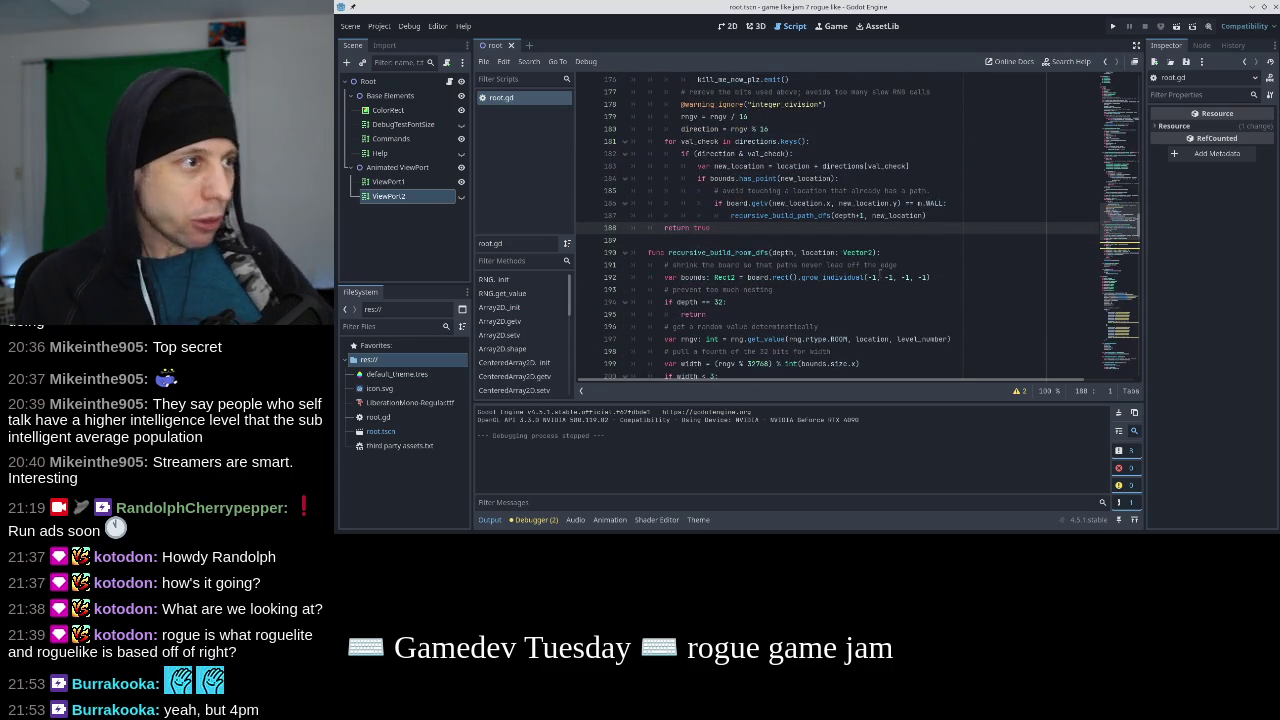
{"action": "left_click_drag", "start_coordinate": [875, 253], "coordinate": [793, 253]}
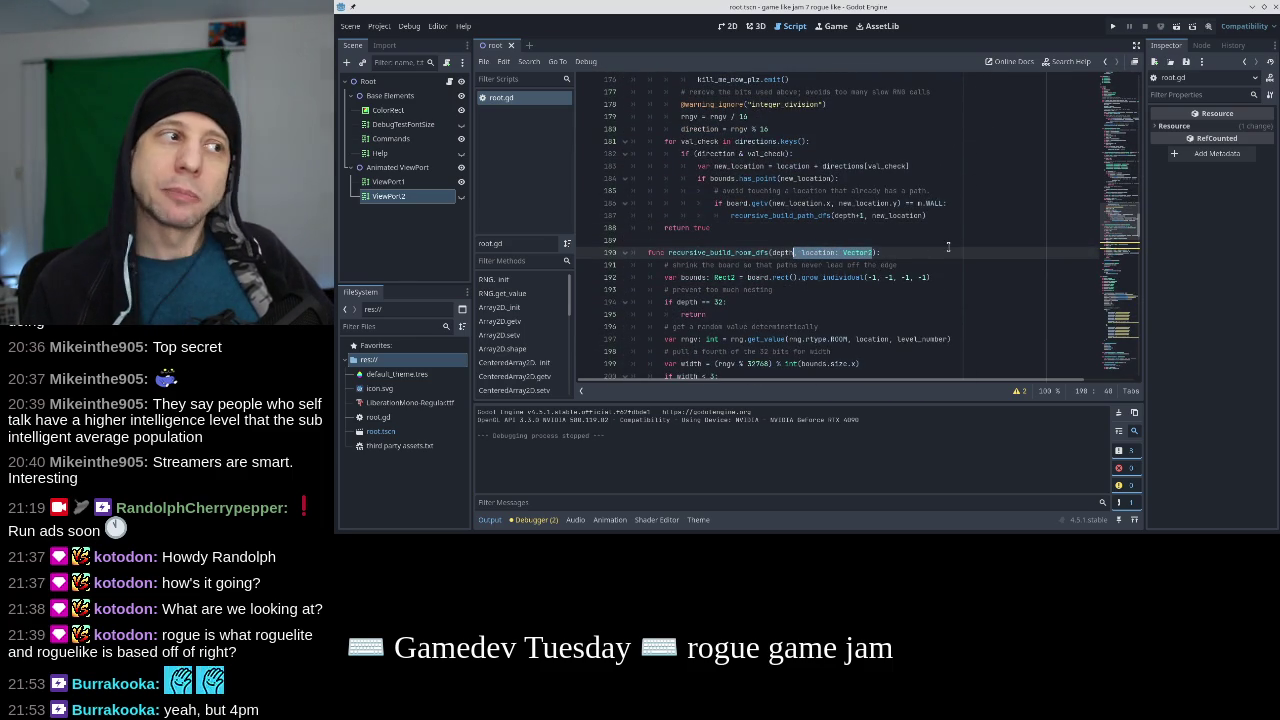
Strip the depth and location parameters and rename the function to recursive_build_rooms.
{"action": "key", "text": "BackSpace"}
{"action": "key", "text": "BackSpace"}
{"action": "key", "text": "BackSpace"}
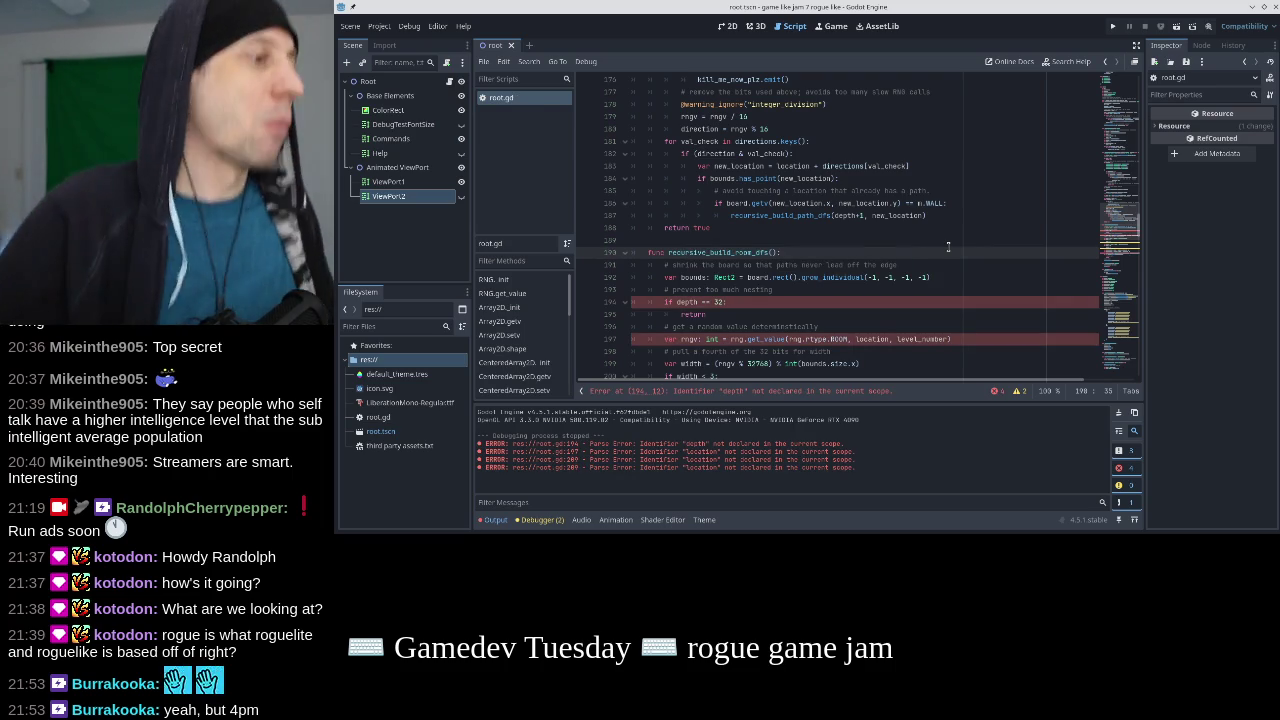
{"action": "key", "text": "Left"}
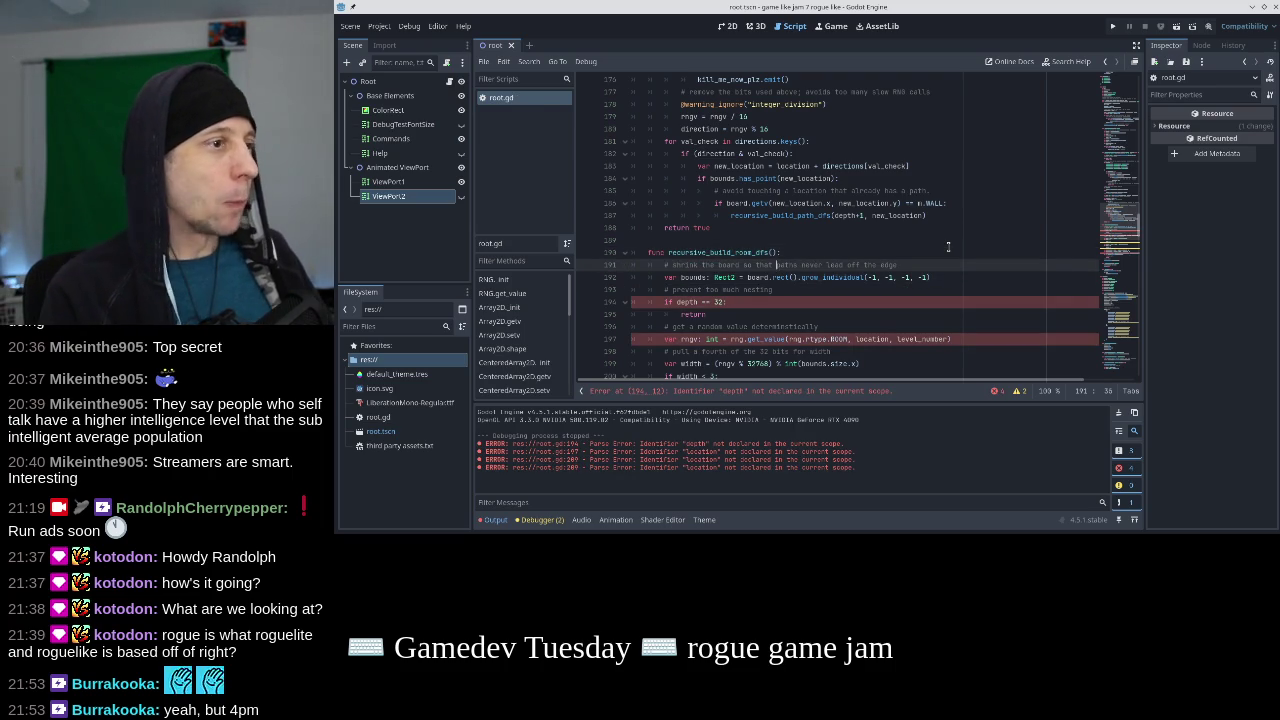
{"action": "key", "text": "BackSpace"}
{"action": "key", "text": "BackSpace"}
{"action": "key", "text": "BackSpace"}
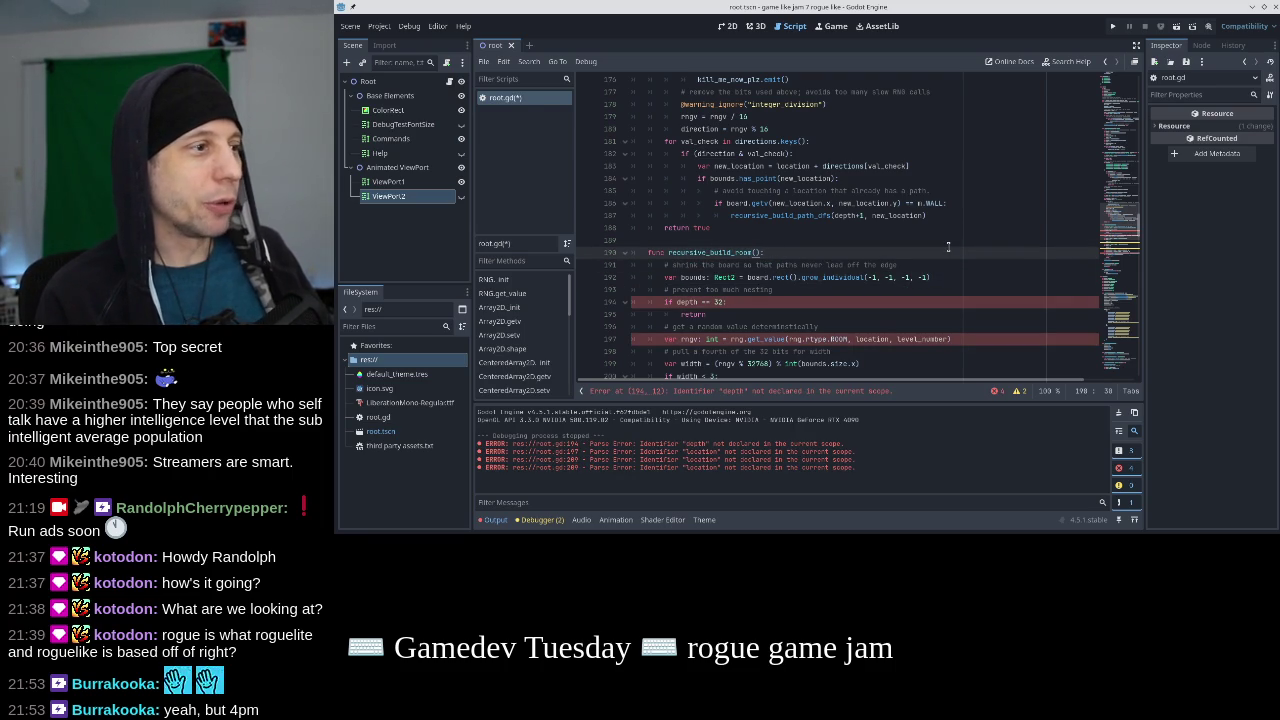
{"action": "type", "text": "s"}
Delete the depth-limit check lines under the header and save the script.
{"action": "key", "text": "Down"}
{"action": "key", "text": "Down"}
{"action": "key", "text": "Down"}
{"action": "key", "text": "Home"}
{"action": "key", "text": "shift+Down"}
{"action": "key", "text": "shift+Down"}
{"action": "key", "text": "shift+Down"}
{"action": "key", "text": "shift+Up"}
{"action": "key", "text": "Delete"}
{"action": "key", "text": "ctrl+s"}
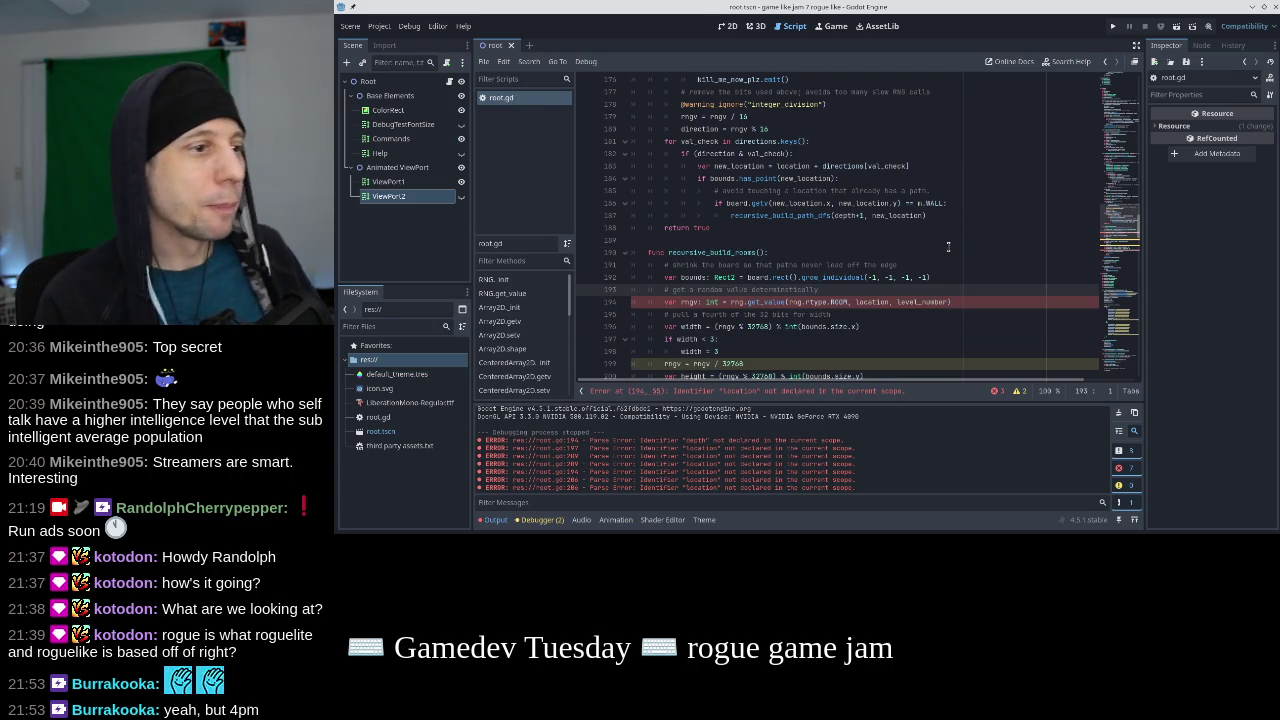
{"action": "key", "text": "End"}
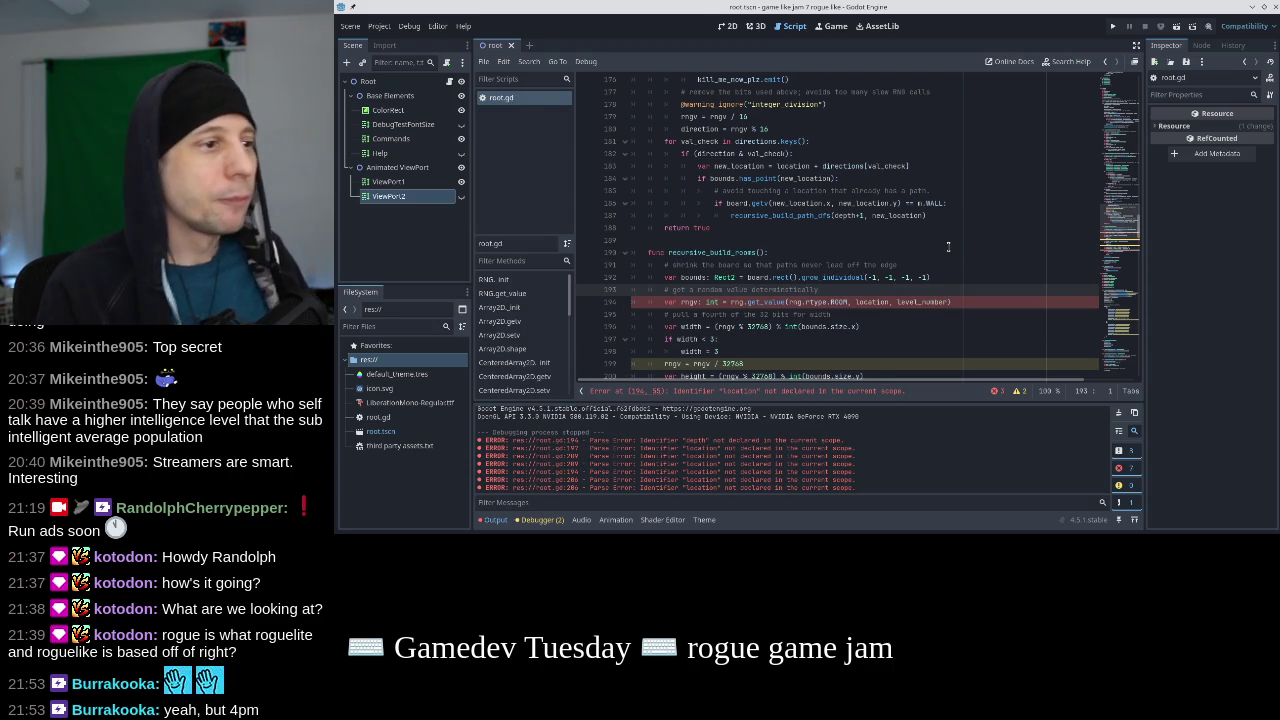
{"action": "key", "text": "Down"}
{"action": "key", "text": "Left"}
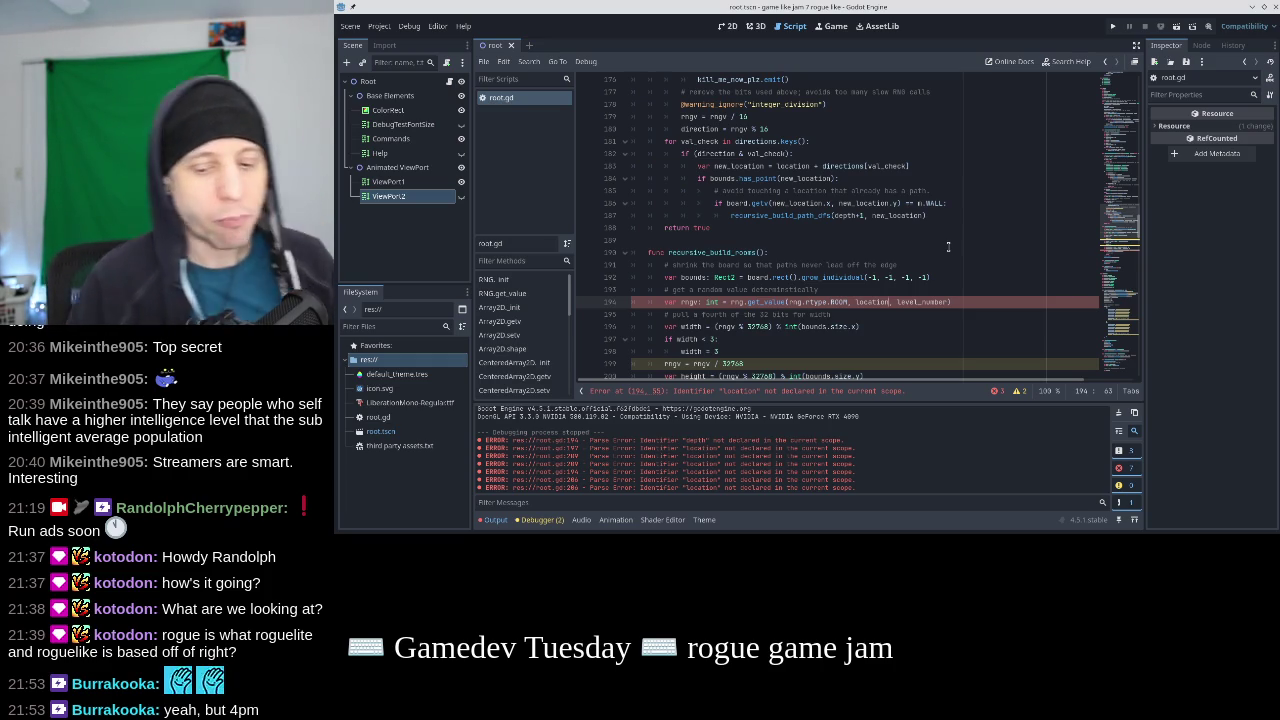
Add a starting_location parameter and use it in place of location in rng.get_value.
{"action": "left_click", "coordinate": [758, 252]}
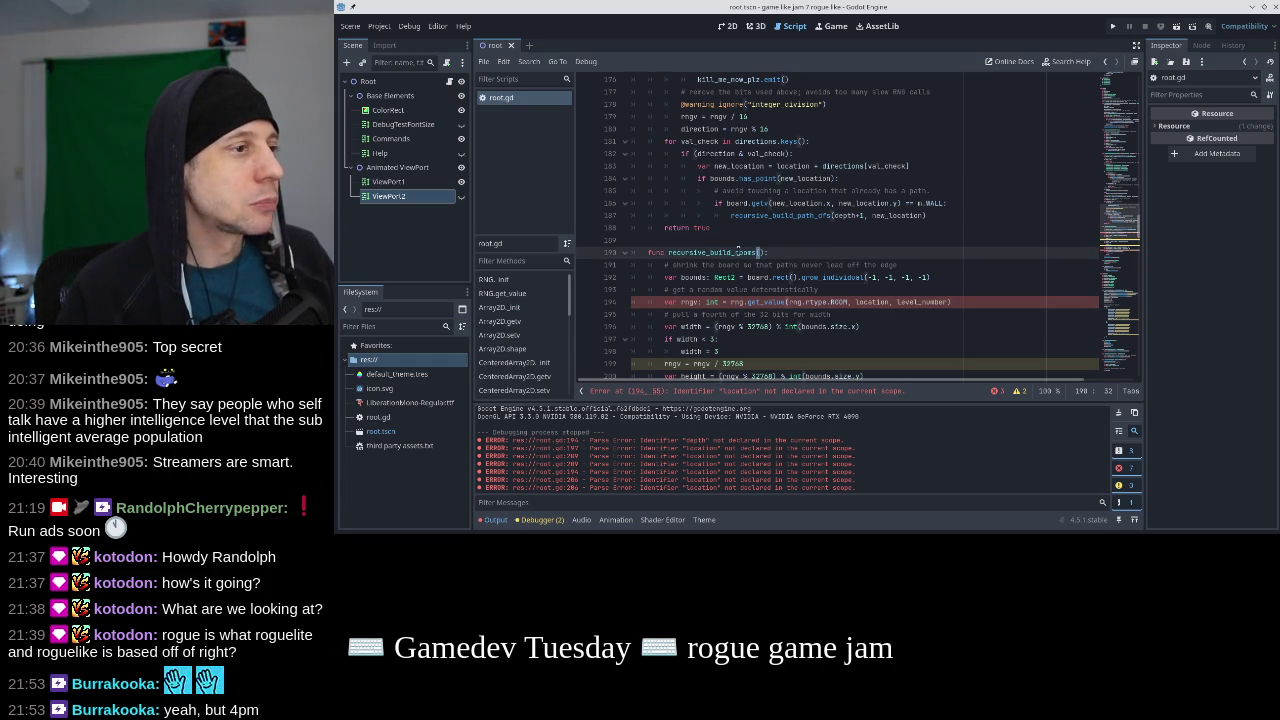
{"action": "scroll", "coordinate": [846, 258], "scroll_direction": "up", "scroll_amount": 5}
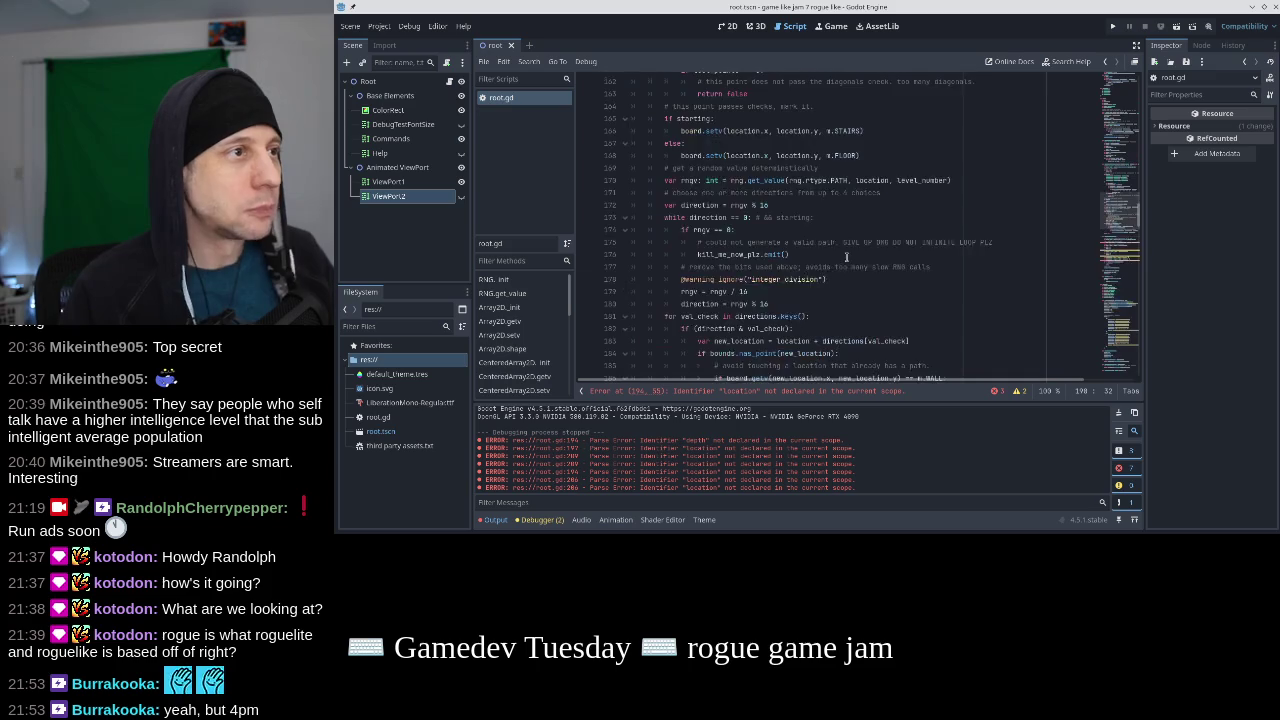
{"action": "scroll", "coordinate": [846, 258], "scroll_direction": "up", "scroll_amount": 10}
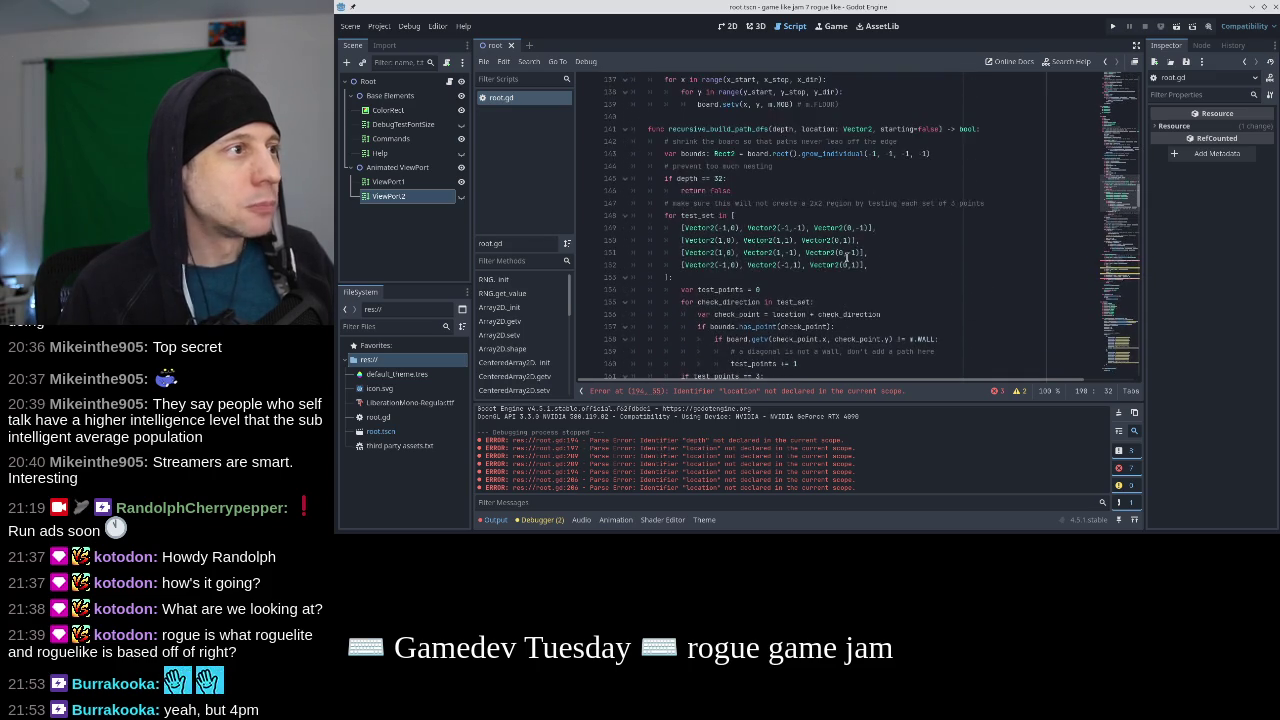
{"action": "scroll", "coordinate": [846, 258], "scroll_direction": "down", "scroll_amount": 15}
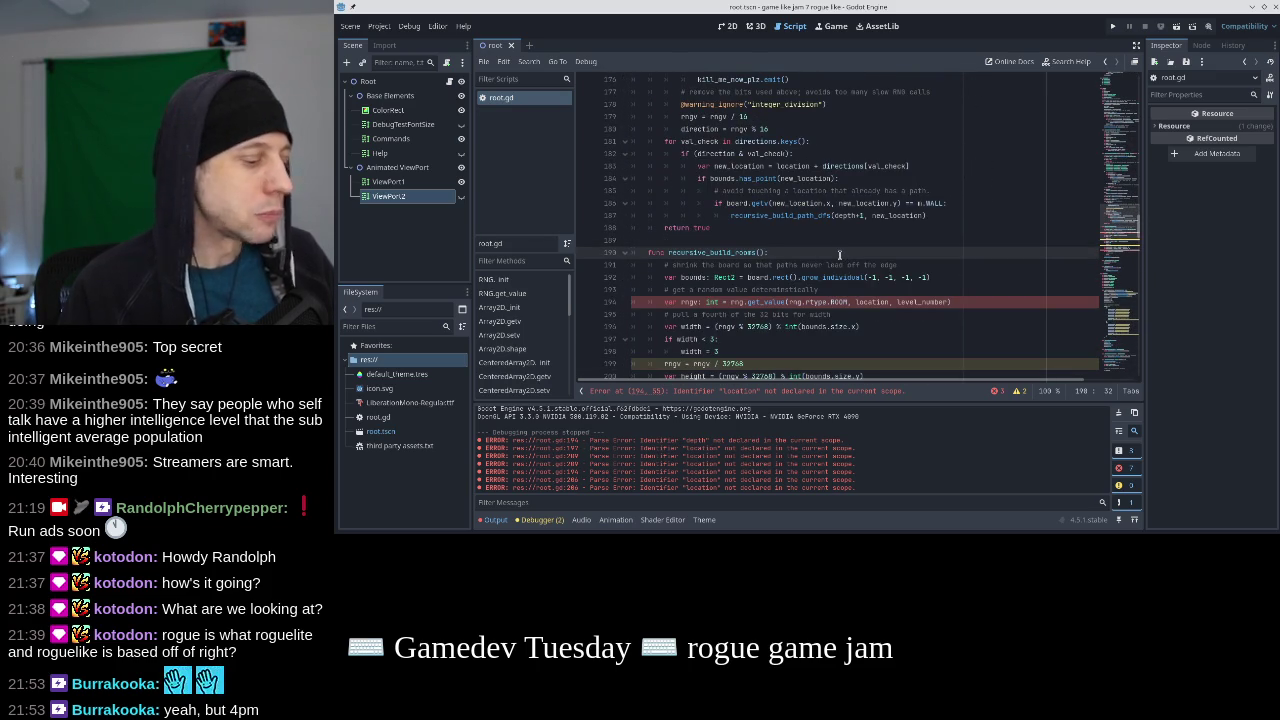
{"action": "type", "text": "starting_location"}
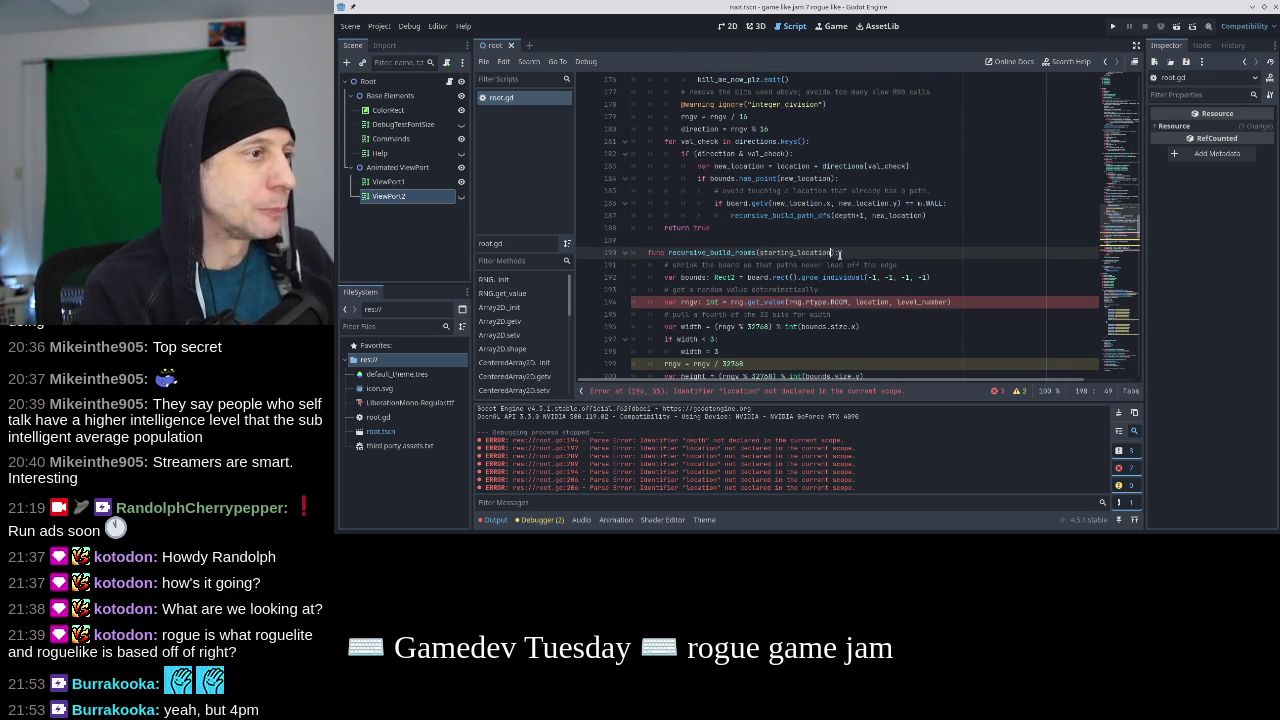
{"action": "double_click", "coordinate": [871, 302]}
{"action": "type", "text": "starting_location"}
{"action": "left_click", "coordinate": [838, 282]}
{"action": "key", "text": "ctrl+s"}
{"action": "key", "text": "Down"}
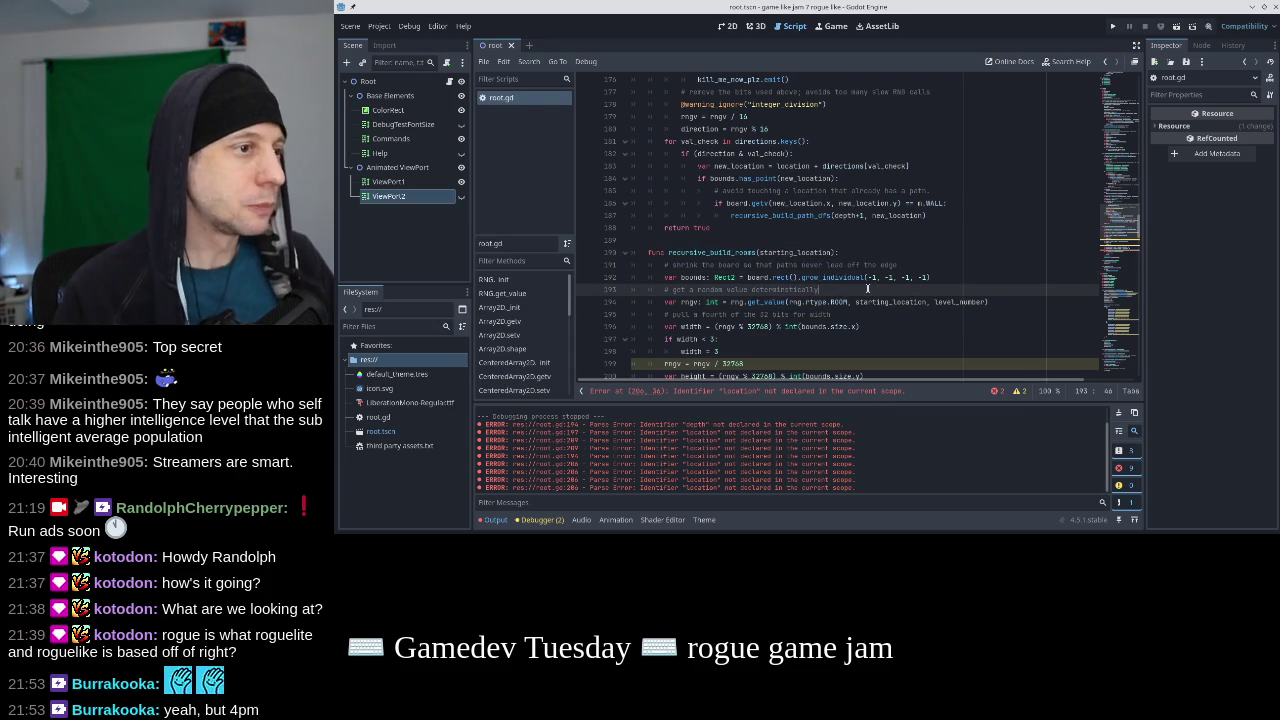
Type the parameter as starting_location: Vector2 and save the script.
{"action": "left_click", "coordinate": [830, 252]}
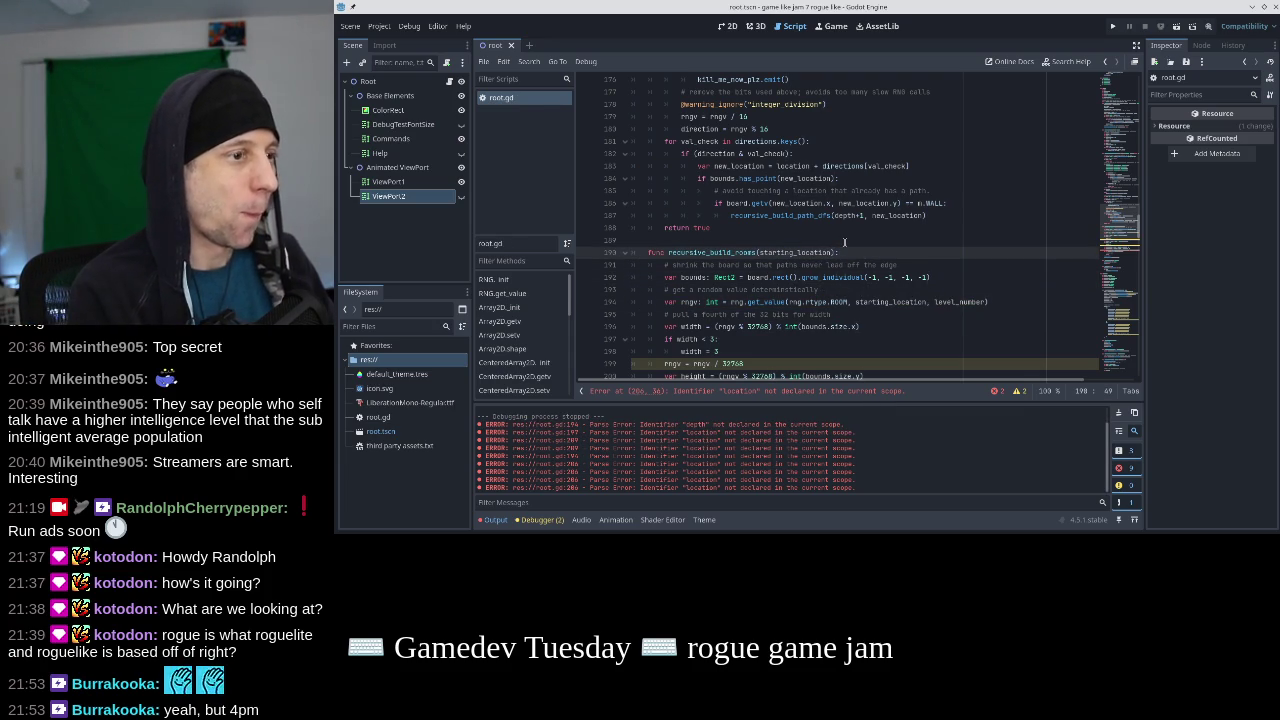
{"action": "type", "text": ": Vector2"}
{"action": "key", "text": "ctrl+s"}
{"action": "key", "text": "Down"}
{"action": "key", "text": "Down"}
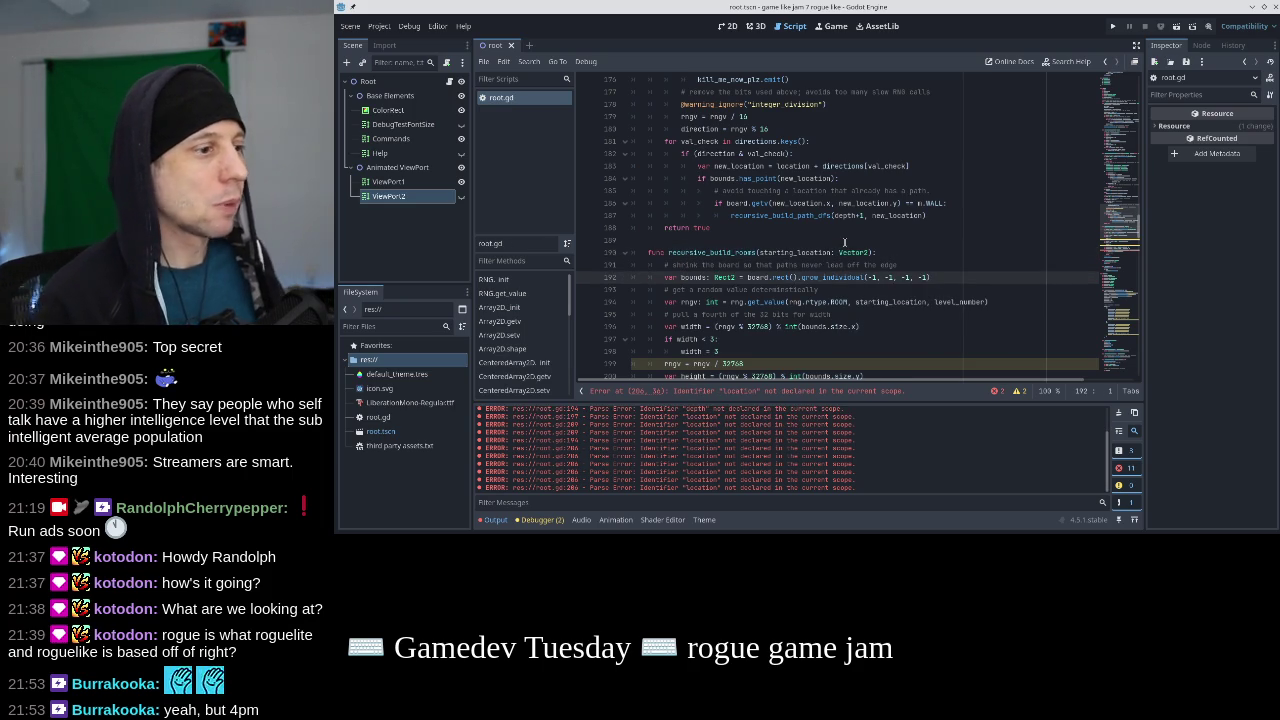
{"action": "scroll", "coordinate": [895, 302], "scroll_direction": "down", "scroll_amount": 2}
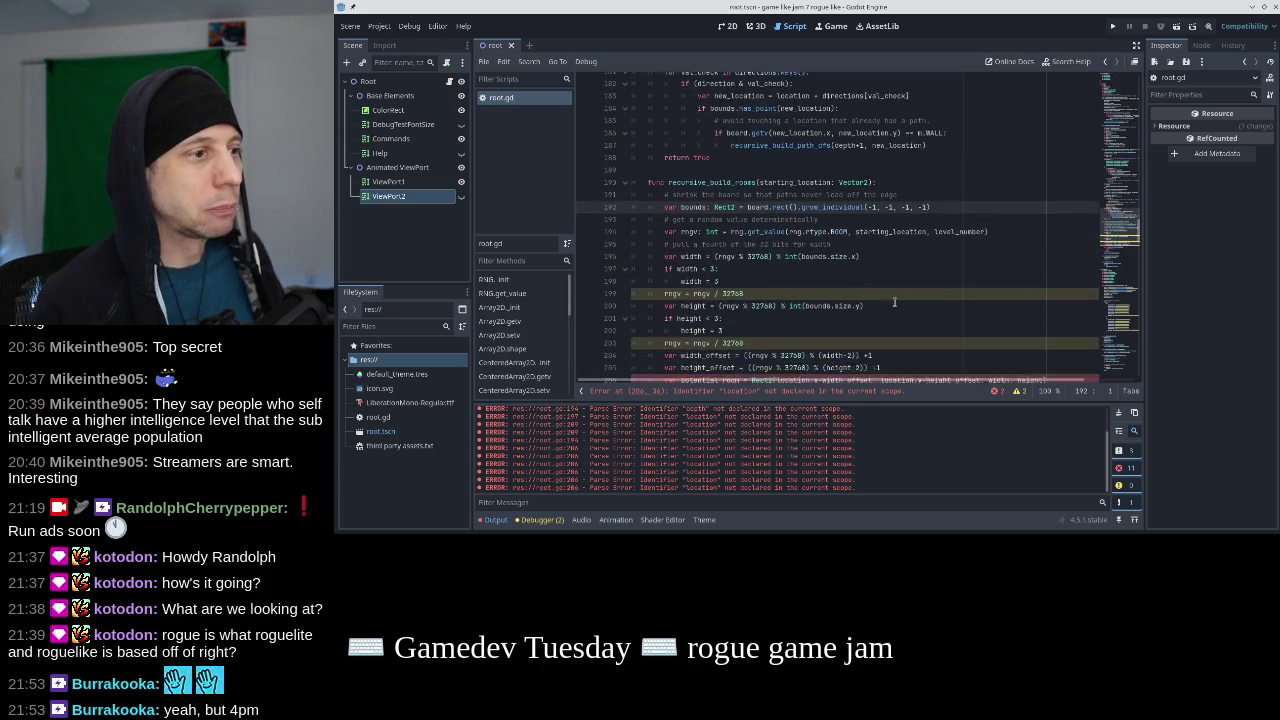
{"action": "scroll", "coordinate": [895, 302], "scroll_direction": "down", "scroll_amount": 4}
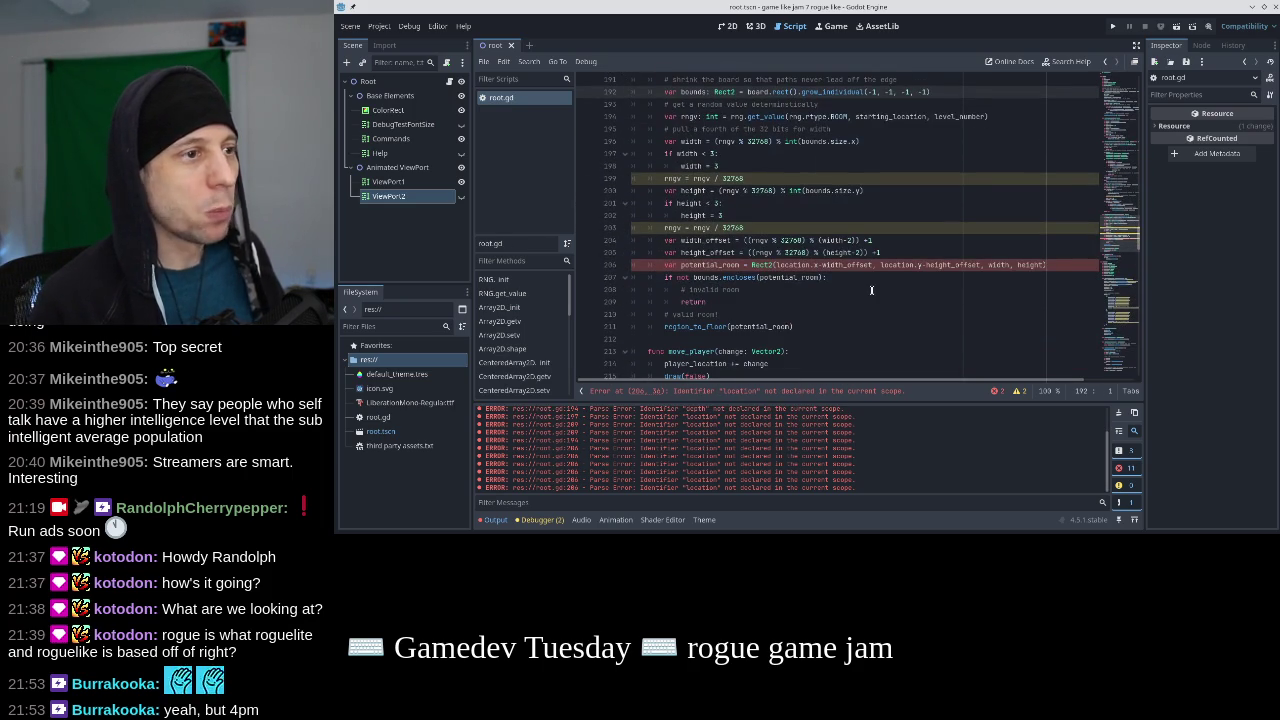
{"action": "scroll", "coordinate": [871, 290], "scroll_direction": "up", "scroll_amount": 2}
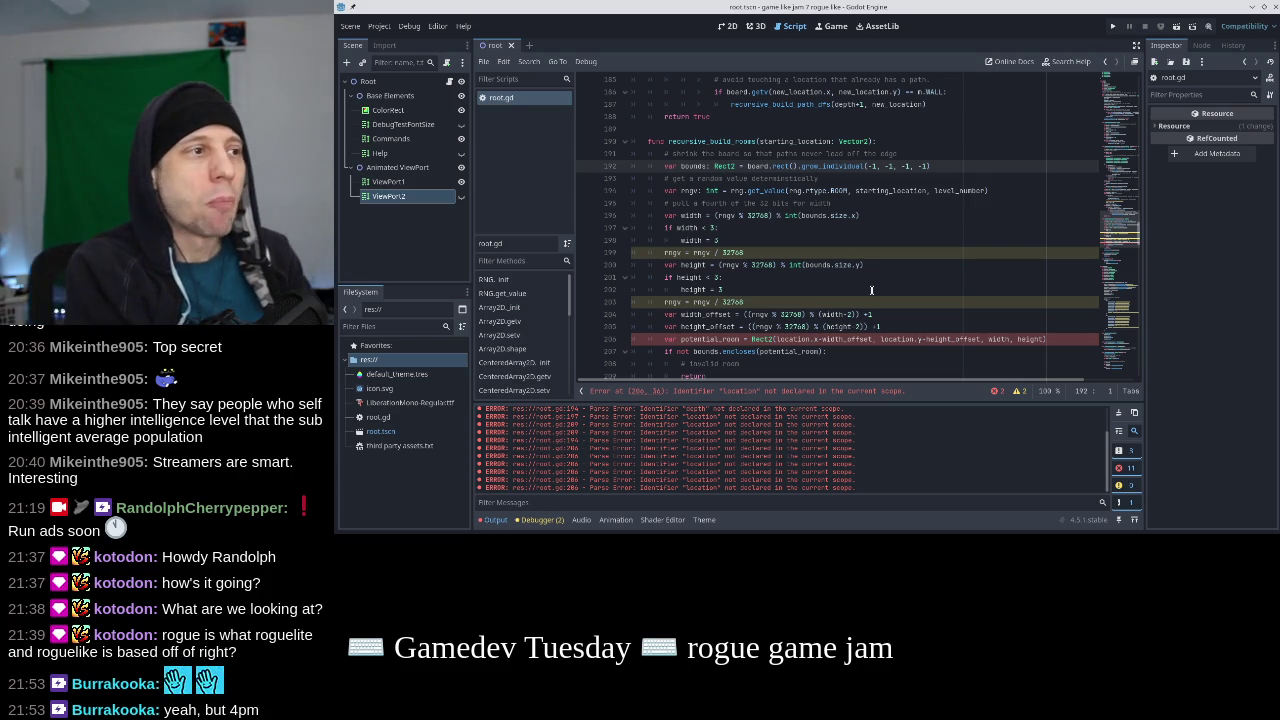
Add '# decide how many rooms to attempt in this level.' below rng.get_value, with a blank line after.
{"action": "key", "text": "Down"}
{"action": "key", "text": "End"}
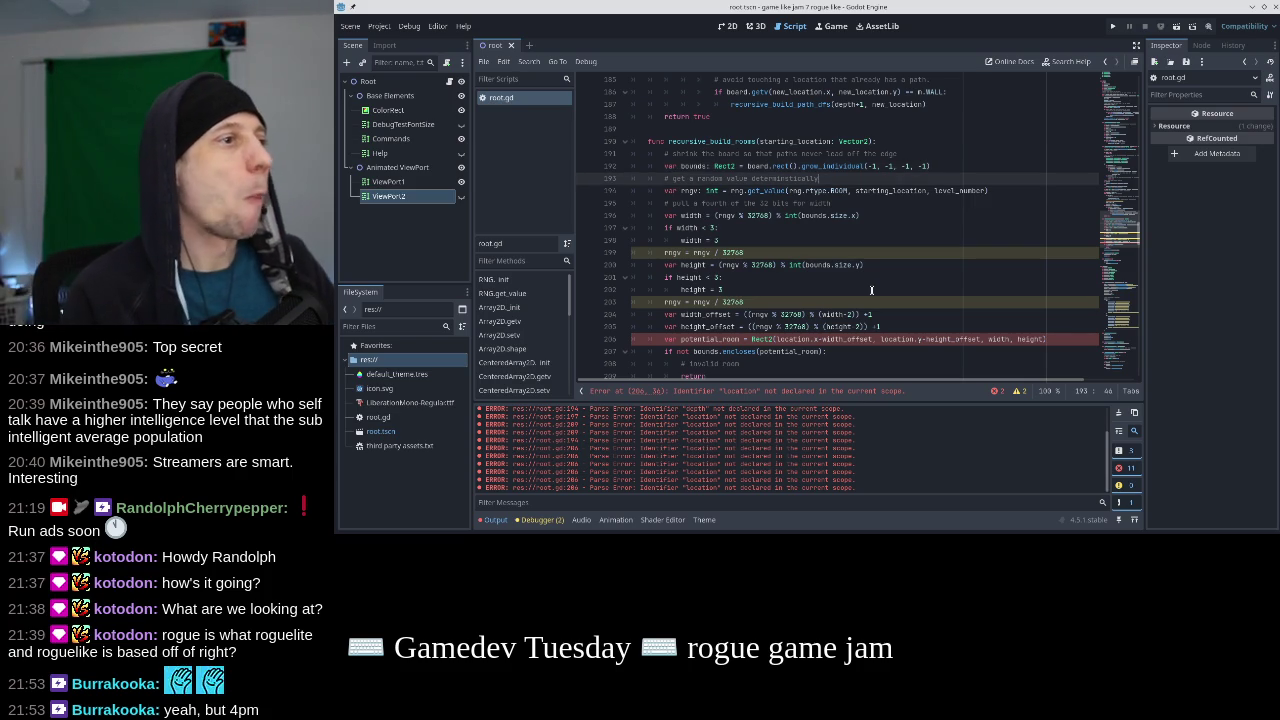
{"action": "key", "text": "Down"}
{"action": "key", "text": "End"}
{"action": "key", "text": "Return"}
{"action": "type", "text": "# de"}
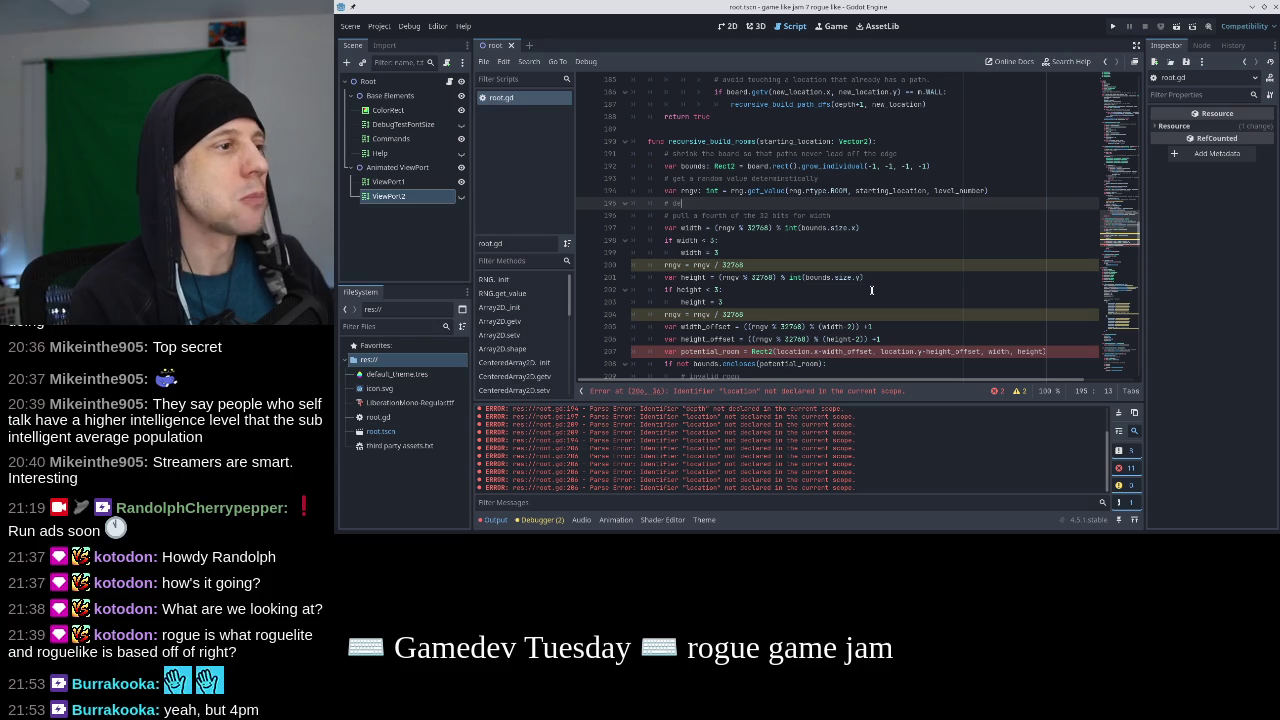
{"action": "type", "text": "cide how many rooms t"}
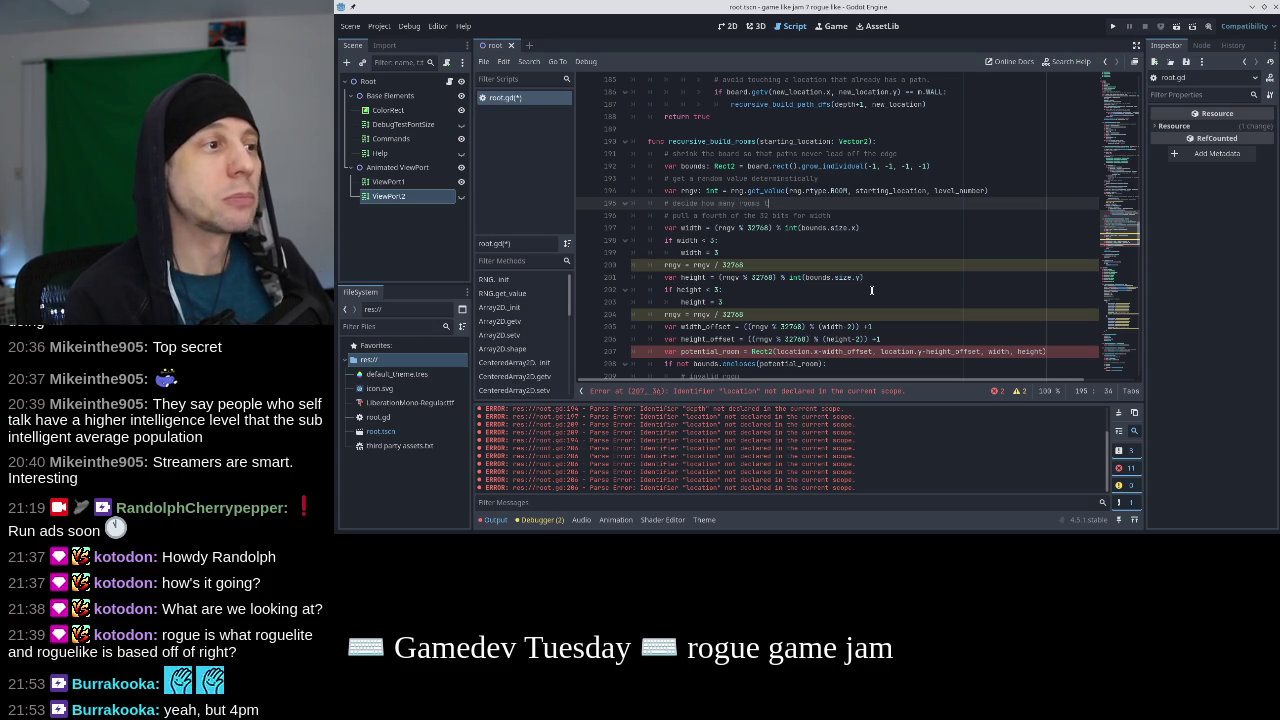
{"action": "type", "text": "o build in this level."}
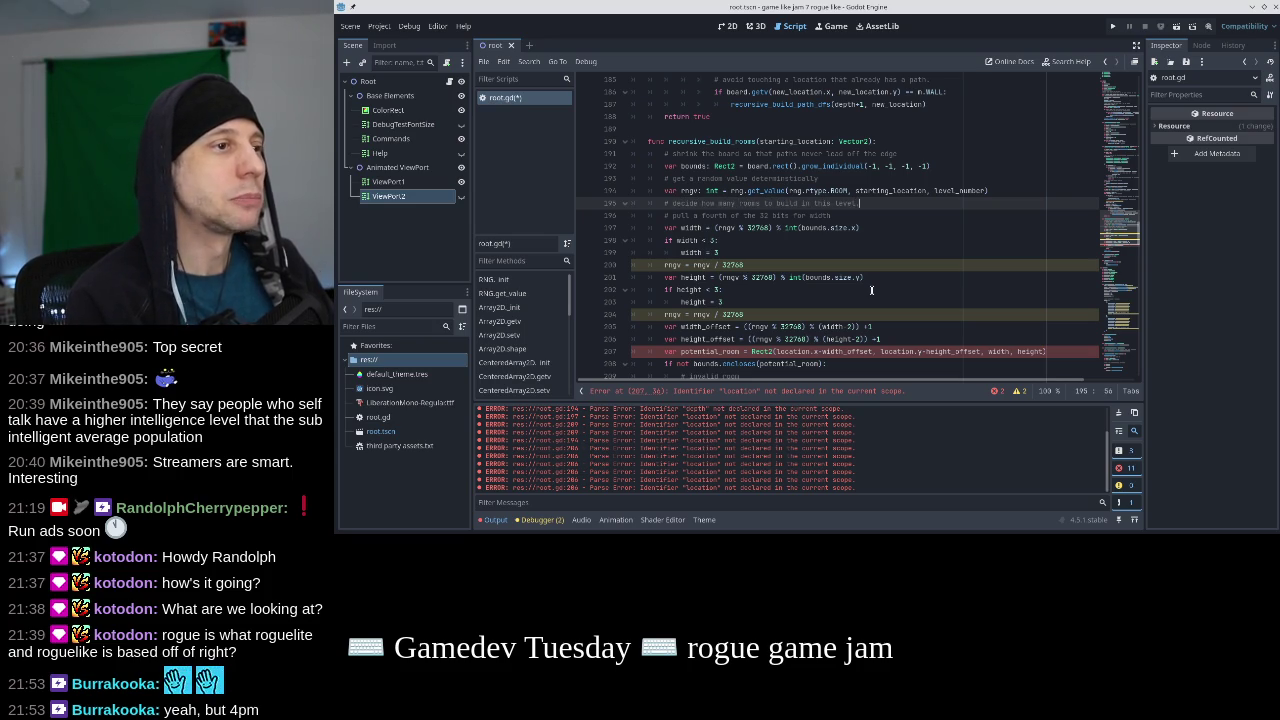
{"action": "double_click", "coordinate": [790, 203]}
{"action": "type", "text": "attempt"}
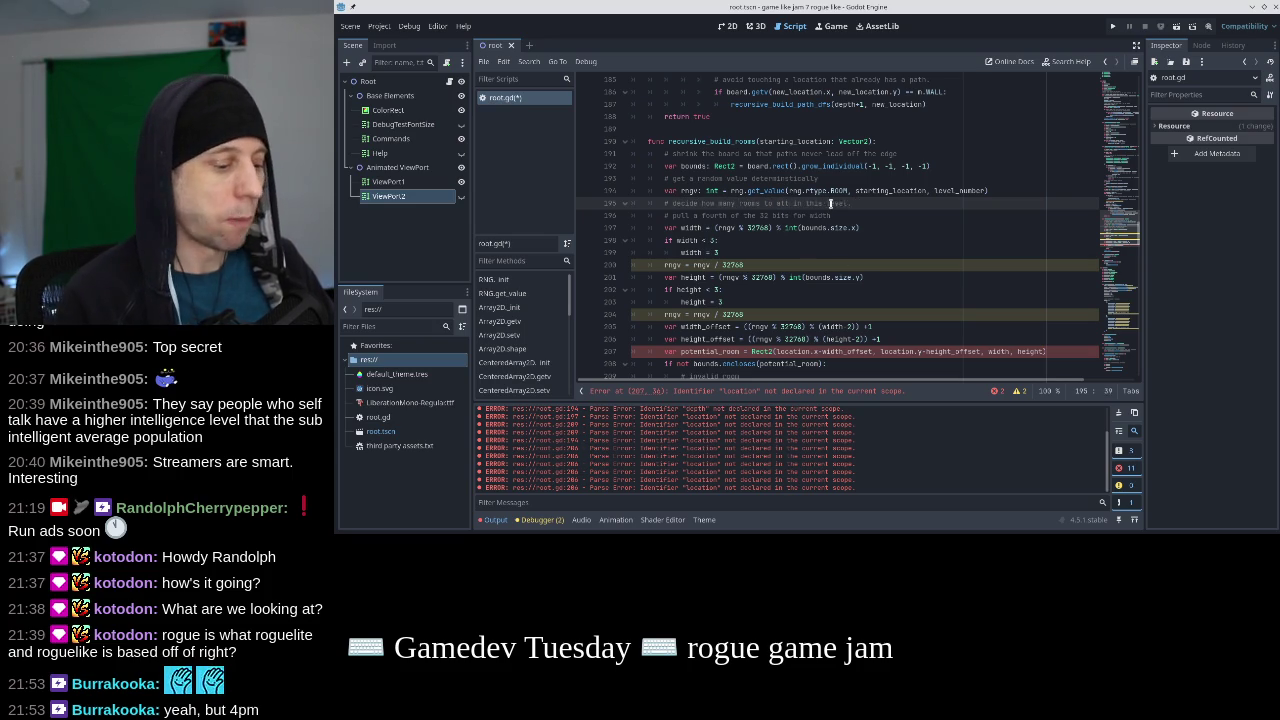
{"action": "key", "text": "End"}
{"action": "key", "text": "ctrl+s"}
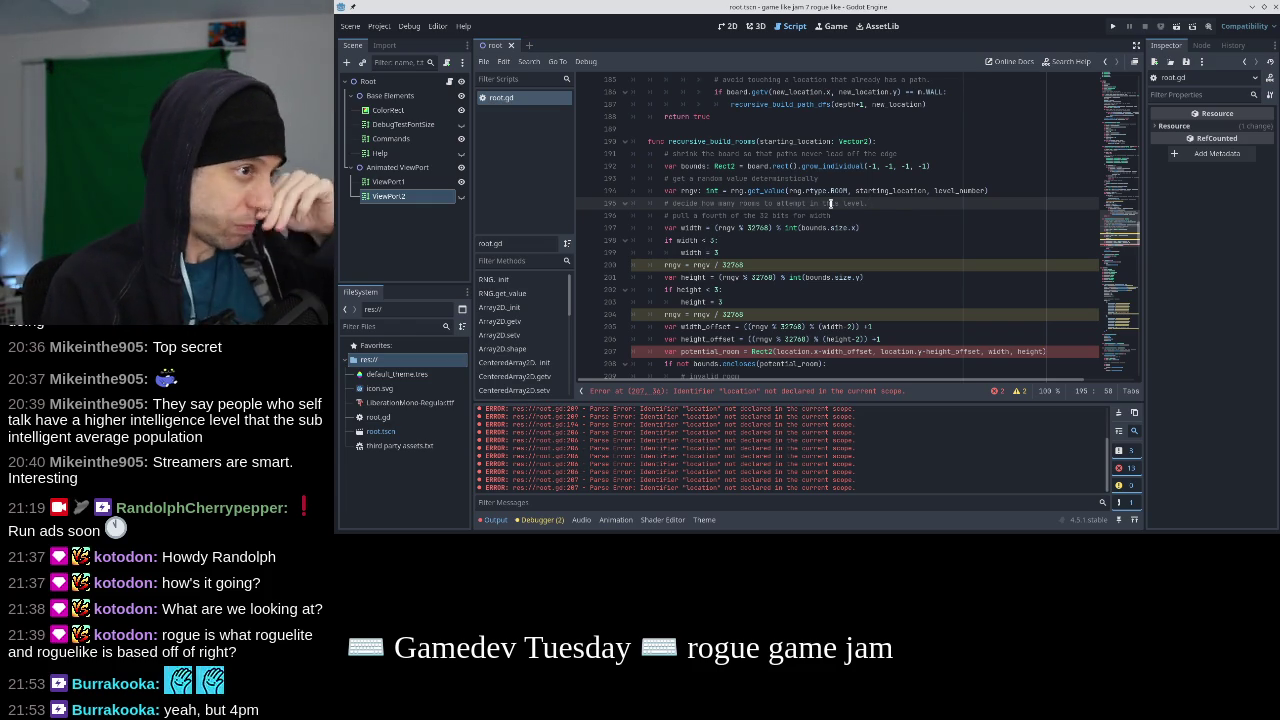
{"action": "key", "text": "Return"}
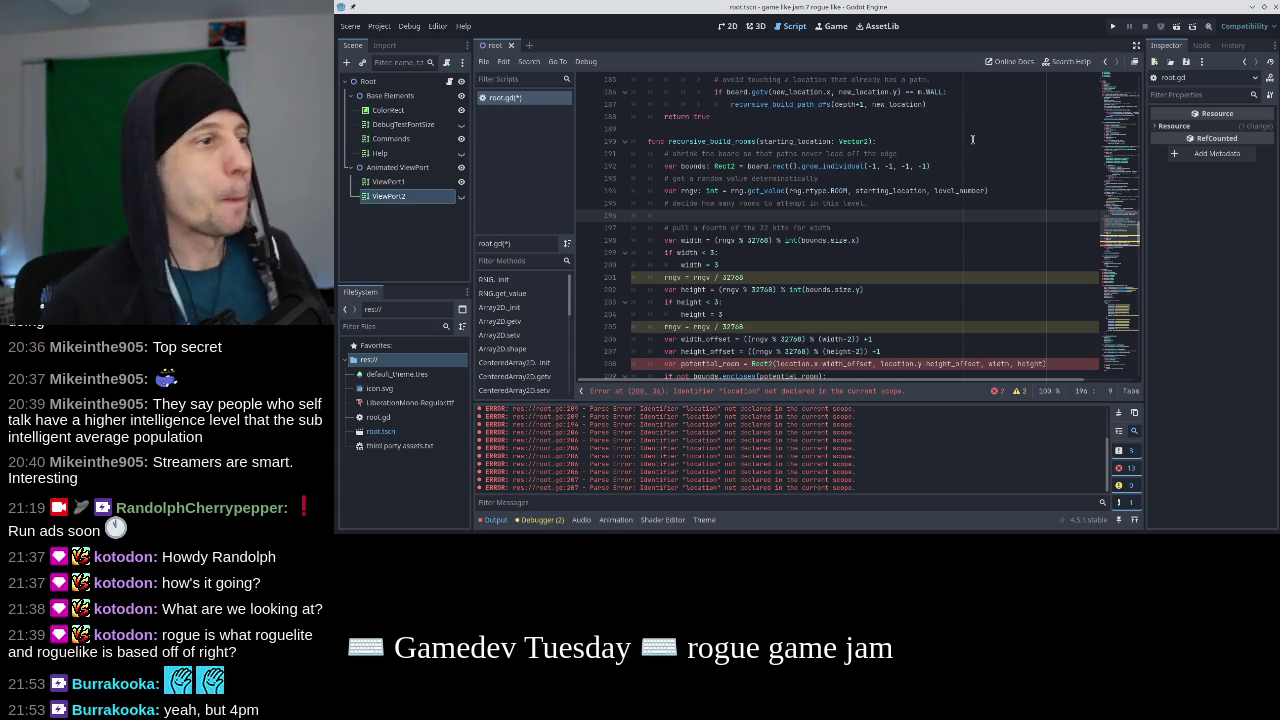
Write 'var n_rooms = rngv % level_number' and save.
{"action": "type", "text": "var rooms ="}
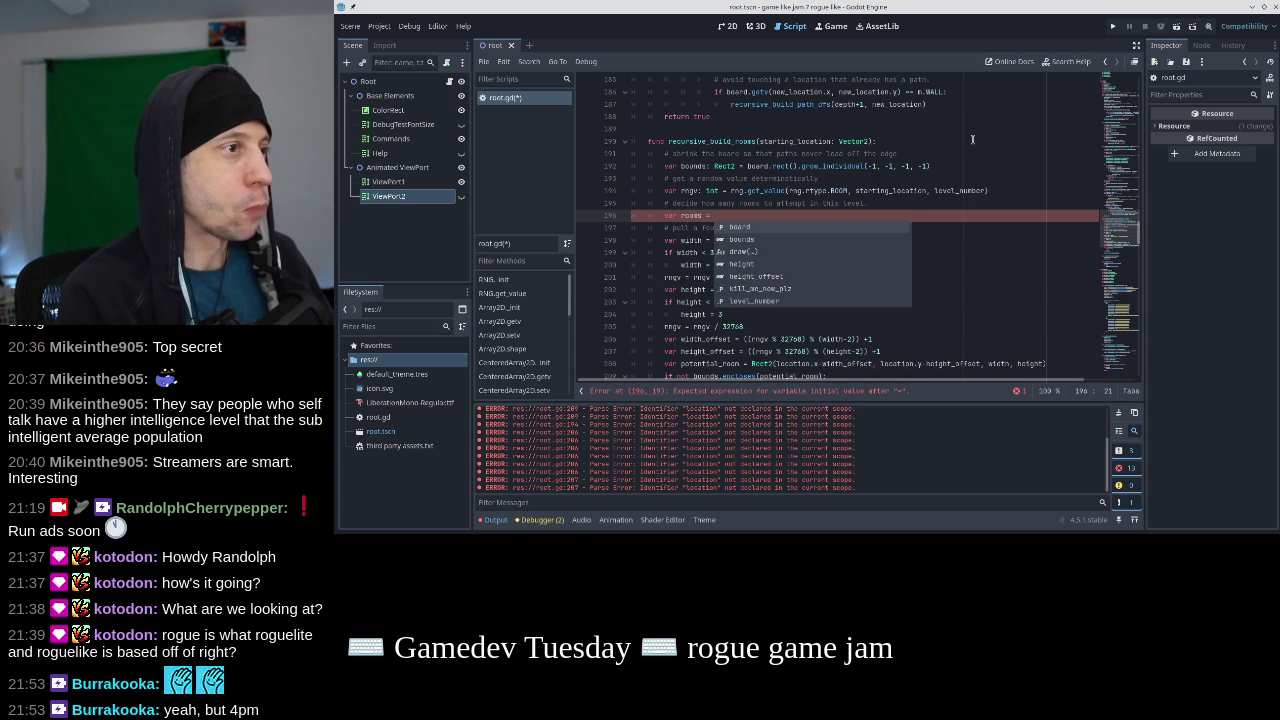
{"action": "key", "text": "BackSpace"}
{"action": "key", "text": "BackSpace"}
{"action": "key", "text": "BackSpace"}
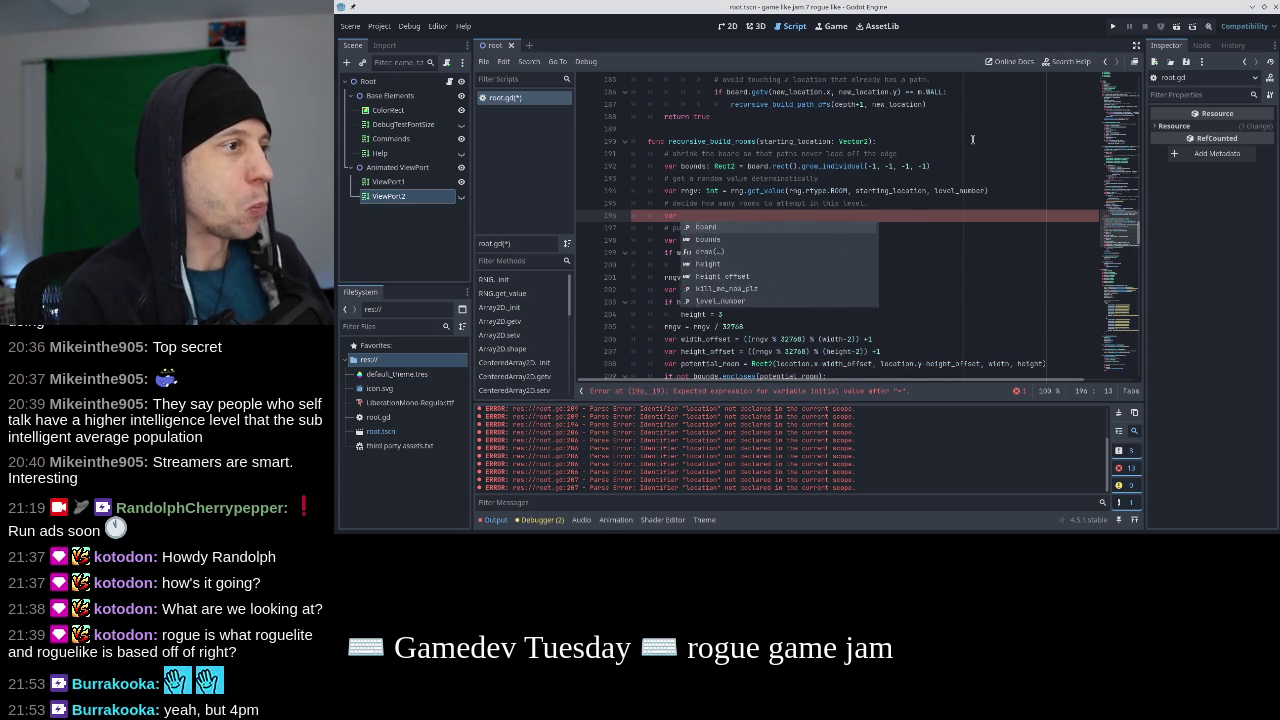
{"action": "type", "text": "room"}
{"action": "key", "text": "BackSpace"}
{"action": "key", "text": "BackSpace"}
{"action": "key", "text": "BackSpace"}
{"action": "type", "text": "n_rooms "}
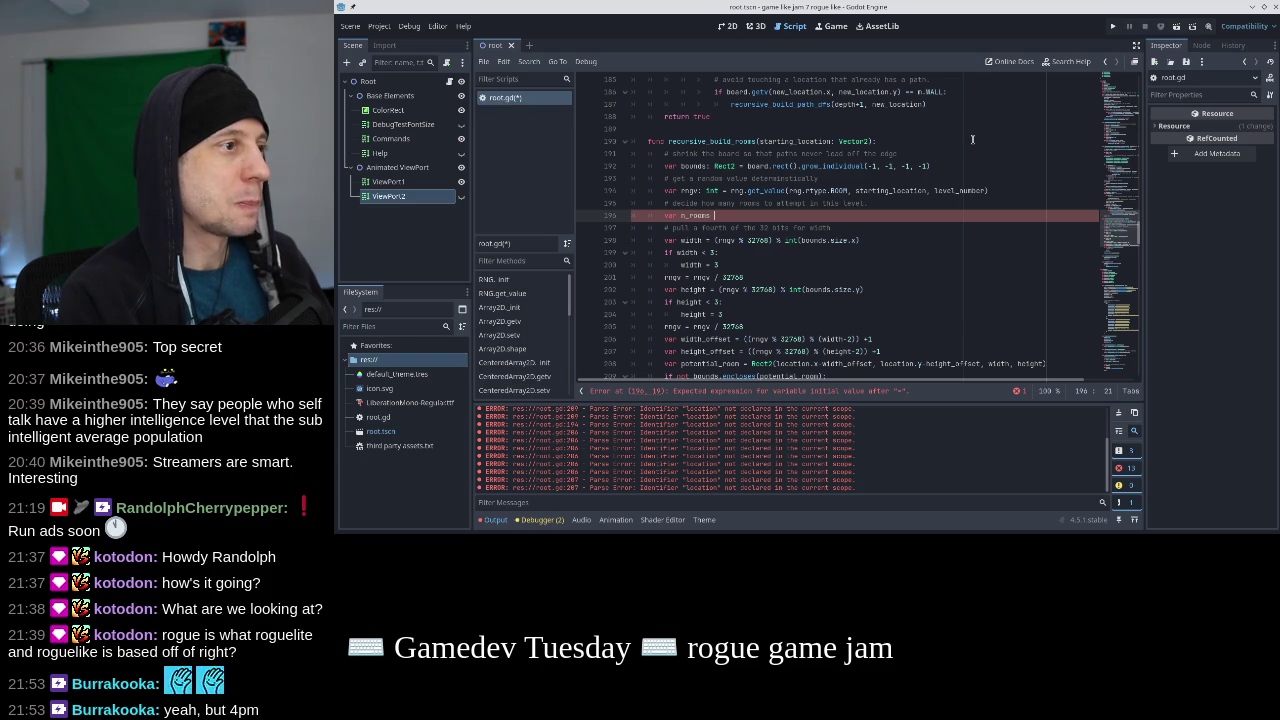
{"action": "type", "text": "= rngv"}
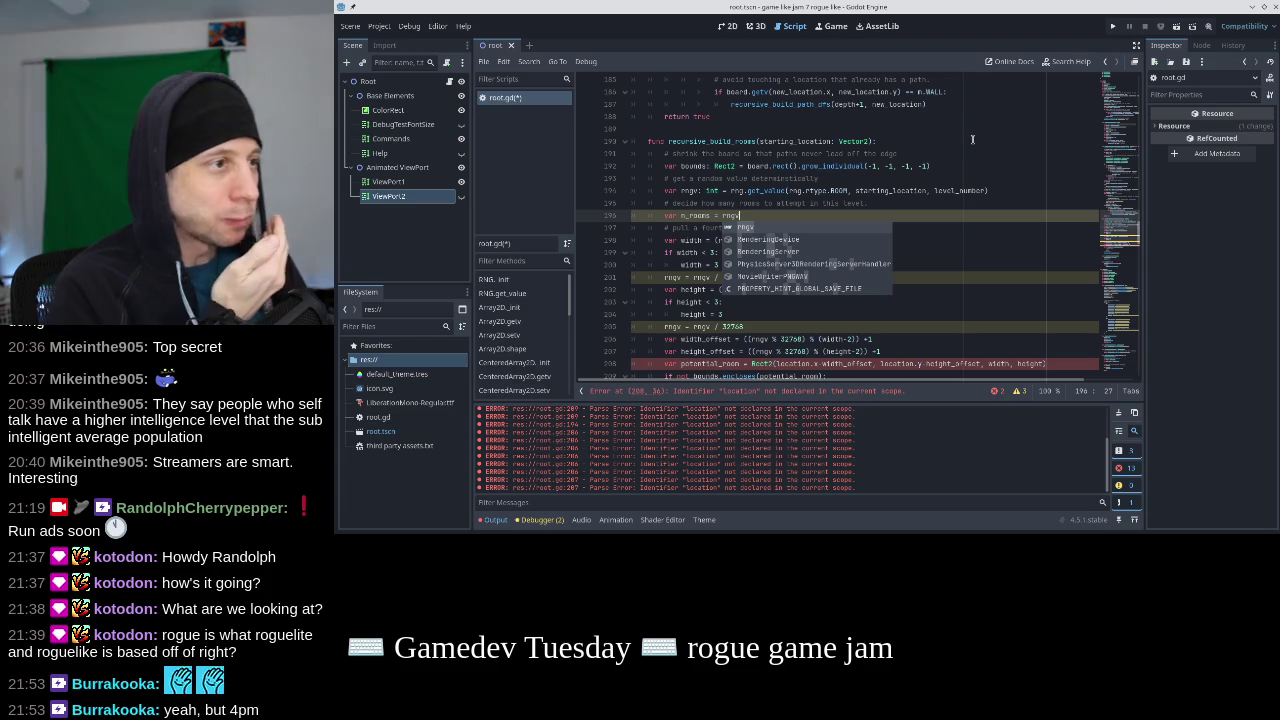
{"action": "key", "text": "Escape"}
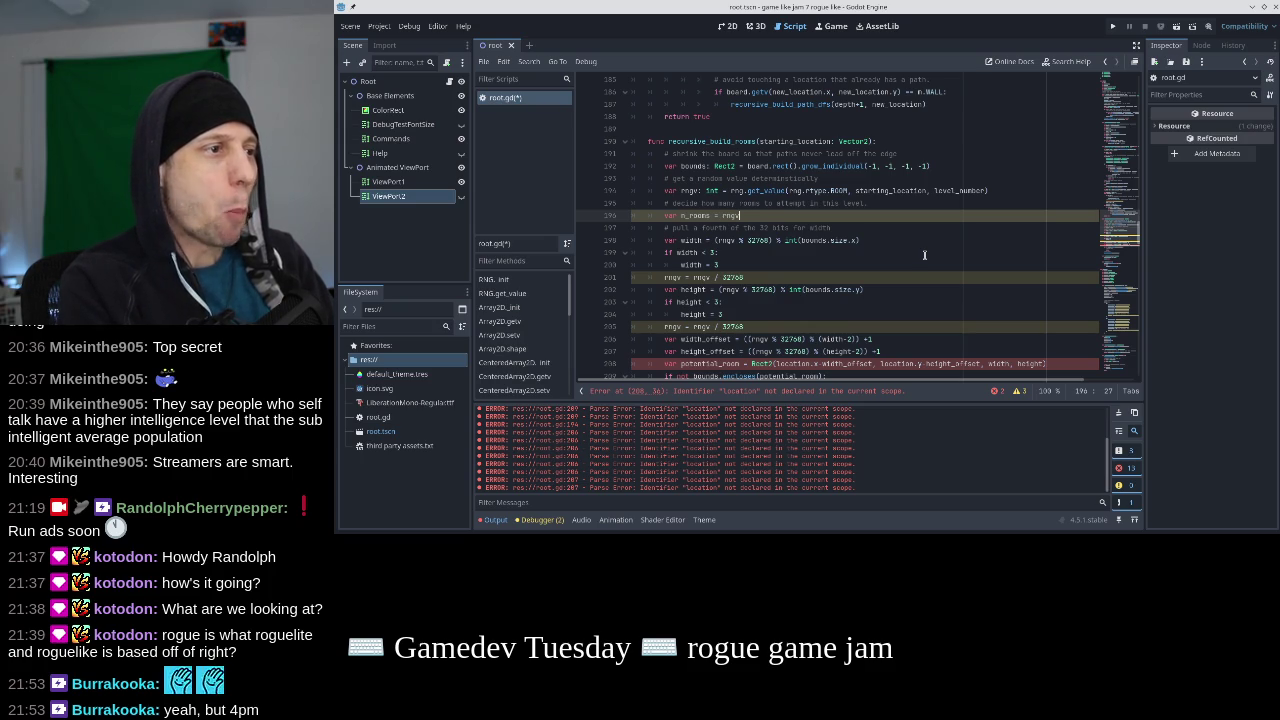
{"action": "type", "text": " %"}
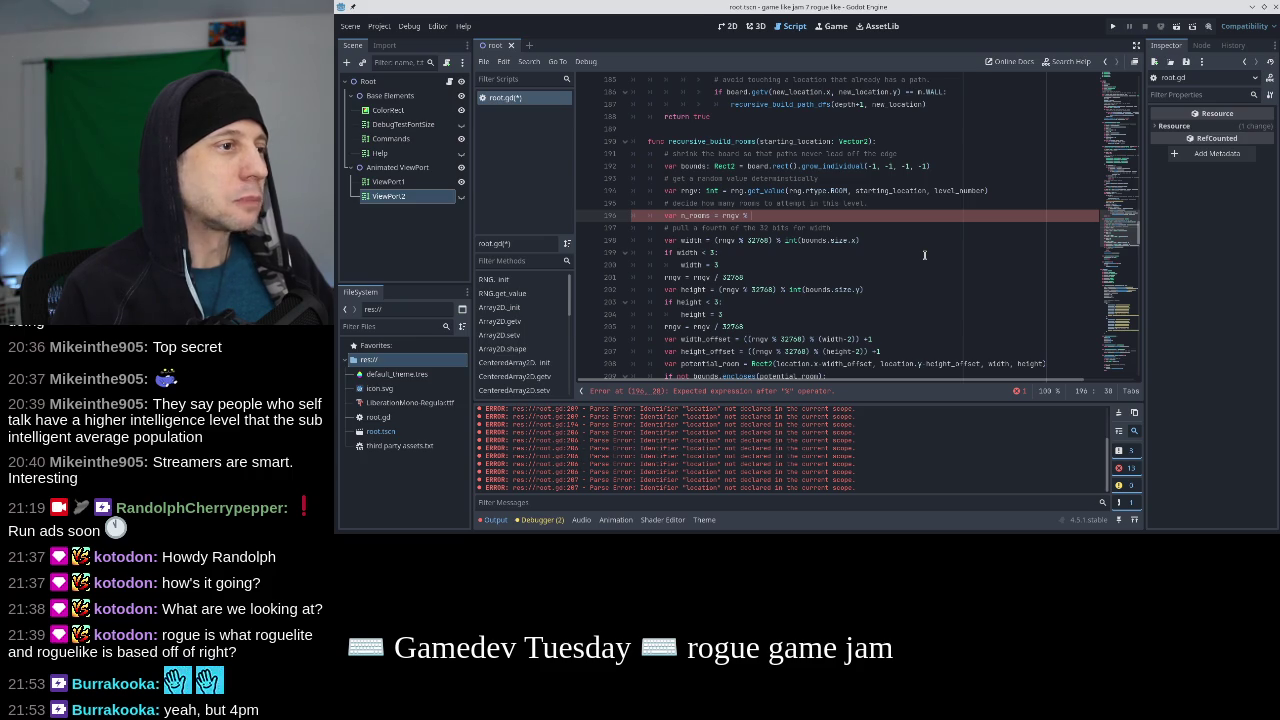
{"action": "type", "text": "level_n"}
{"action": "key", "text": "ctrl+s"}
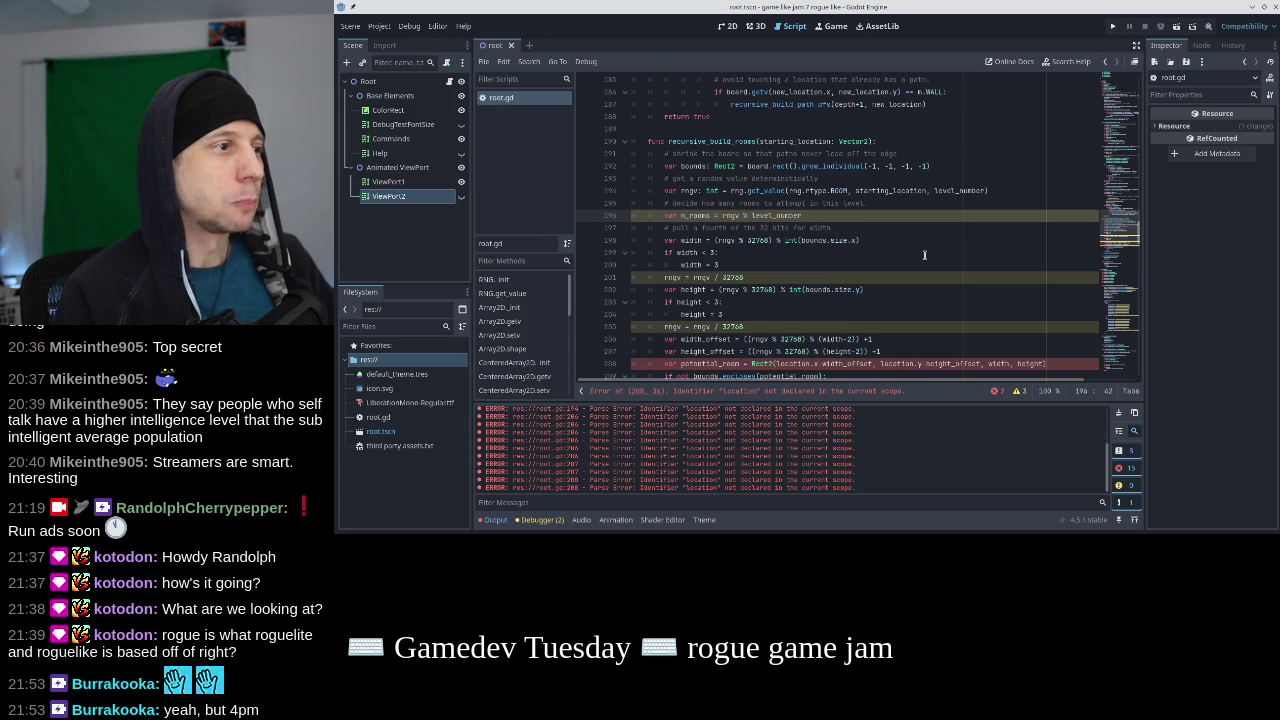
Add 'if n_rooms < 2:' with an indented n_rooms assignment below it.
{"action": "key", "text": "Return"}
{"action": "type", "text": "if n_rooms < "}
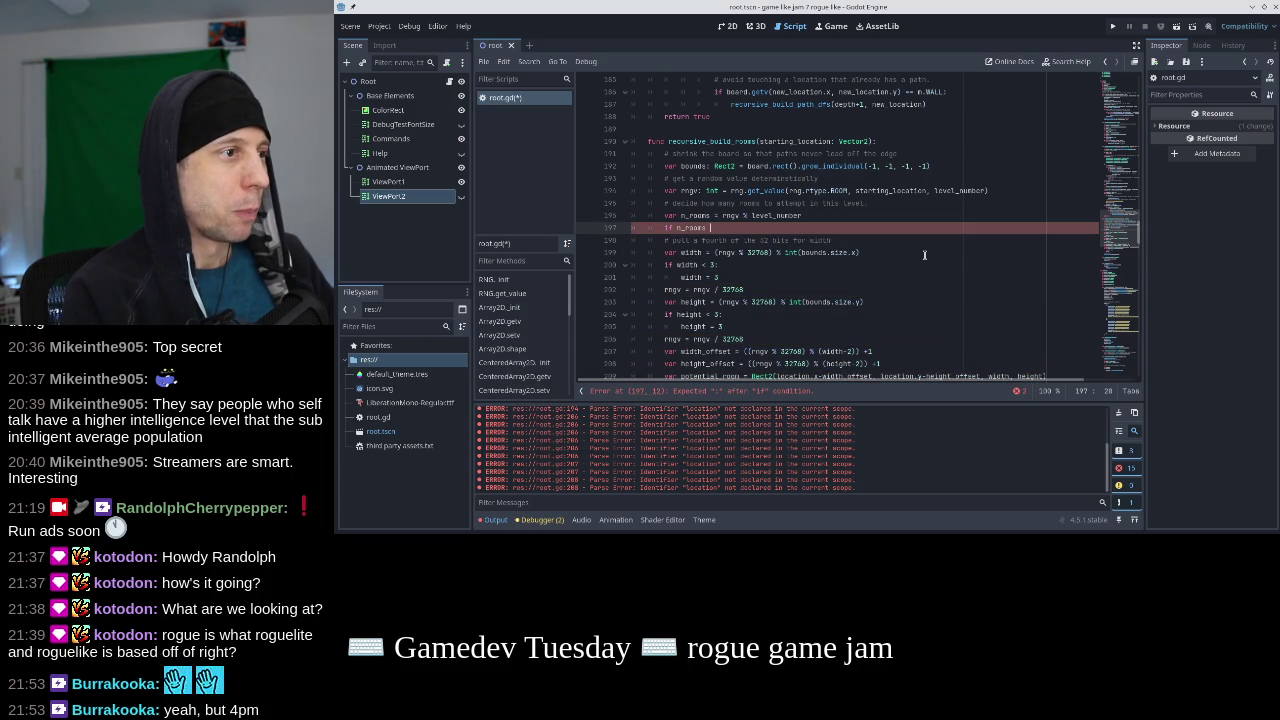
{"action": "type", "text": "2:"}
{"action": "key", "text": "Return"}
{"action": "type", "text": "n_rooms = 2"}
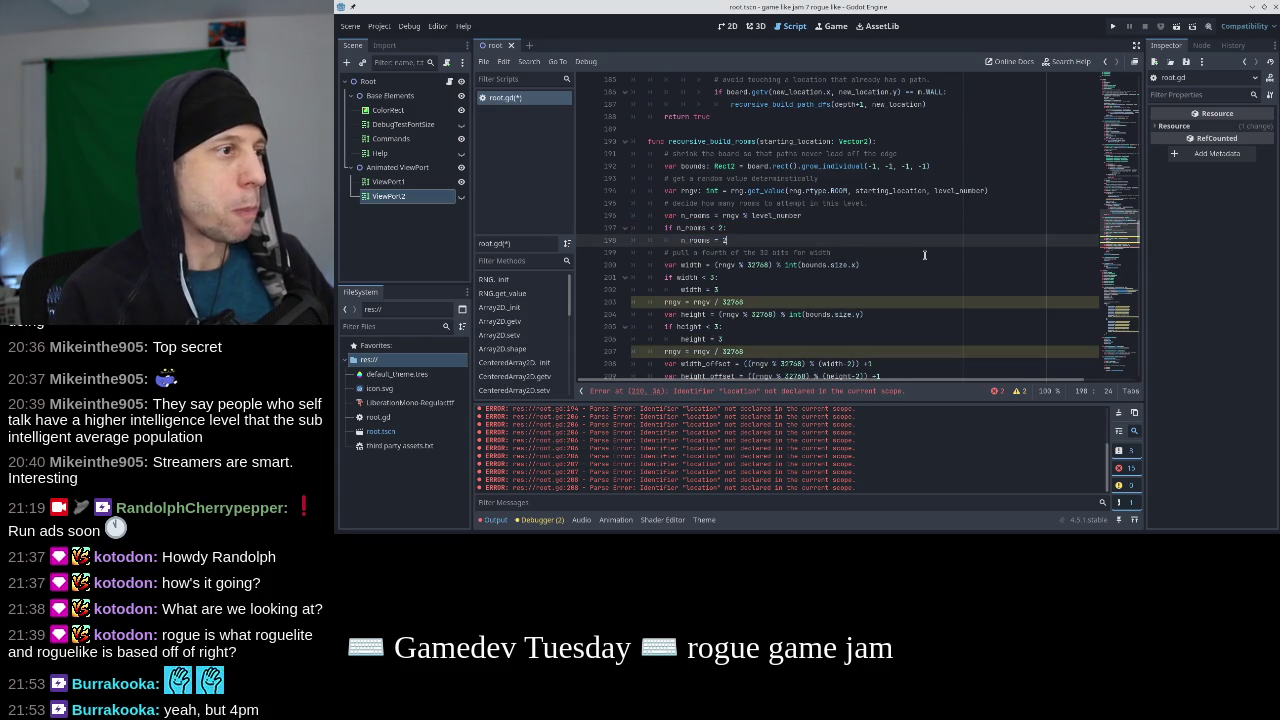
{"action": "key", "text": "Up"}
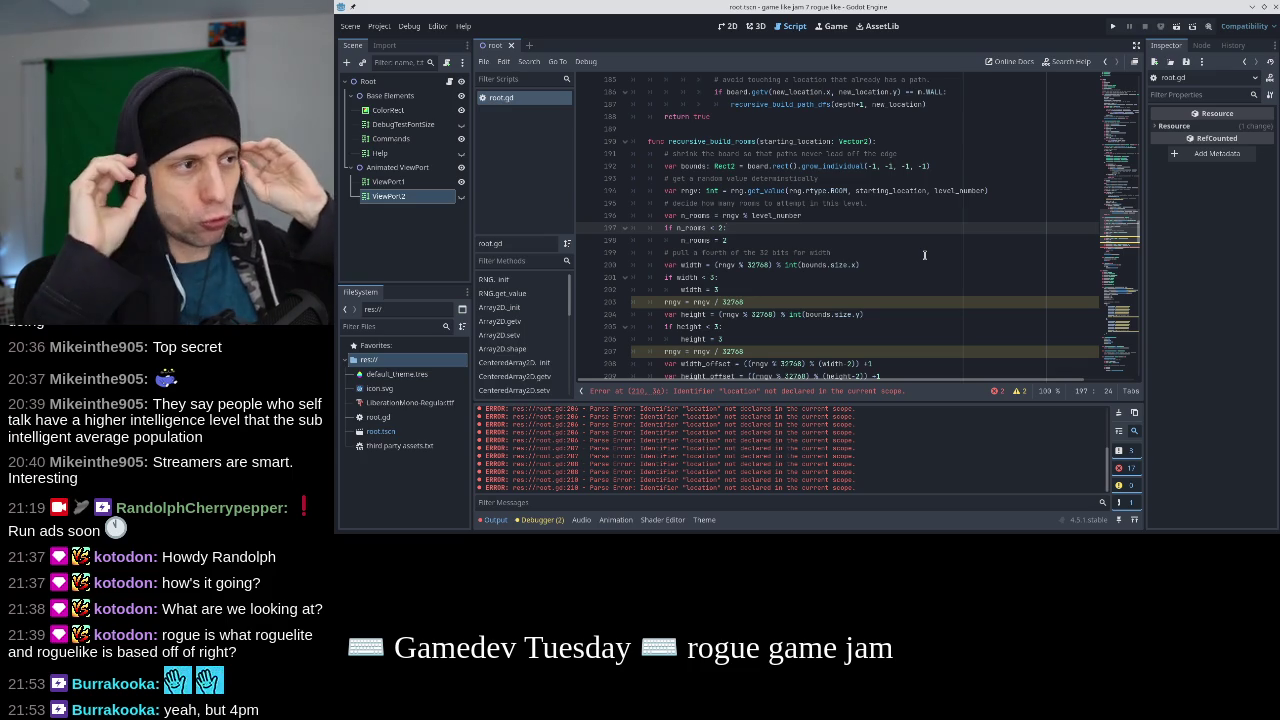
Change the room count expression to rngv % (2*level_number) and save.
{"action": "key", "text": "Up"}
{"action": "key", "text": "End"}
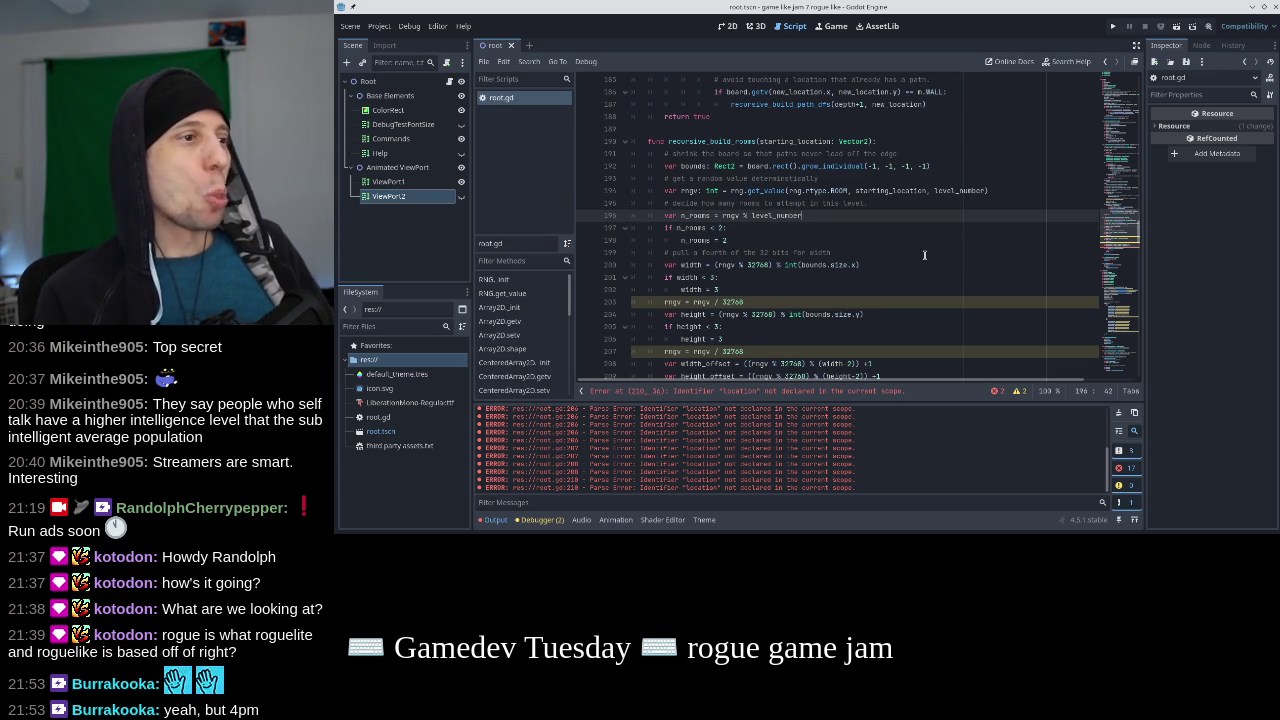
{"action": "key", "text": "Left"}
{"action": "key", "text": "Left"}
{"action": "key", "text": "Left"}
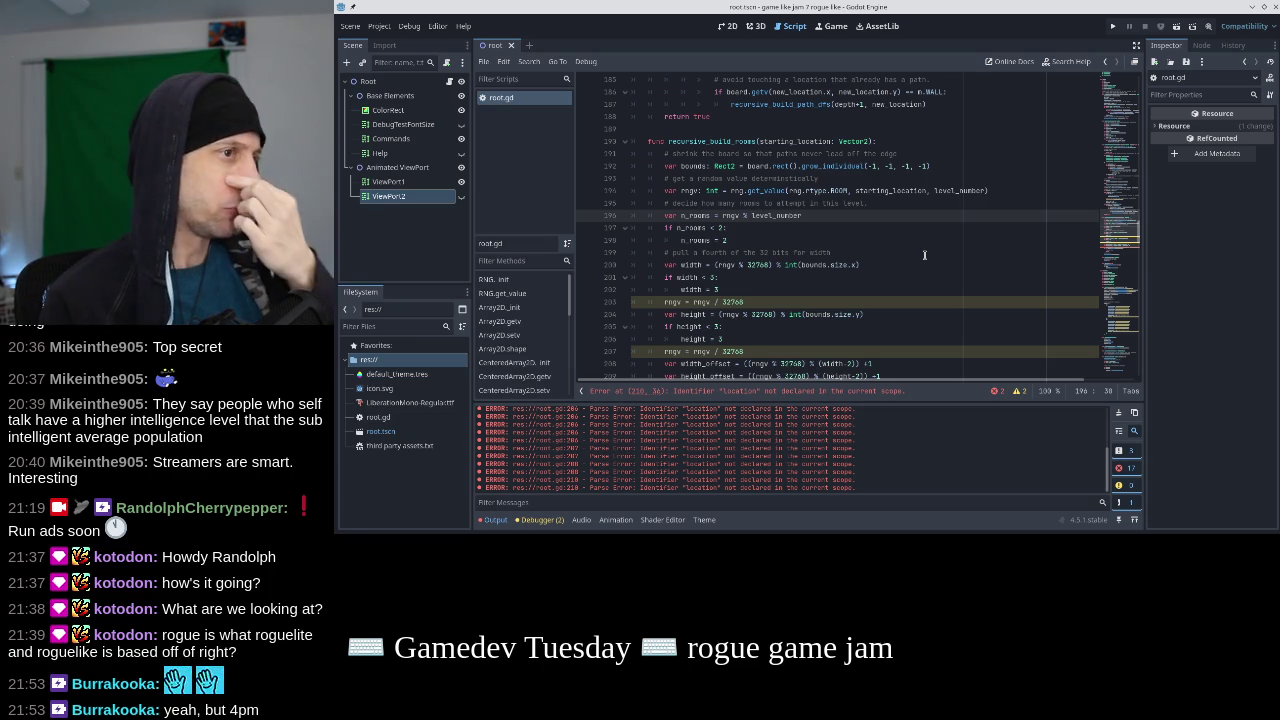
{"action": "type", "text": "(3+"}
{"action": "key", "text": "End"}
{"action": "type", "text": ")"}
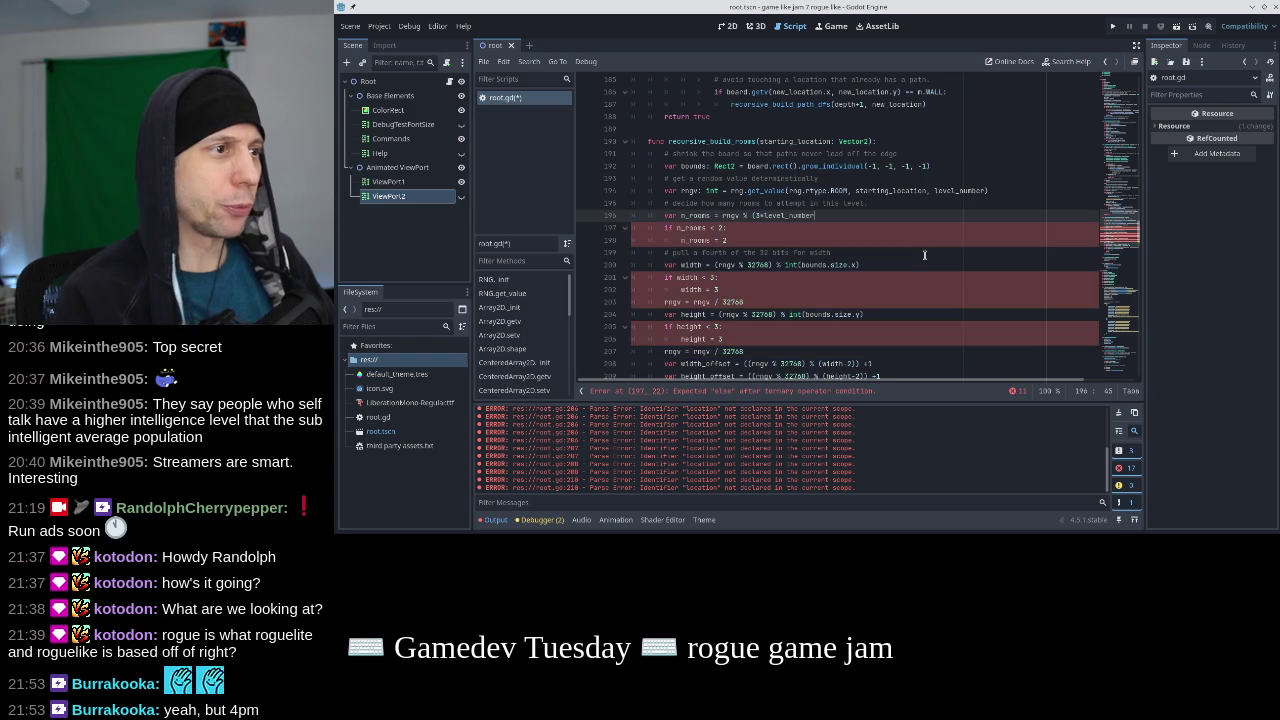
{"action": "key", "text": "ctrl+s"}
{"action": "key", "text": "Down"}
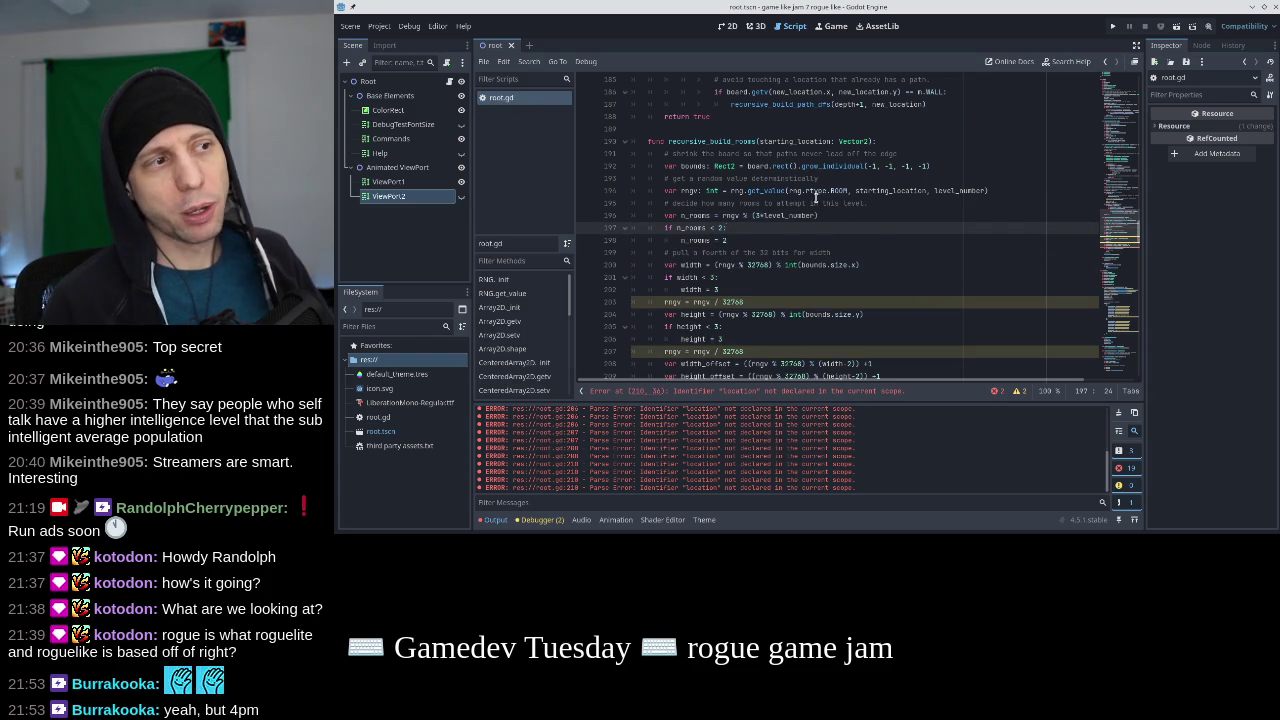
{"action": "left_click", "coordinate": [769, 216]}
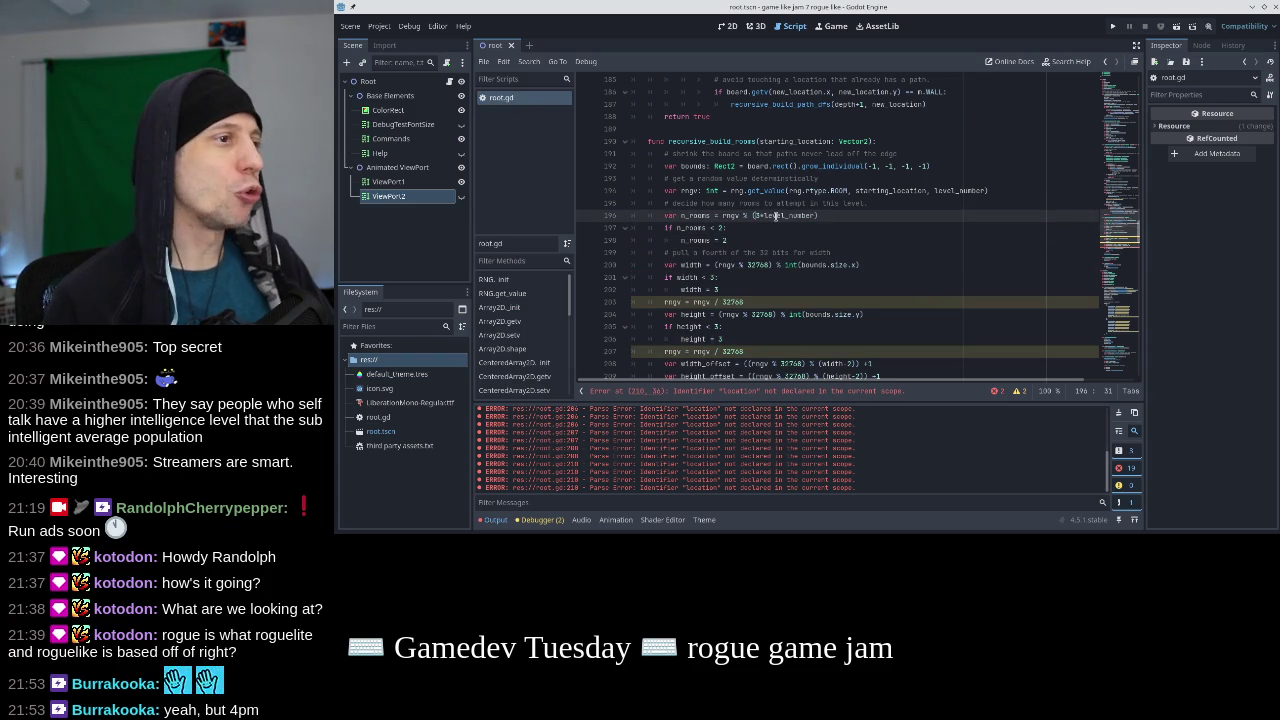
{"action": "key", "text": "Delete"}
{"action": "type", "text": "2"}
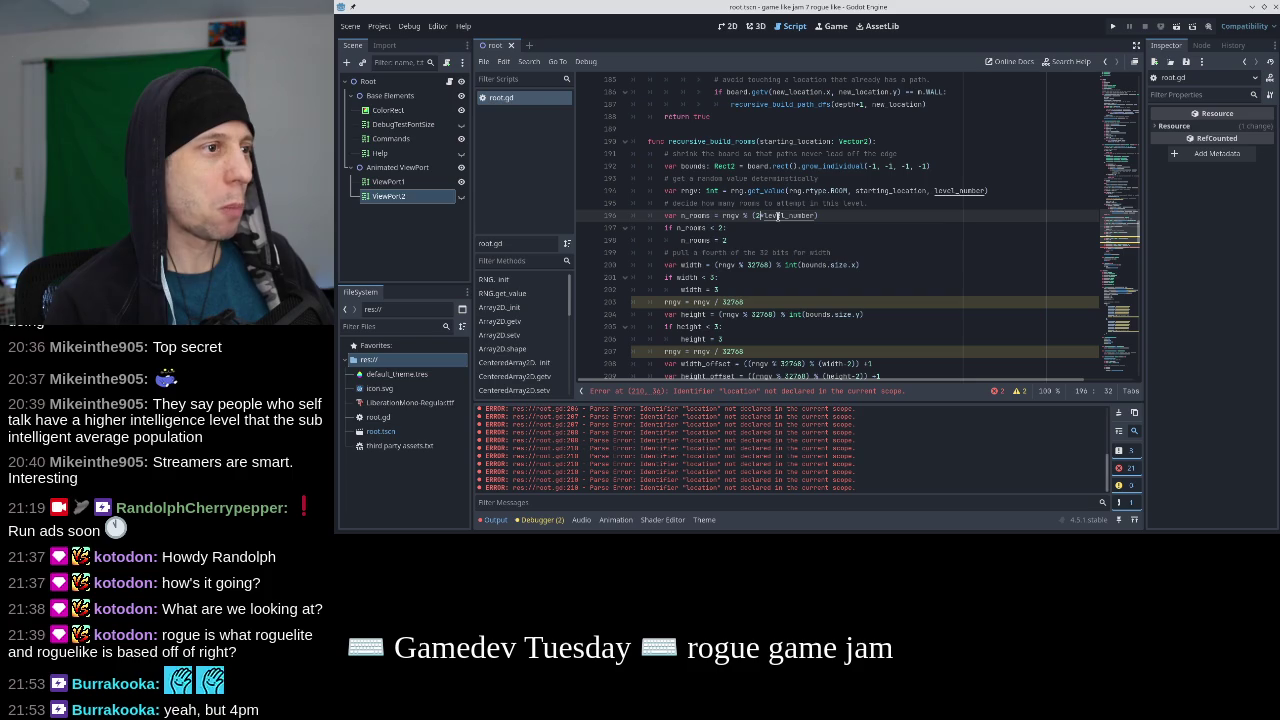
Open an unindented new line after the n_rooms = 2 clamp.
{"action": "key", "text": "Down"}
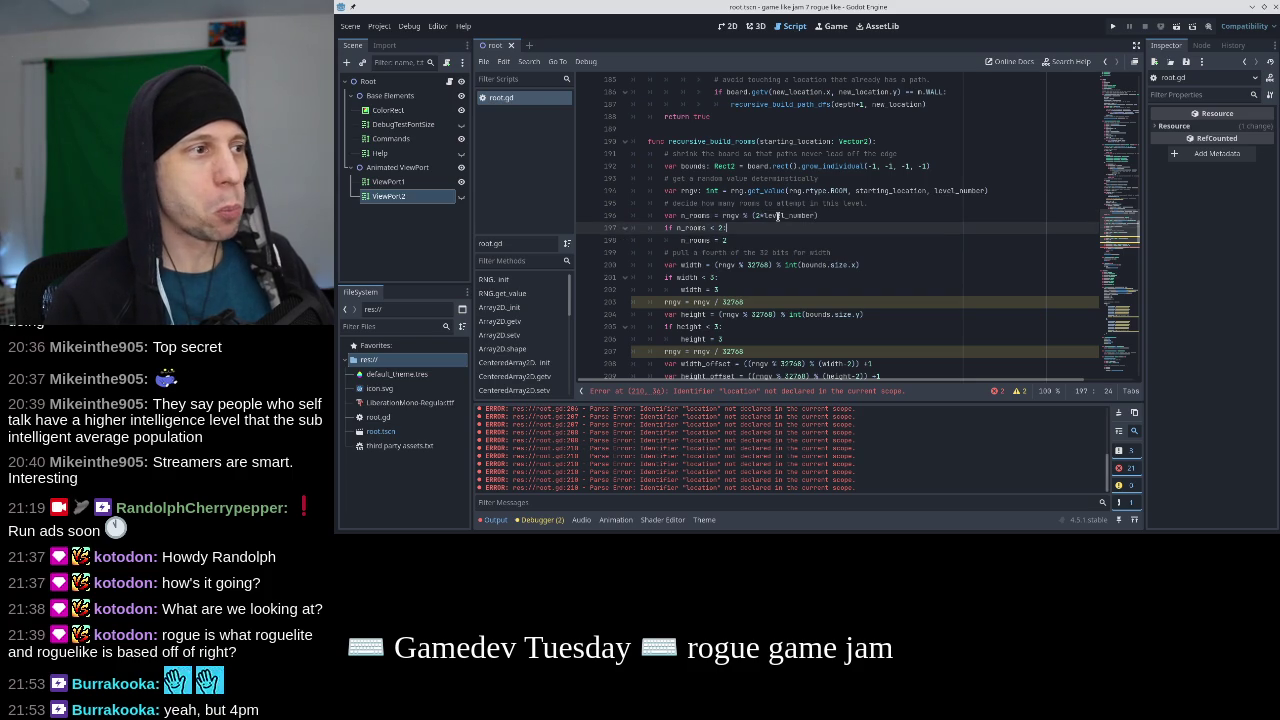
{"action": "key", "text": "Down"}
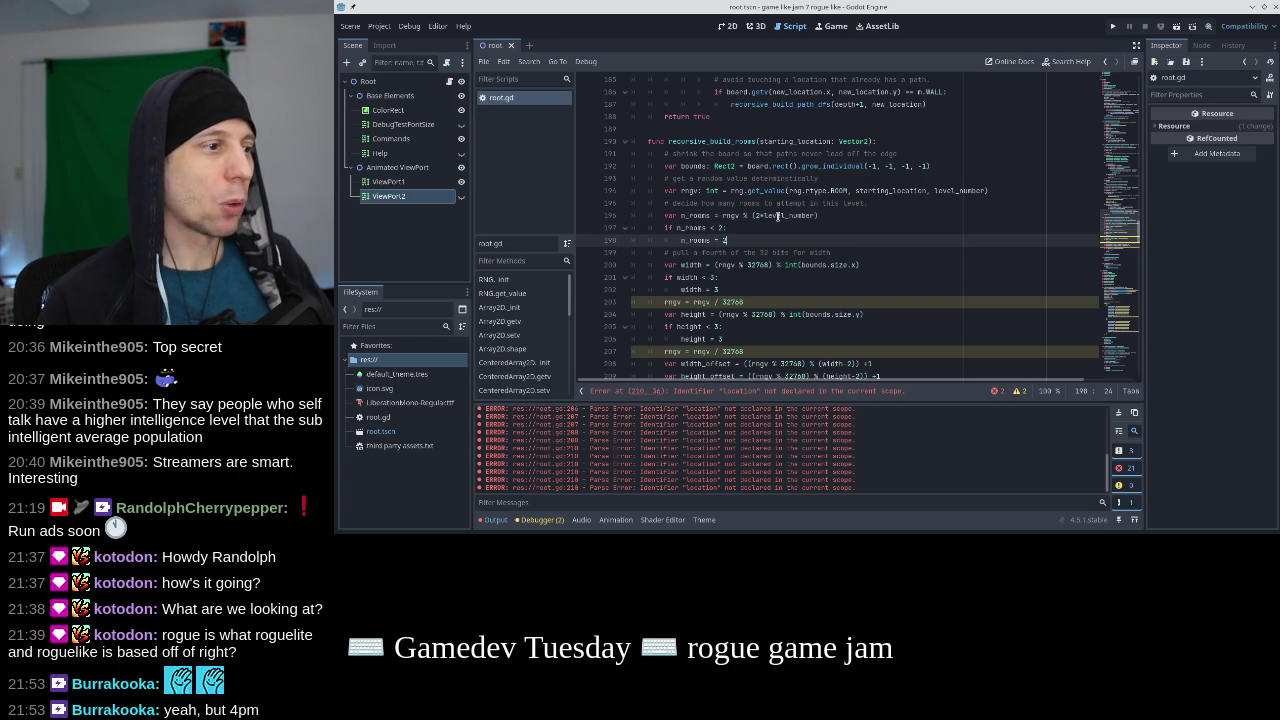
{"action": "scroll", "coordinate": [778, 216], "scroll_direction": "down", "scroll_amount": 2}
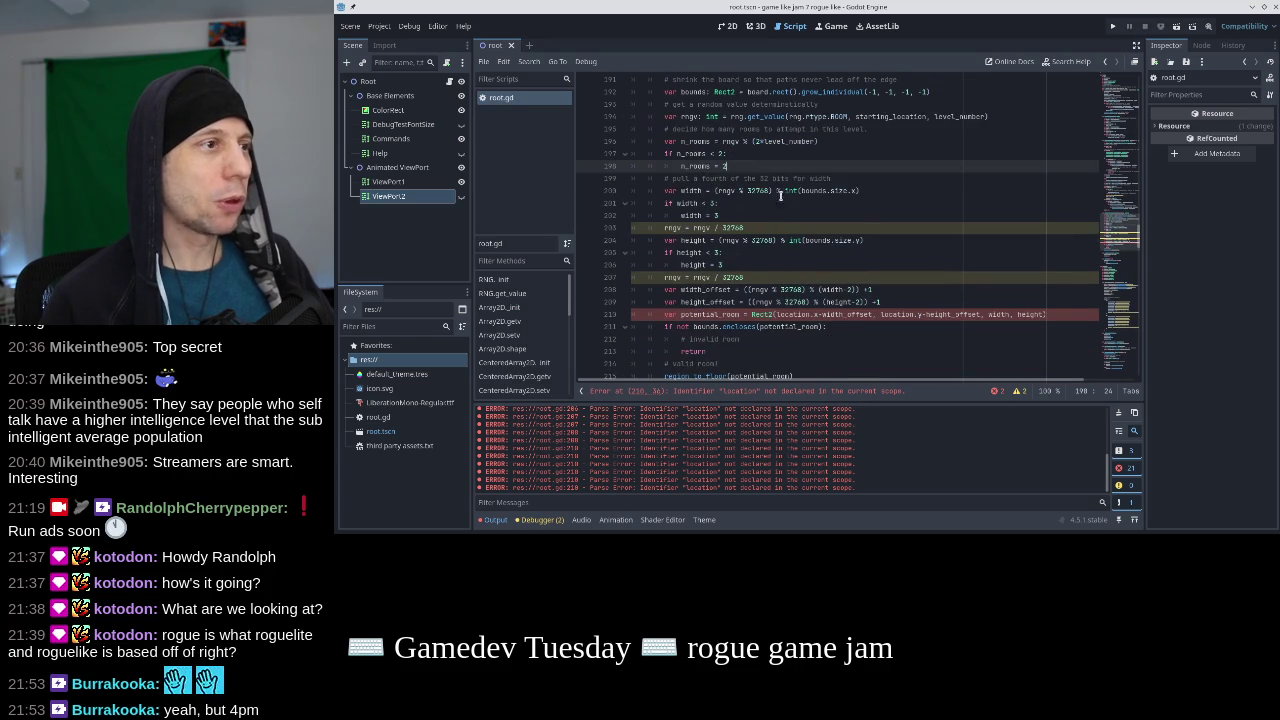
{"action": "key", "text": "Down"}
{"action": "key", "text": "Home"}
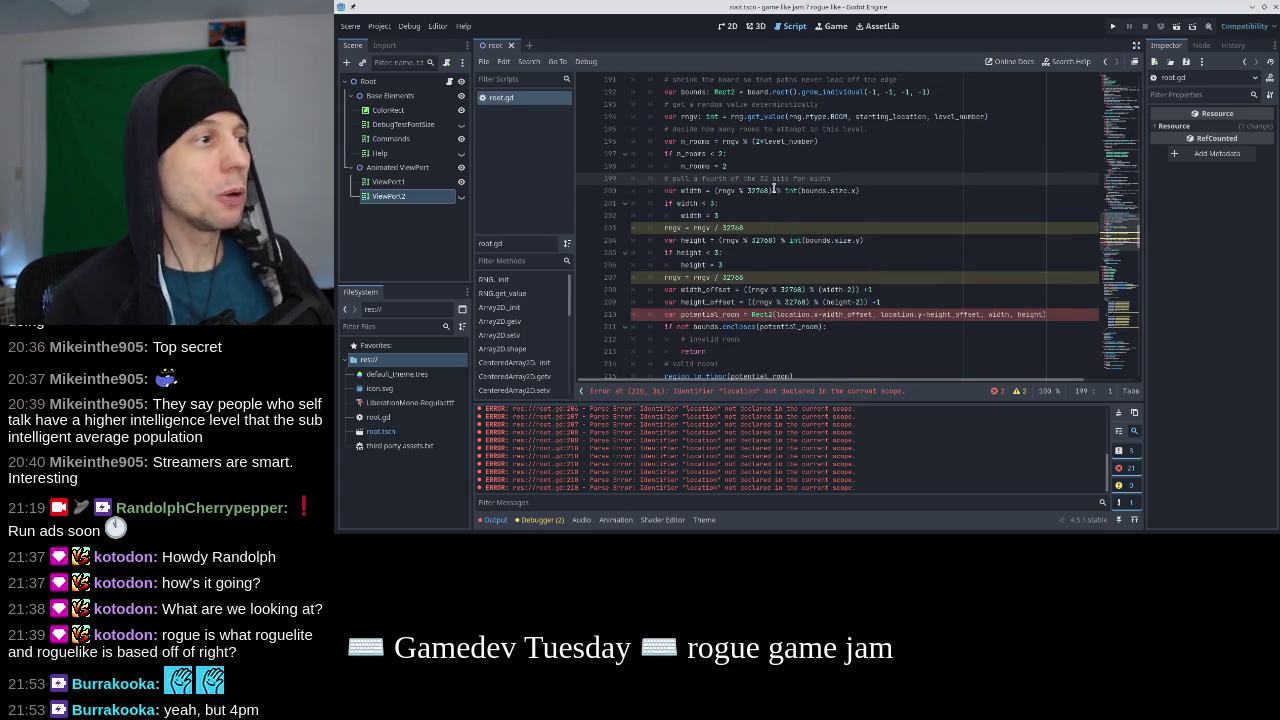
{"action": "key", "text": "Left"}
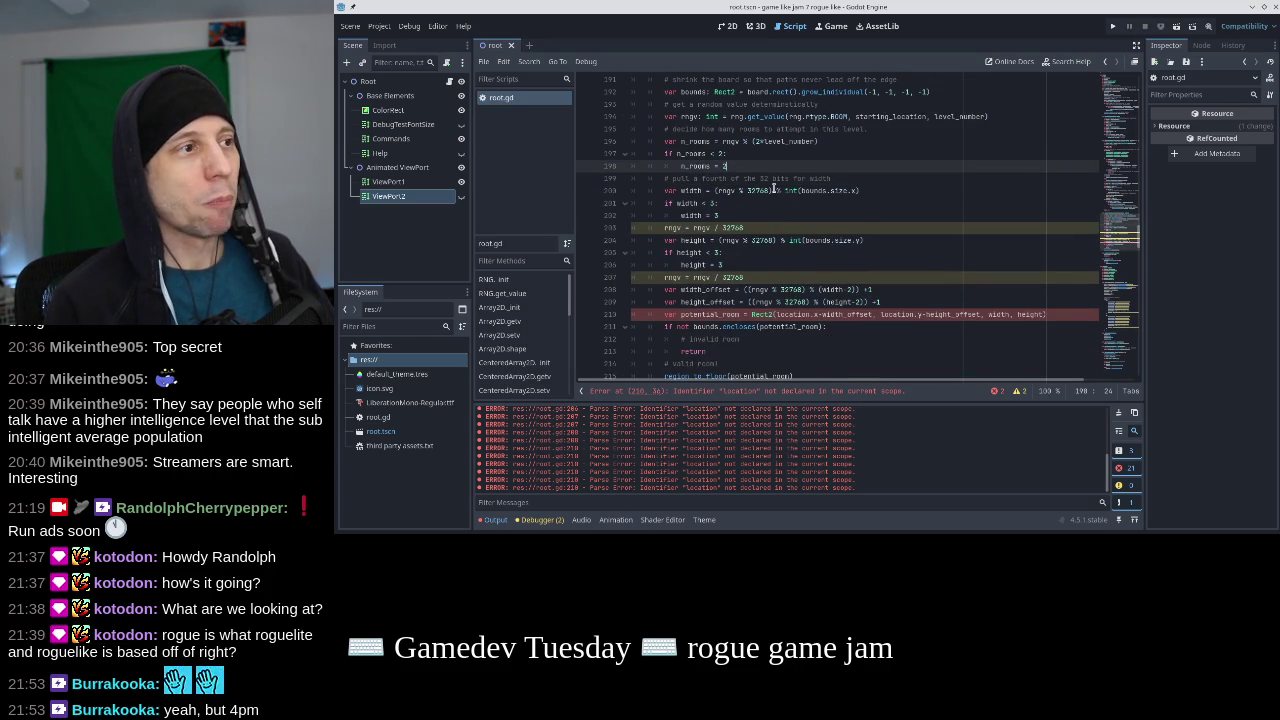
{"action": "key", "text": "Return"}
{"action": "key", "text": "BackSpace"}
Declare tot_rooms and add a 'while tot_rooms < n_rooms:' loop header above the for line.
{"action": "type", "text": "for "}
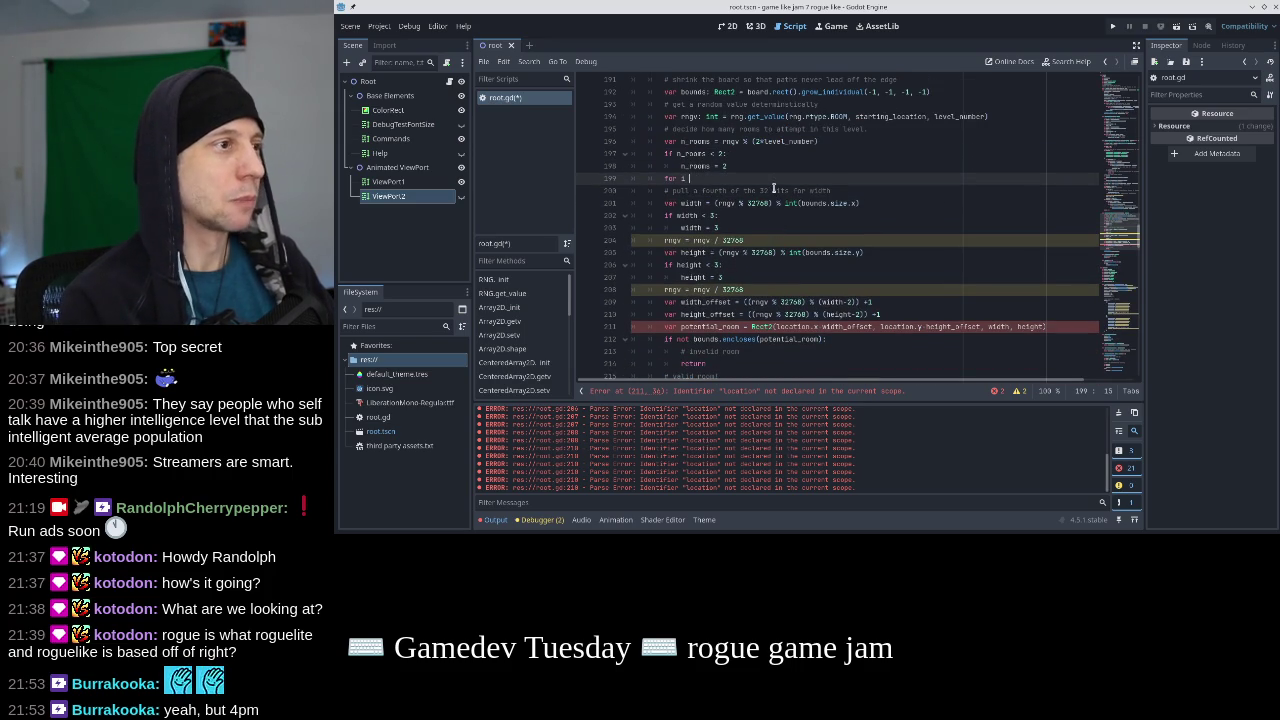
{"action": "type", "text": "i in range("}
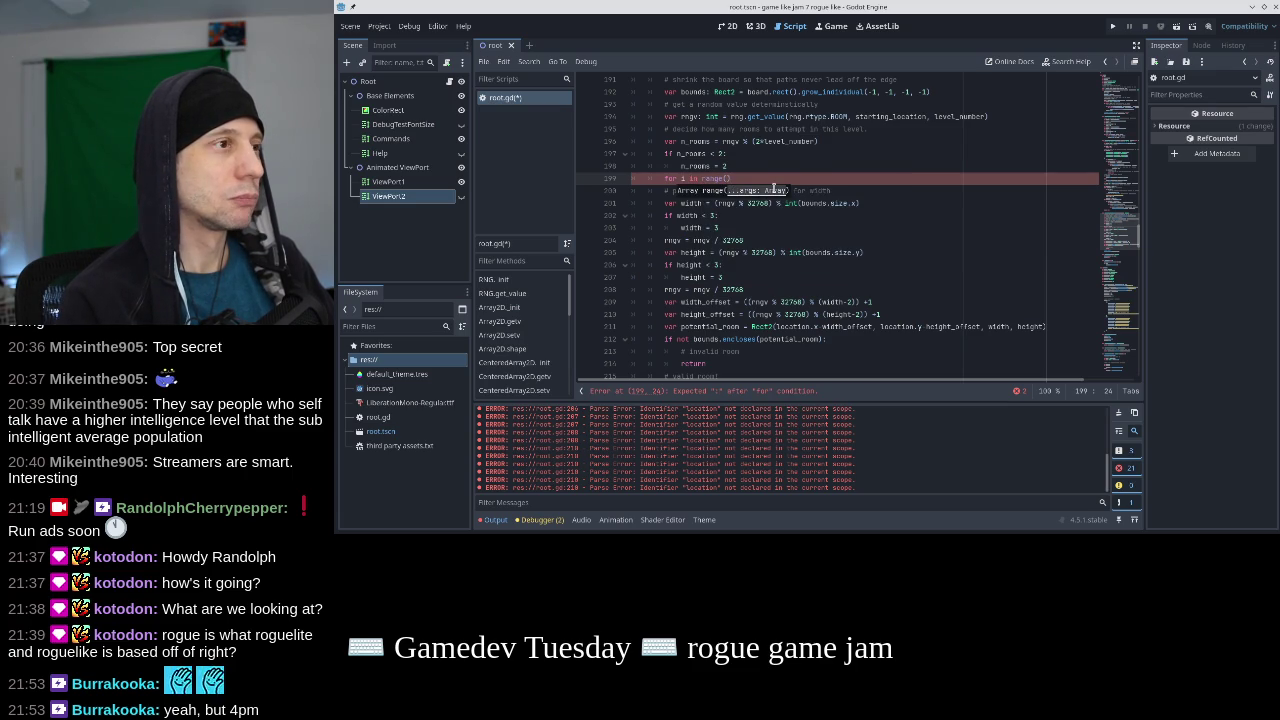
{"action": "key", "text": "Home"}
{"action": "key", "text": "Tab"}
{"action": "key", "text": "Tab"}
{"action": "key", "text": "Tab"}
{"action": "key", "text": "shift+Tab"}
{"action": "key", "text": "shift+Tab"}
{"action": "key", "text": "shift+Tab"}
{"action": "key", "text": "Up"}
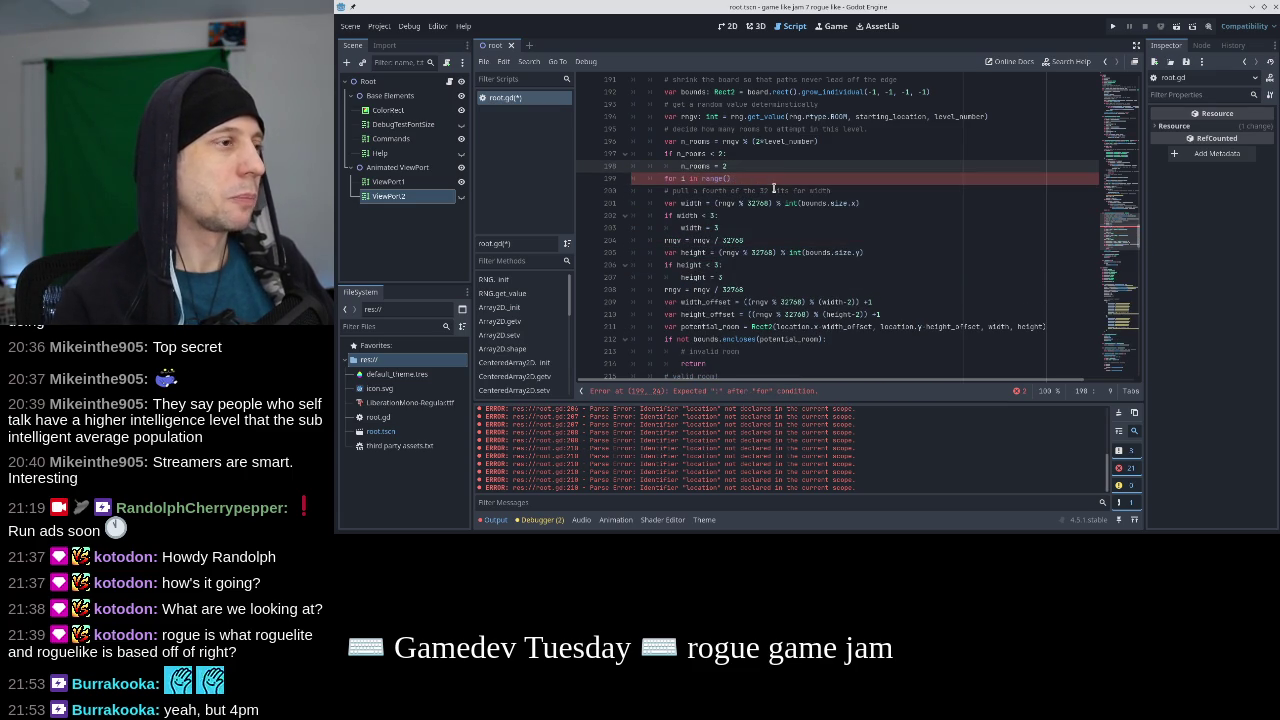
{"action": "key", "text": "Return"}
{"action": "type", "text": "while "}
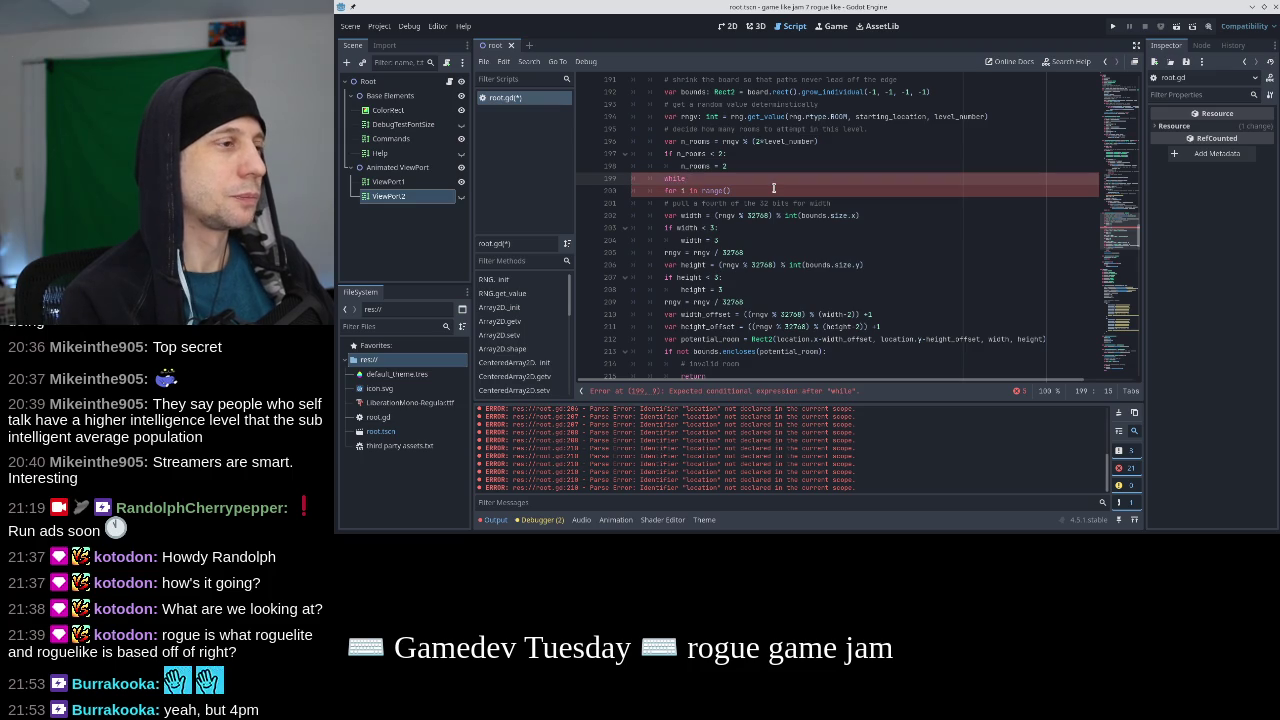
{"action": "type", "text": "tot_rooms"}
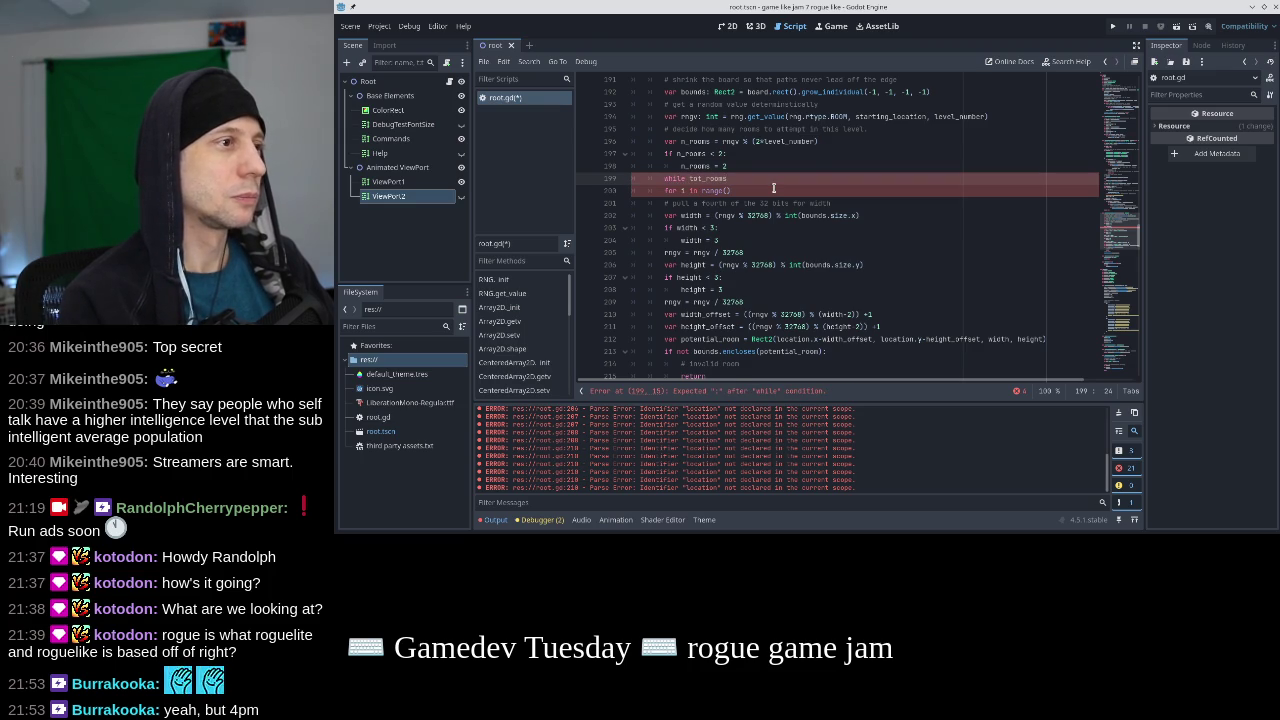
{"action": "key", "text": "ctrl+shift+Return"}
{"action": "type", "text": "var tot"}
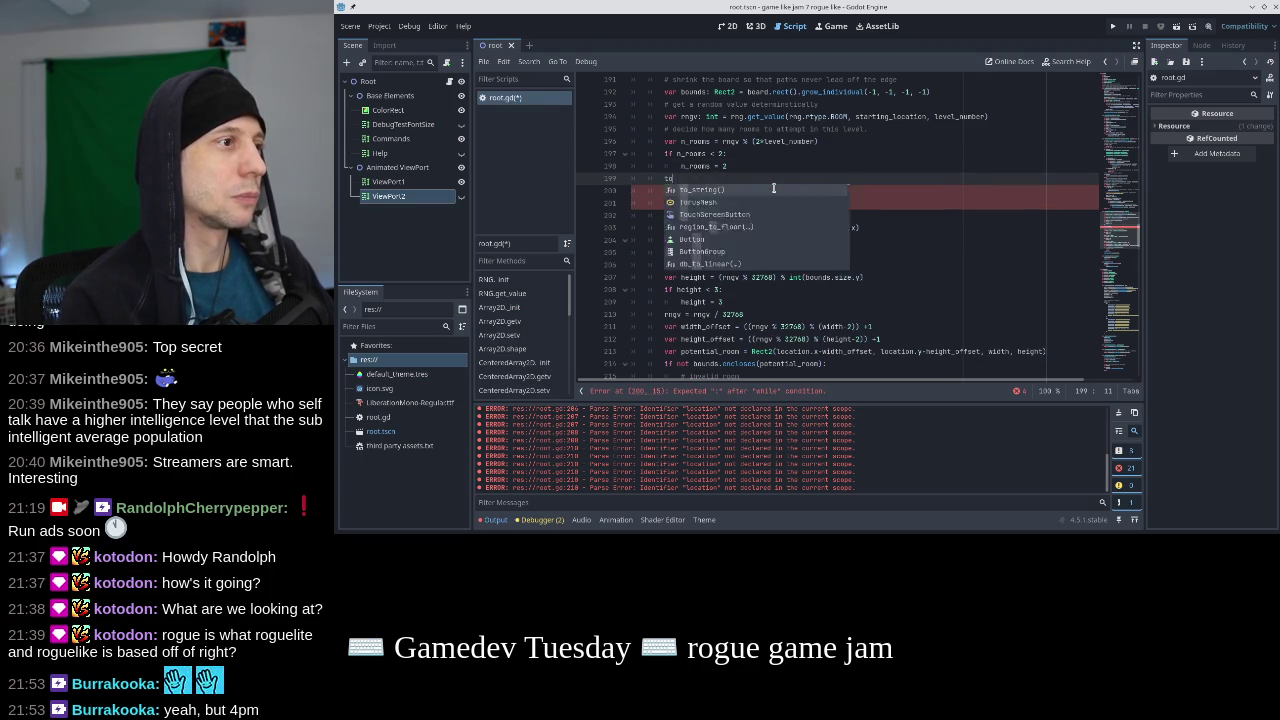
{"action": "type", "text": "_rooms = 0"}
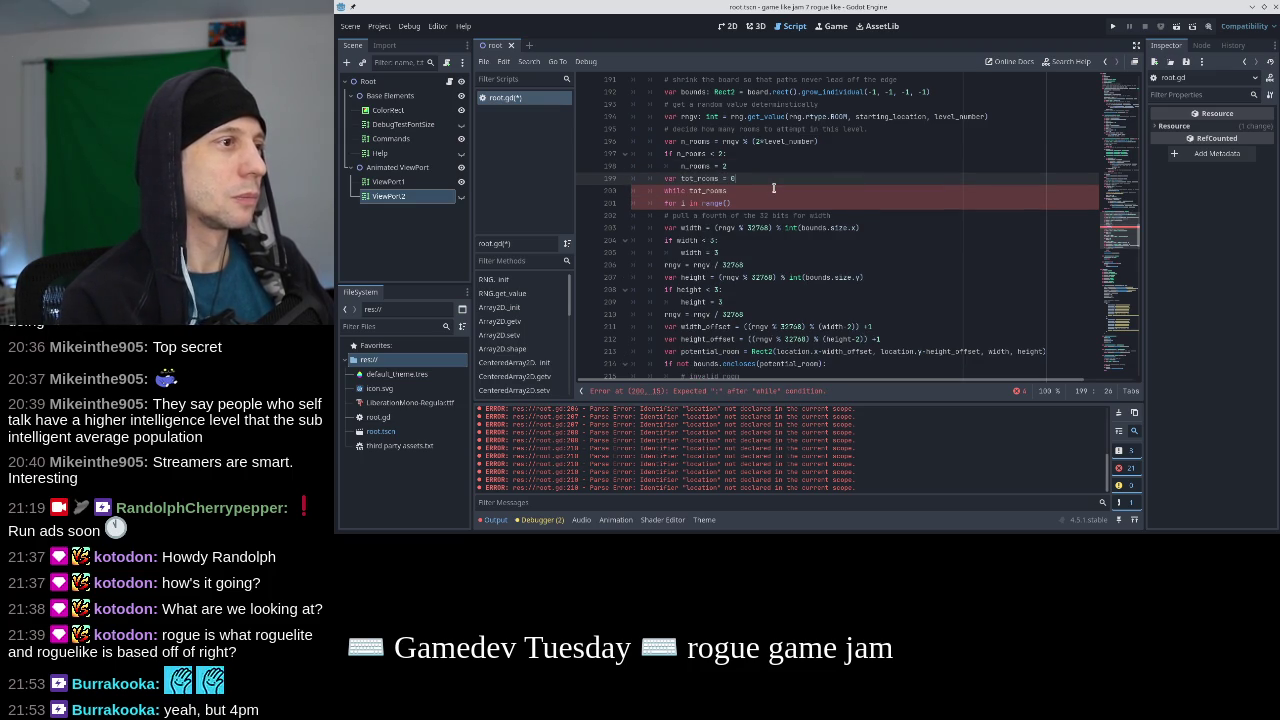
{"action": "key", "text": "Down"}
{"action": "type", "text": "< n_rooms:"}
{"action": "key", "text": "Right"}
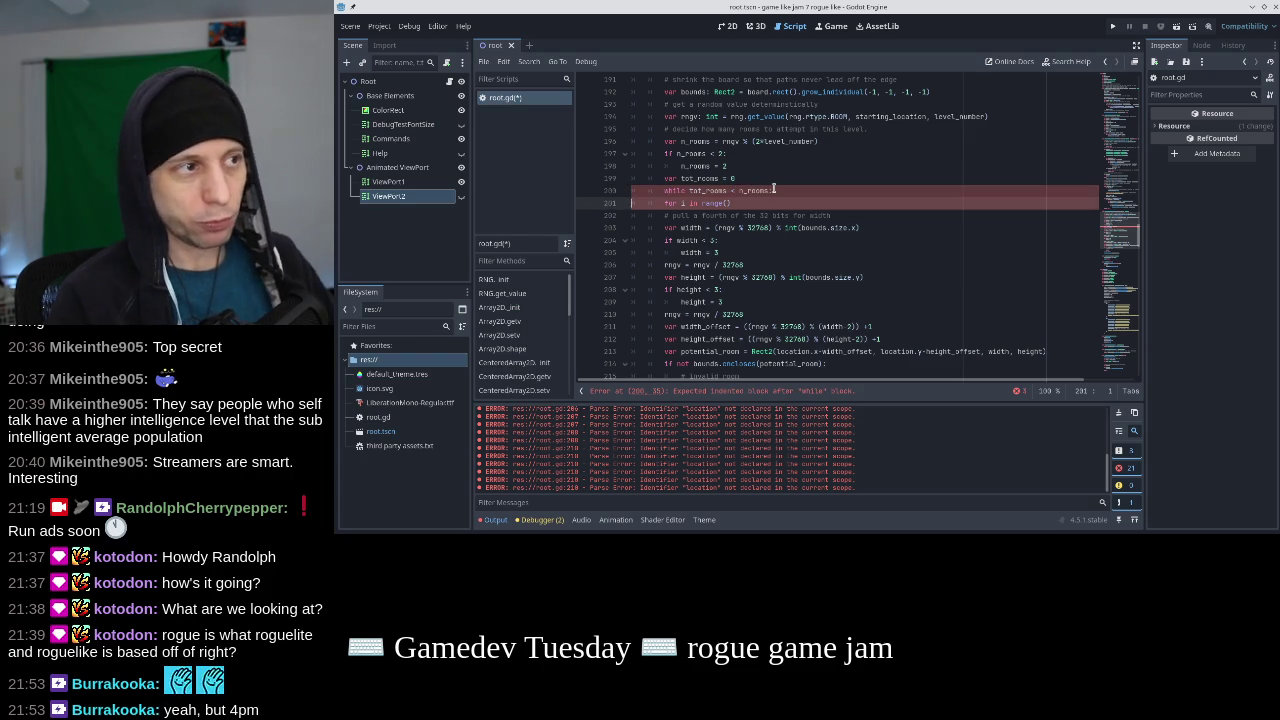
Indent the room-building lines into the while loop and save.
{"action": "key", "text": "shift+Down"}
{"action": "key", "text": "shift+Down"}
{"action": "key", "text": "shift+Down"}
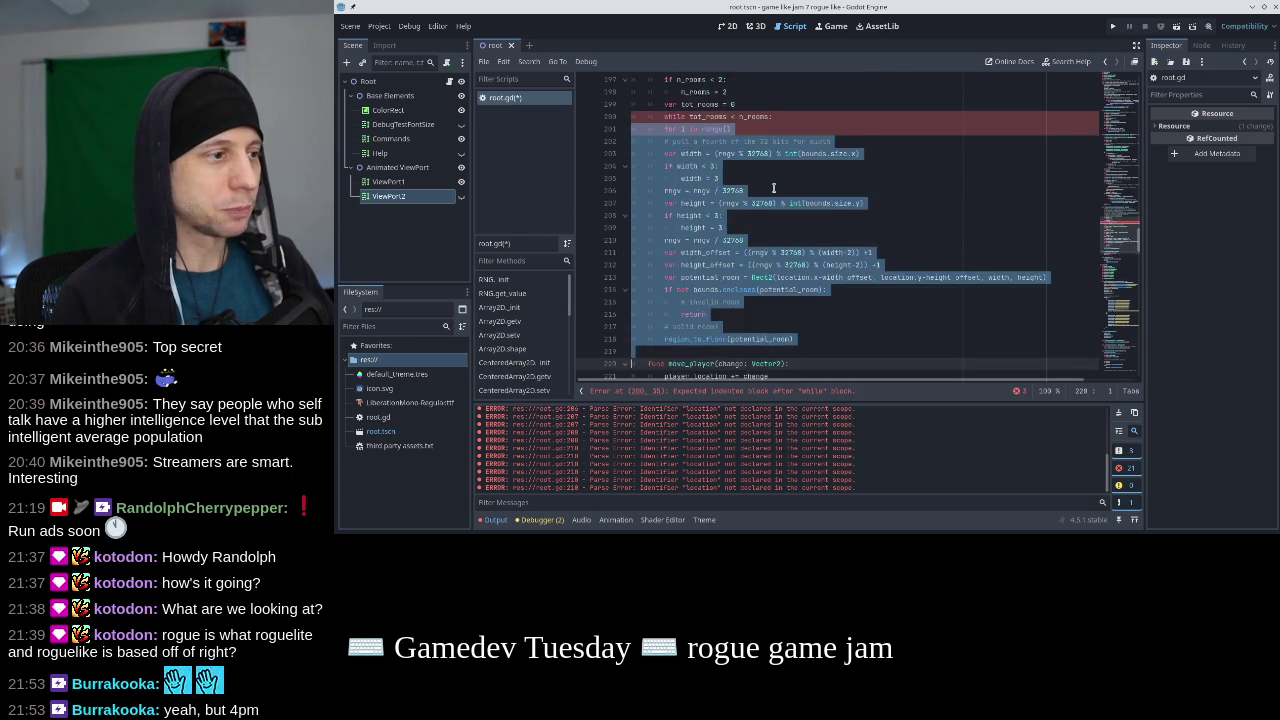
{"action": "key", "text": "shift+Up"}
{"action": "key", "text": "Tab"}
{"action": "key", "text": "Up"}
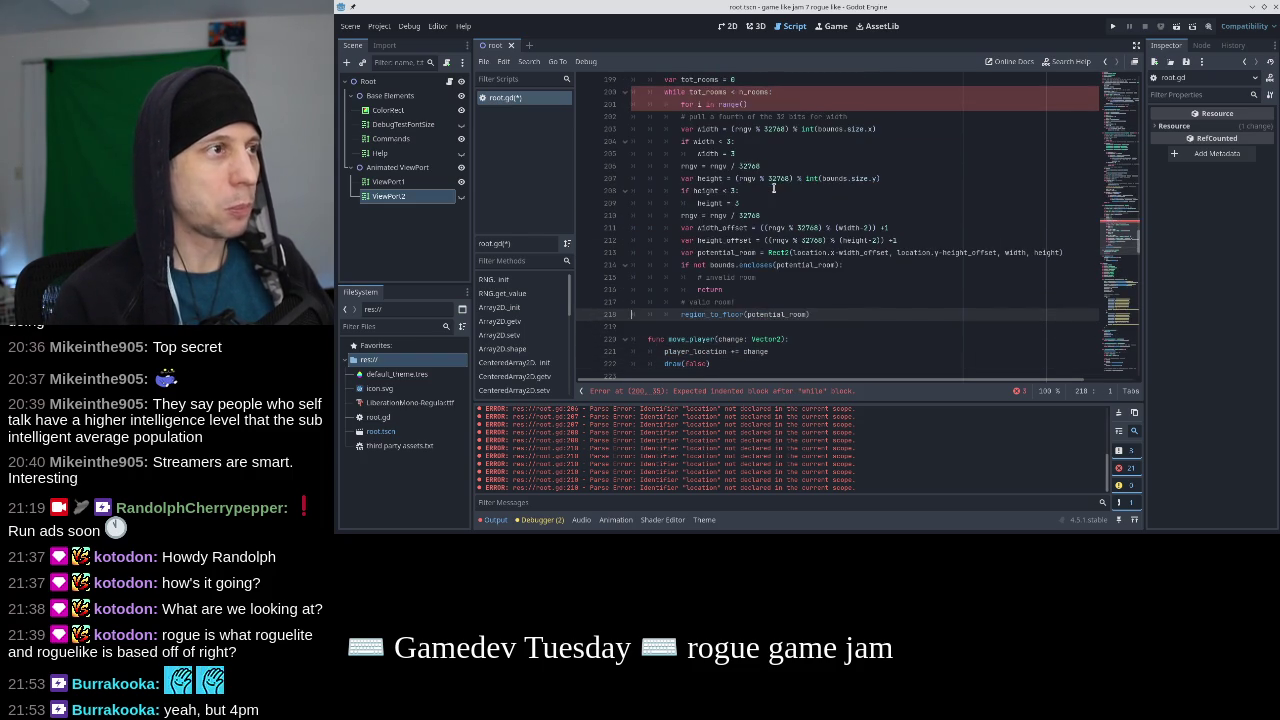
{"action": "key", "text": "Up"}
{"action": "scroll", "coordinate": [773, 188], "scroll_direction": "up", "scroll_amount": 2}
{"action": "left_click", "coordinate": [773, 188]}
{"action": "key", "text": "ctrl+s"}
Cut the empty 'for i in range()' line.
{"action": "key", "text": "Up"}
{"action": "key", "text": "Up"}
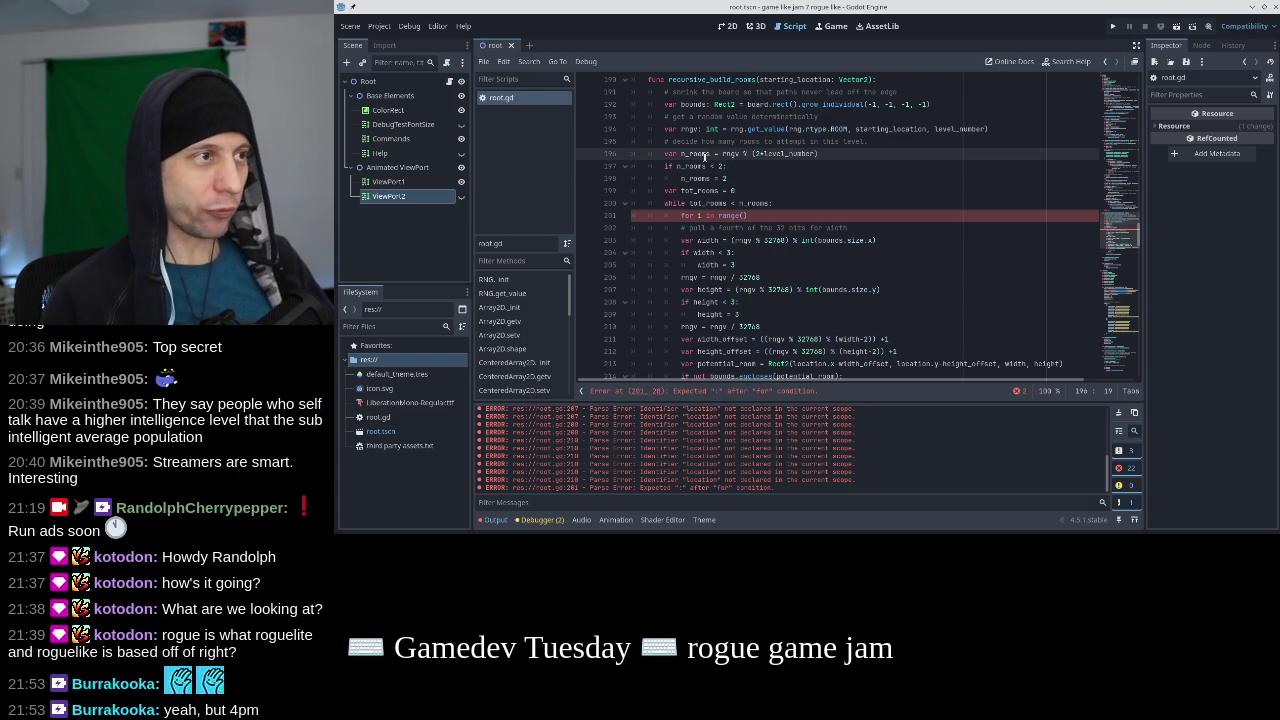
{"action": "key", "text": "Down"}
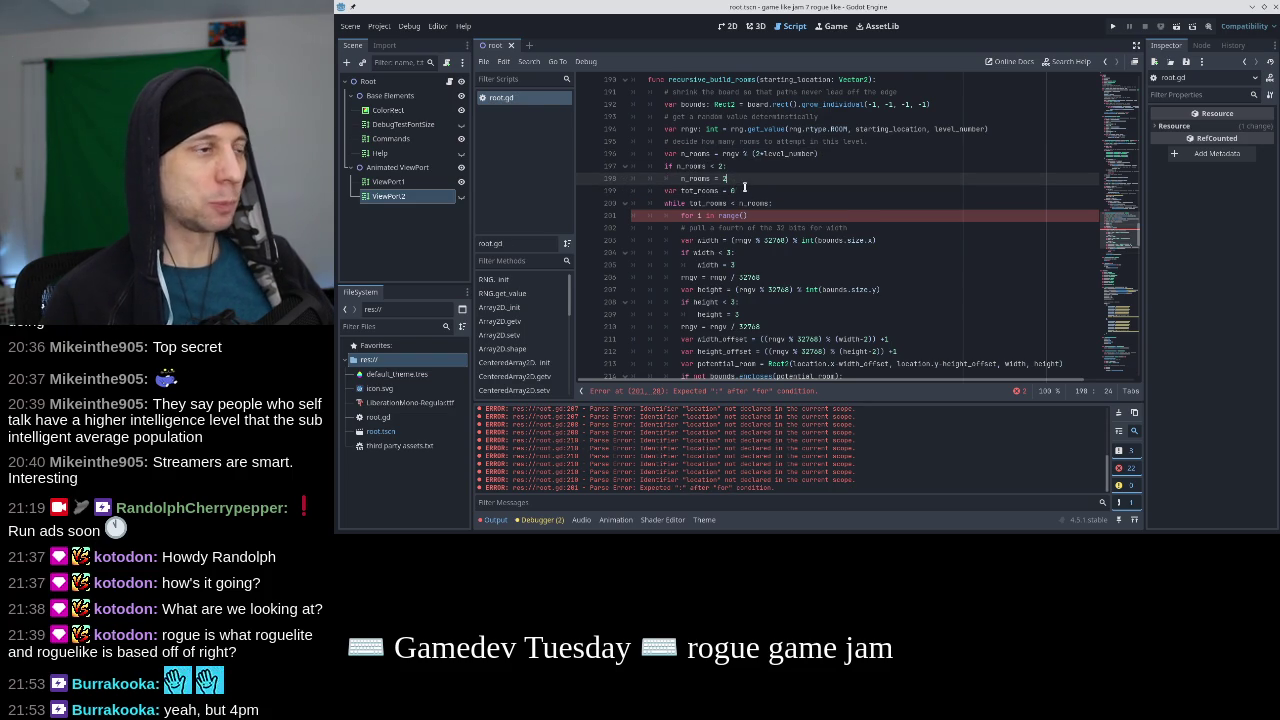
{"action": "left_click", "coordinate": [744, 189]}
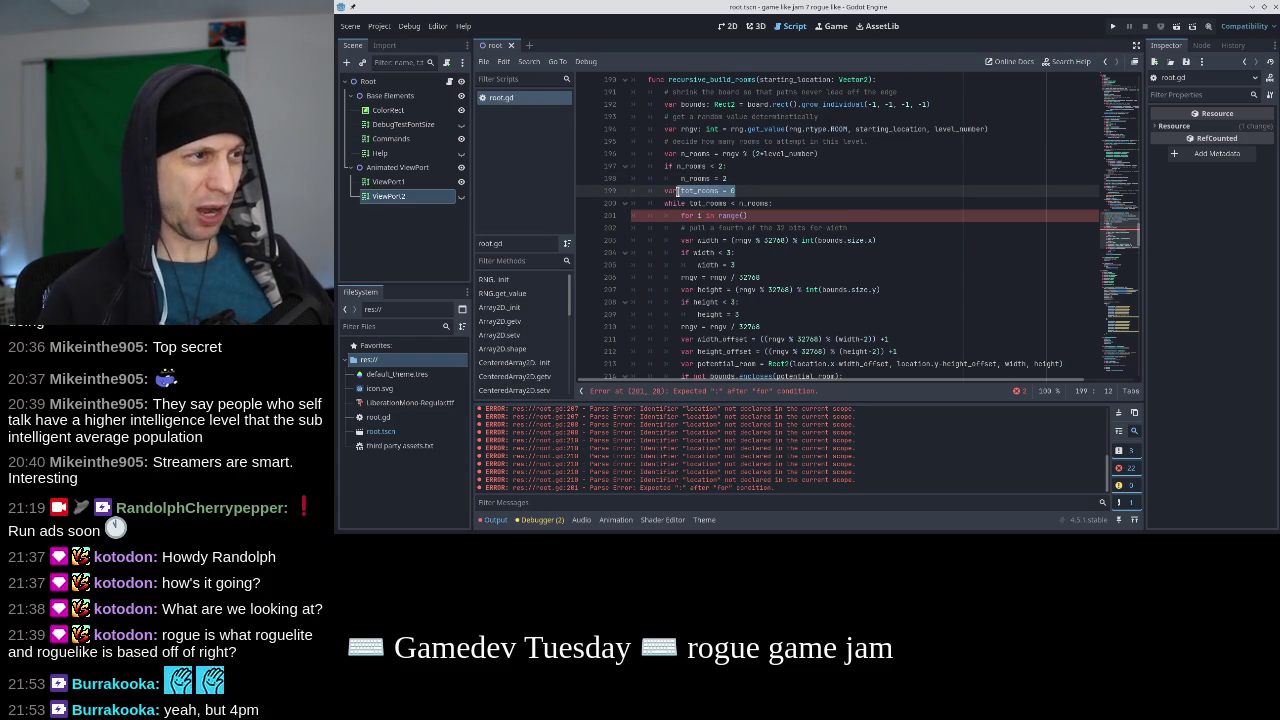
{"action": "left_click", "coordinate": [710, 206]}
{"action": "left_click", "coordinate": [789, 212]}
{"action": "key", "text": "ctrl+x"}
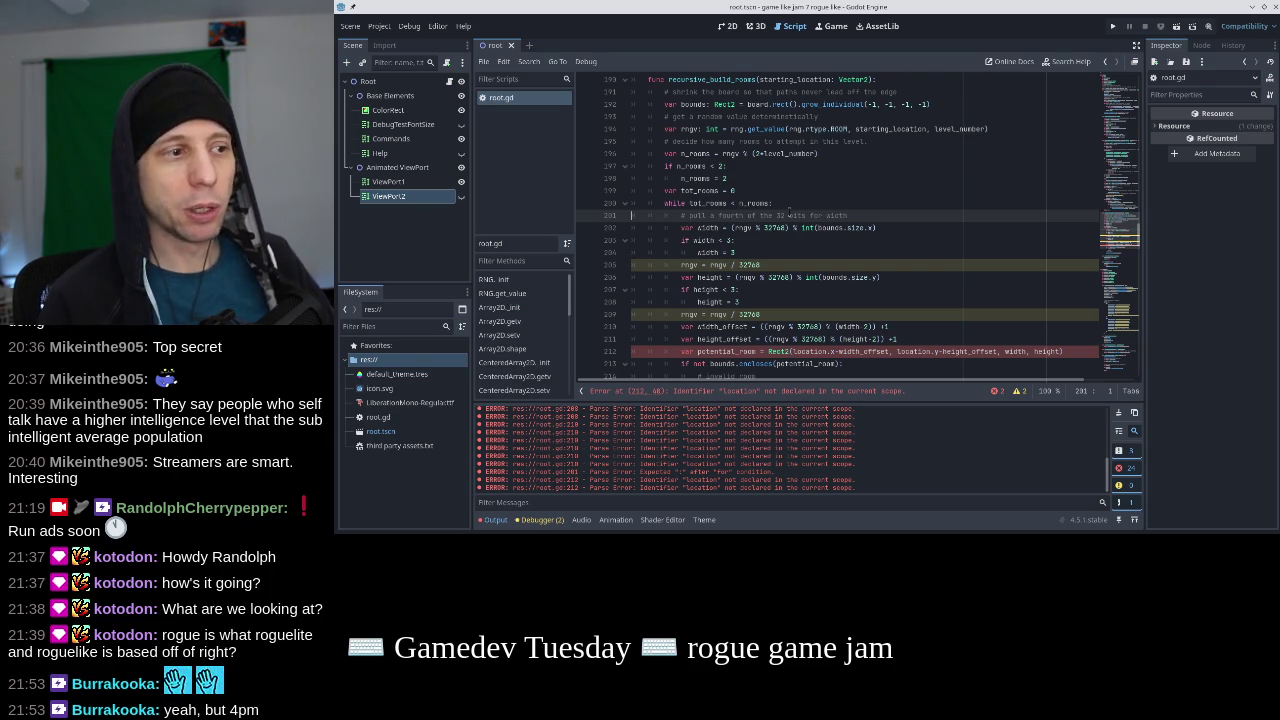
Rename width_offset to position_x and height_offset to position_y in the room loop, then save root.gd.
{"action": "double_click", "coordinate": [722, 327]}
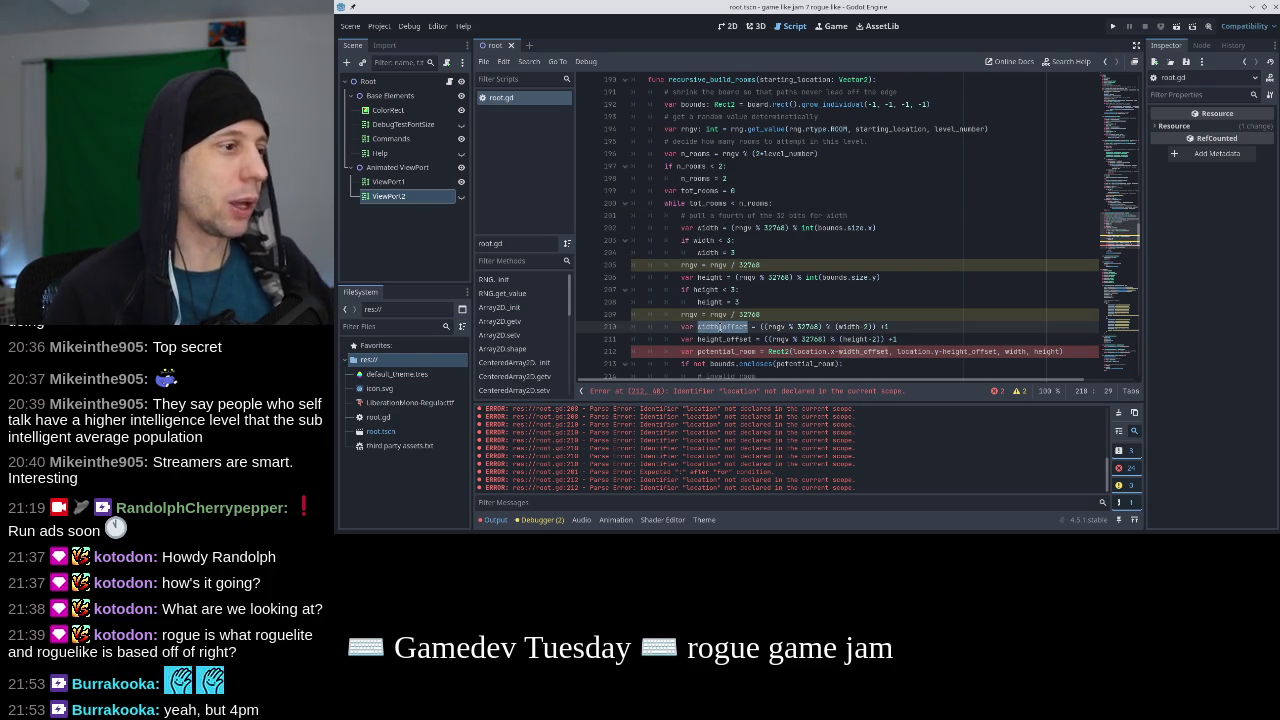
{"action": "type", "text": "position"}
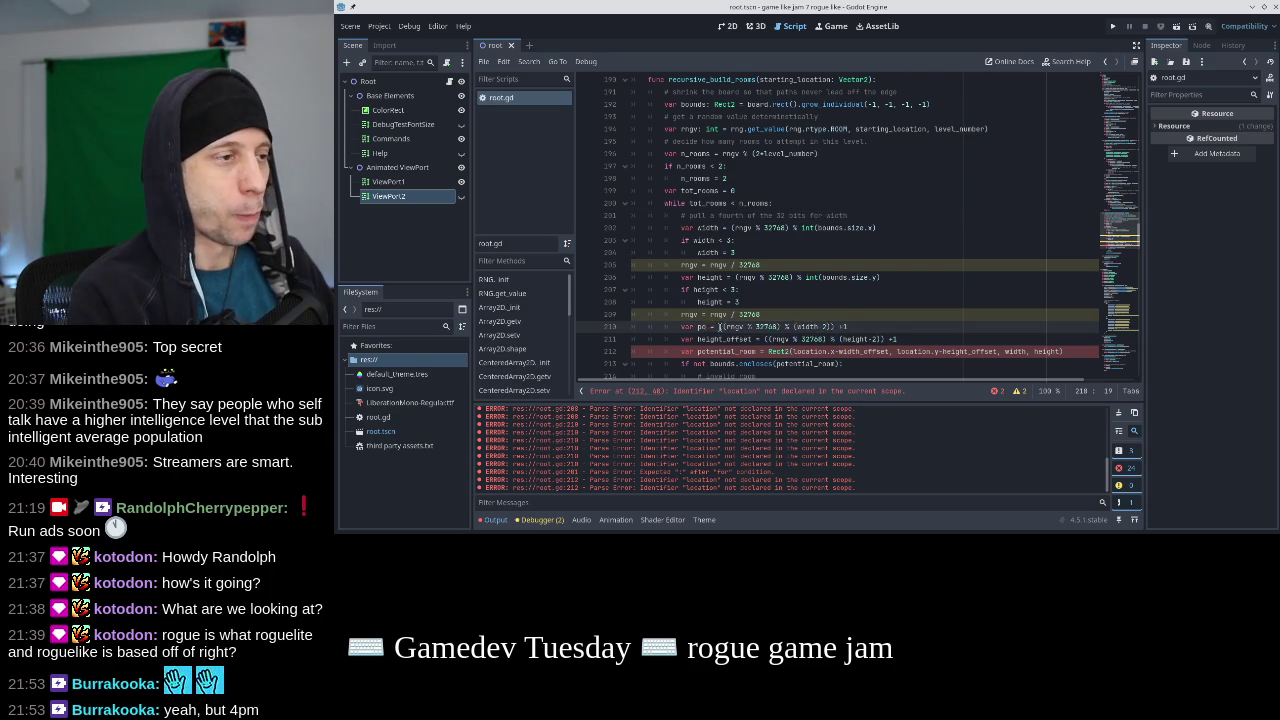
{"action": "type", "text": "_x"}
{"action": "double_click", "coordinate": [724, 339]}
{"action": "type", "text": "position_y"}
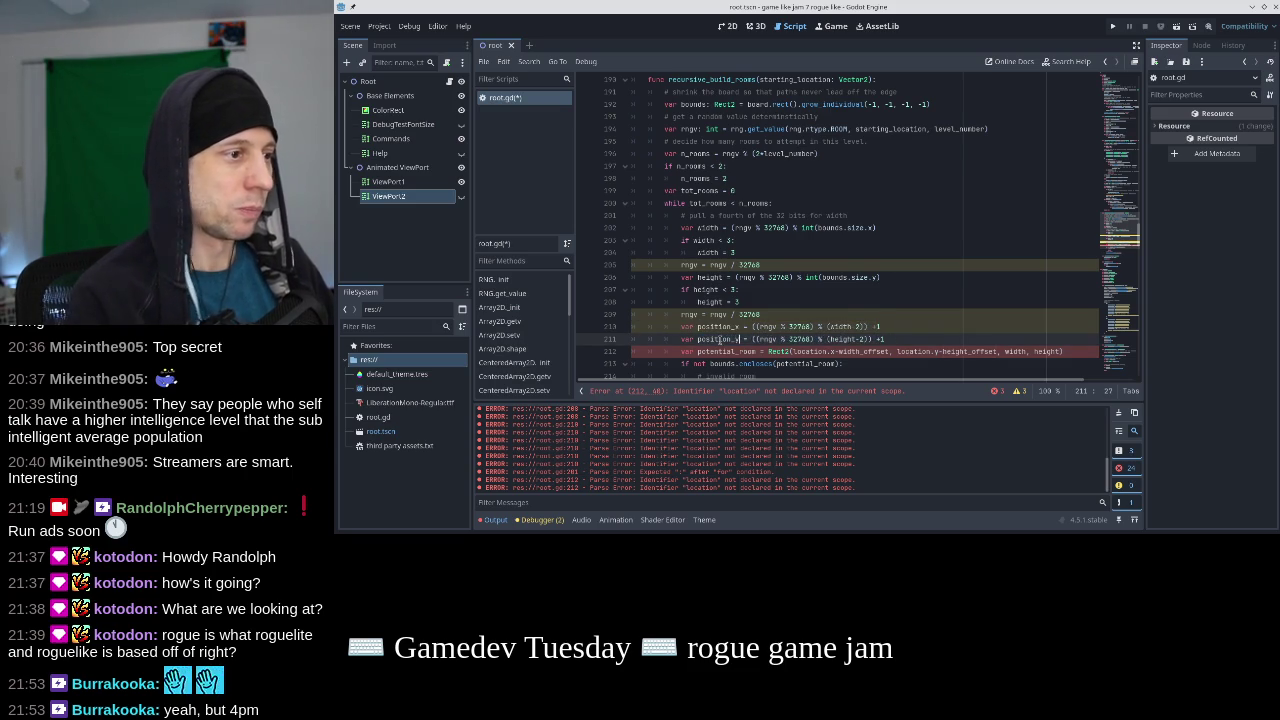
{"action": "scroll", "coordinate": [720, 339], "scroll_direction": "down", "scroll_amount": 1}
{"action": "key", "text": "ctrl+s"}
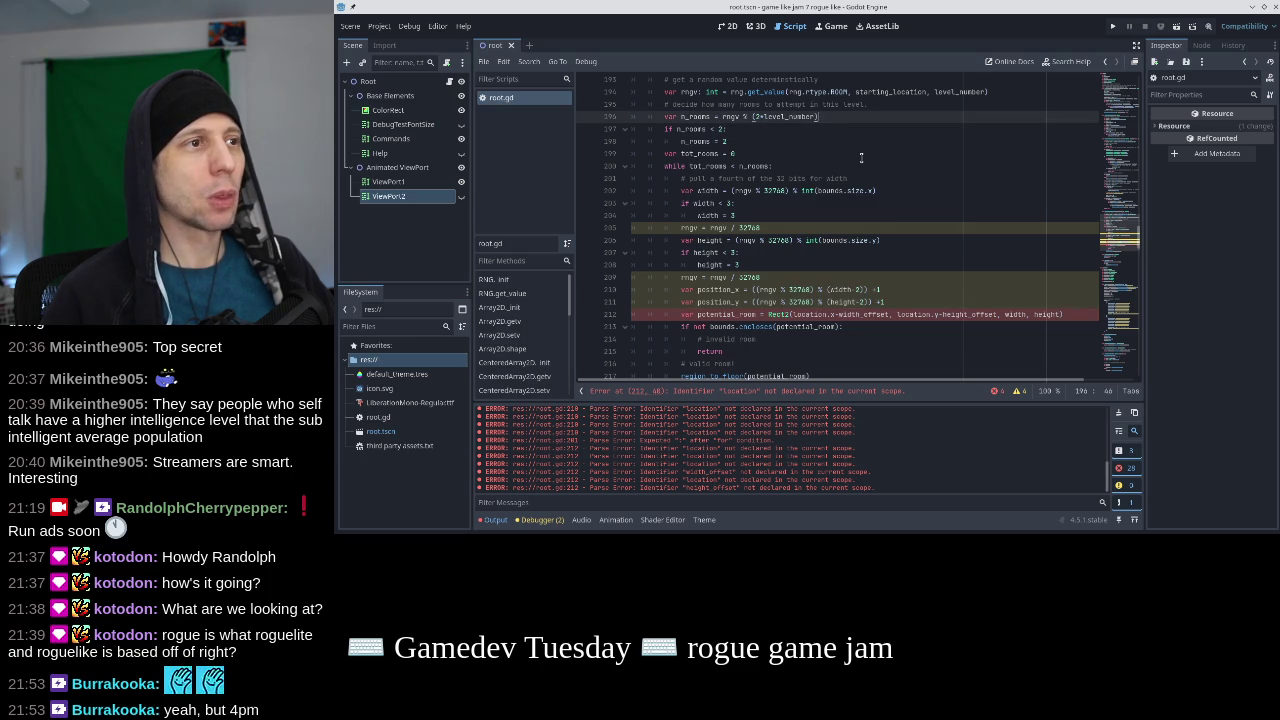
Jump to RNG's get_value definition and add an additional parameter defaulting to an empty string.
{"action": "left_click", "coordinate": [684, 82]}
{"action": "left_click", "coordinate": [709, 91]}
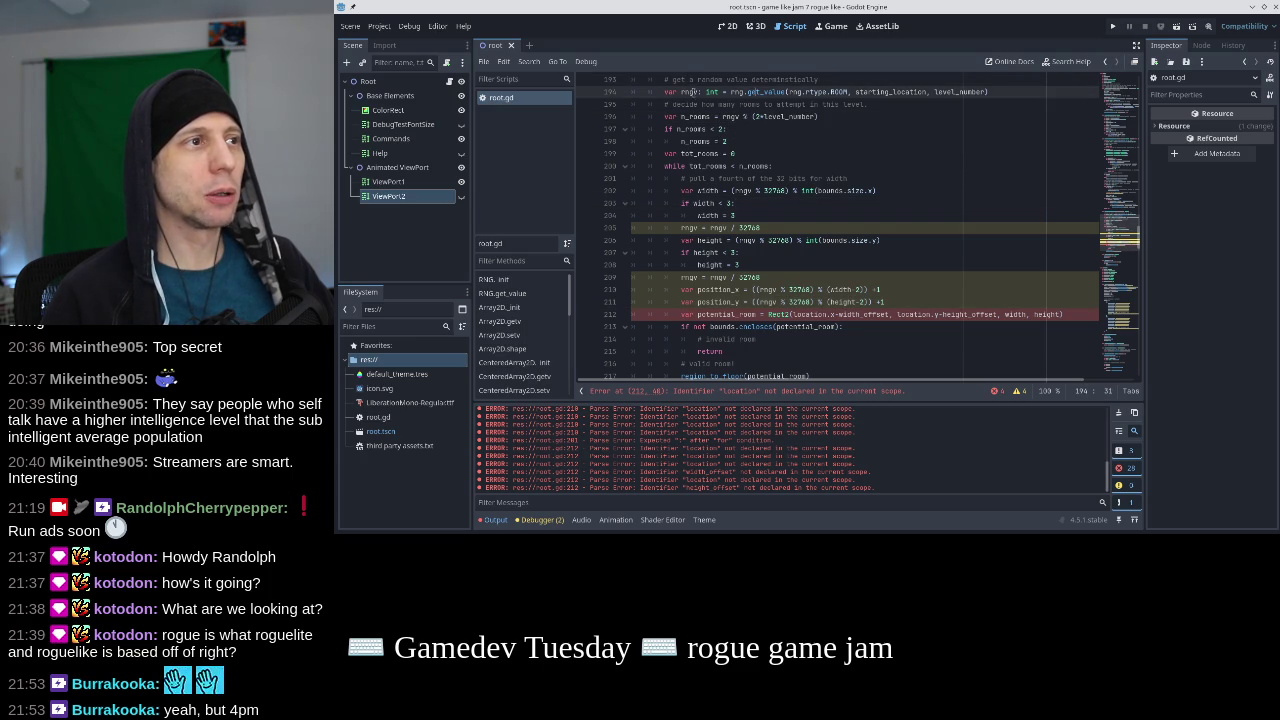
{"action": "left_click", "coordinate": [974, 92]}
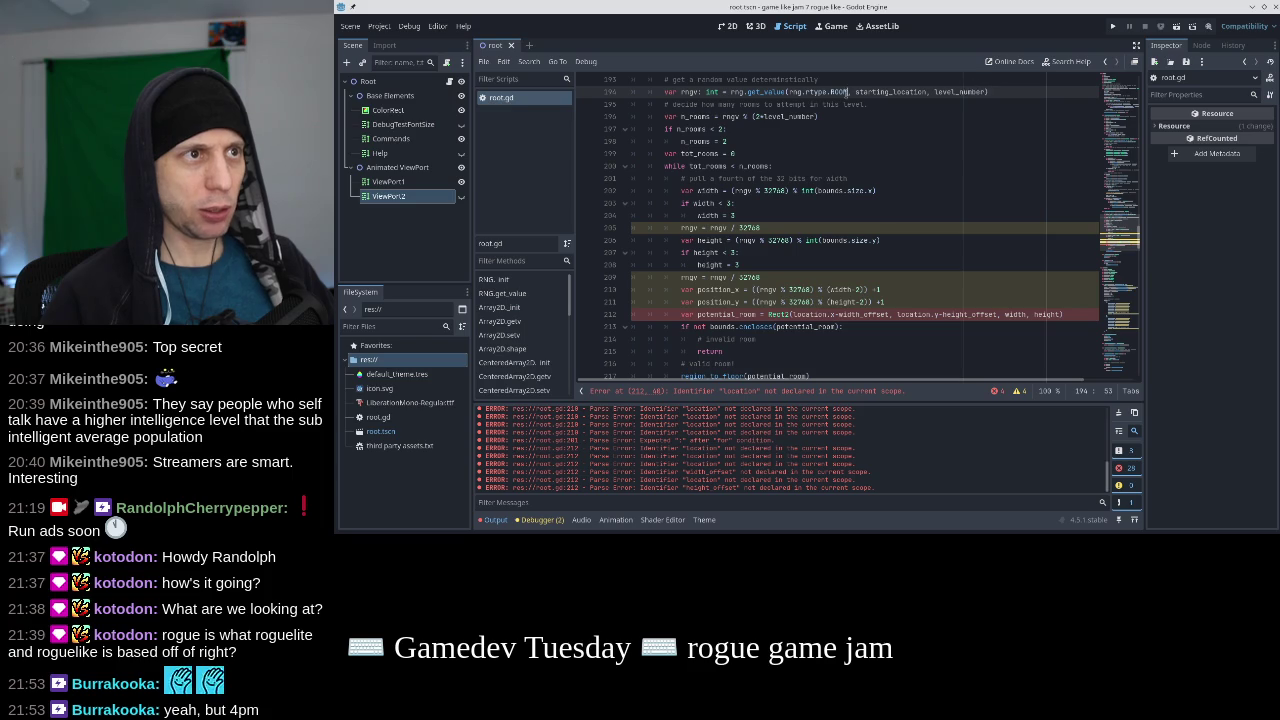
{"action": "left_click", "coordinate": [872, 91]}
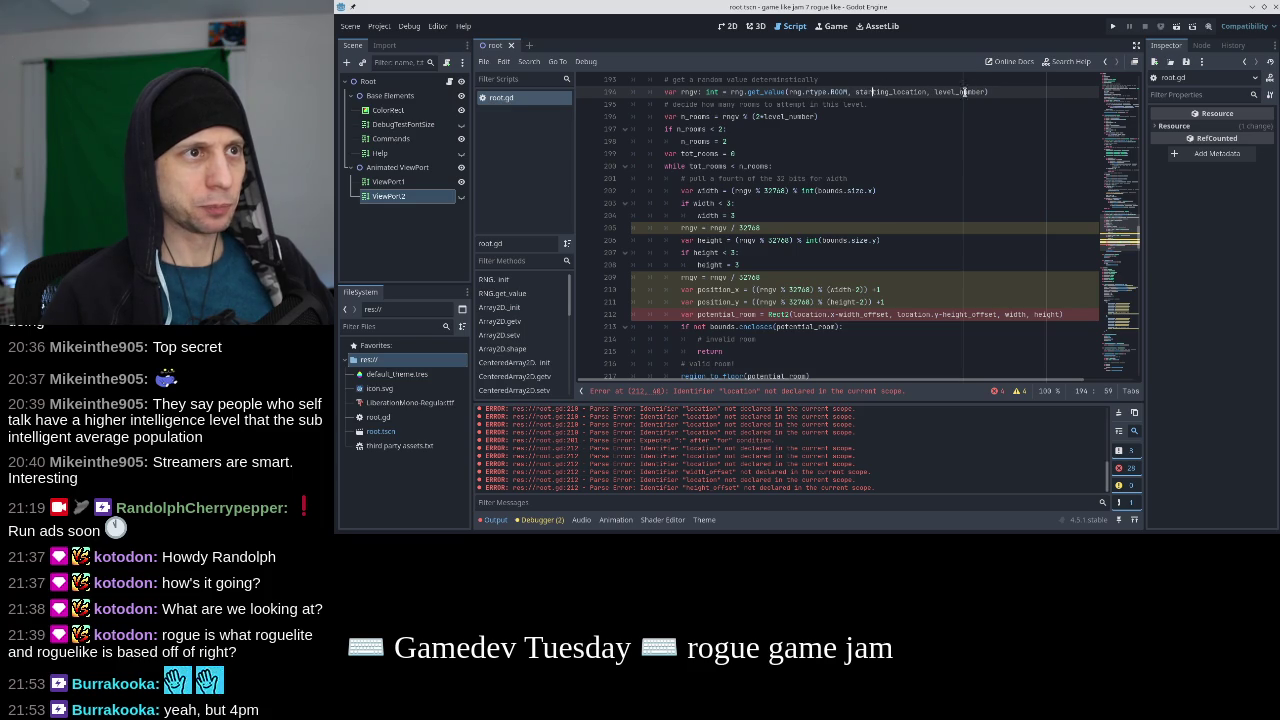
{"action": "left_click", "coordinate": [1117, 80]}
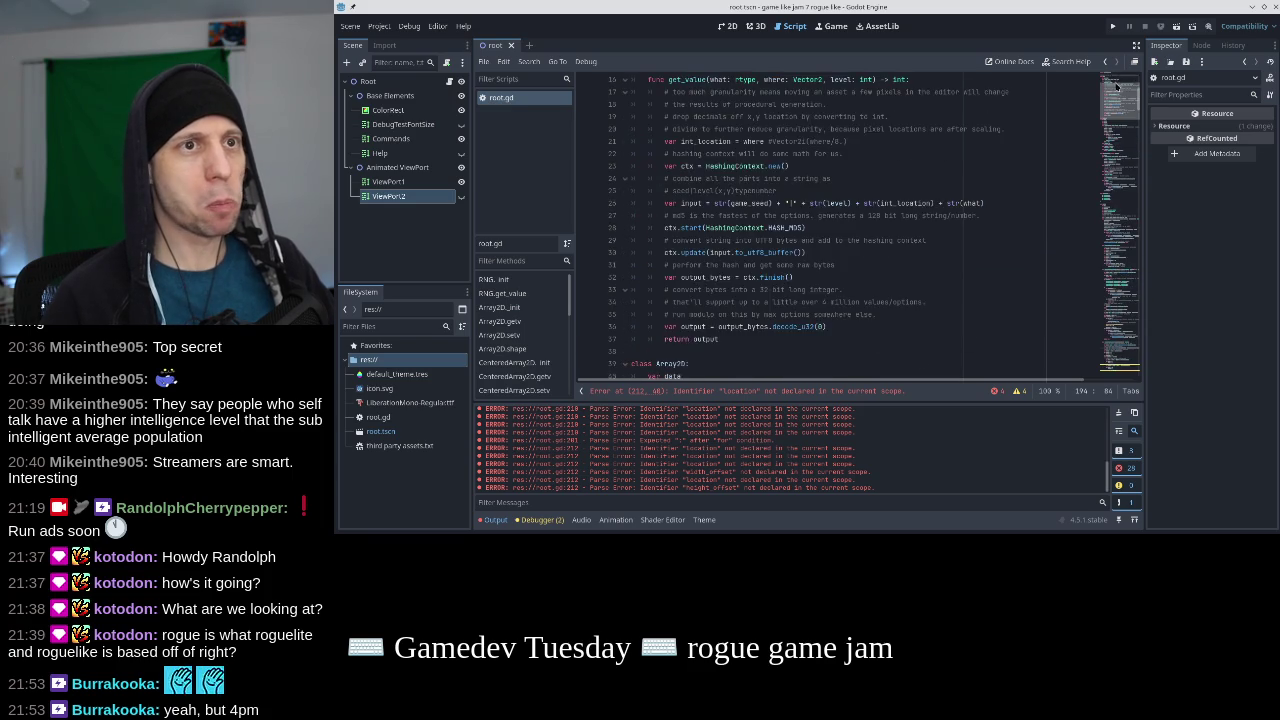
{"action": "left_click", "coordinate": [872, 141]}
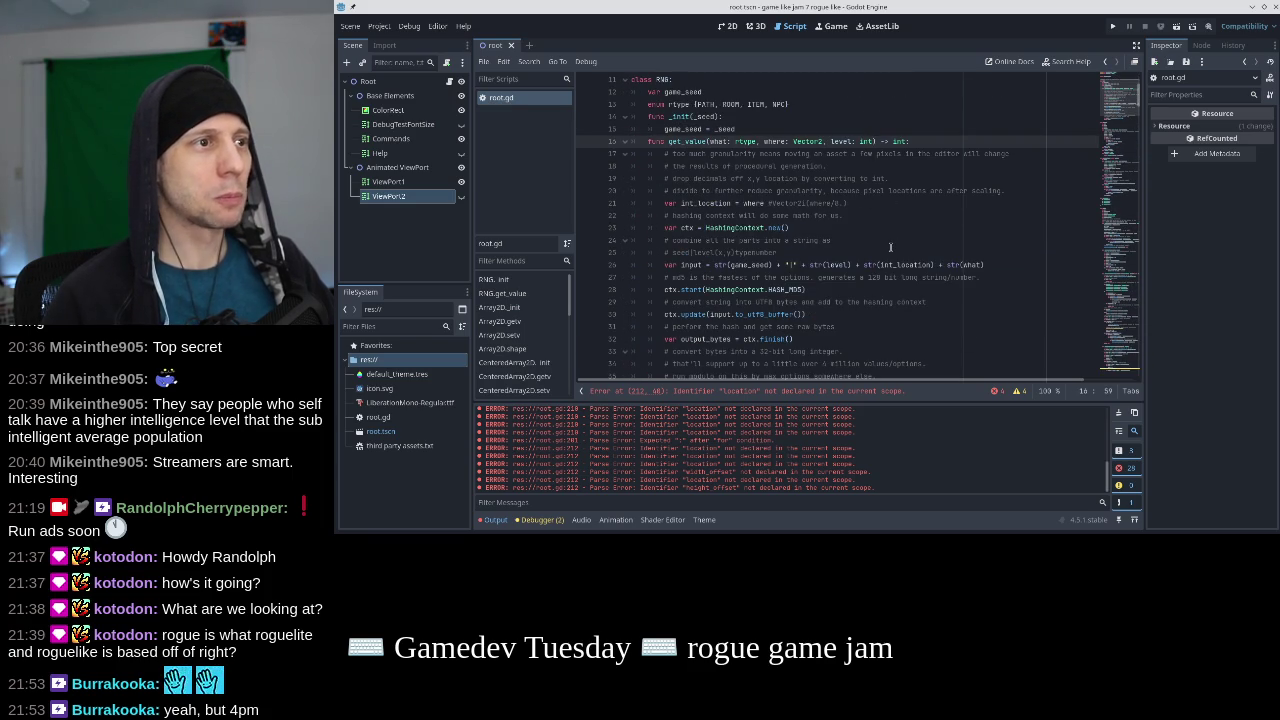
{"action": "type", "text": ", additiona"}
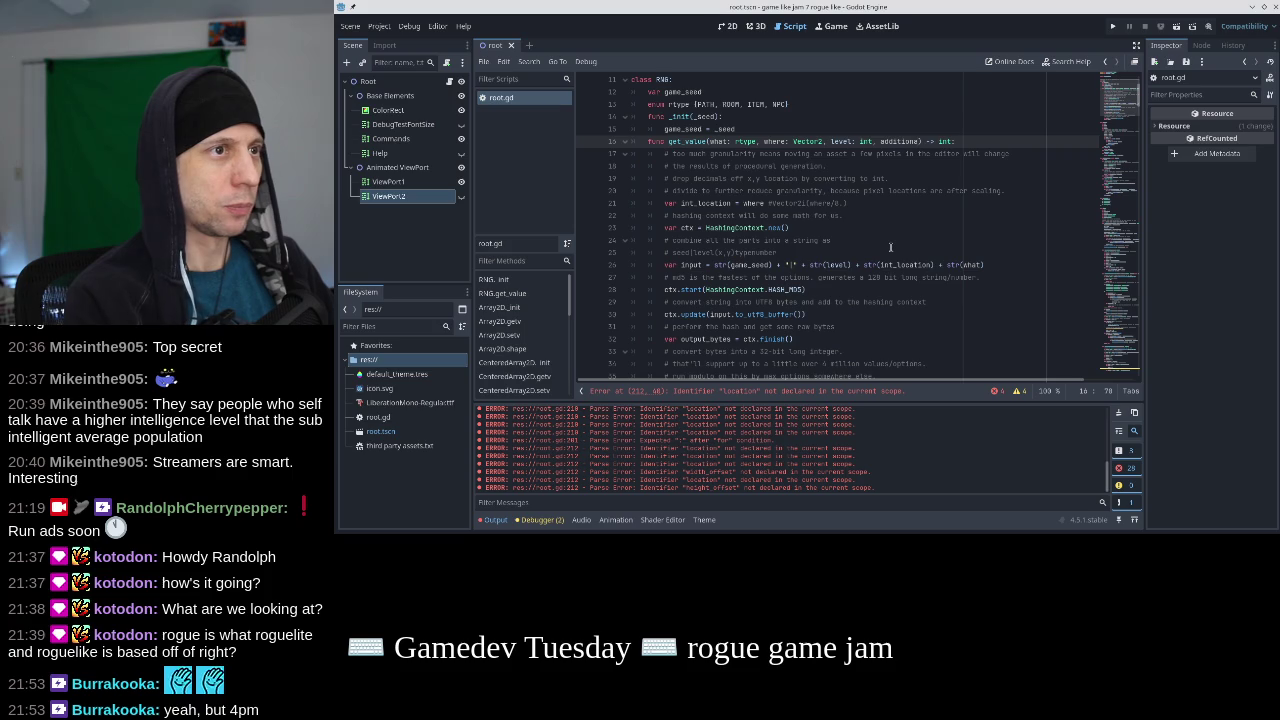
{"action": "type", "text": "l"}
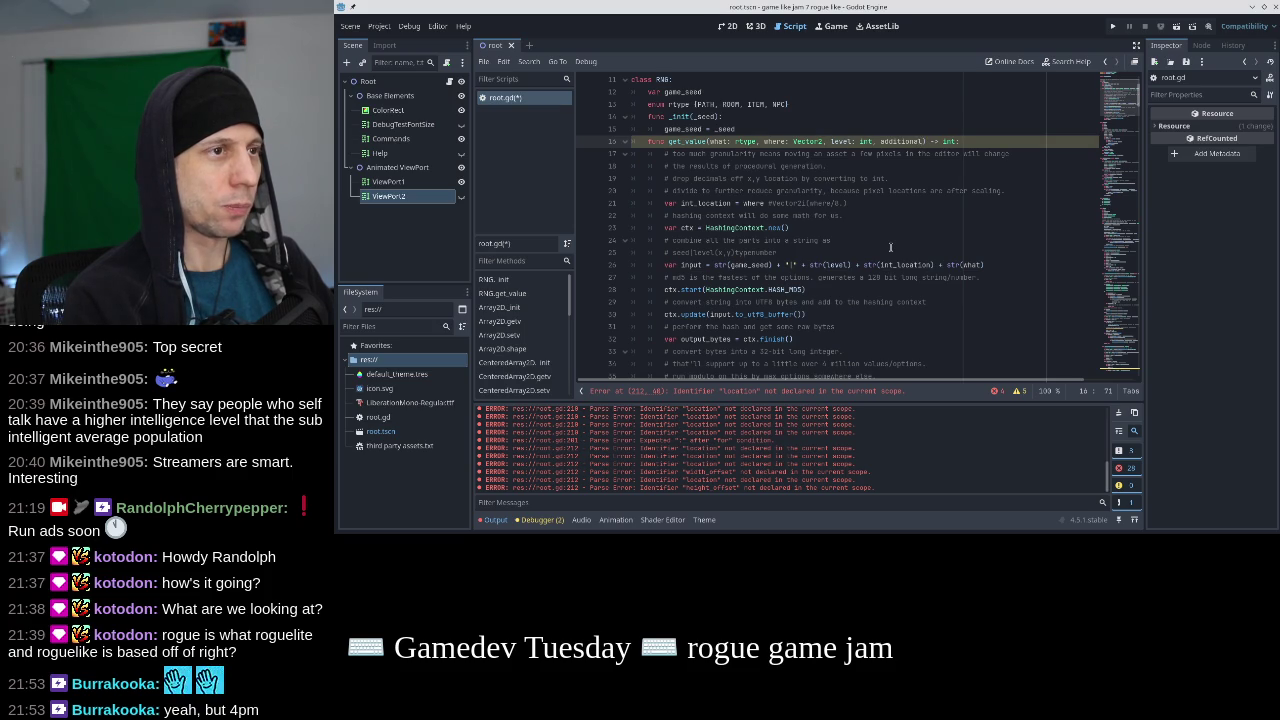
{"action": "type", "text": ": string = "}
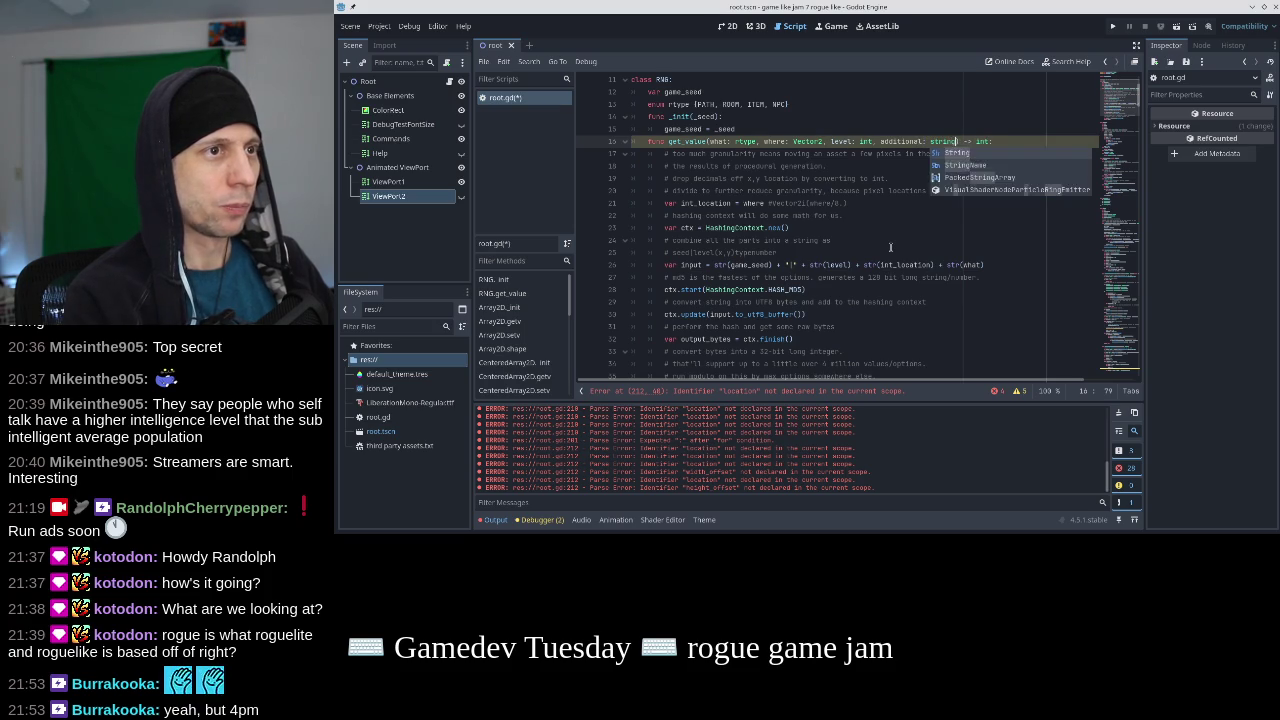
{"action": "type", "text": "\""}
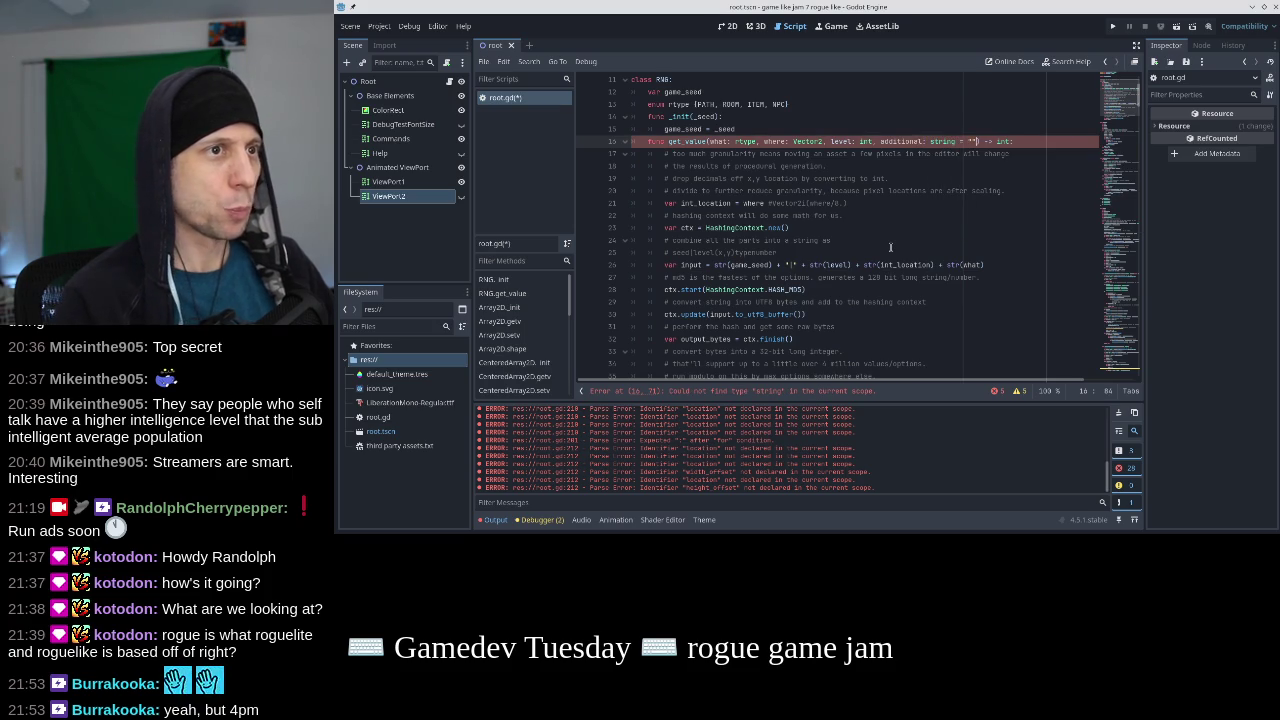
{"action": "key", "text": "Down"}
{"action": "key", "text": "Down"}
{"action": "key", "text": "Down"}
{"action": "key", "text": "Down"}
{"action": "key", "text": "Down"}
{"action": "key", "text": "ctrl+s"}
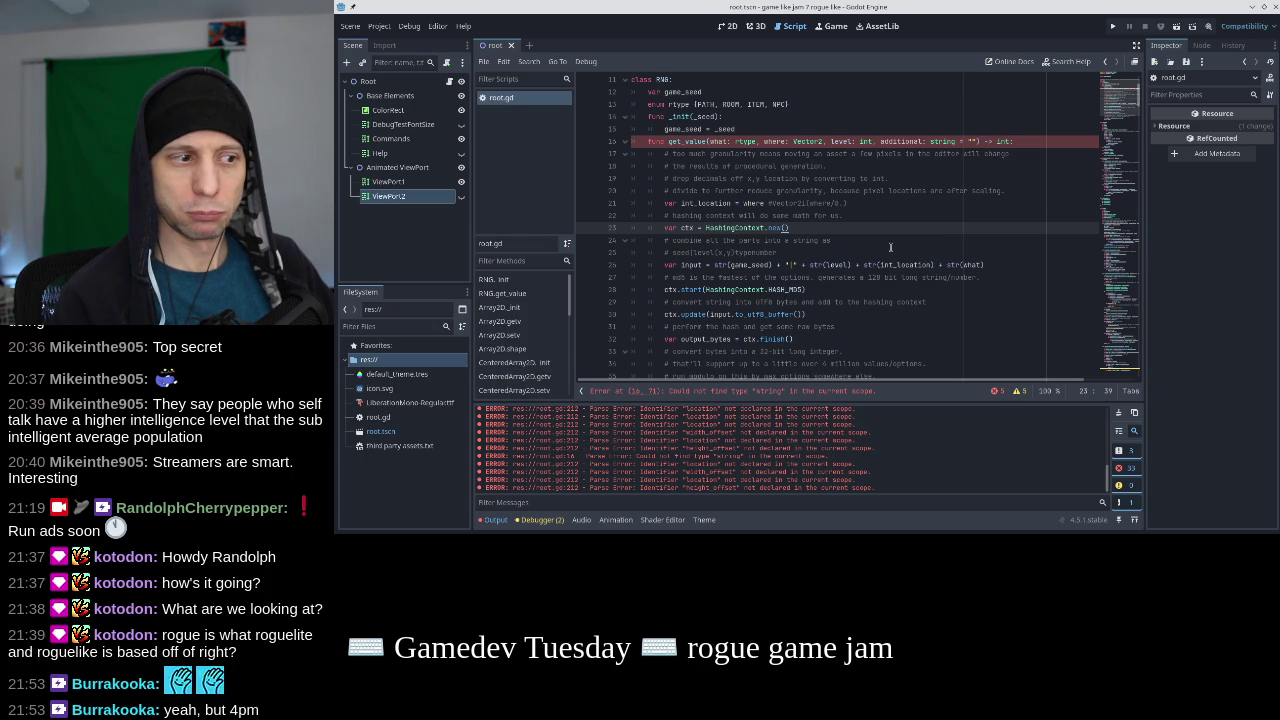
Correct the parameter type so the signature reads additional: String = "", and save.
{"action": "key", "text": "Up"}
{"action": "key", "text": "Up"}
{"action": "key", "text": "Up"}
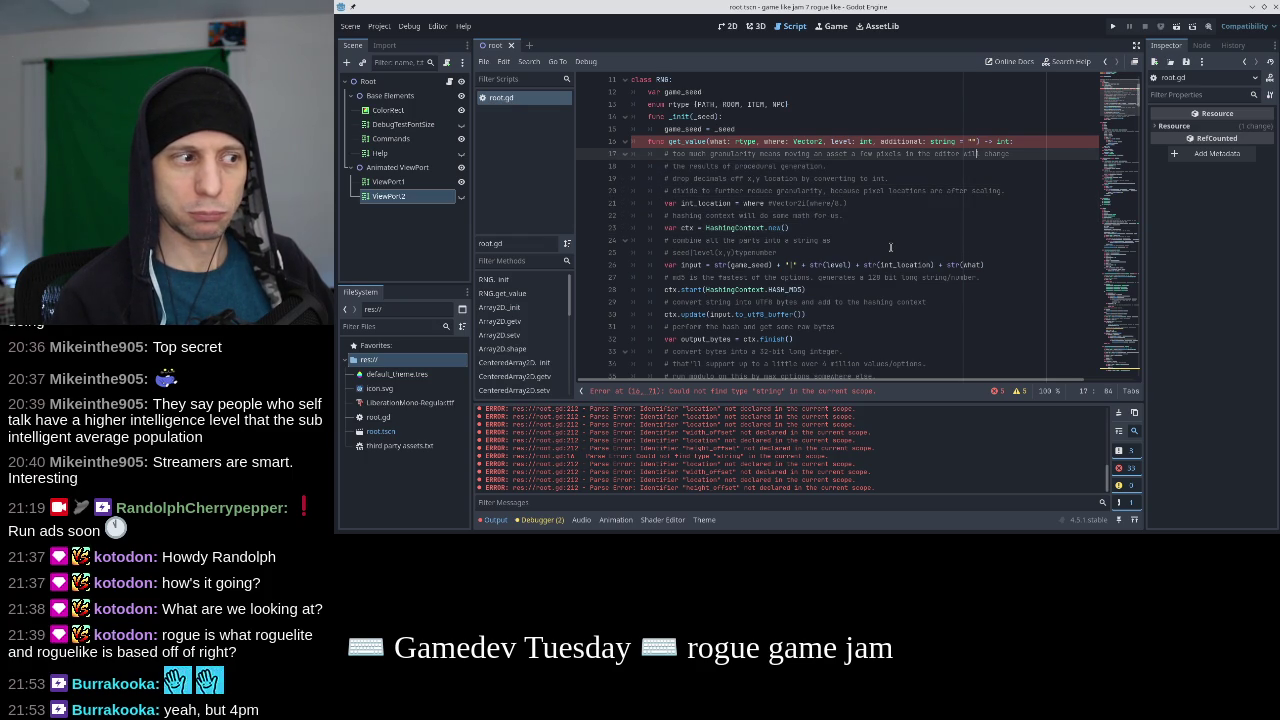
{"action": "left_click", "coordinate": [967, 141]}
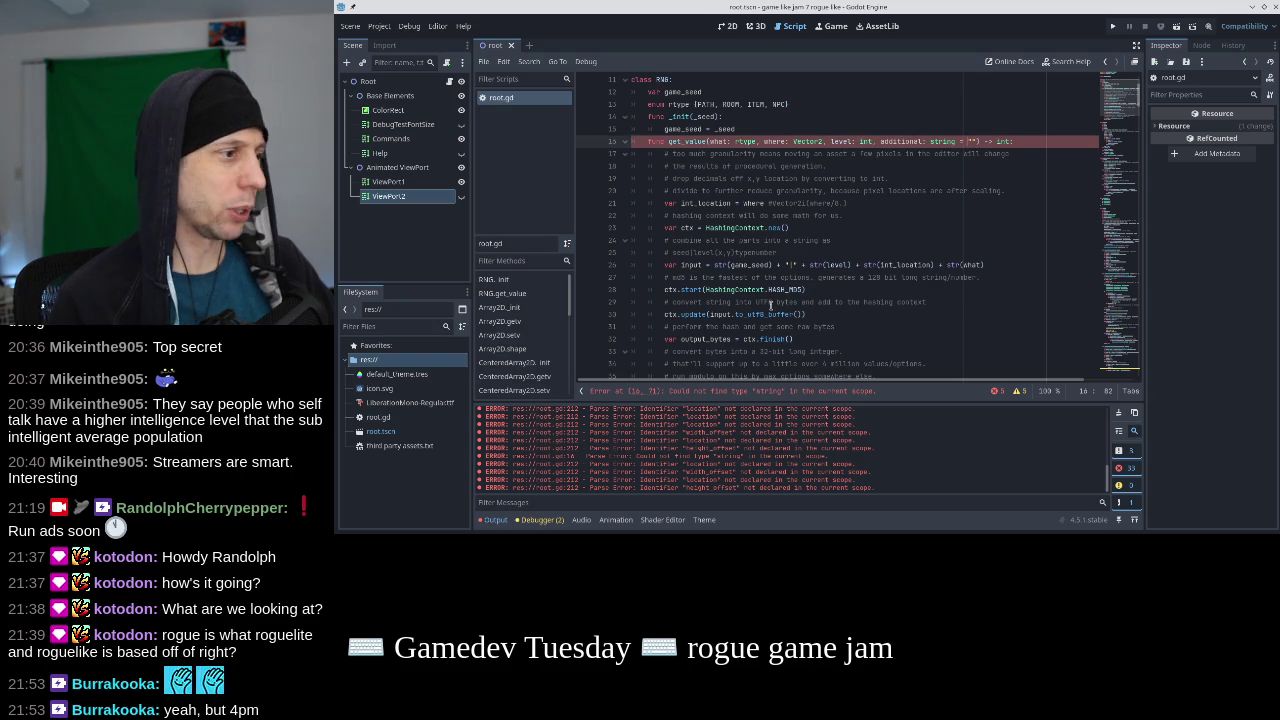
{"action": "double_click", "coordinate": [666, 488]}
{"action": "left_click", "coordinate": [637, 470]}
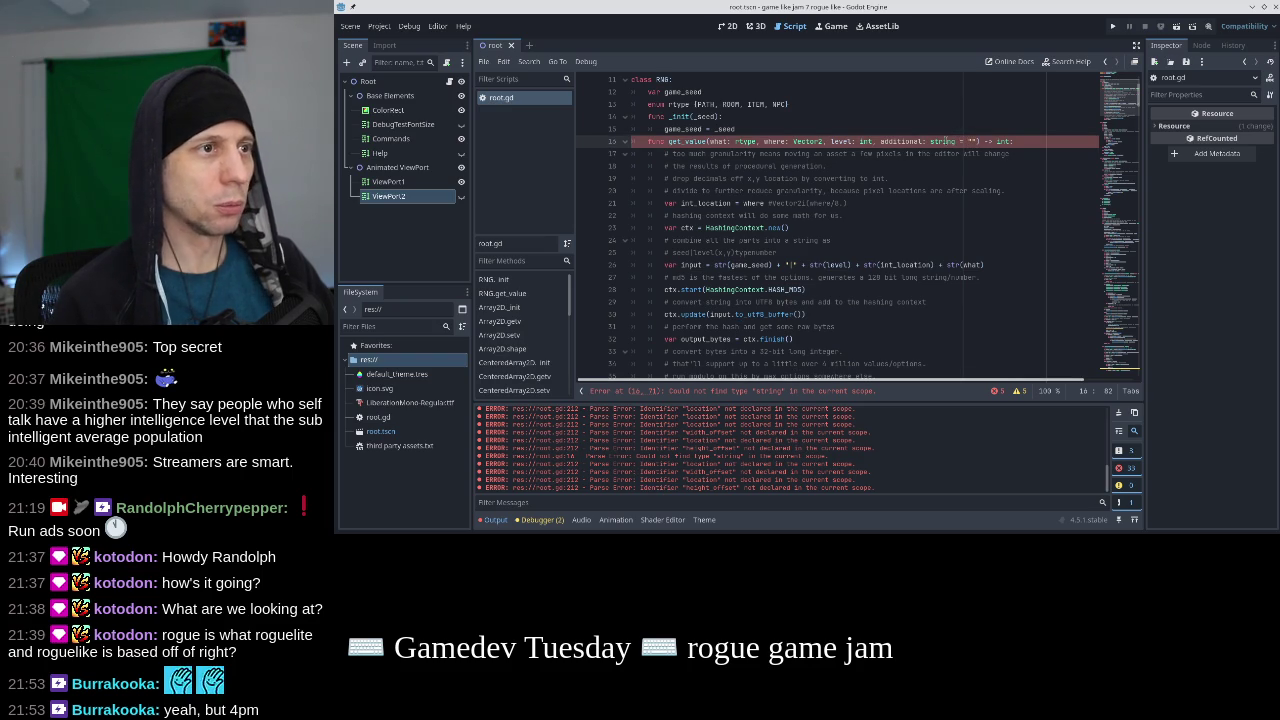
{"action": "double_click", "coordinate": [943, 141]}
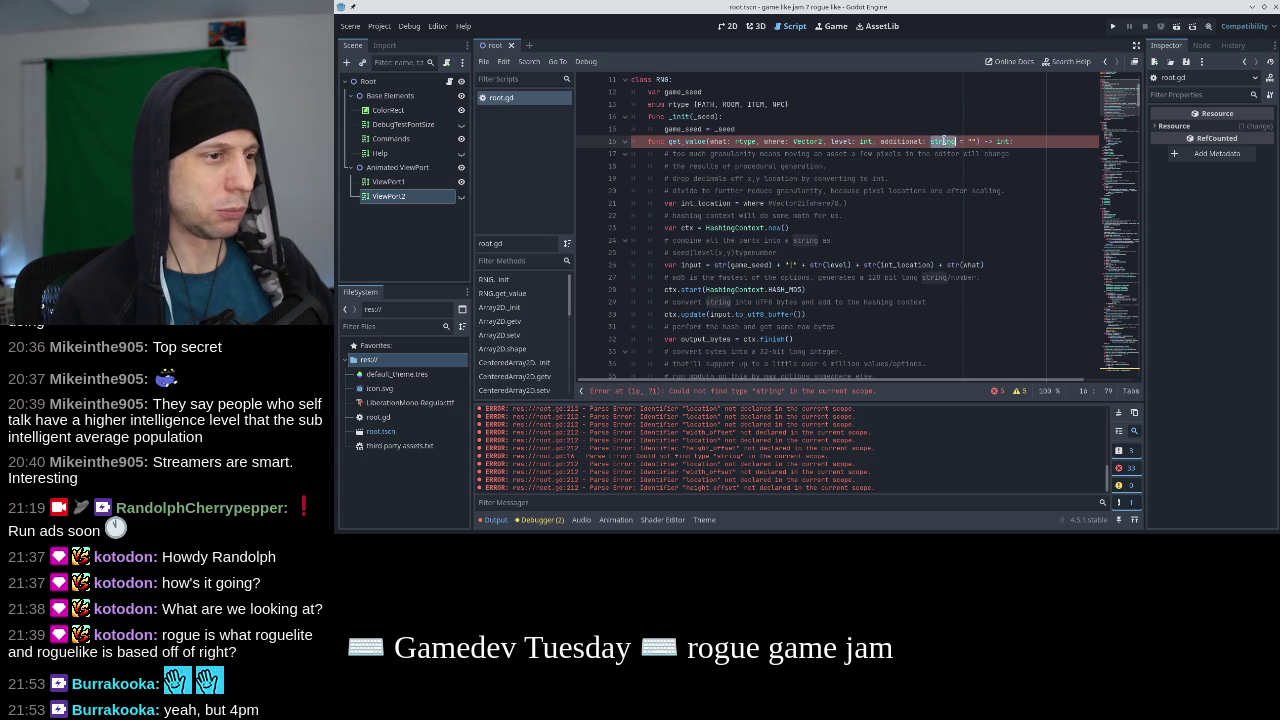
{"action": "type", "text": "str"}
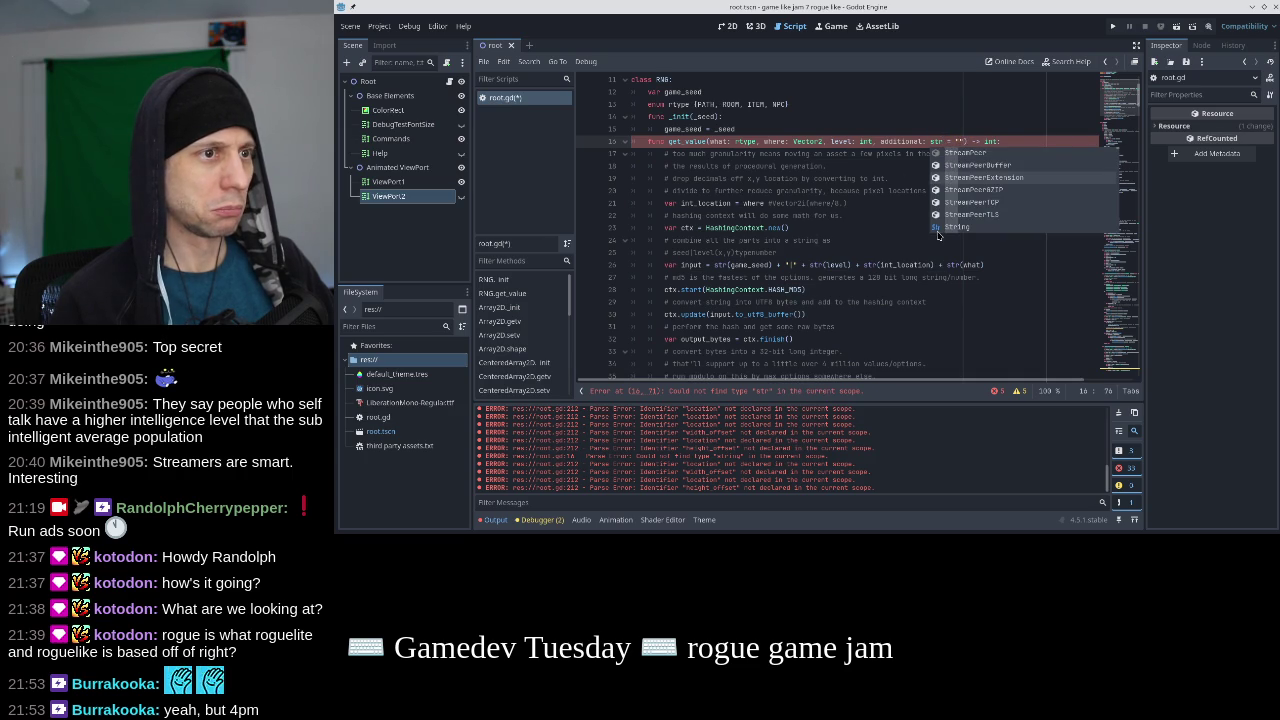
{"action": "left_click", "coordinate": [940, 229]}
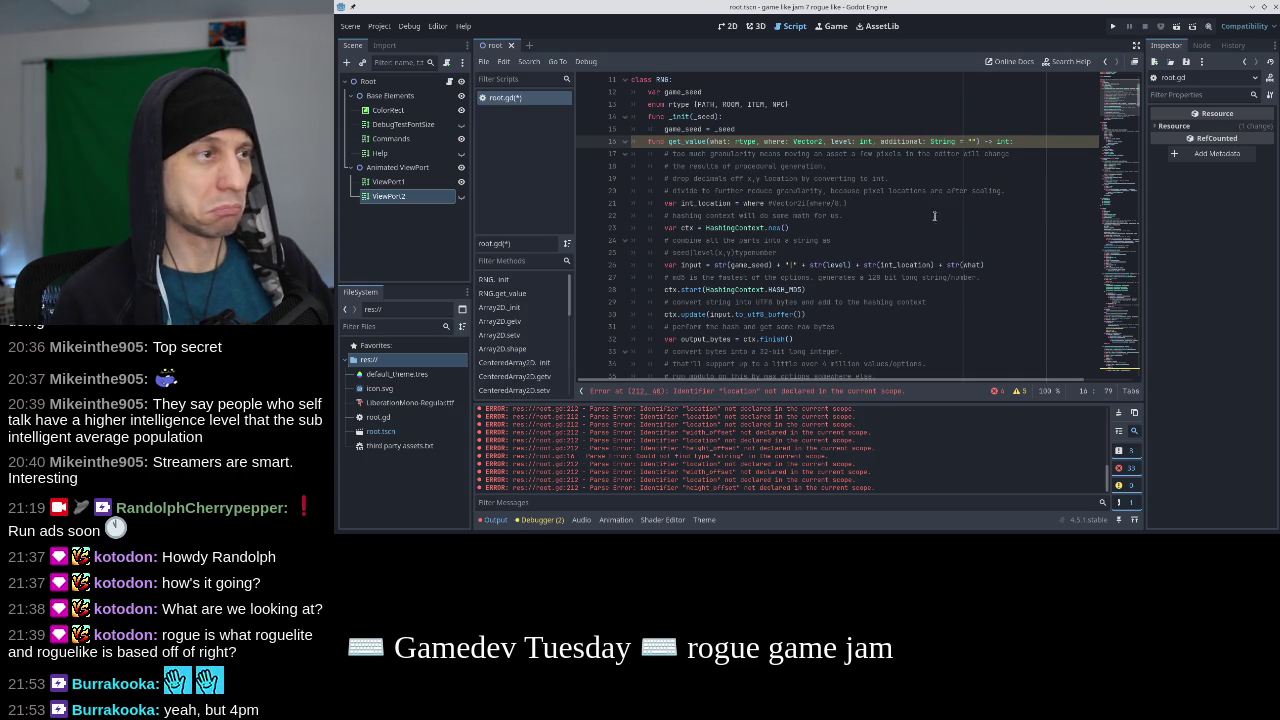
{"action": "left_click", "coordinate": [925, 166]}
{"action": "key", "text": "ctrl+s"}
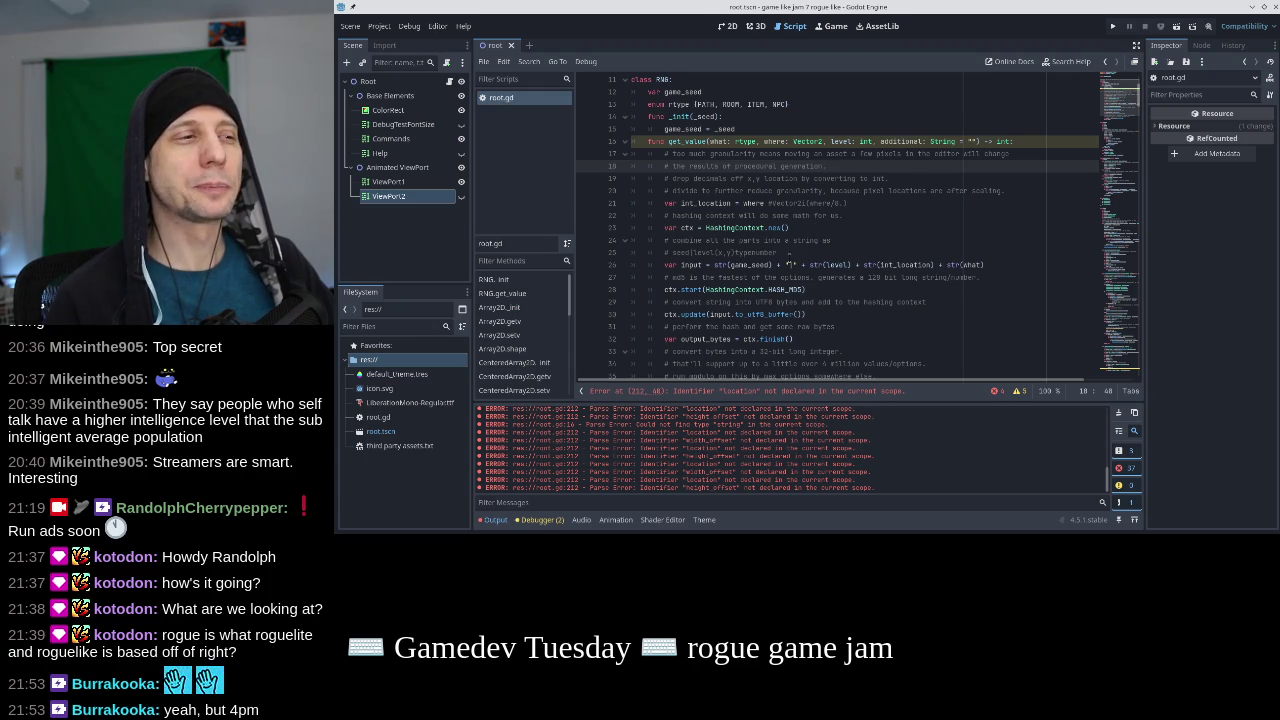
Append + additional to get_value's hashed input line and save.
{"action": "left_click", "coordinate": [994, 265]}
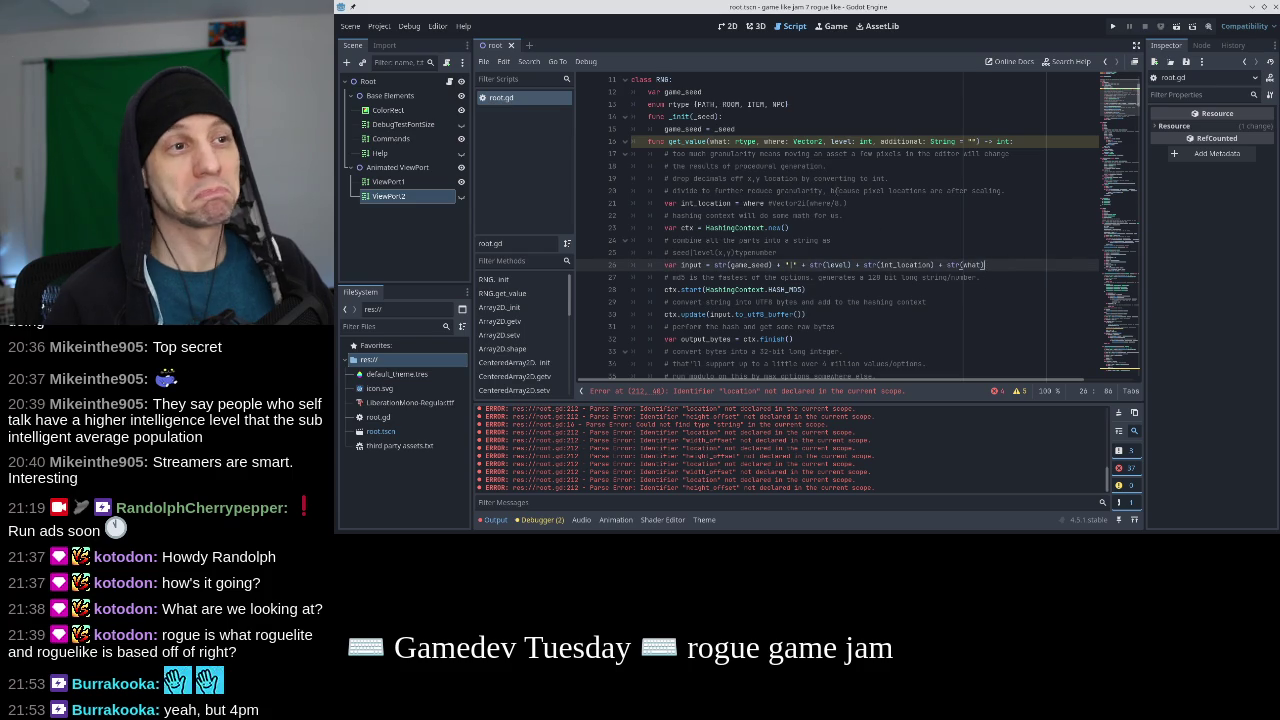
{"action": "type", "text": " + additional"}
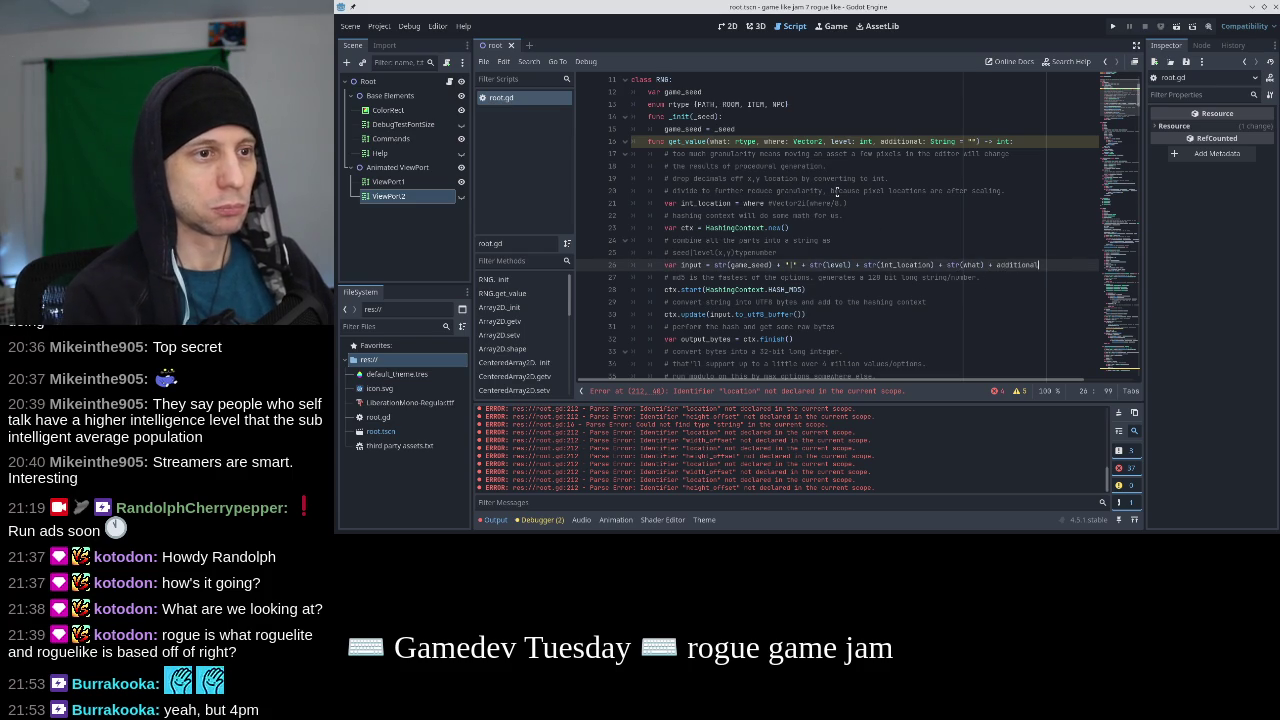
{"action": "key", "text": "ctrl+s"}
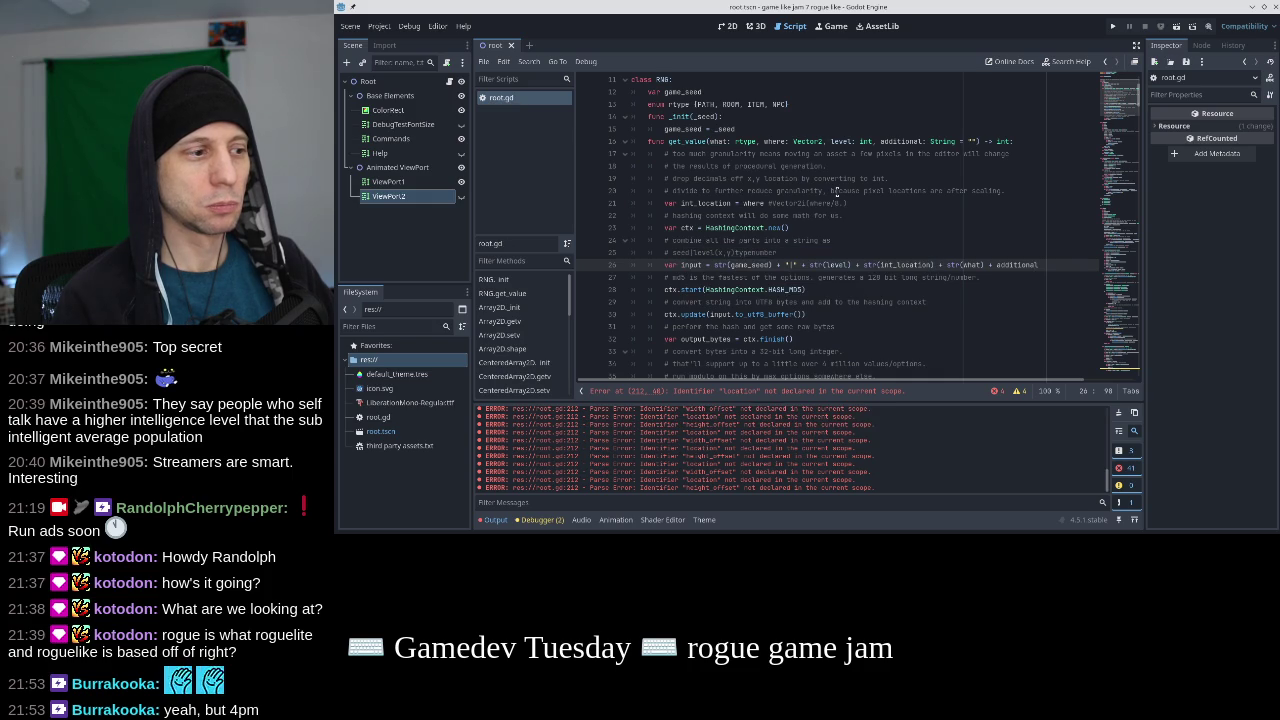
Paste a copy of the rngv get_value line at the top of the while loop, adding str(n_rooms) as an extra argument.
{"action": "scroll", "coordinate": [1040, 243], "scroll_direction": "down", "scroll_amount": 20}
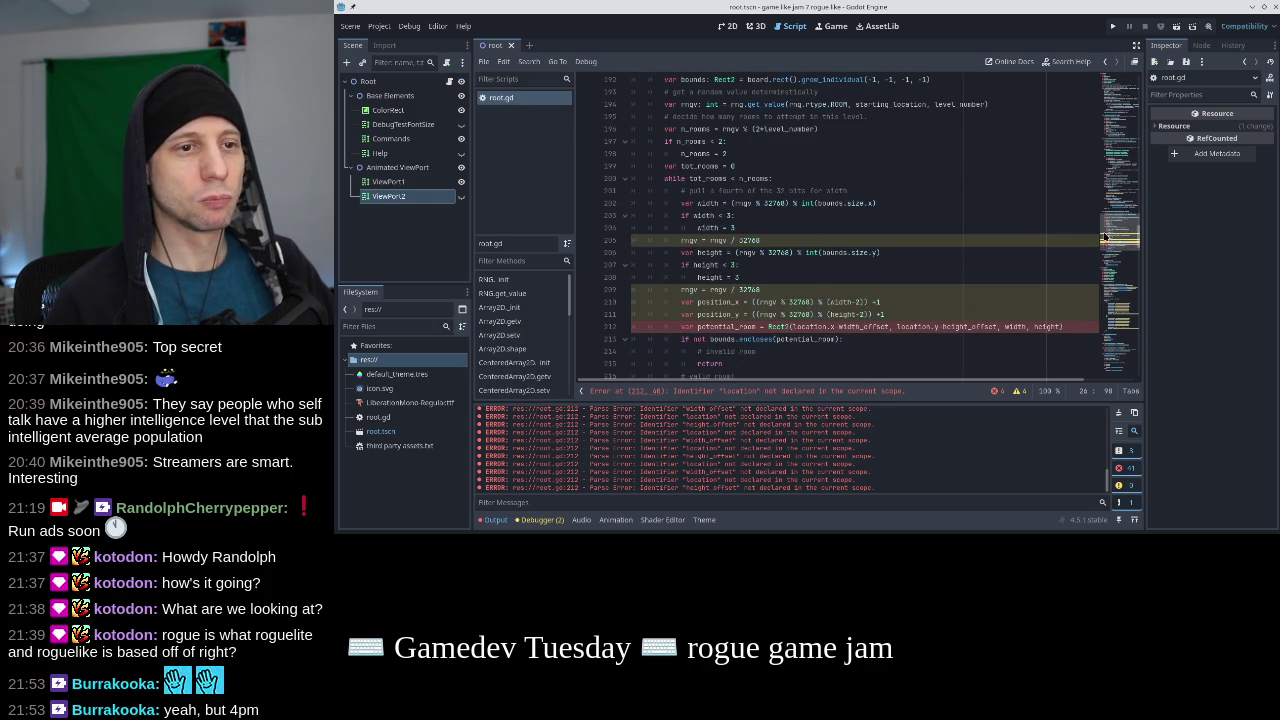
{"action": "scroll", "coordinate": [930, 243], "scroll_direction": "up", "scroll_amount": 1}
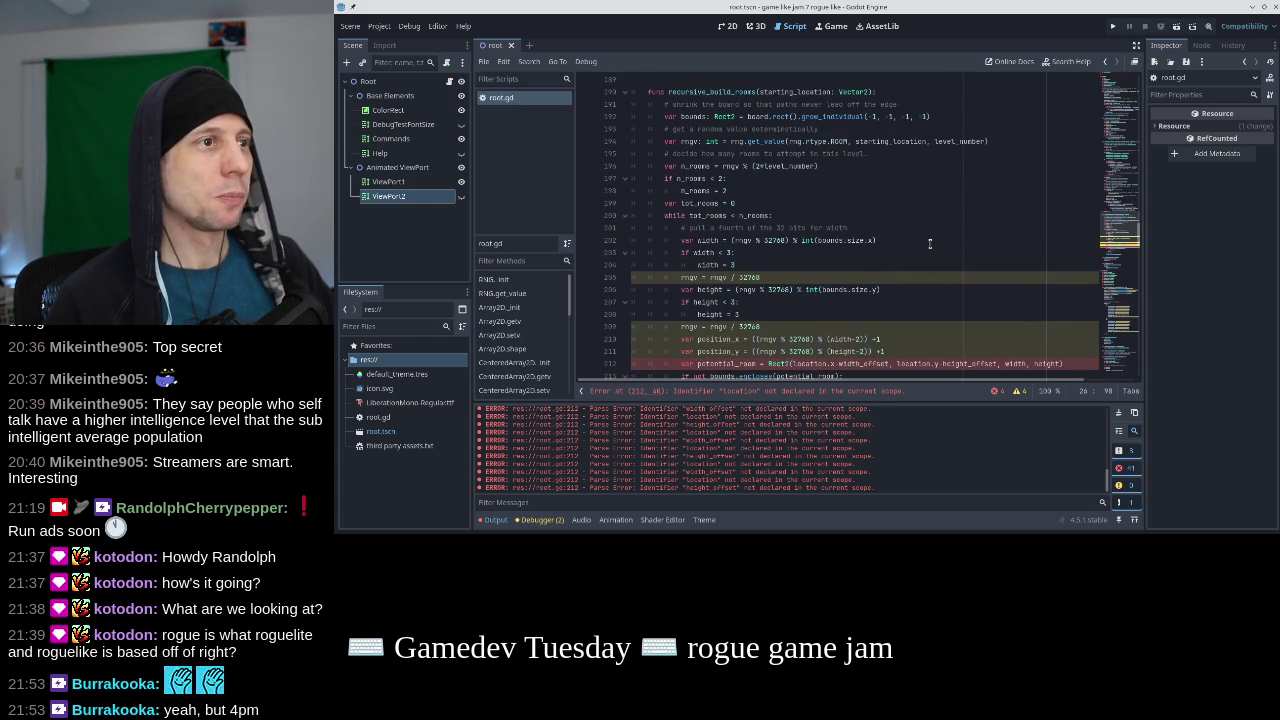
{"action": "left_click", "coordinate": [993, 141]}
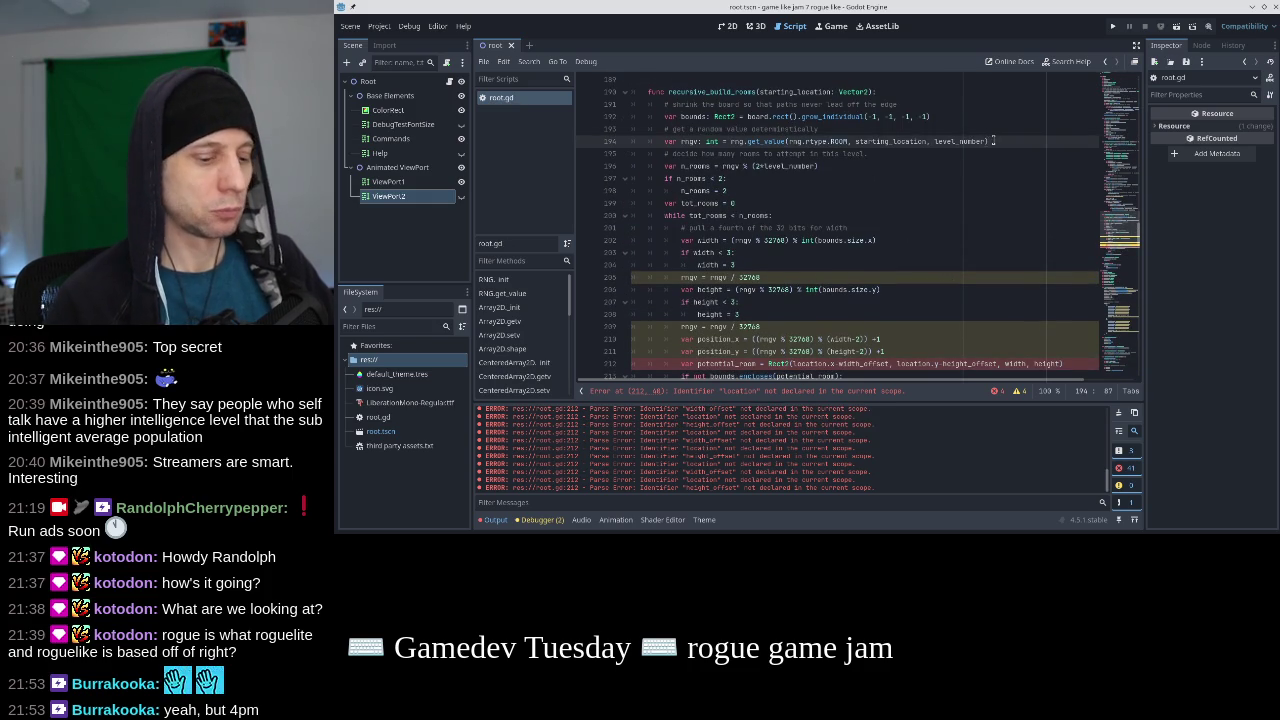
{"action": "left_click", "coordinate": [797, 216]}
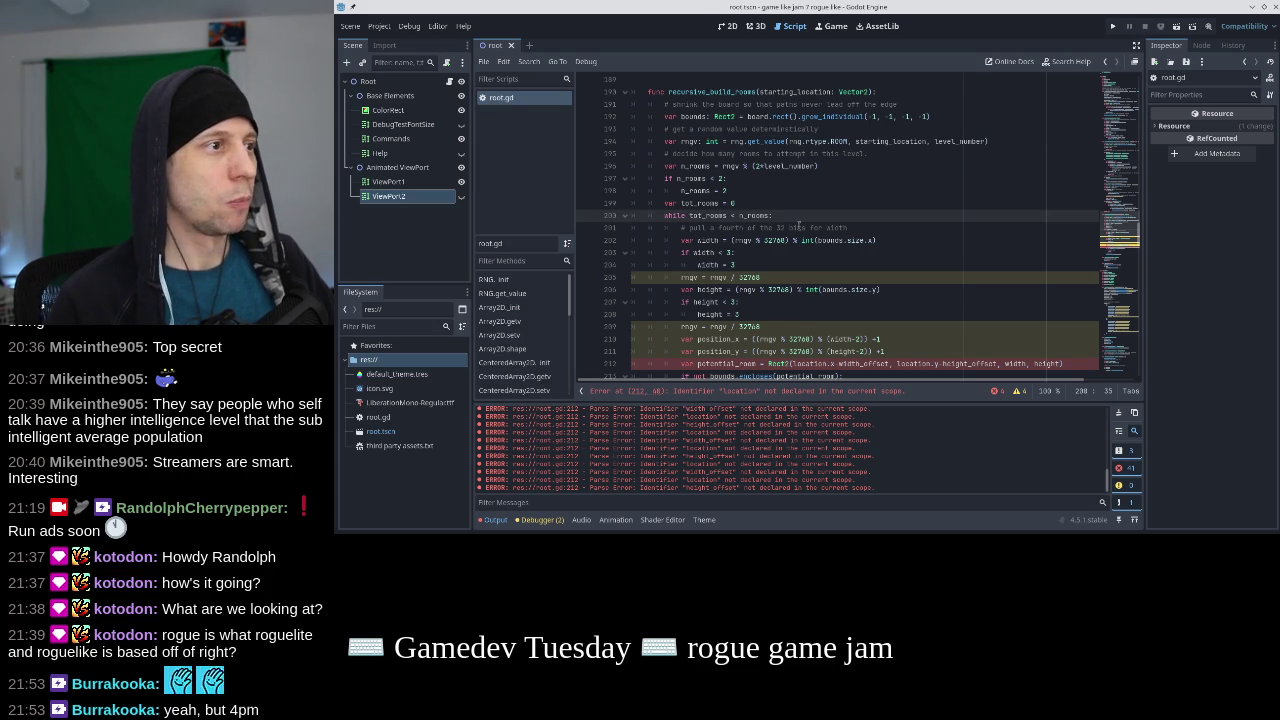
{"action": "key", "text": "Return"}
{"action": "type", "text": "var rngv: int = rng.get_value(rng.rtype.ROOM, starting_location, level_number)"}
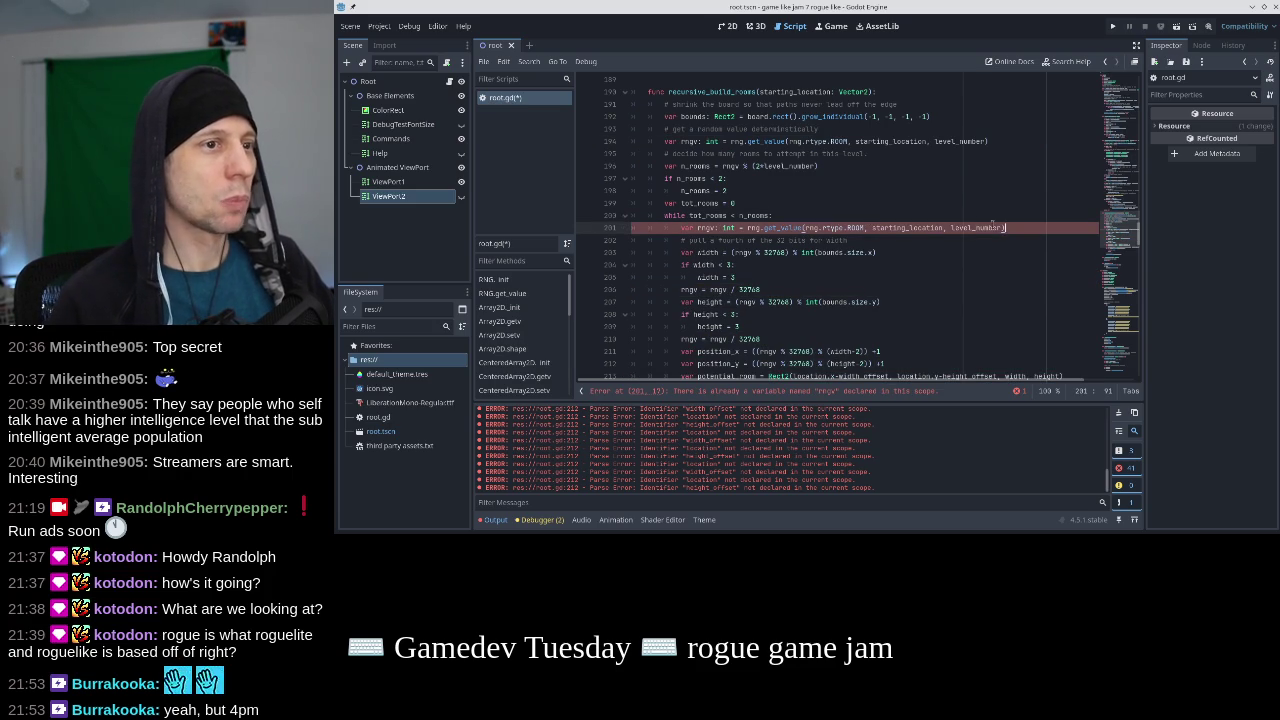
{"action": "type", "text": ", str(n_rooms"}
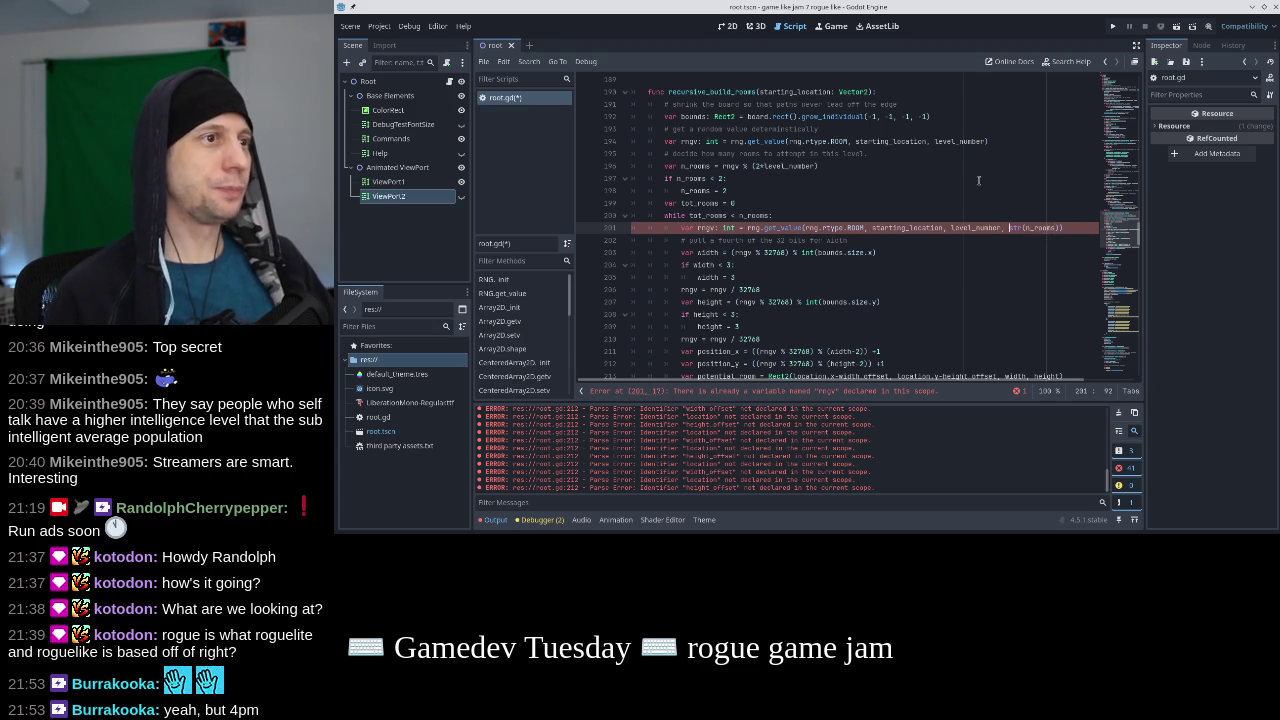
Prefix the extra argument with ":" + so it reads ":" + str(n_rooms), and save.
{"action": "left_click_drag", "start_coordinate": [988, 141], "coordinate": [727, 142]}
{"action": "left_click", "coordinate": [953, 228]}
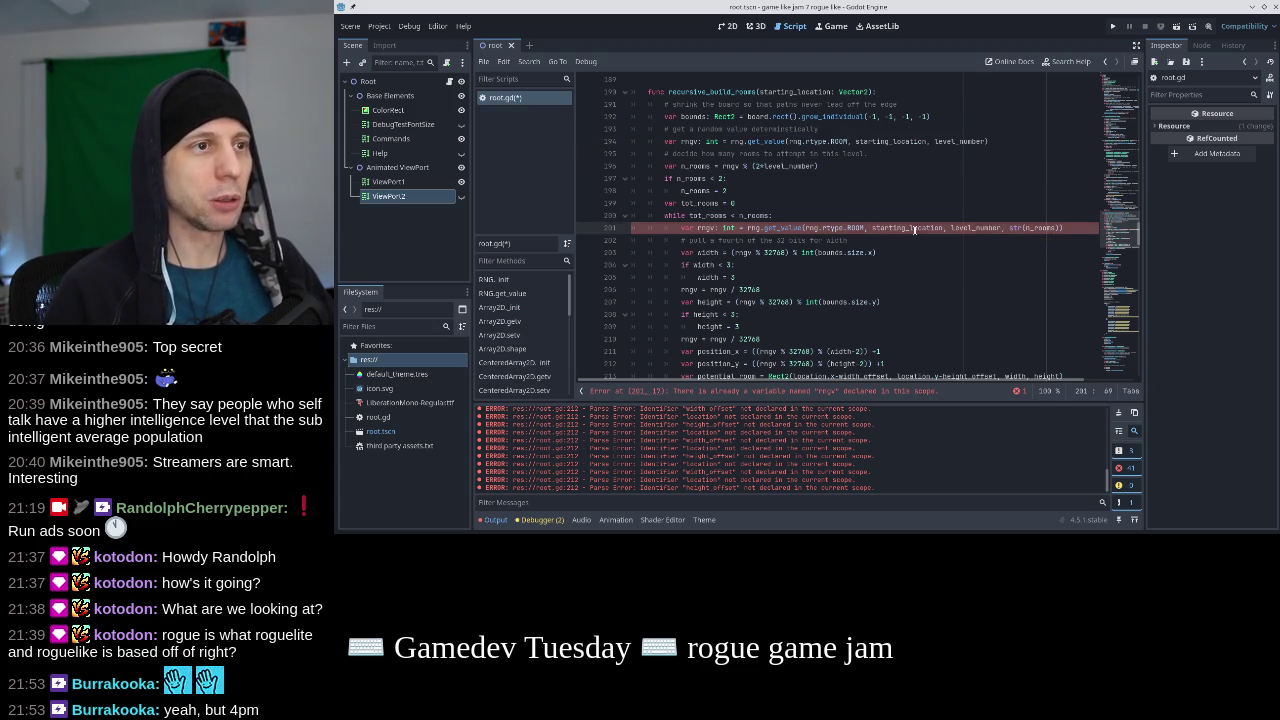
{"action": "left_click", "coordinate": [1009, 228]}
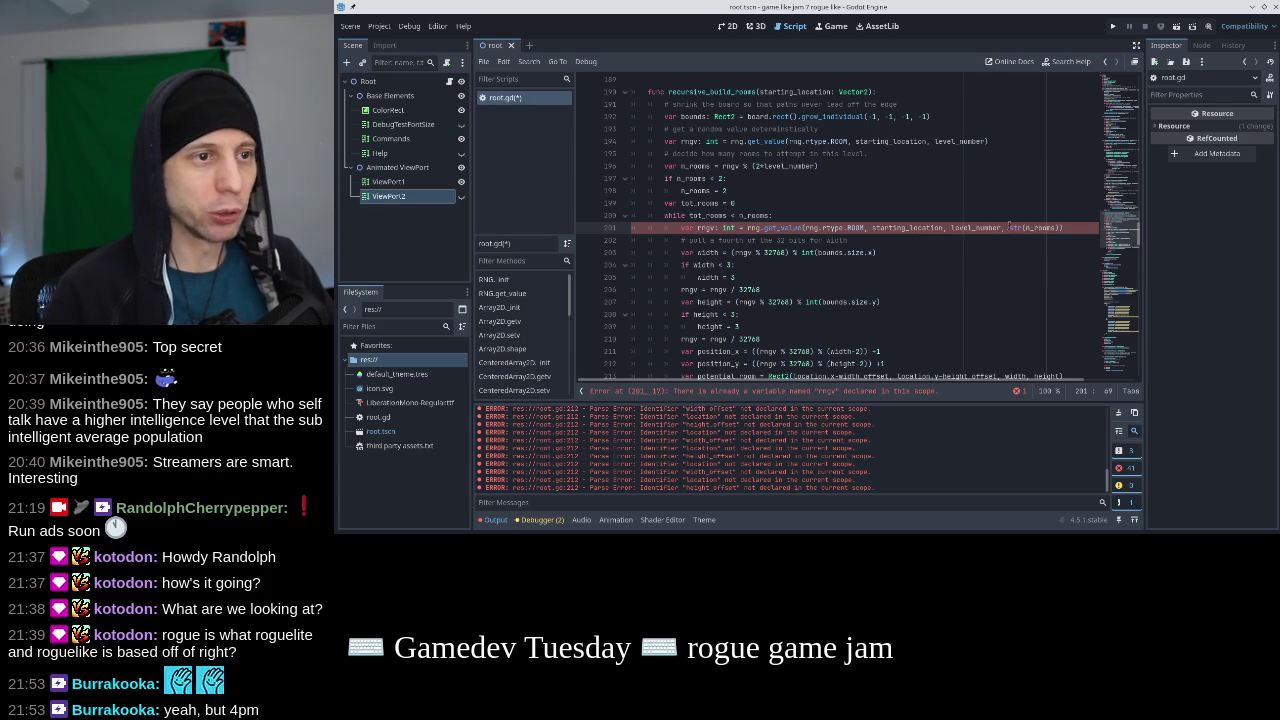
{"action": "type", "text": "\""}
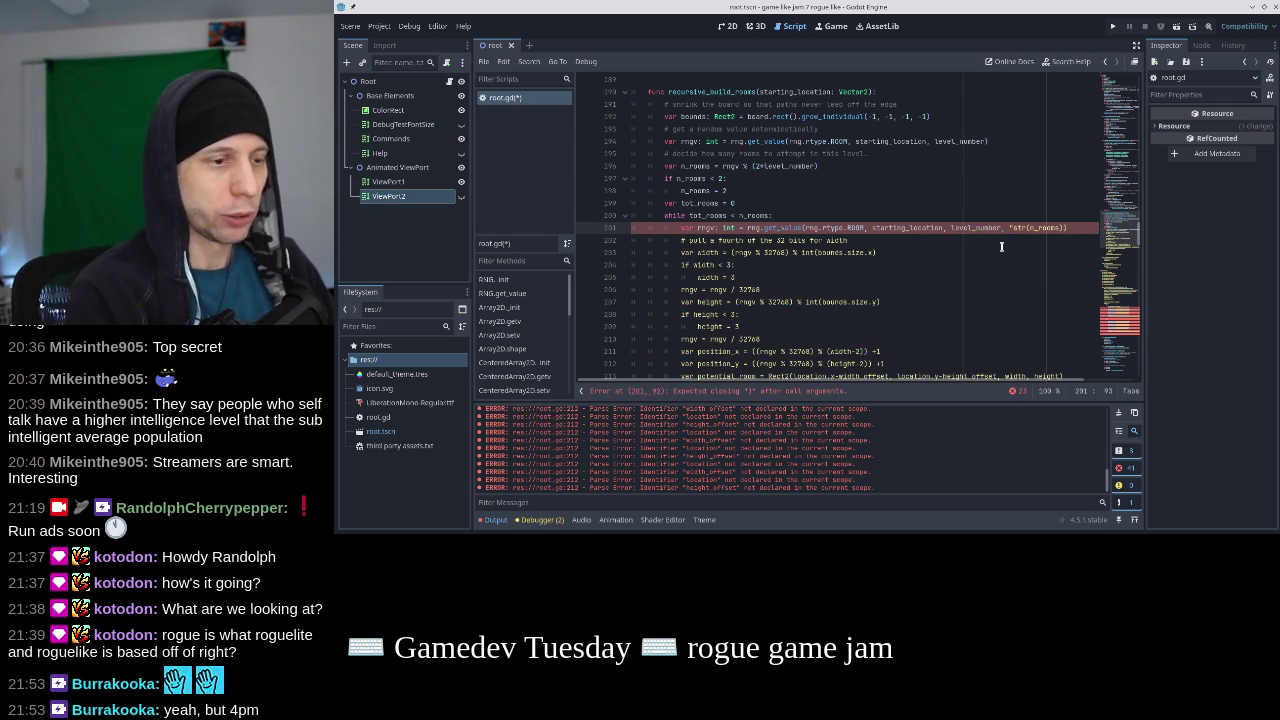
{"action": "type", "text": ":\" +"}
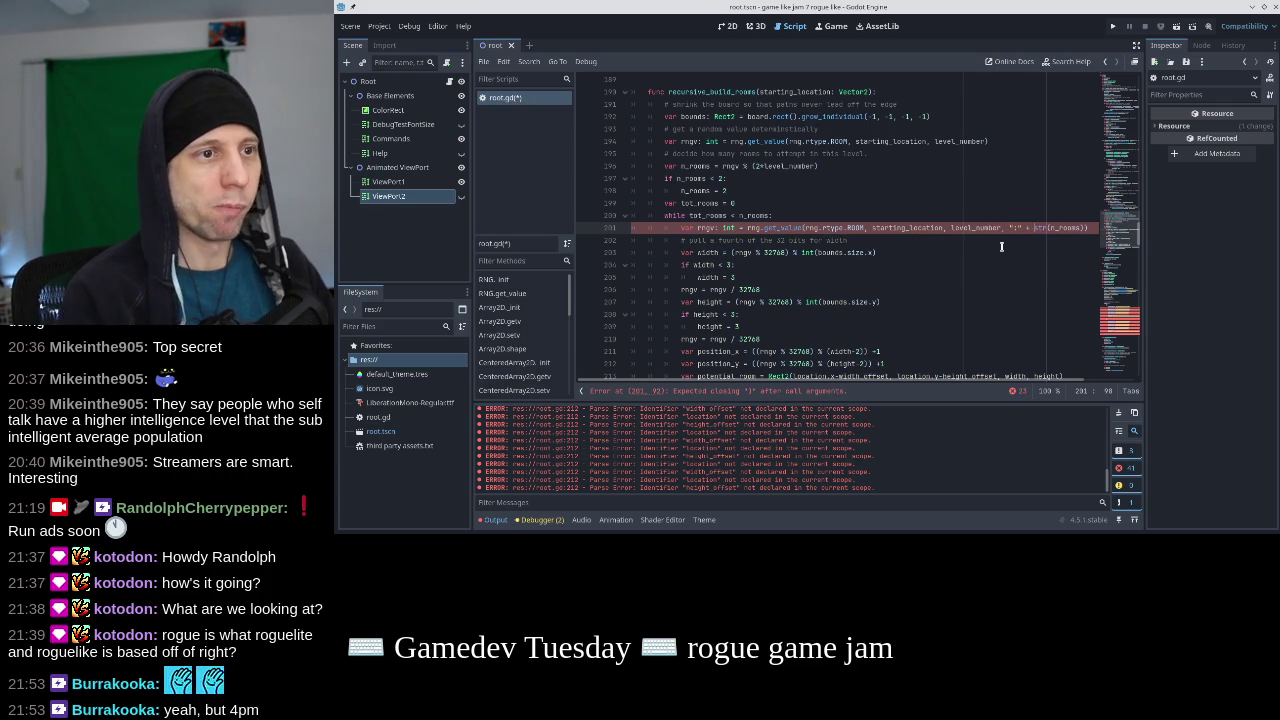
{"action": "key", "text": "Home"}
{"action": "key", "text": "ctrl+s"}
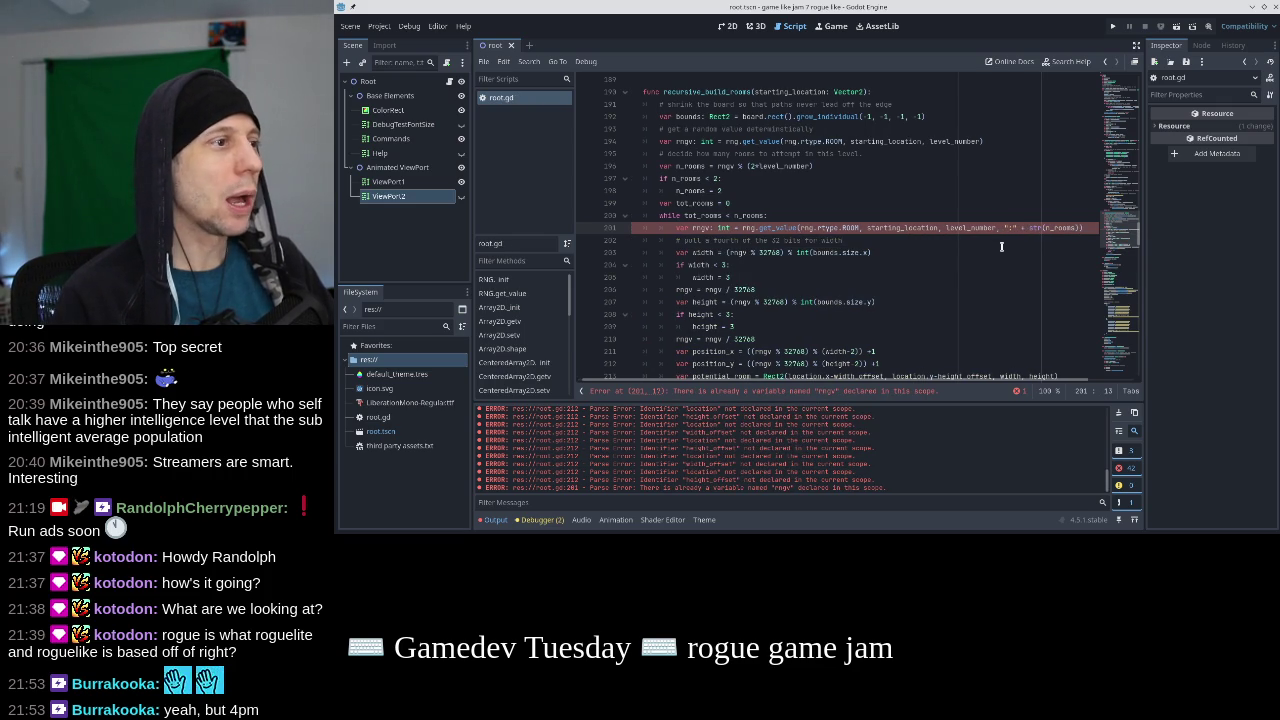
Rename the new variable to room_rngv, keeping its var declaration.
{"action": "key", "text": "BackSpace"}
{"action": "key", "text": "BackSpace"}
{"action": "key", "text": "BackSpace"}
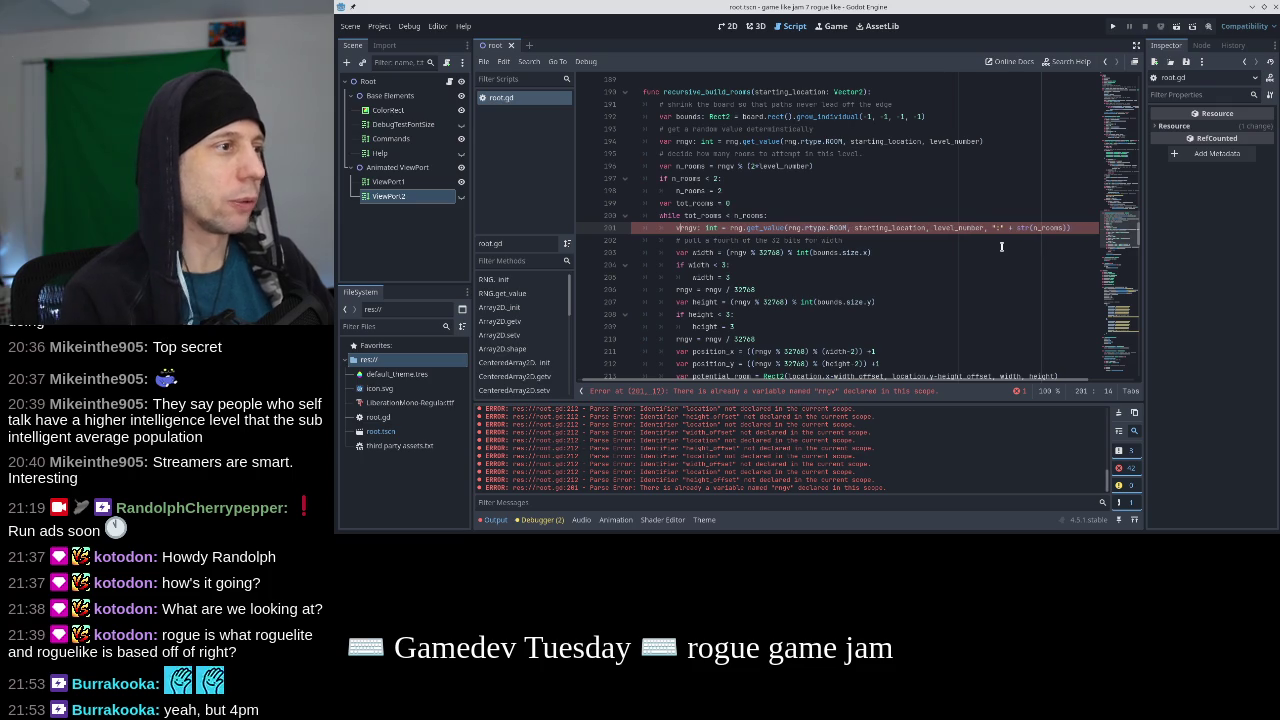
{"action": "type", "text": "room_"}
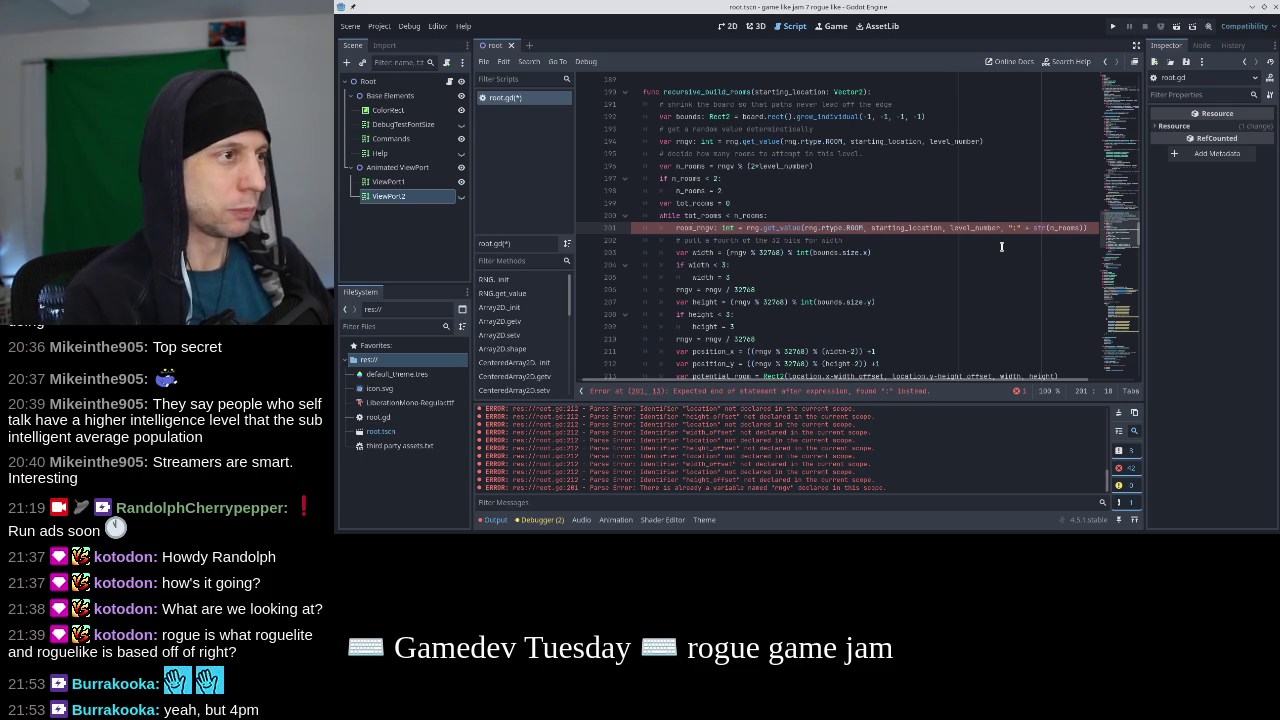
{"action": "key", "text": "ctrl+s"}
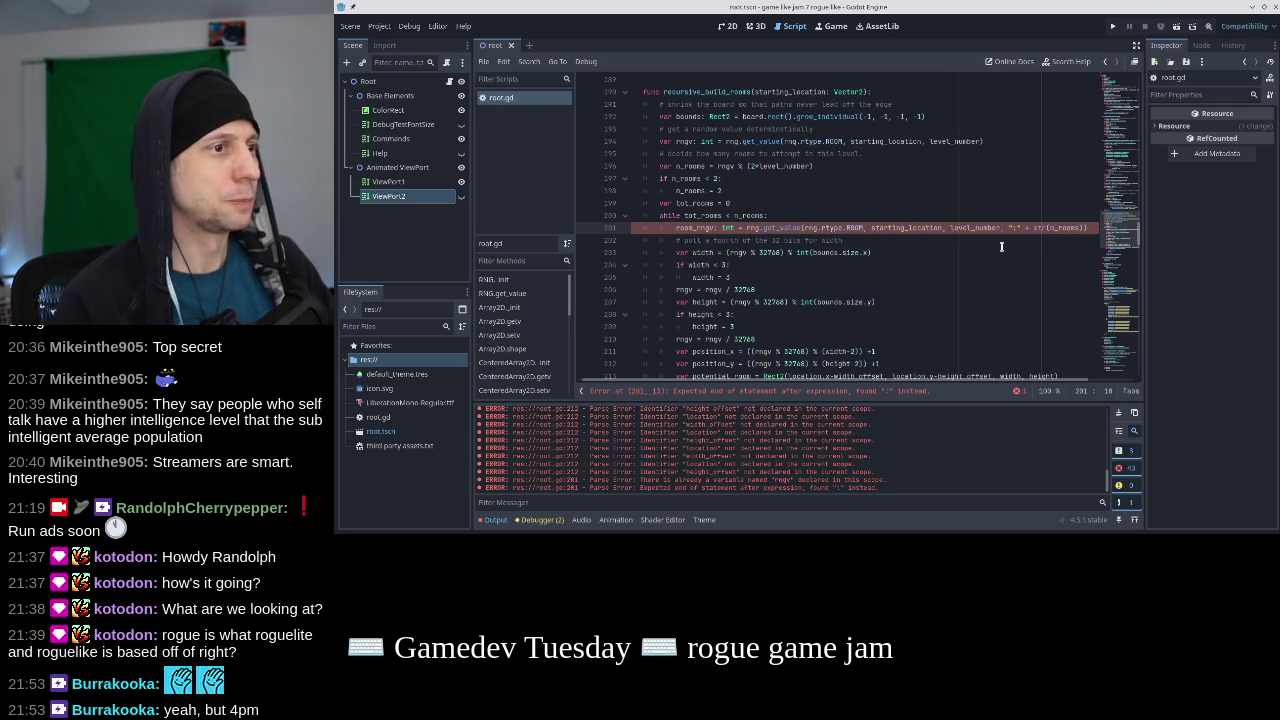
{"action": "key", "text": "Home"}
{"action": "type", "text": "var"}
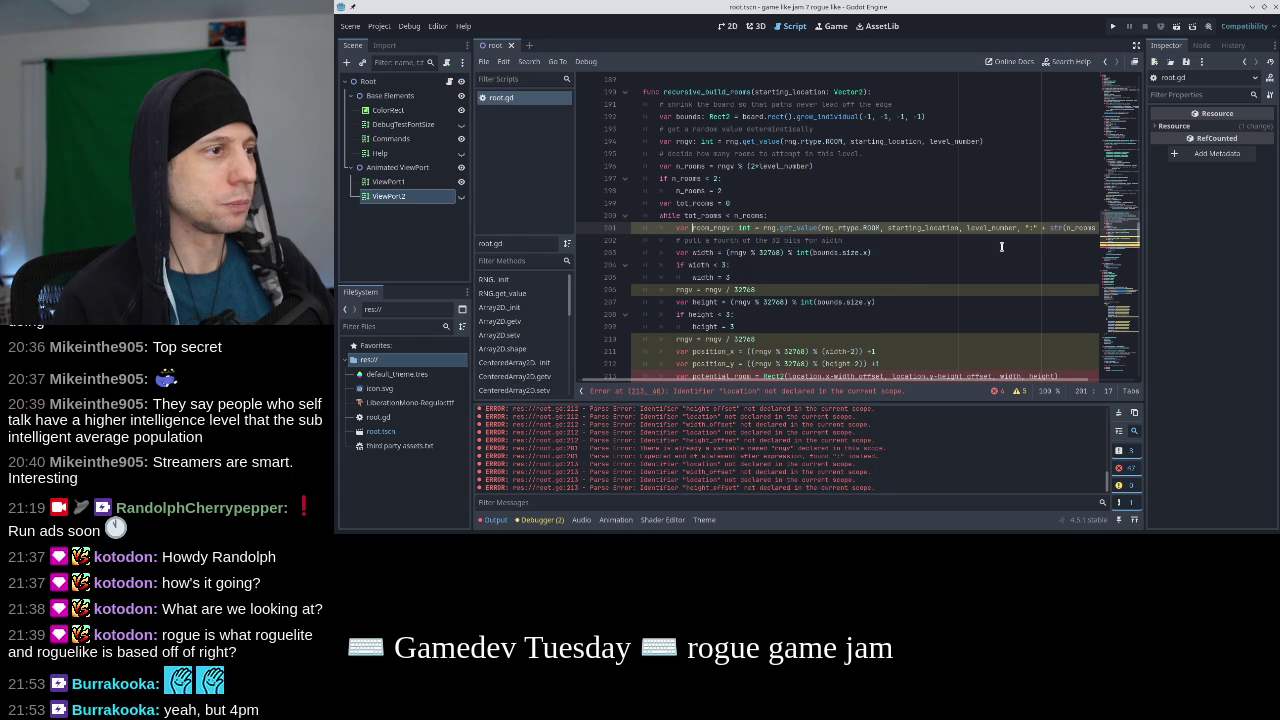
{"action": "key", "text": "End"}
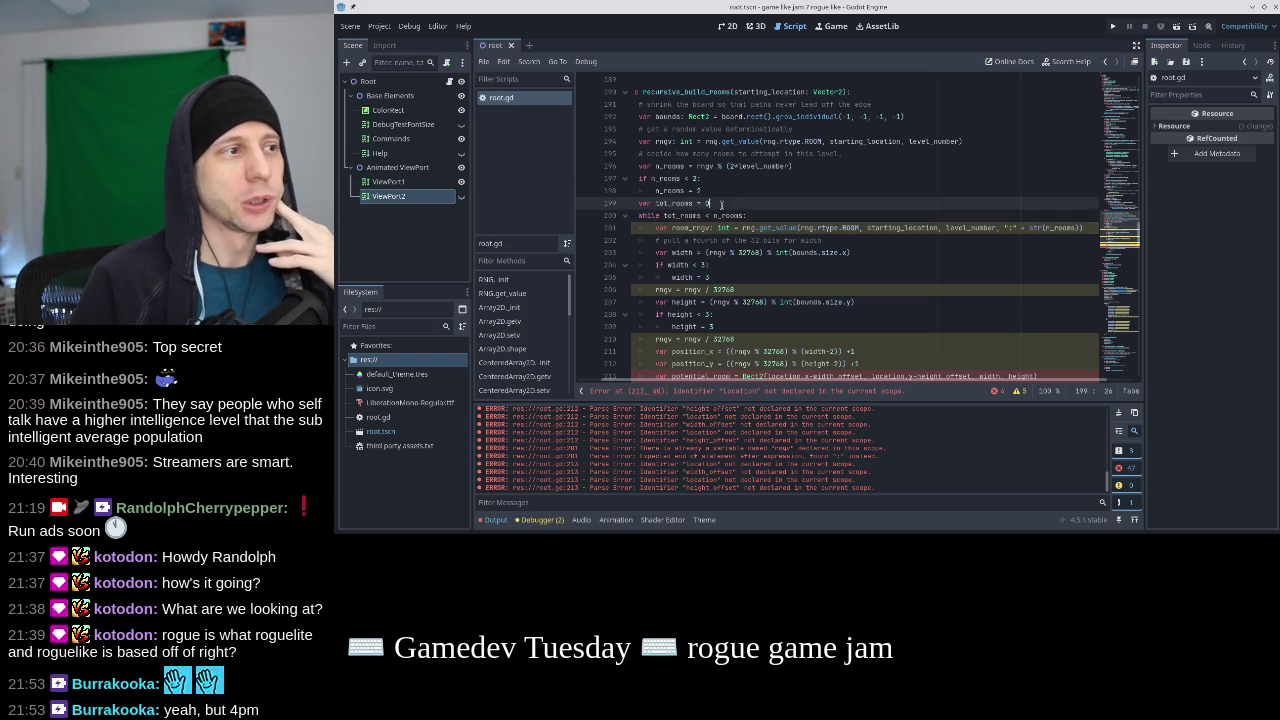
Pass str(attempts) instead of str(n_rooms) and declare var attempts = 0 above the while loop.
{"action": "double_click", "coordinate": [1062, 227]}
{"action": "type", "text": "attempts"}
{"action": "key", "text": "Up"}
{"action": "key", "text": "Return"}
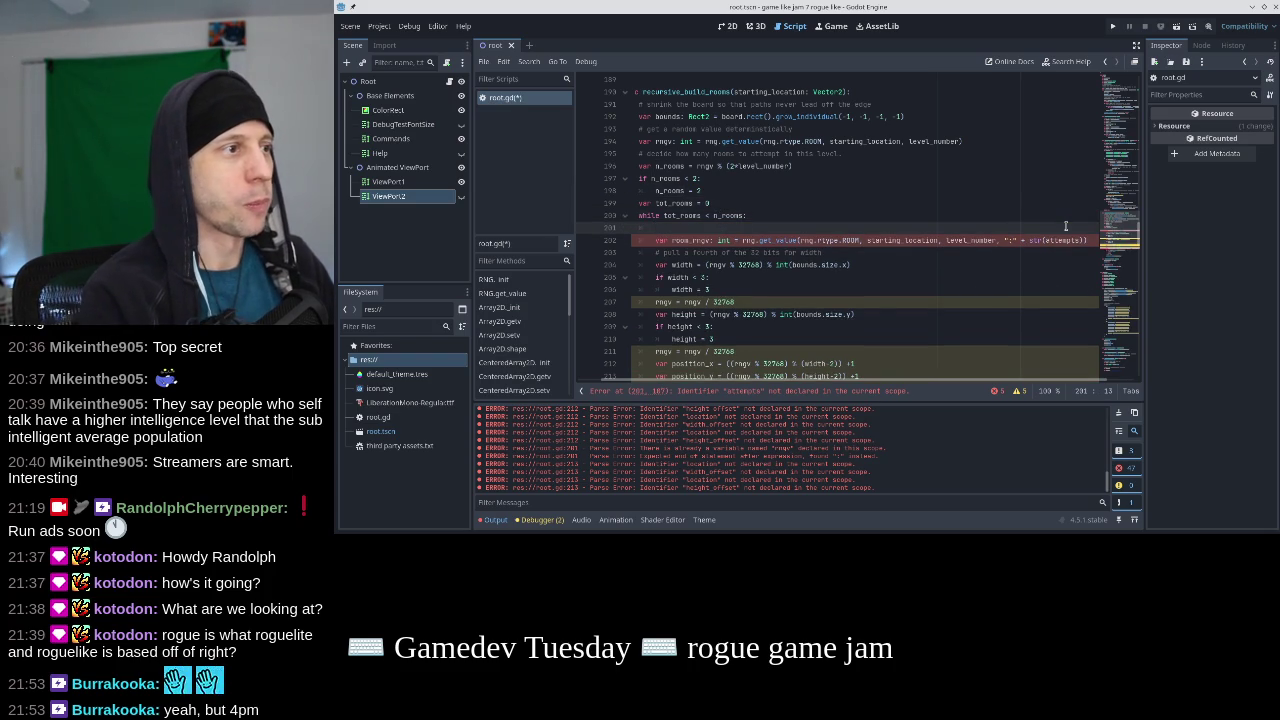
{"action": "key", "text": "alt+Up"}
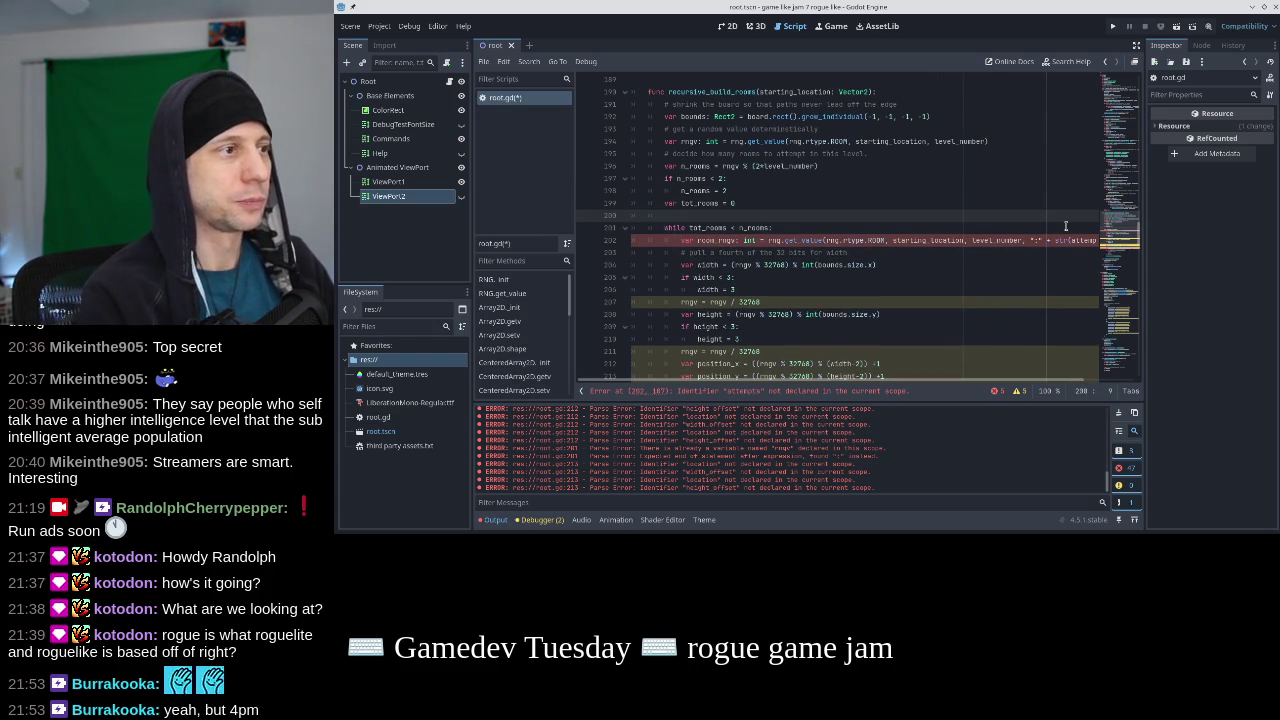
{"action": "type", "text": "var attempts = 0"}
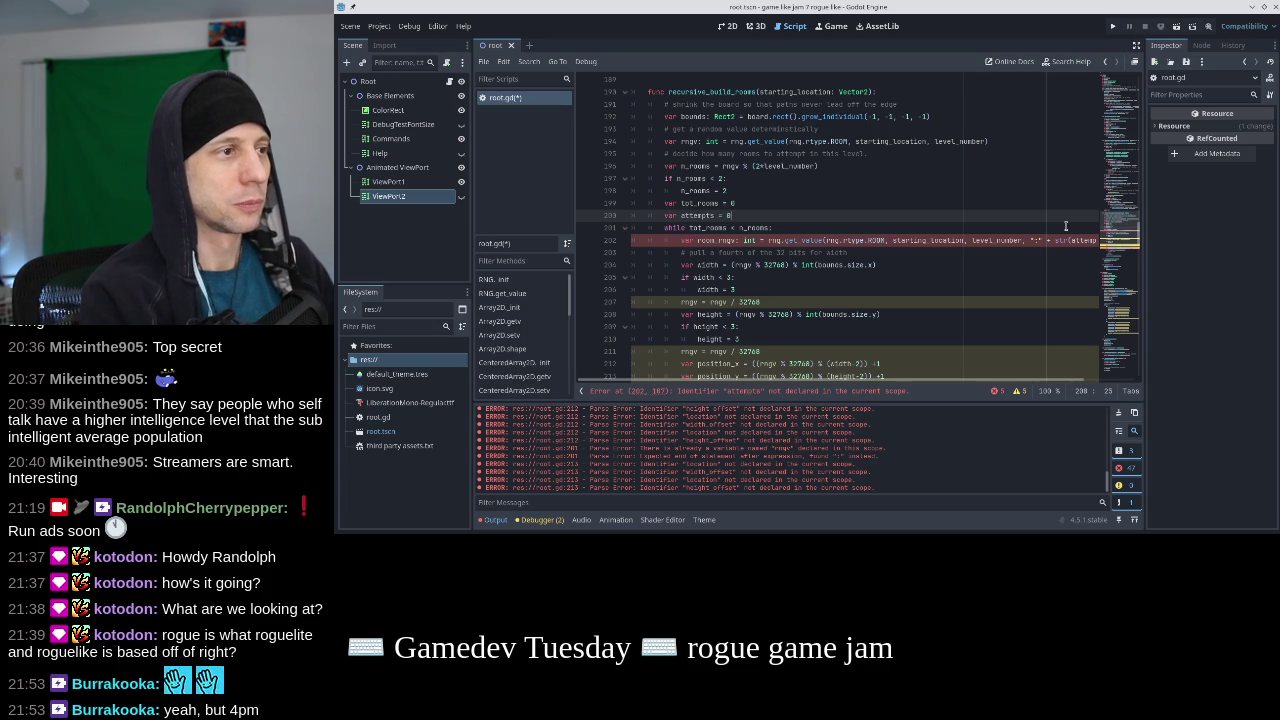
Add an attempts += 1 increment on the line after room_rngv.
{"action": "key", "text": "Down"}
{"action": "key", "text": "Down"}
{"action": "key", "text": "End"}
{"action": "key", "text": "Return"}
{"action": "type", "text": "att"}
{"action": "key", "text": "Return"}
{"action": "type", "text": "+"}
{"action": "key", "text": "Up"}
{"action": "key", "text": "End"}
{"action": "key", "text": "Home"}
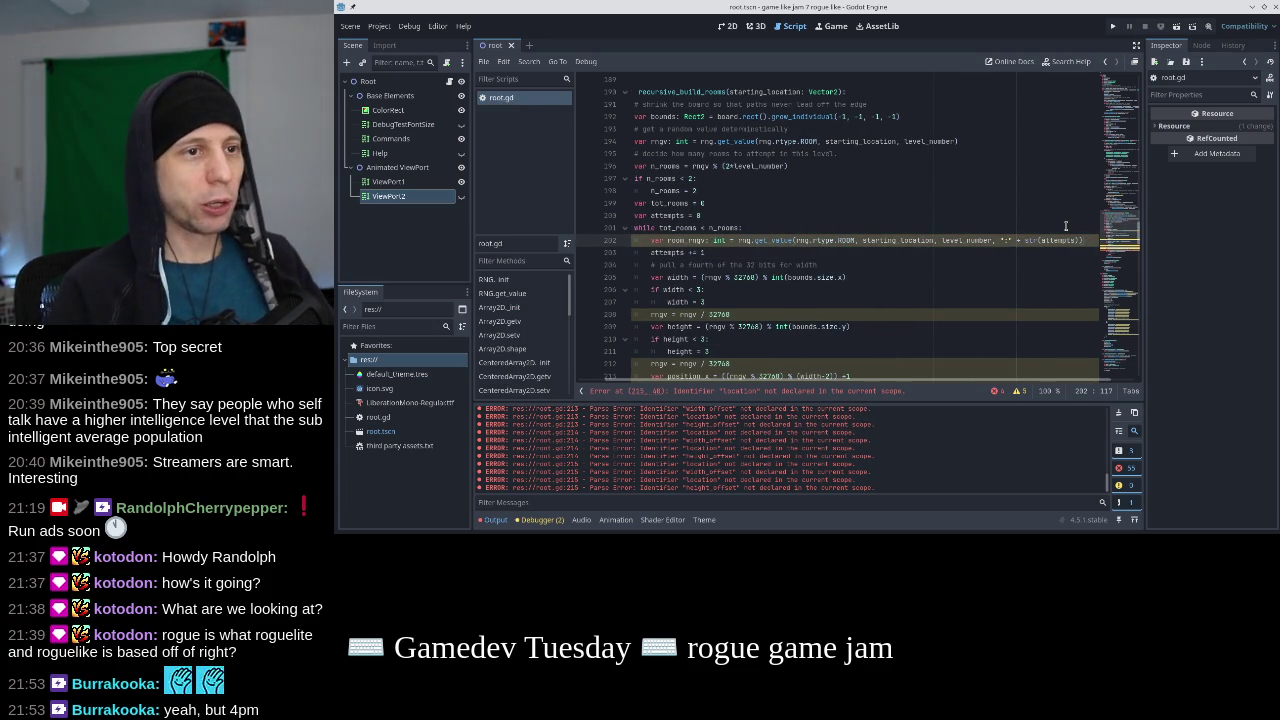
{"action": "key", "text": "Down"}
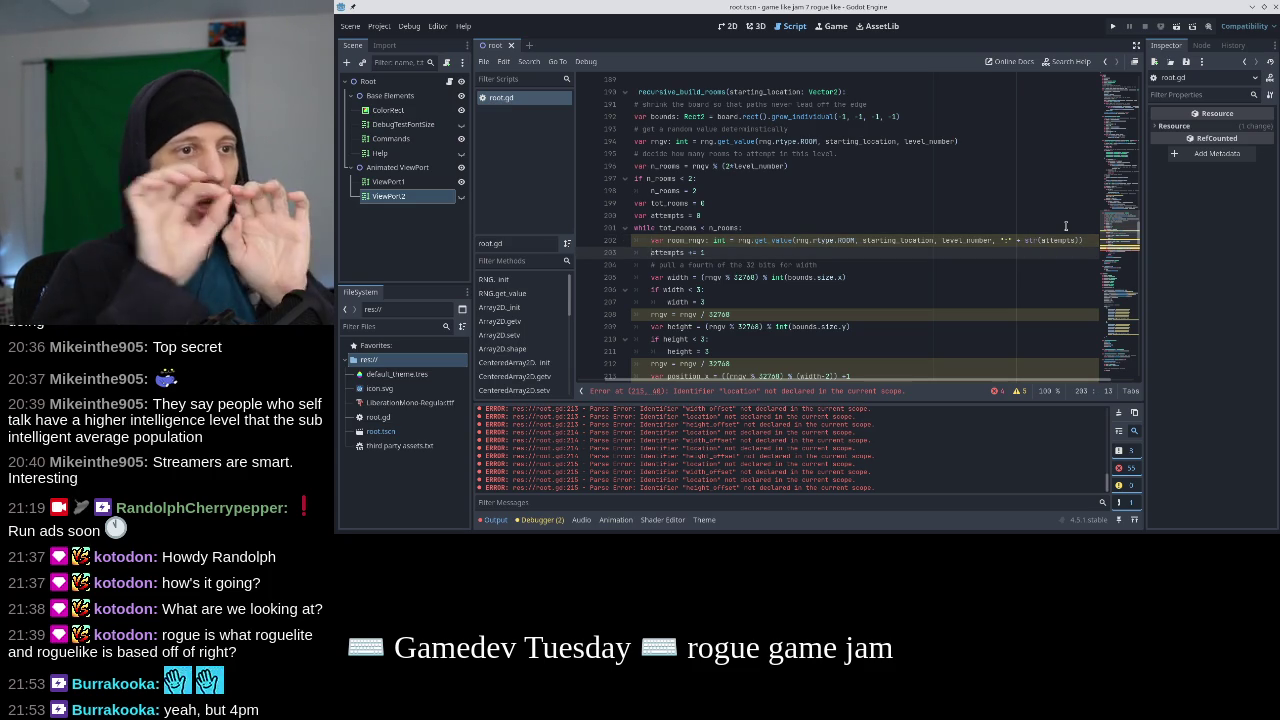
{"action": "key", "text": "Up"}
{"action": "key", "text": "Up"}
{"action": "key", "text": "Down"}
{"action": "key", "text": "Down"}
{"action": "key", "text": "Down"}
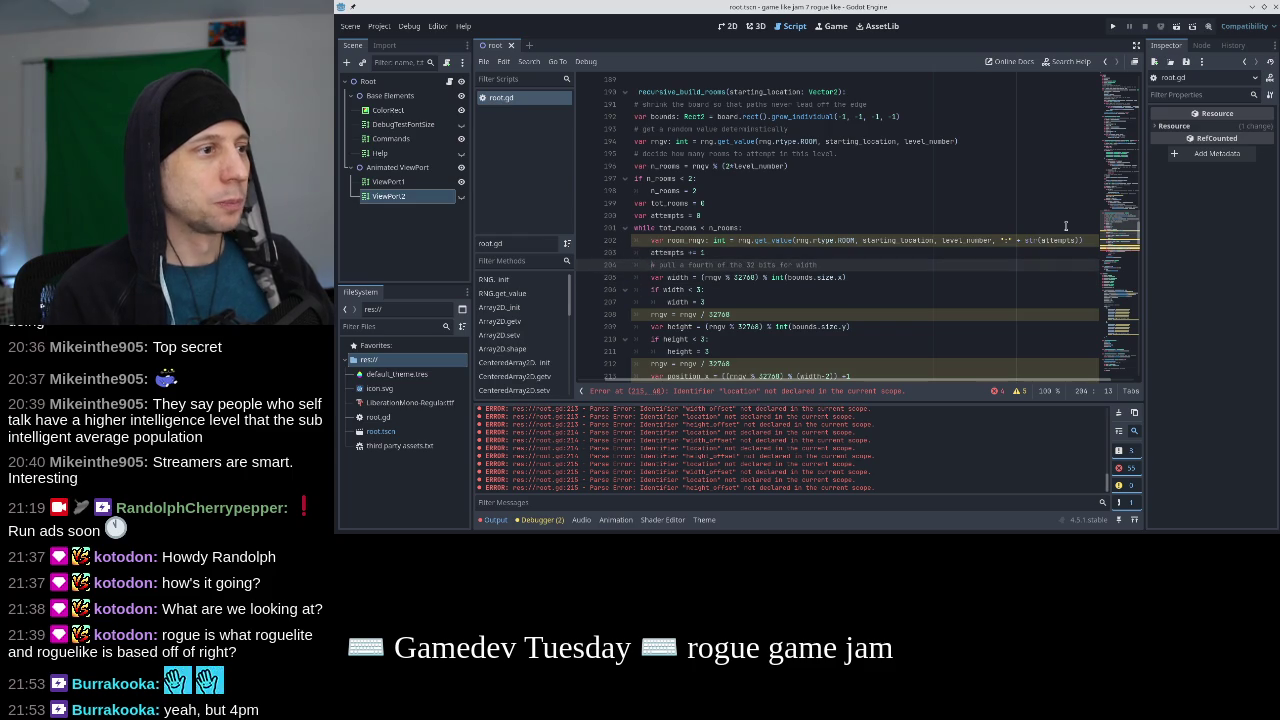
Review the original rngv line's starting_location argument and the n_rooms minimum check.
{"action": "scroll", "coordinate": [1066, 226], "scroll_direction": "down", "scroll_amount": 1}
{"action": "scroll", "coordinate": [737, 152], "scroll_direction": "up", "scroll_amount": 2}
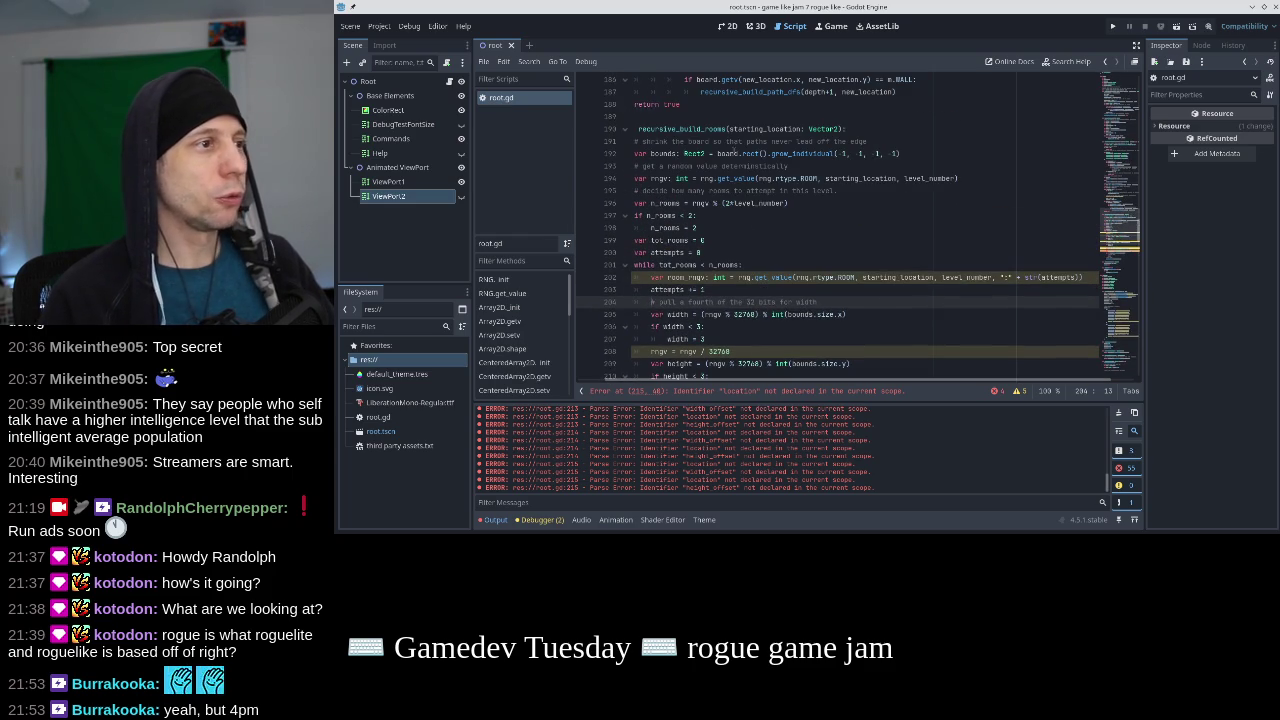
{"action": "left_click_drag", "start_coordinate": [968, 178], "coordinate": [742, 178]}
{"action": "left_click", "coordinate": [832, 178]}
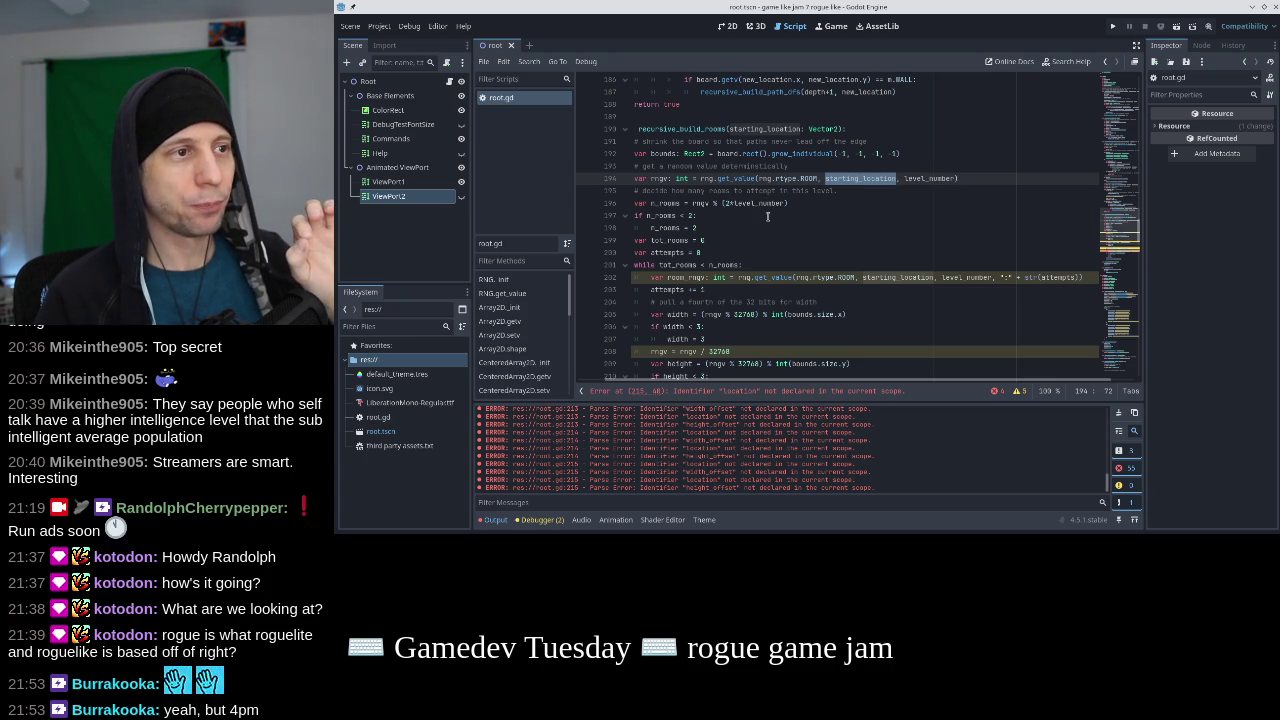
{"action": "left_click", "coordinate": [768, 216]}
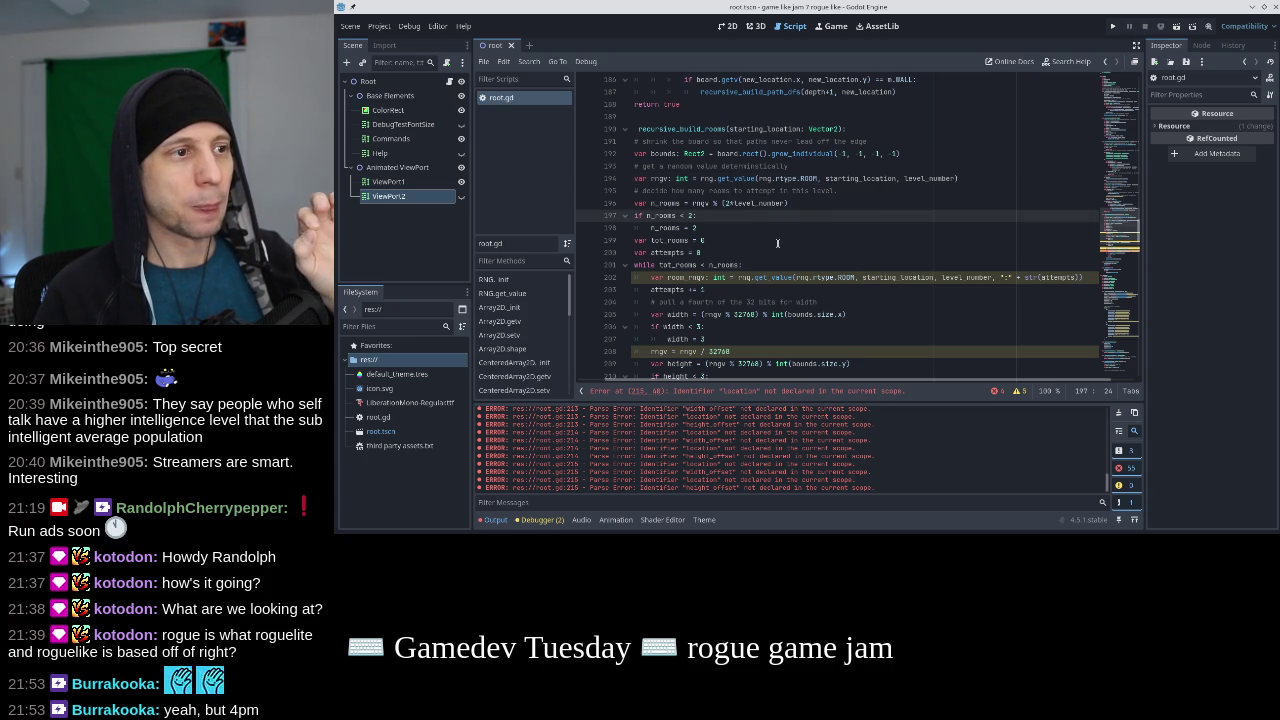
{"action": "left_click", "coordinate": [908, 277]}
{"action": "left_click", "coordinate": [855, 178]}
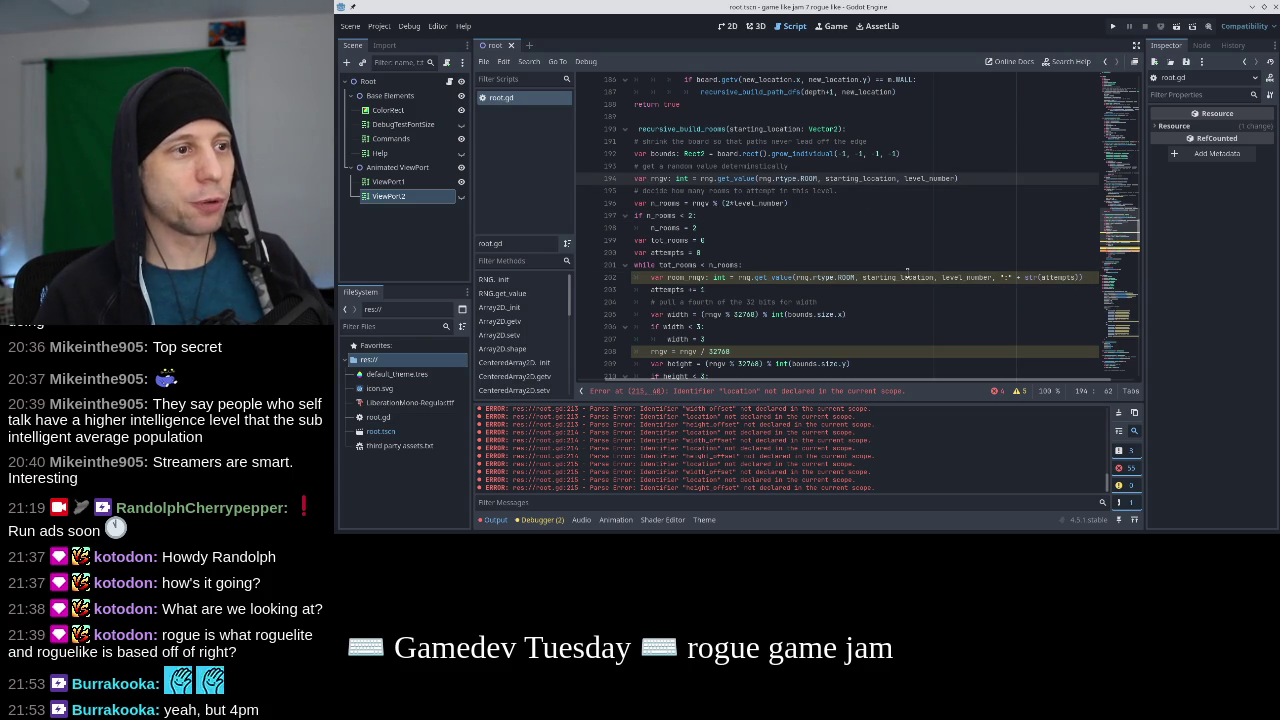